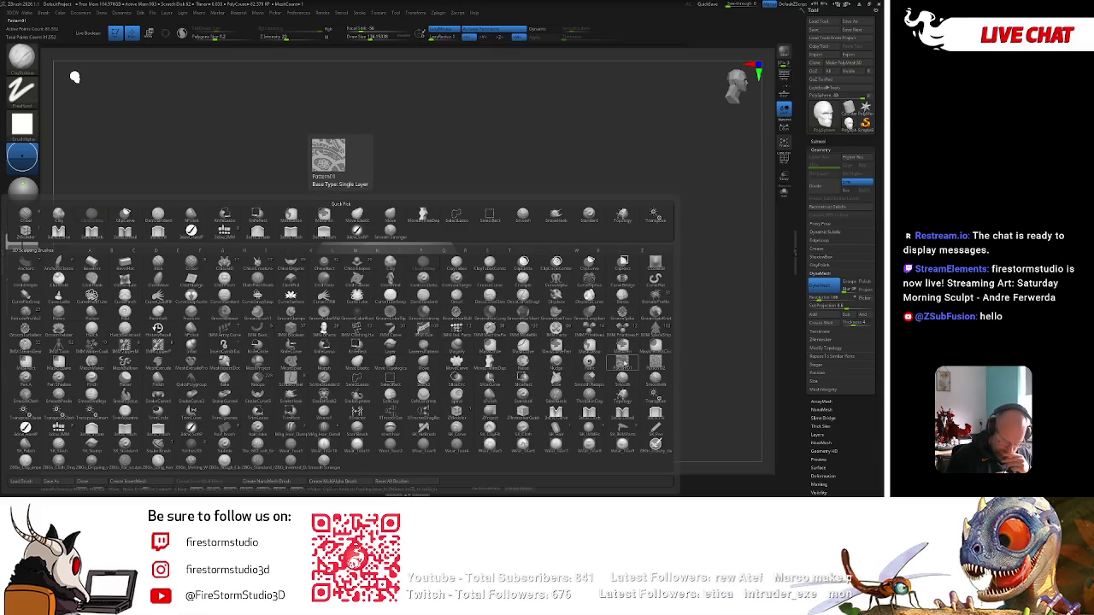
Insert the Ear mesh from the IMM BParts brush onto the skull's side, mirrored symmetrically.
click(326, 335)
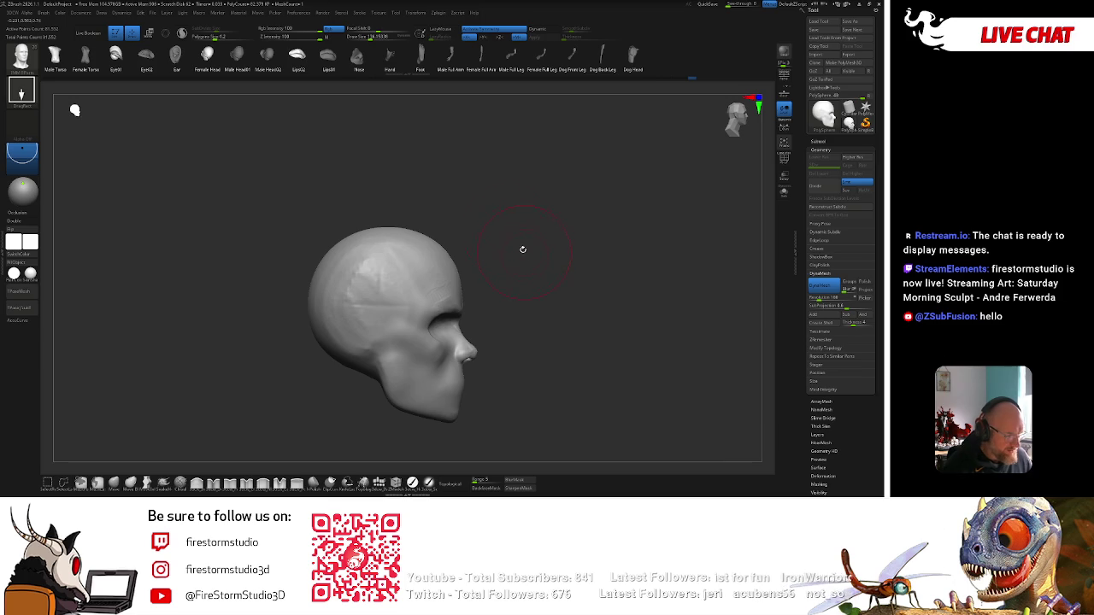
mouse_move(207, 98)
mouse_down()
mouse_move(598, 197)
mouse_move(604, 153)
mouse_up()
drag(447, 263, 443, 287)
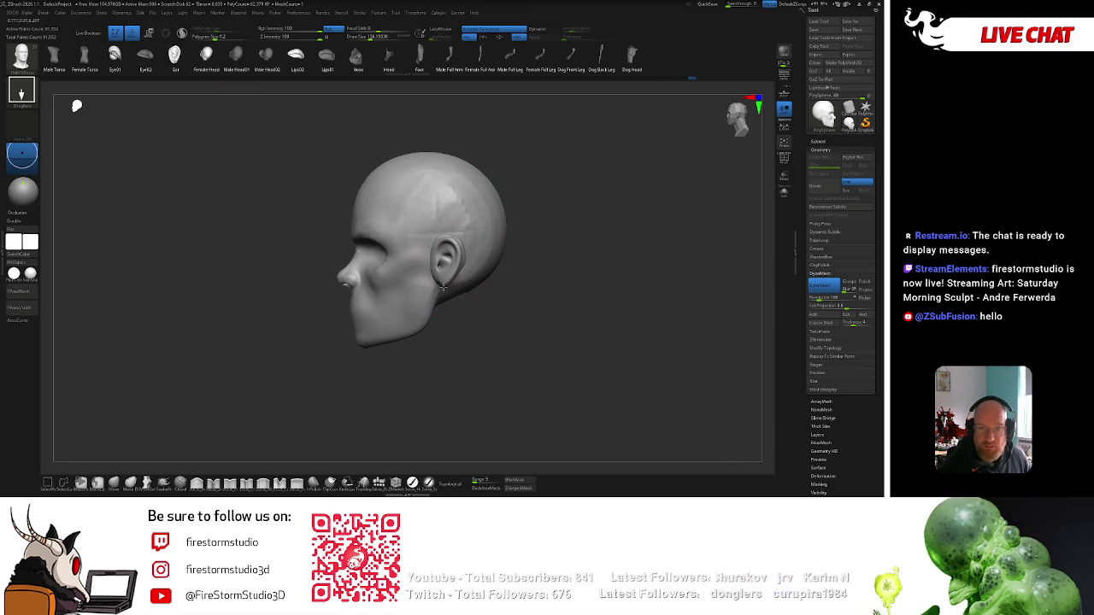
drag(442, 288, 447, 308)
mouse_move(513, 308)
mouse_down()
mouse_move(623, 271)
mouse_move(565, 188)
mouse_up()
key(w)
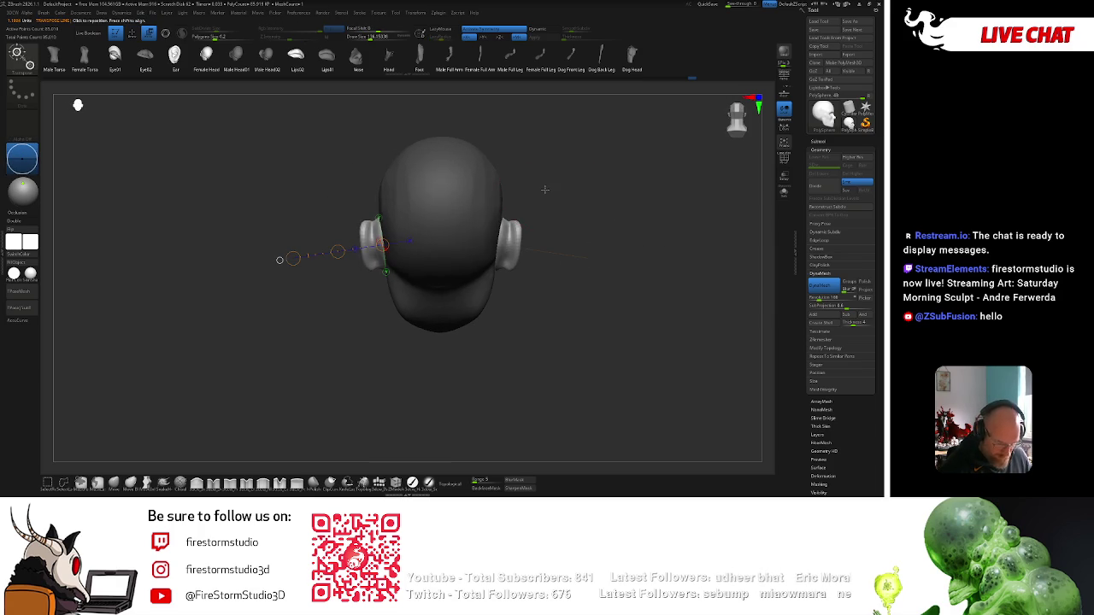
Shift both ears slightly along the Z axis with the 3D gizmo, then return to Draw.
key(y)
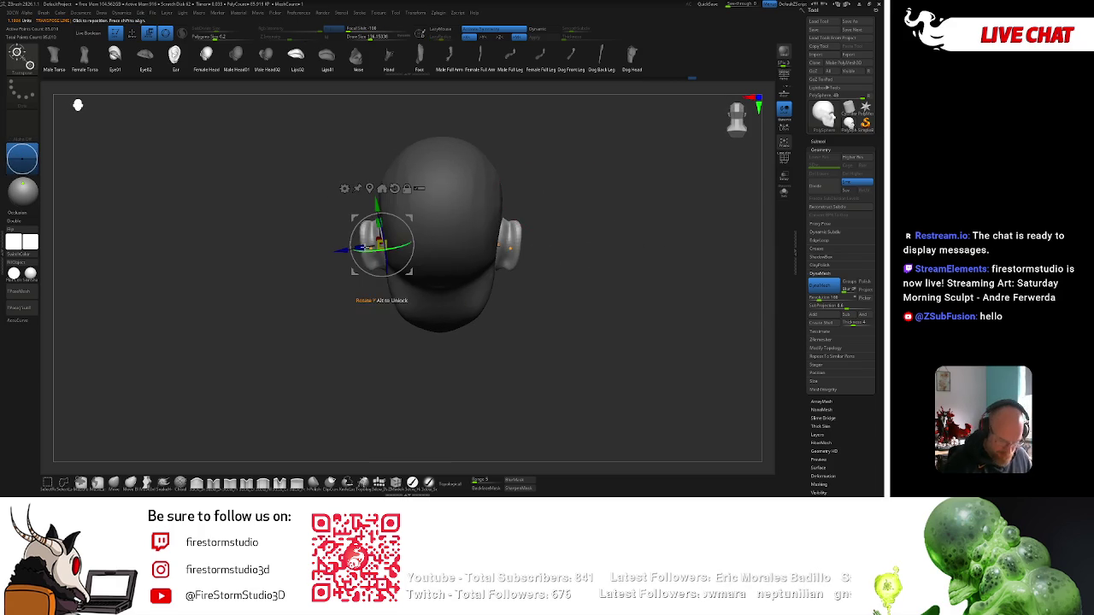
drag(344, 250, 347, 250)
key(q)
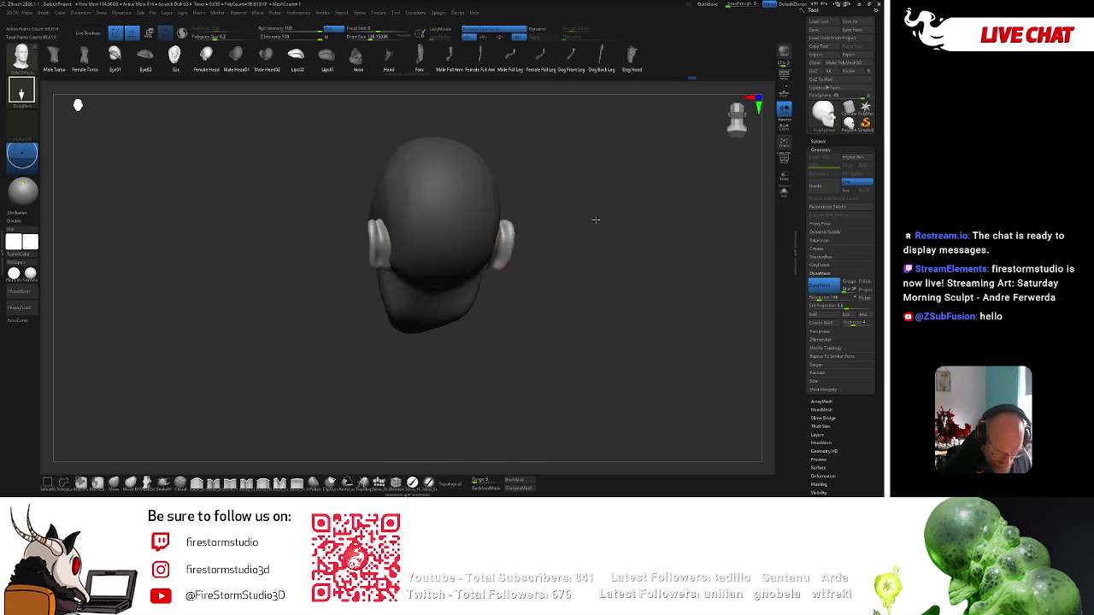
drag(578, 219, 623, 212)
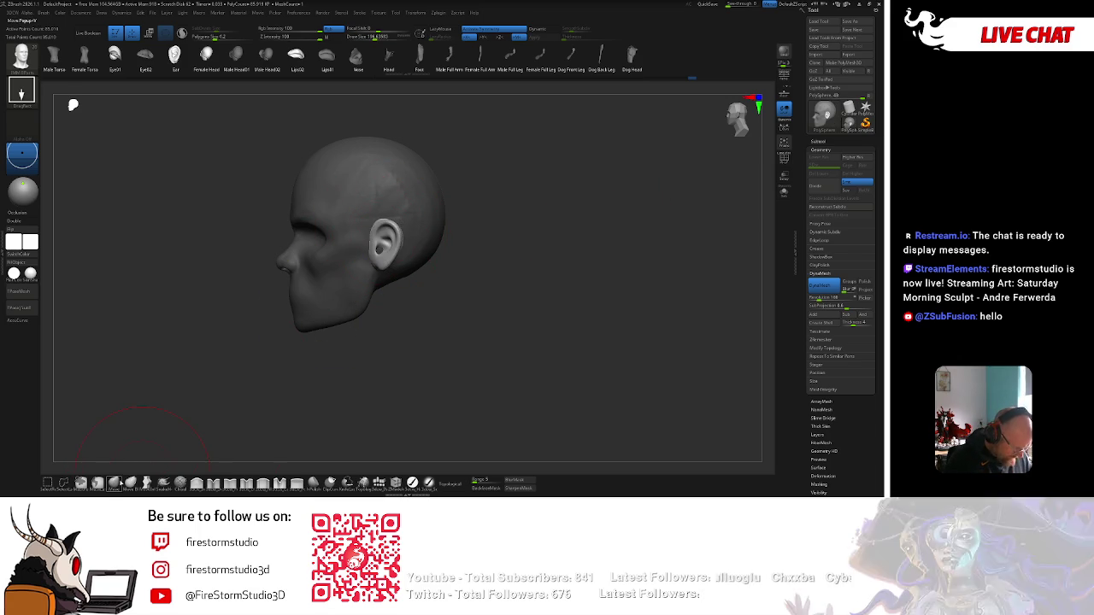
Switch to the Standard brush and set up a three-quarter view of the head.
click(129, 483)
shift+right_drag(379, 229, 384, 235)
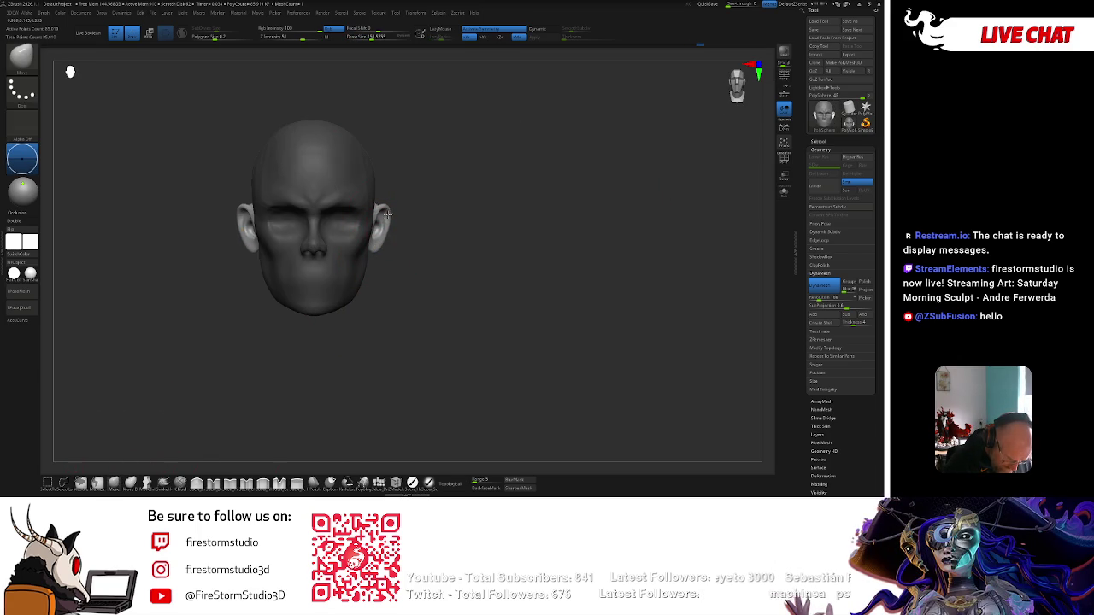
mouse_move(435, 196)
right_down()
mouse_move(391, 232)
mouse_move(556, 196)
mouse_move(479, 234)
mouse_move(569, 191)
mouse_move(655, 208)
mouse_move(541, 188)
mouse_move(635, 205)
mouse_move(610, 214)
mouse_move(618, 183)
mouse_move(640, 200)
mouse_move(603, 183)
mouse_move(470, 252)
right_up()
key(space)
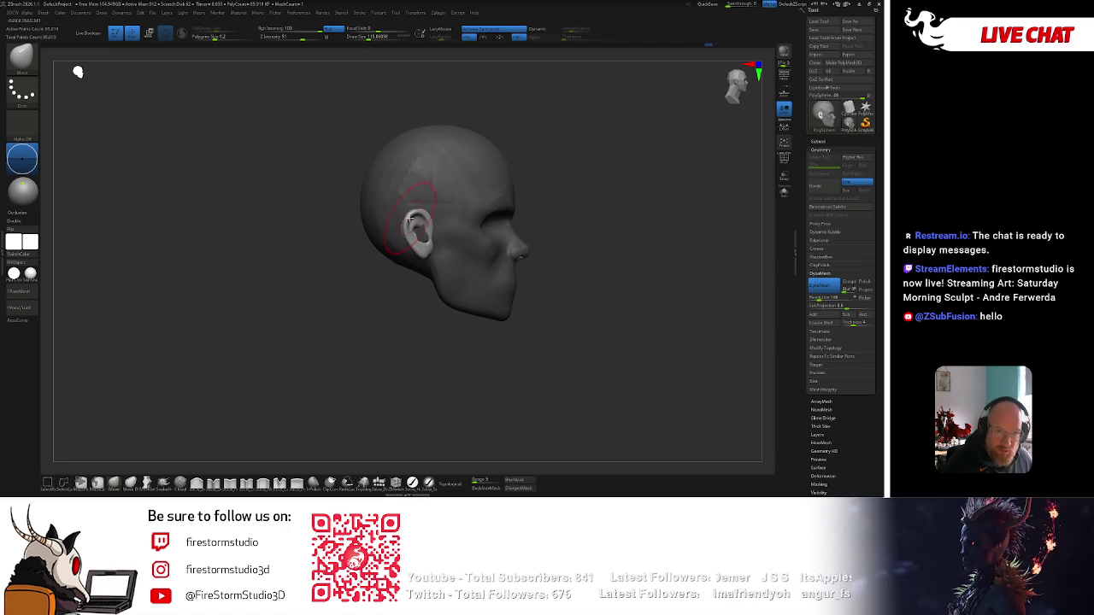
key(space)
Invert the mask so the ears are protected, checking the head from back and front.
ctrl+click(557, 175)
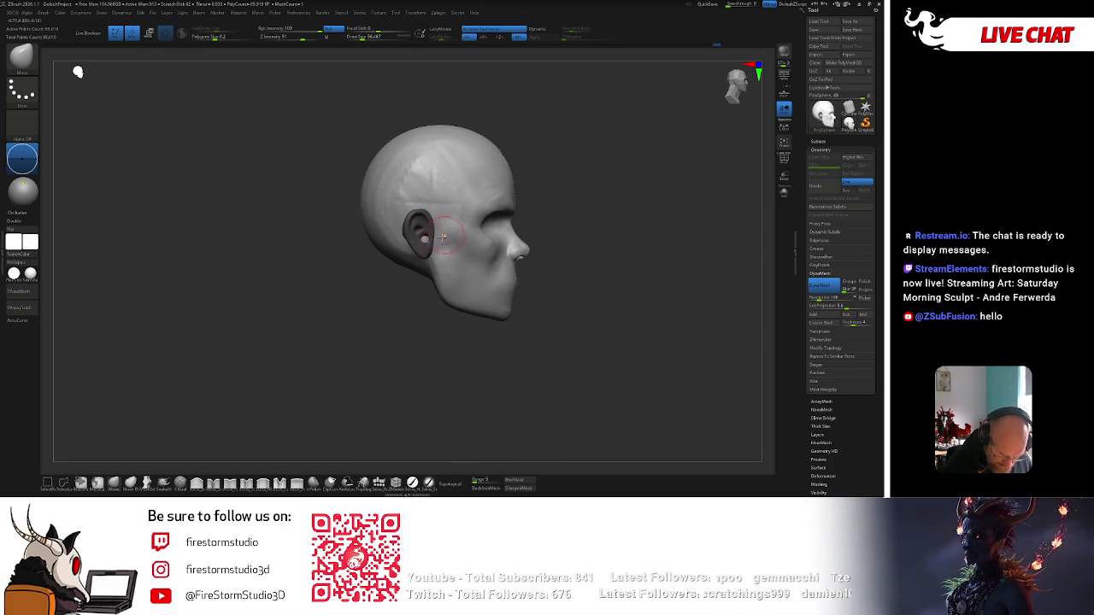
mouse_move(598, 198)
mouse_down()
mouse_move(557, 195)
mouse_move(409, 365)
mouse_move(579, 231)
mouse_up()
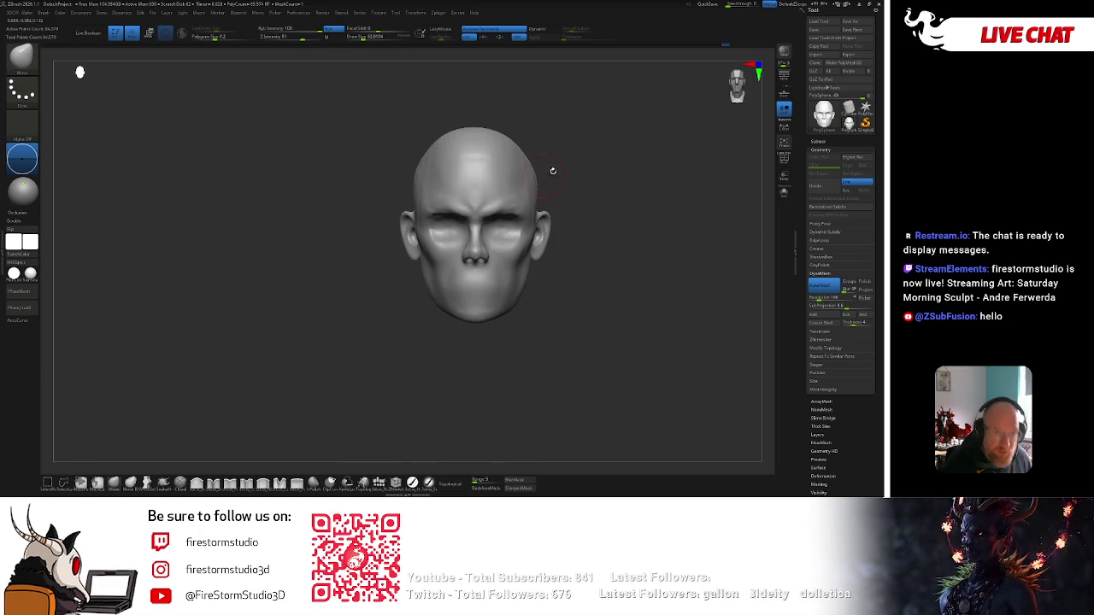
alt+drag(534, 179, 500, 161)
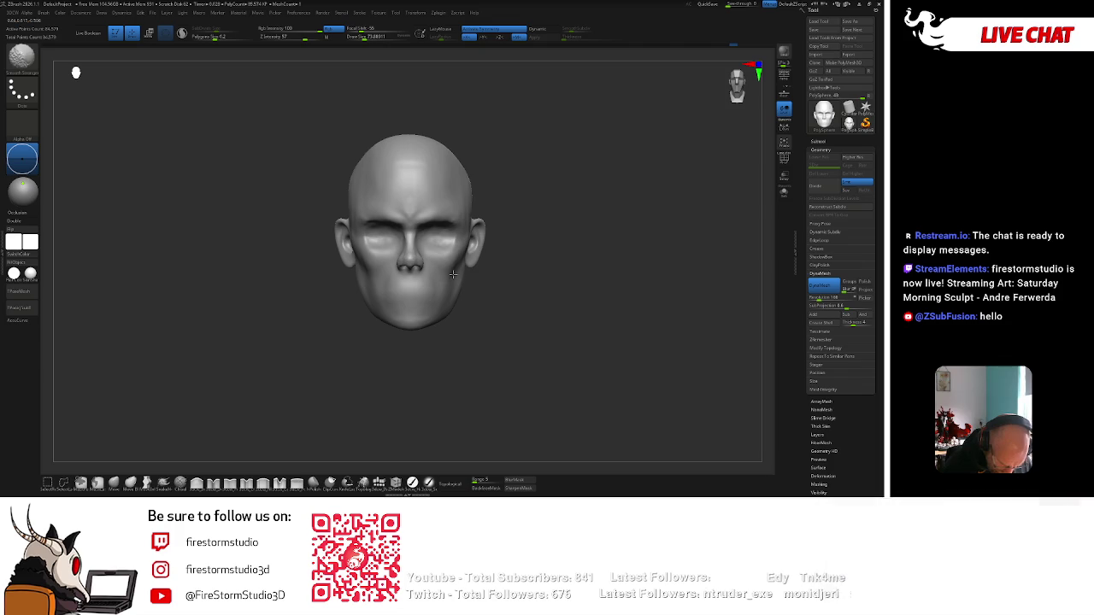
drag(451, 288, 474, 269)
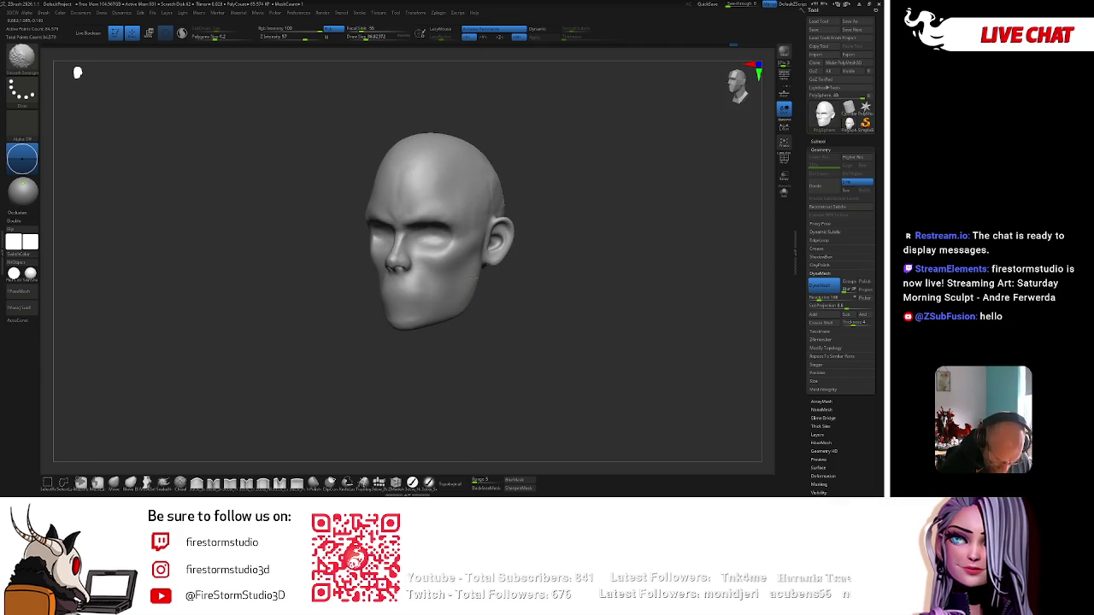
mouse_move(310, 371)
shift+mouse_down()
mouse_move(477, 301)
mouse_move(419, 263)
shift+mouse_up()
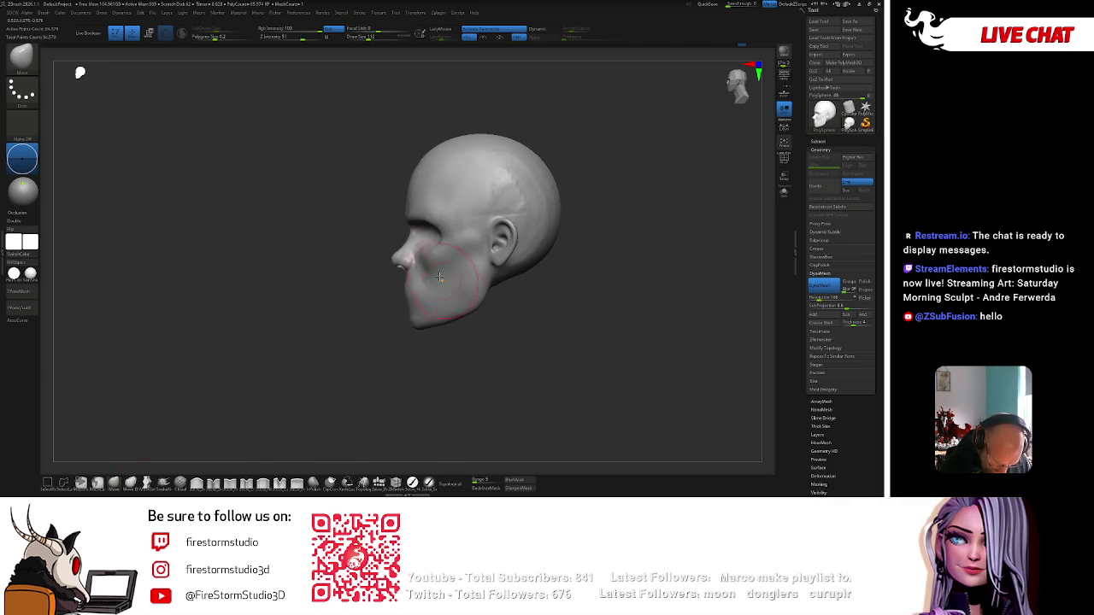
Sculpt around the eye sockets with the brush resized to about 87.
key(space)
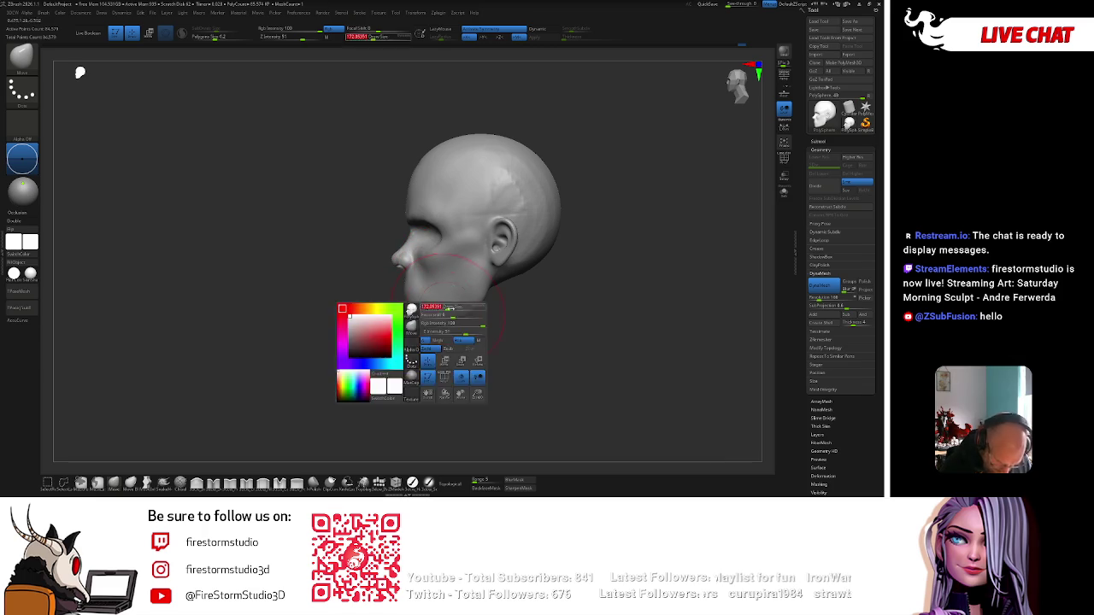
key(space)
key(space)
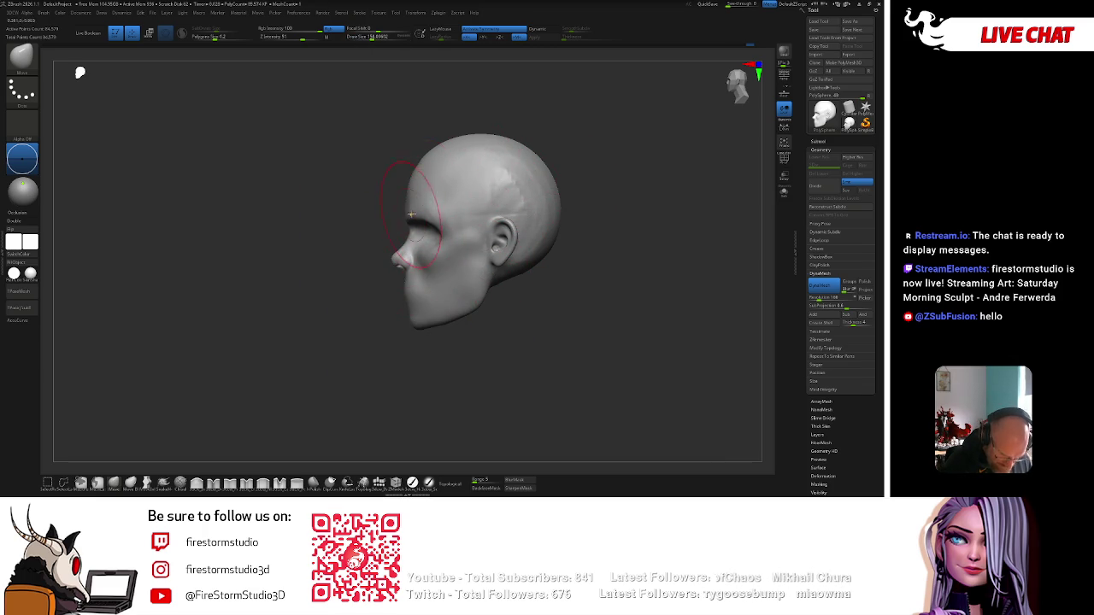
drag(358, 341, 410, 334)
key(space)
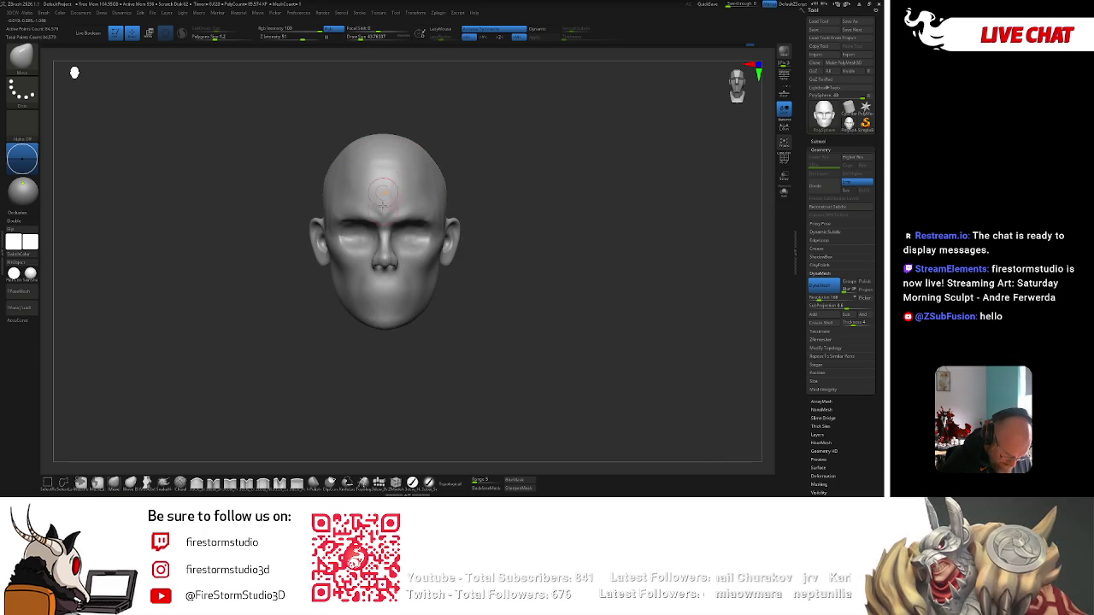
key(bracketright)
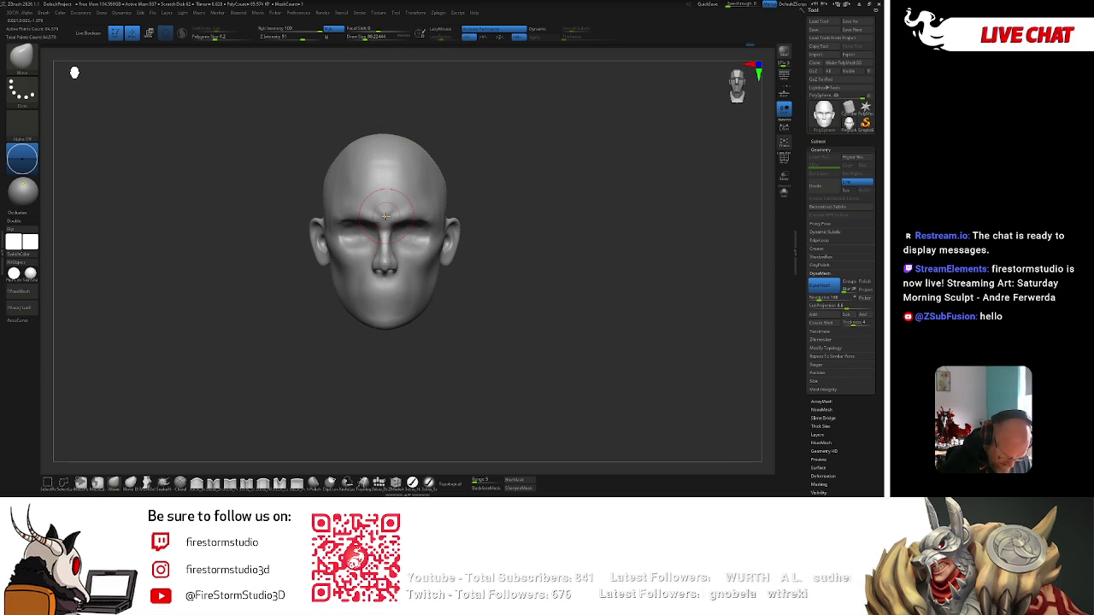
key(space)
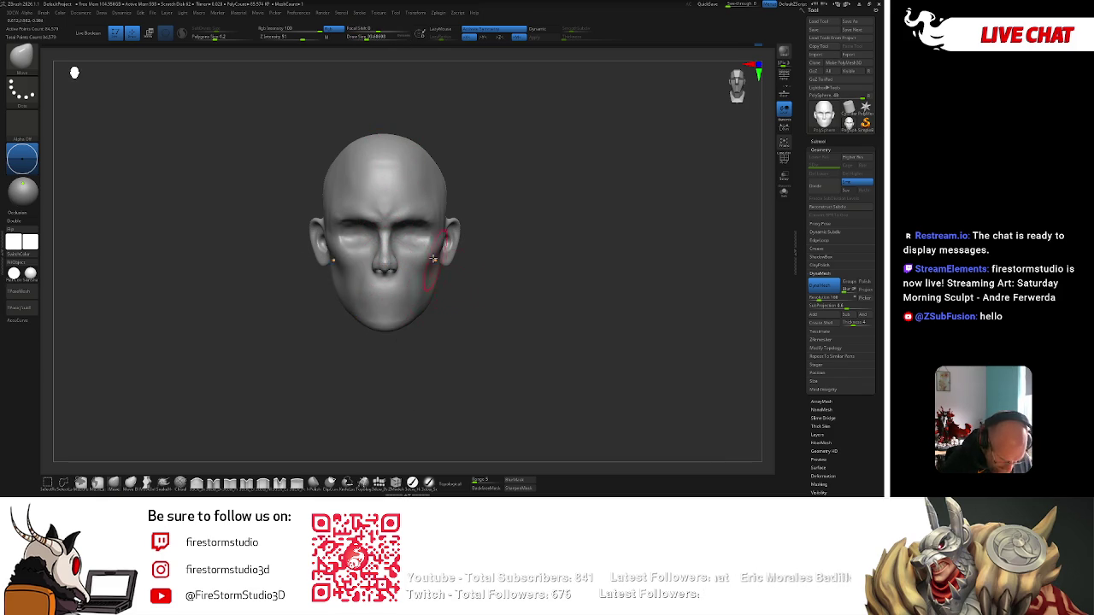
key(space)
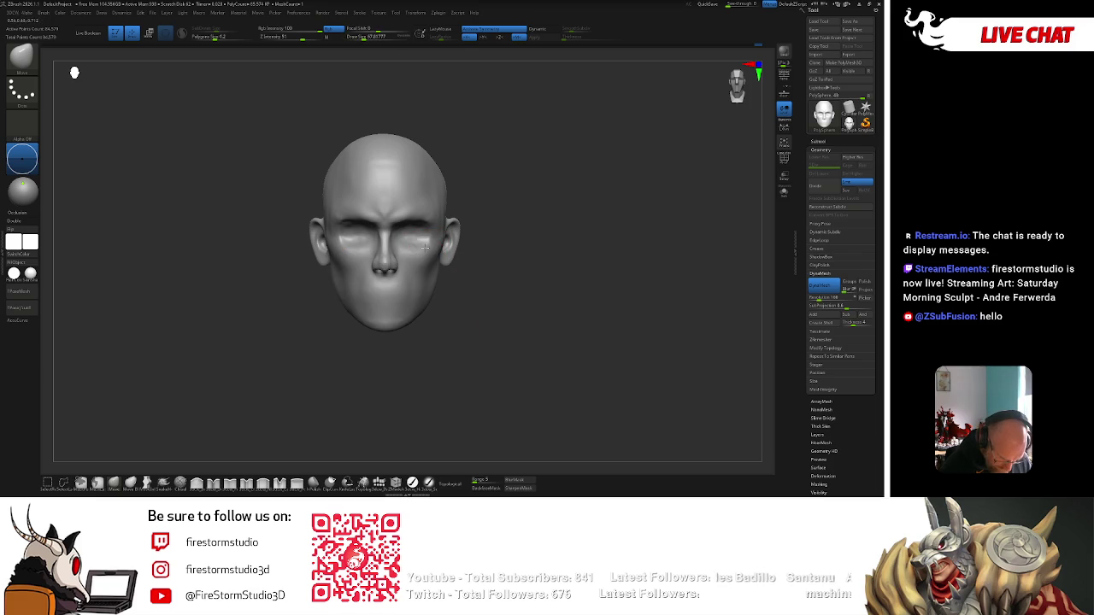
Sculpt the cheekbones with the brush enlarged to about 109, then expand the Subtool list.
mouse_move(478, 208)
mouse_down()
mouse_move(428, 250)
mouse_move(458, 245)
mouse_up()
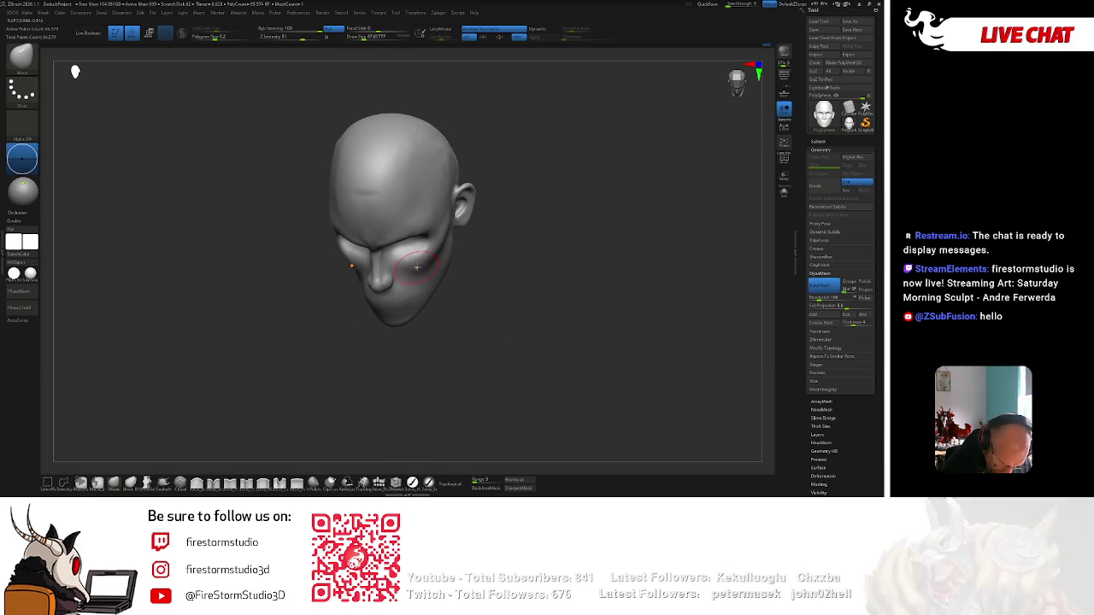
key(bracketright)
shift+drag(447, 208, 533, 172)
right_click(428, 256)
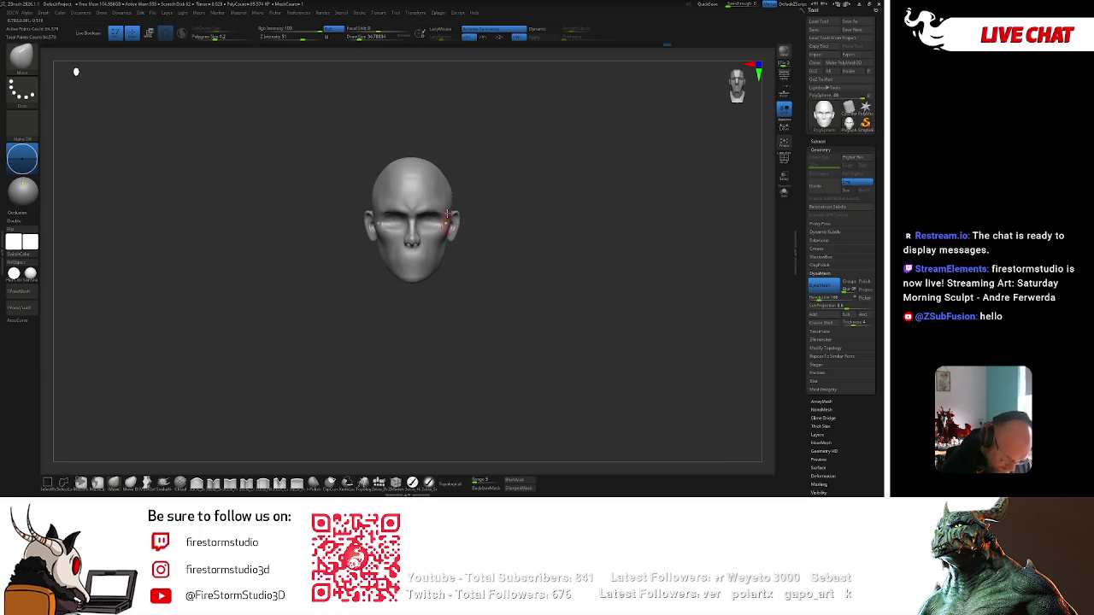
alt+drag(496, 205, 485, 233)
click(823, 140)
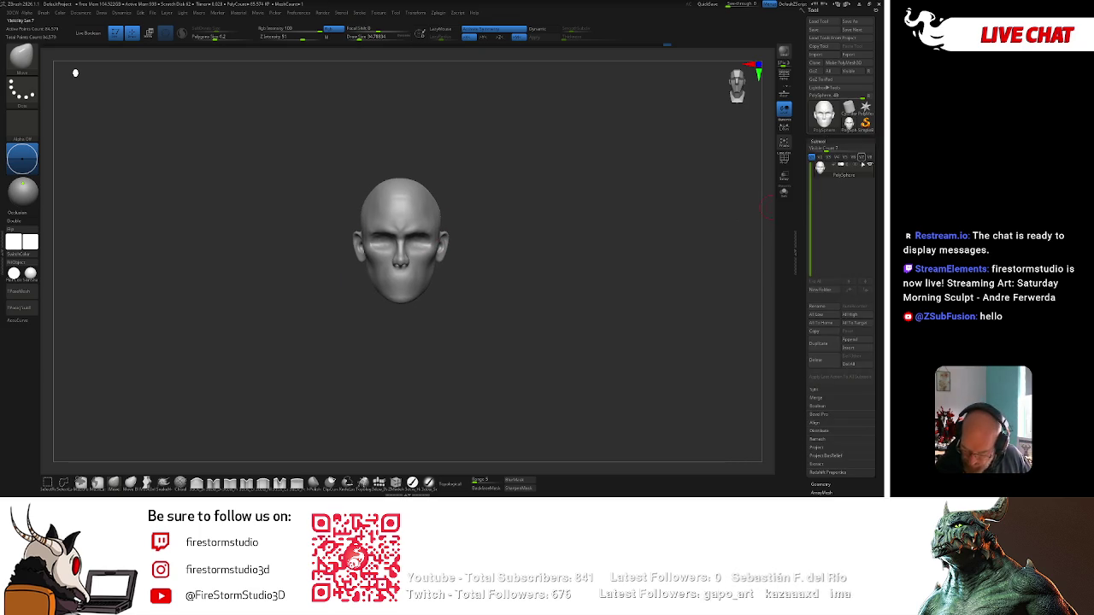
Append a sphere SubTool and shrink it to eyeball size.
click(858, 341)
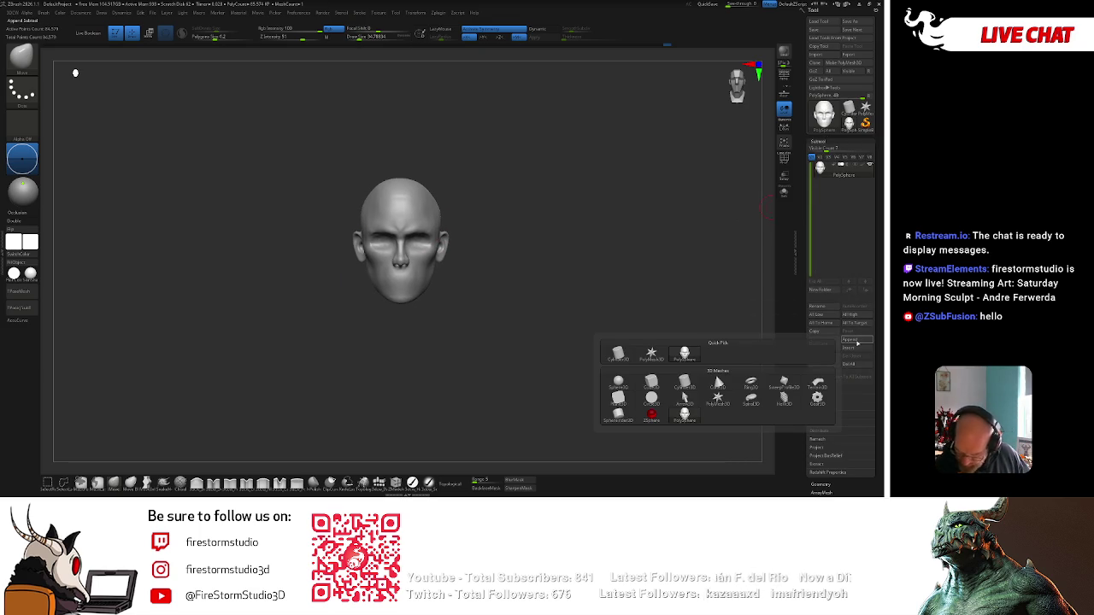
click(636, 386)
alt+drag(486, 232, 513, 221)
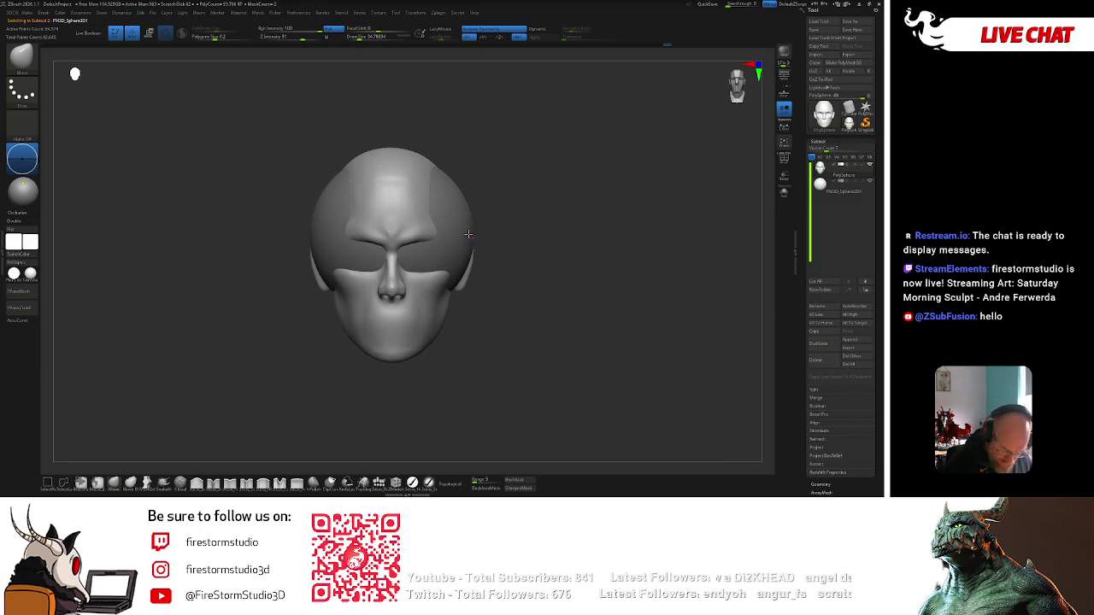
key(w)
drag(391, 283, 390, 288)
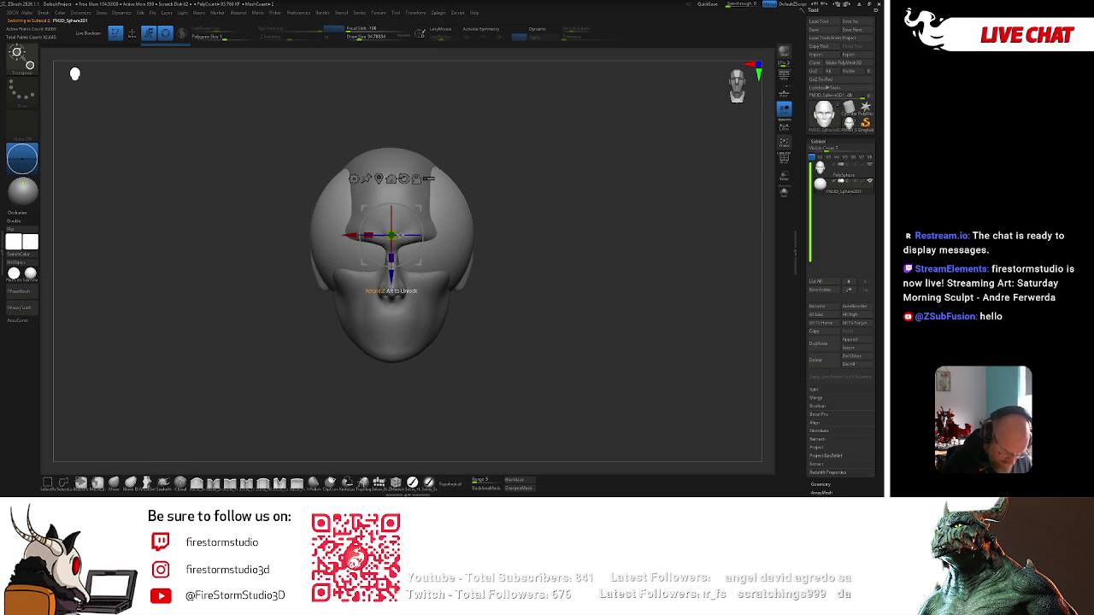
drag(398, 240, 413, 164)
With Transparency on, move the sphere into the left eye socket.
click(784, 176)
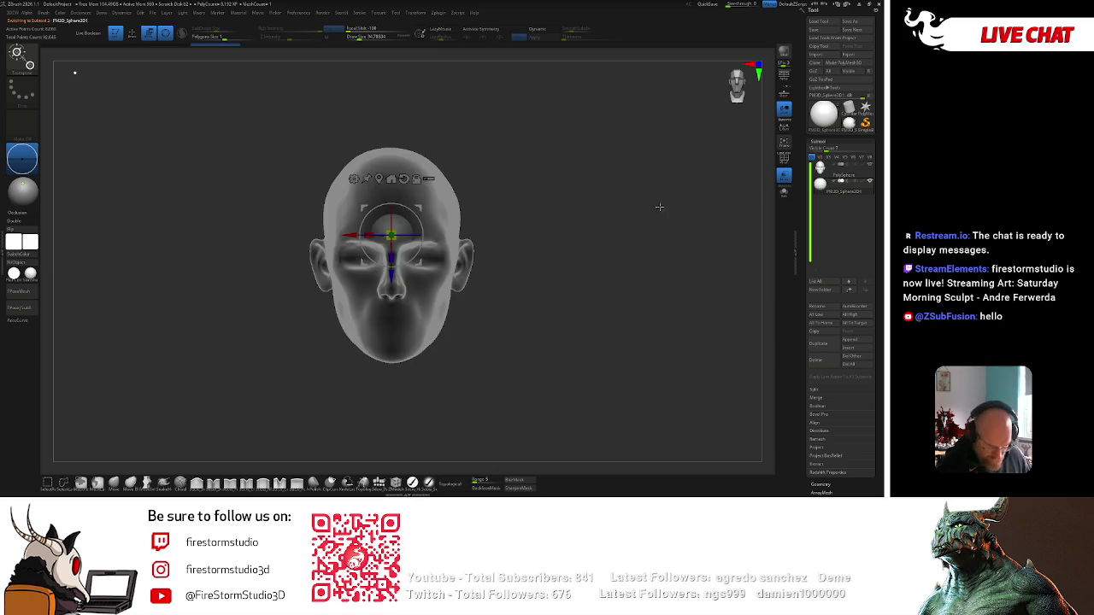
scroll(390, 256, up, 2)
drag(391, 235, 343, 265)
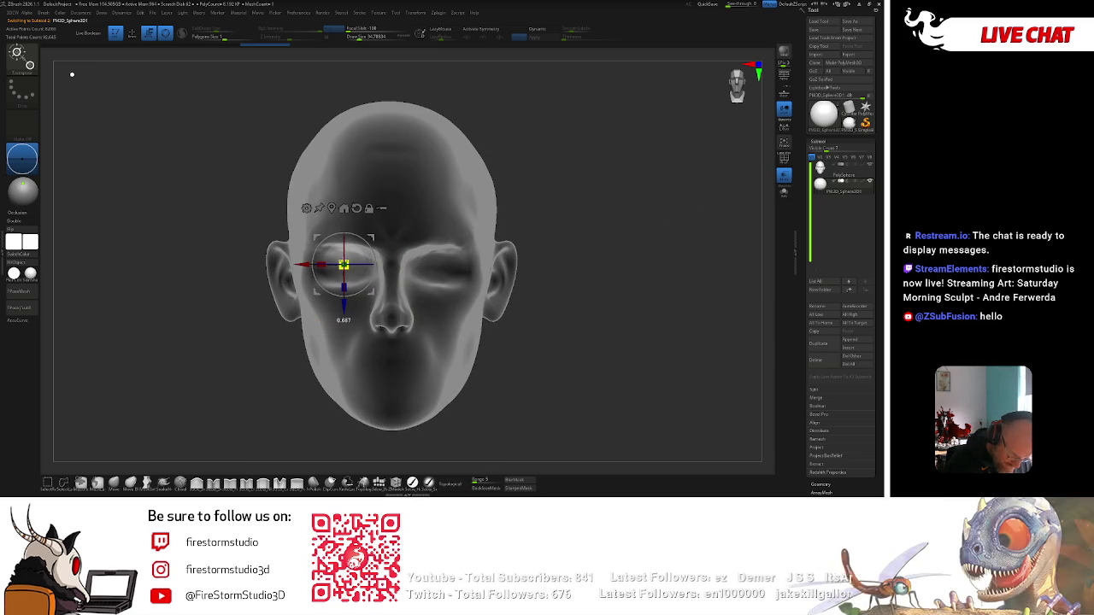
alt+drag(598, 197, 633, 162)
drag(784, 155, 781, 147)
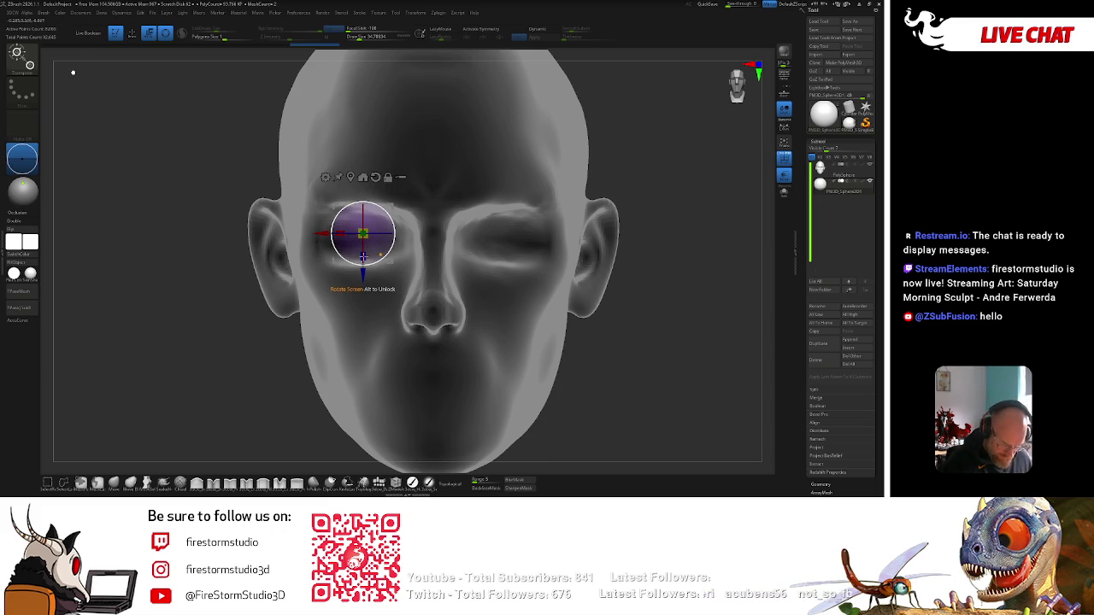
drag(321, 234, 256, 287)
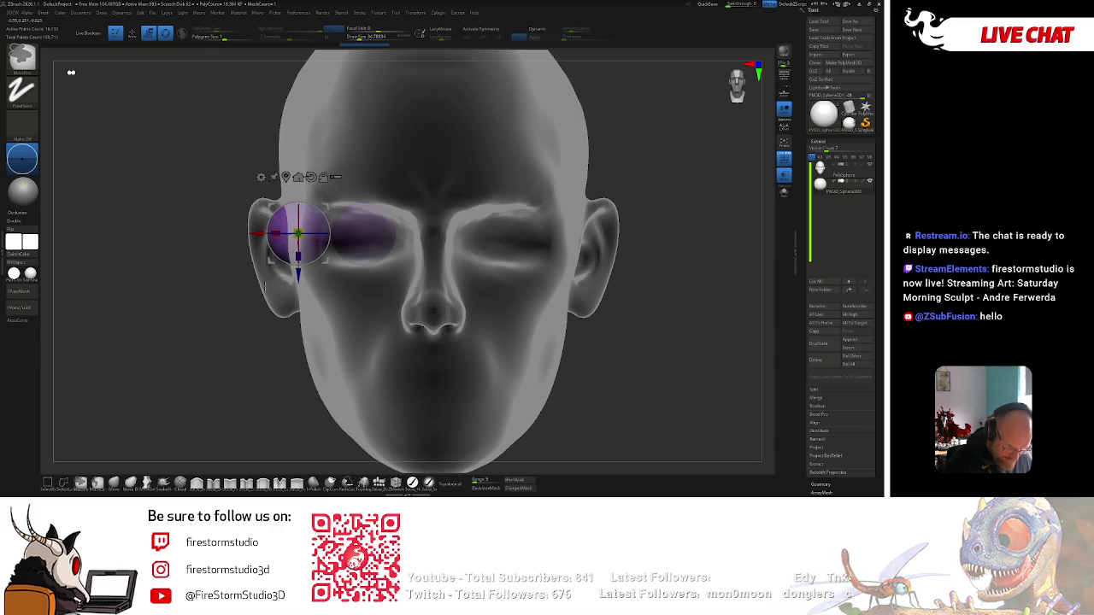
mouse_move(256, 288)
mouse_down()
mouse_move(397, 281)
mouse_move(386, 290)
mouse_up()
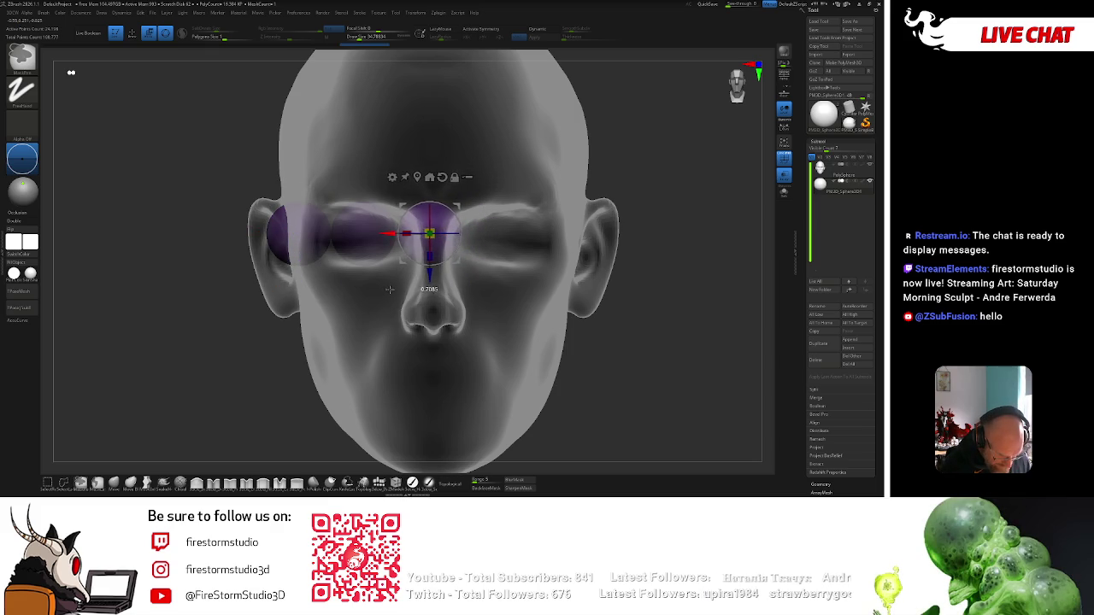
drag(441, 239, 364, 233)
Return to Draw, reselect the head SubTool and turn Transparency off.
key(q)
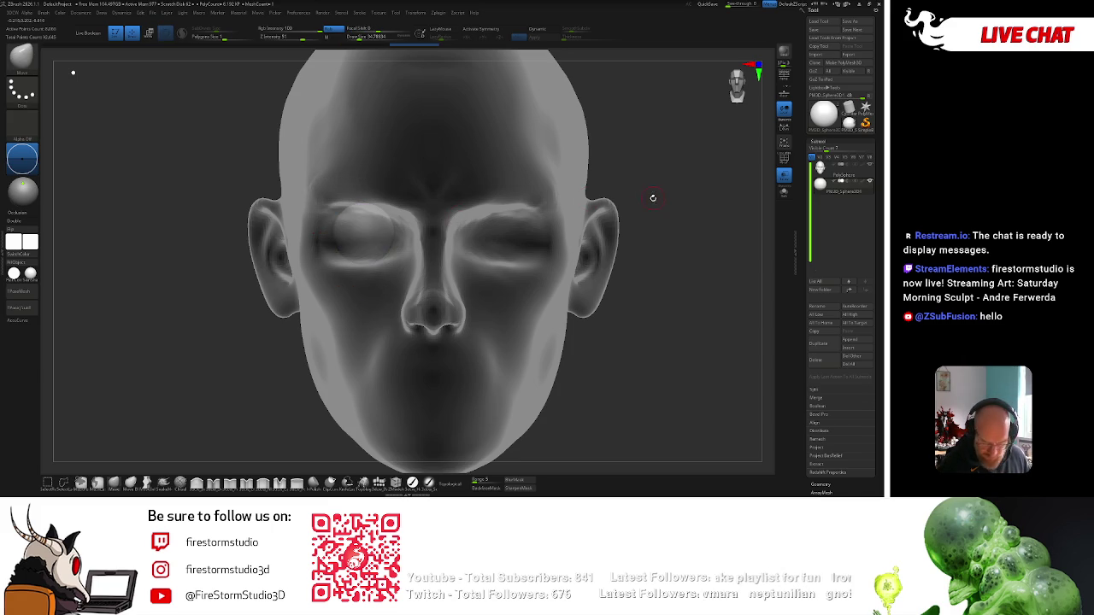
click(841, 175)
click(783, 175)
Move the eyeball sphere into the socket with the gizmo and check it from both sides.
mouse_move(658, 194)
mouse_down()
mouse_move(747, 191)
mouse_move(722, 187)
mouse_up()
key(w)
drag(363, 233, 513, 235)
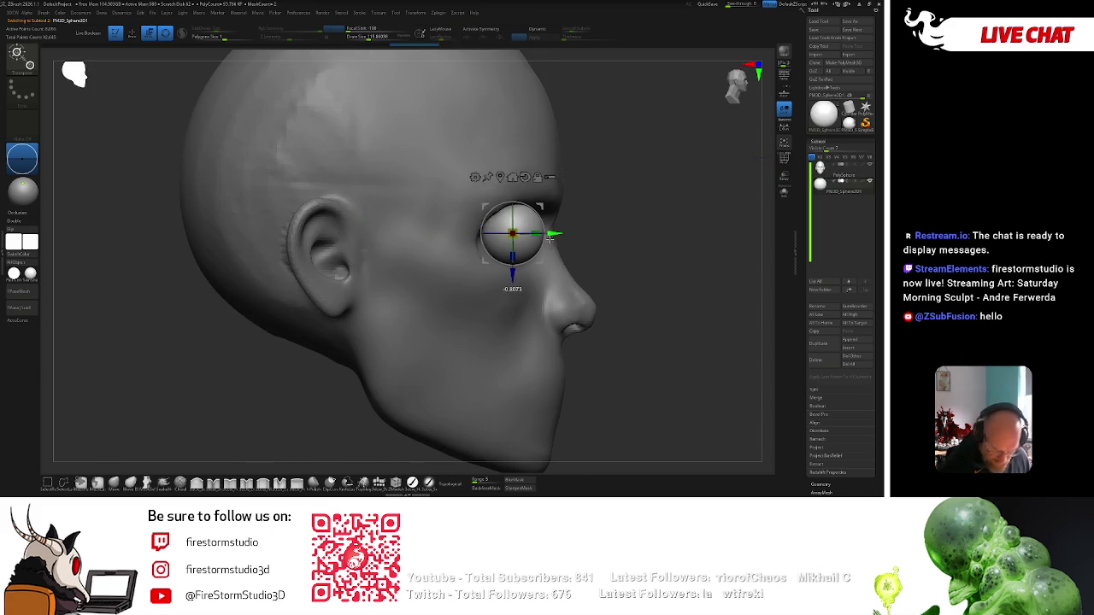
mouse_move(649, 273)
mouse_down()
mouse_move(462, 278)
mouse_move(420, 355)
mouse_move(464, 250)
mouse_up()
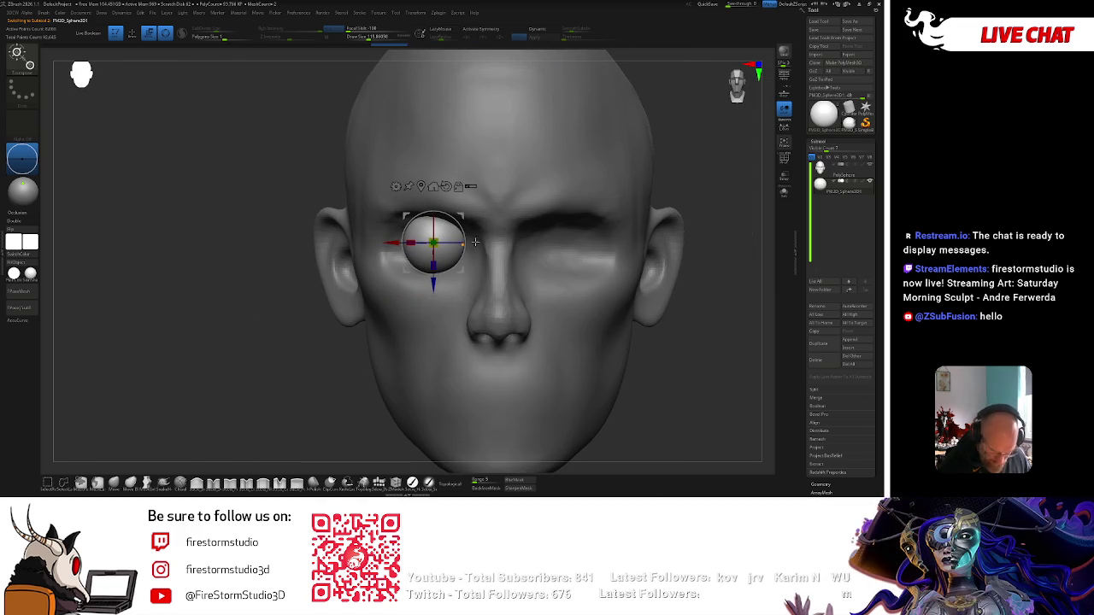
alt+drag(681, 288, 653, 304)
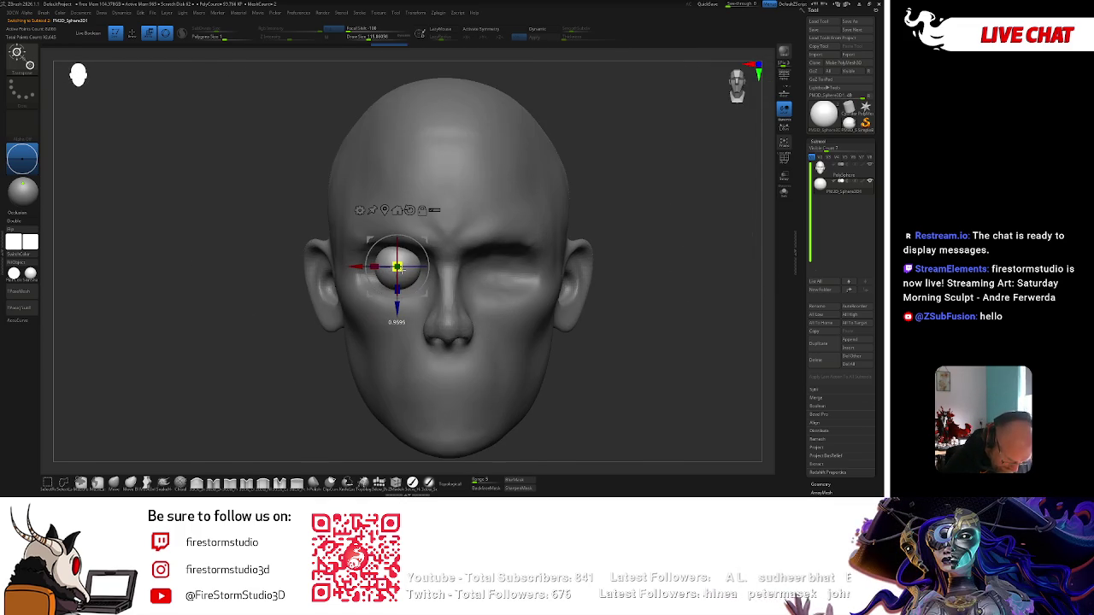
key(q)
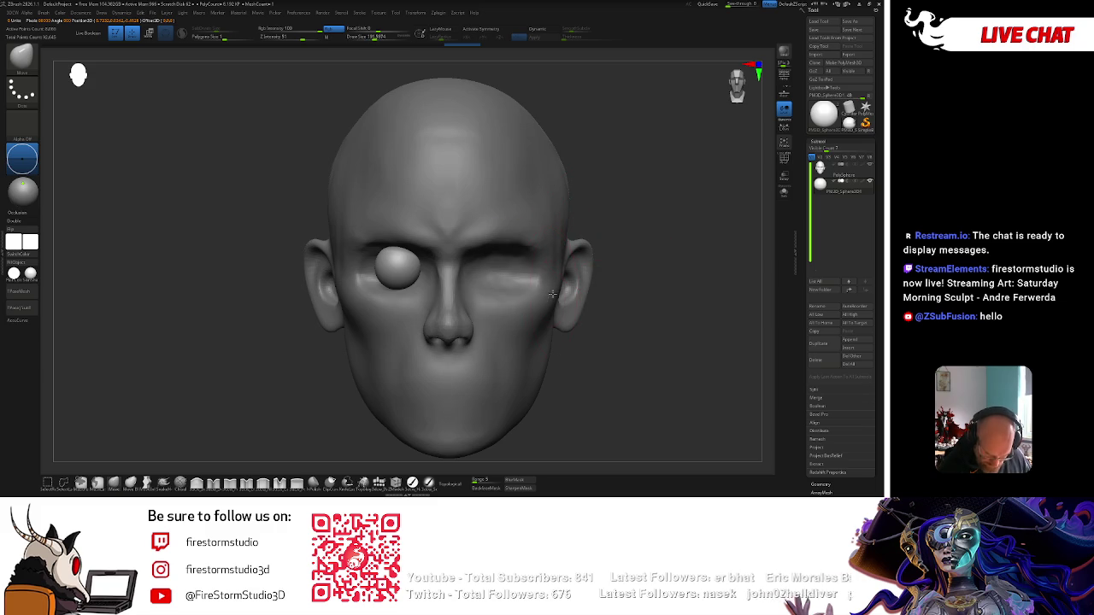
Sculpt the eyelid and cheek around the eye with X symmetry, then disable symmetry.
key(x)
drag(550, 295, 550, 290)
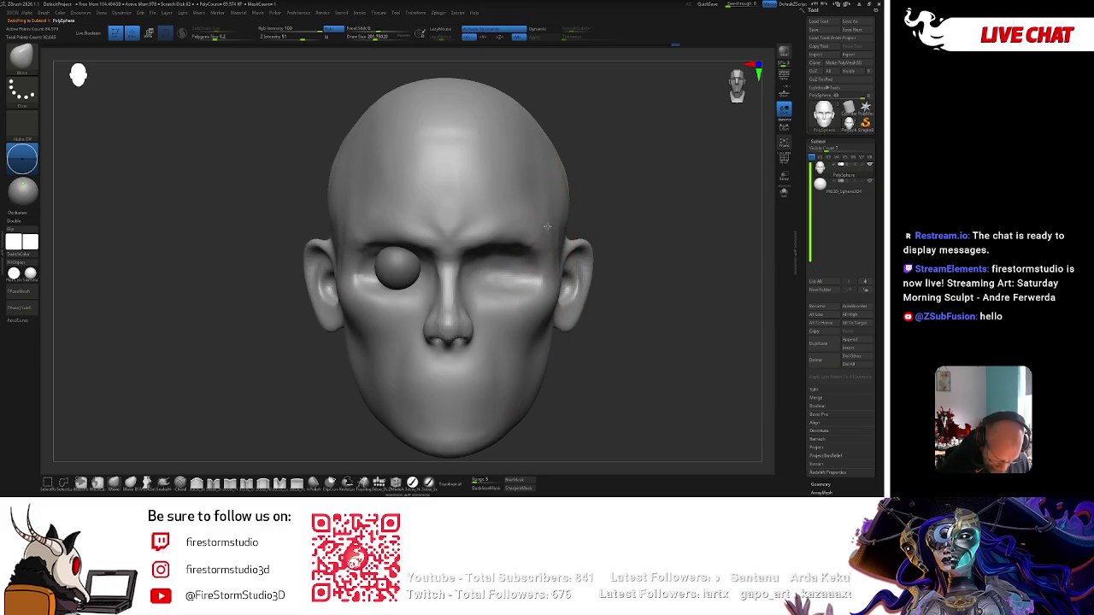
key(space)
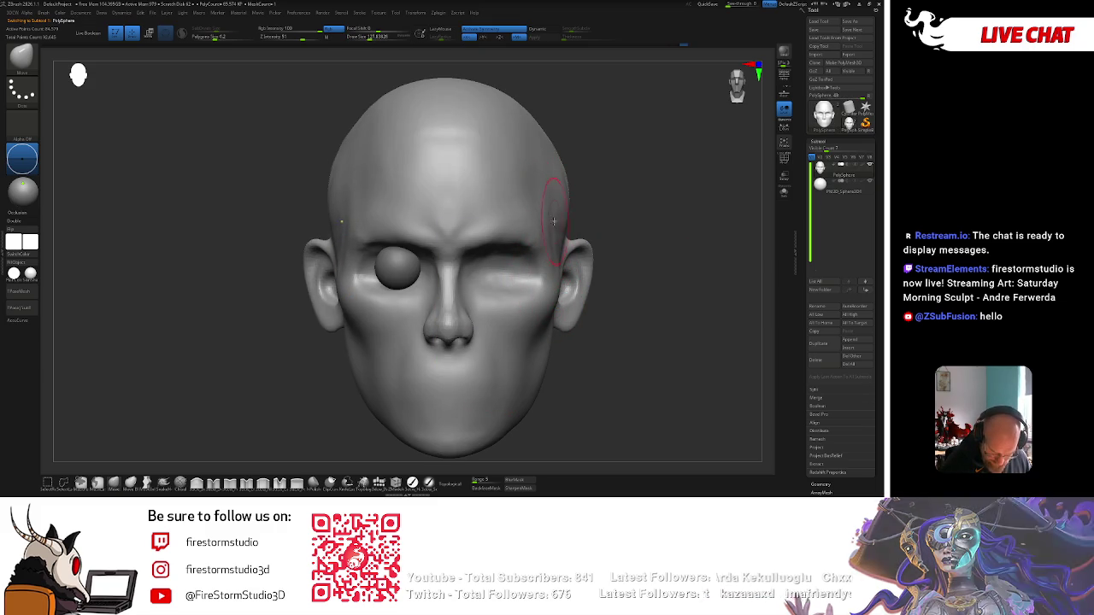
drag(583, 193, 593, 139)
key(space)
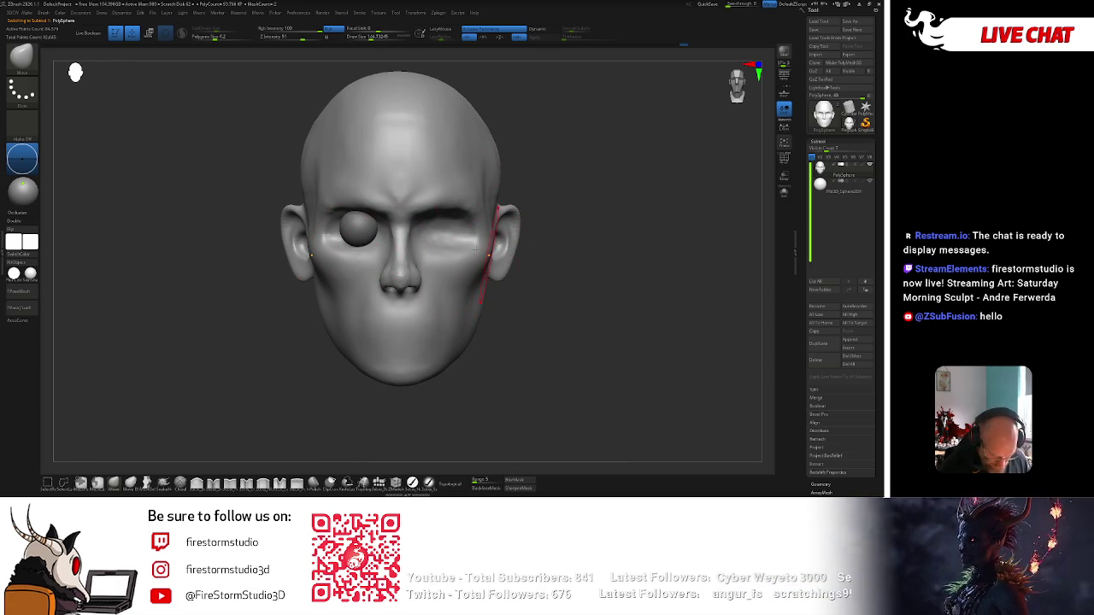
key(x)
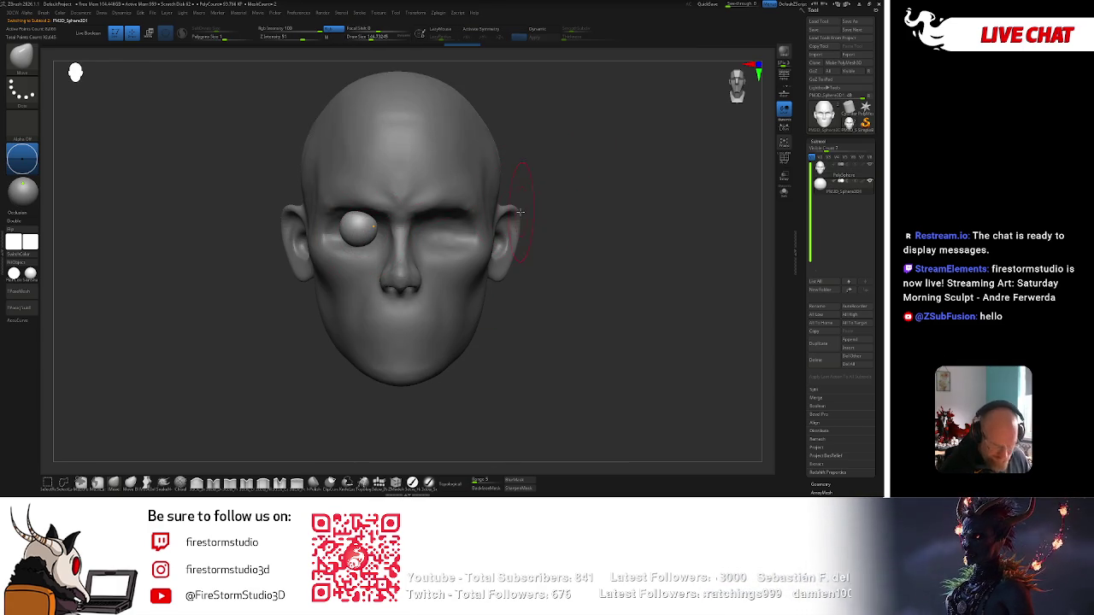
Select the eyeball and show its polyframe wireframe, zooming in on the eye.
alt+drag(570, 190, 478, 145)
alt+click(375, 229)
key(shift+f)
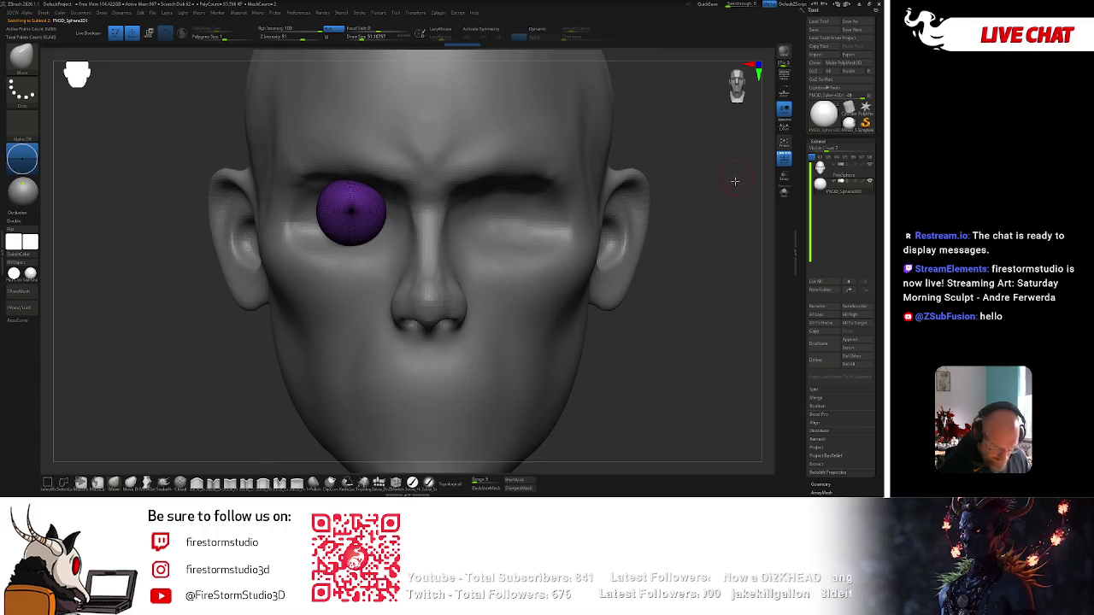
key(space)
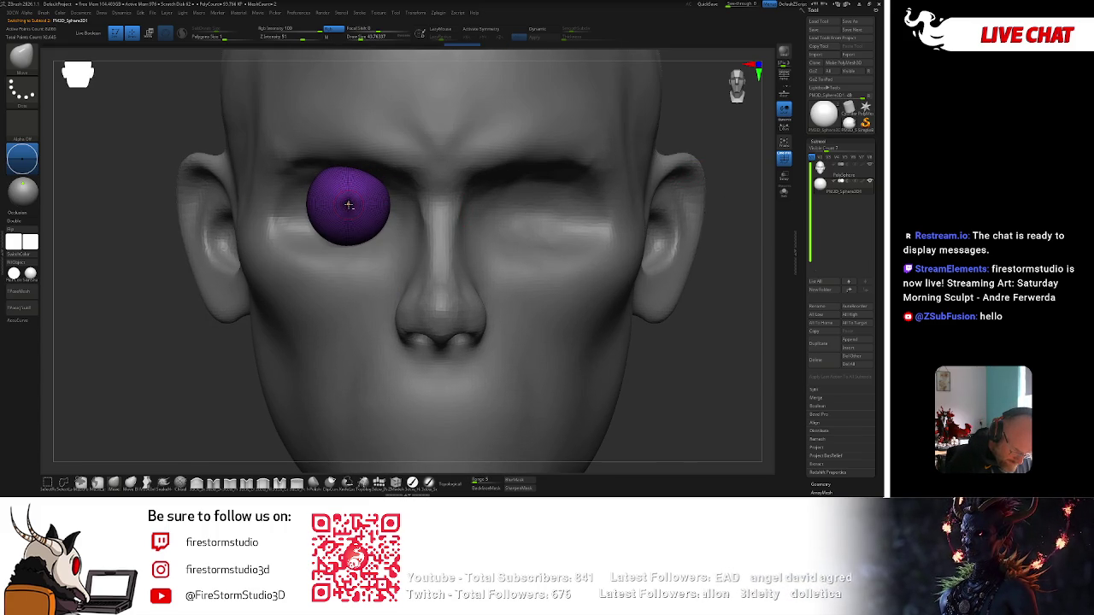
mouse_move(220, 395)
mouse_down()
mouse_move(613, 194)
mouse_move(689, 171)
mouse_move(413, 208)
mouse_up()
key(space)
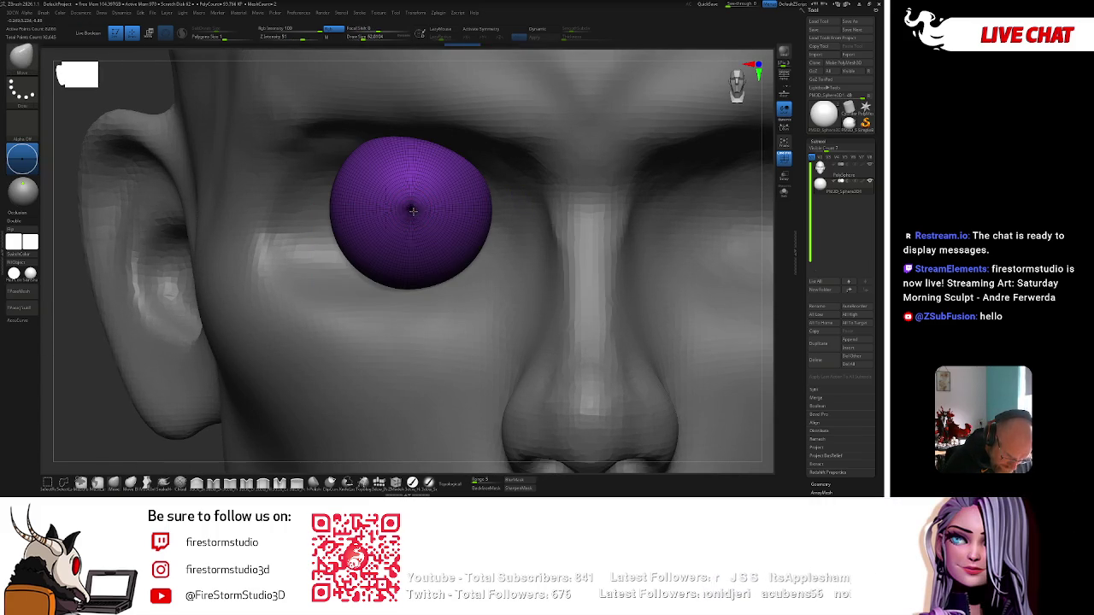
Inspect the eye fit from side, front and three-quarter views while adjusting brush settings.
key(space)
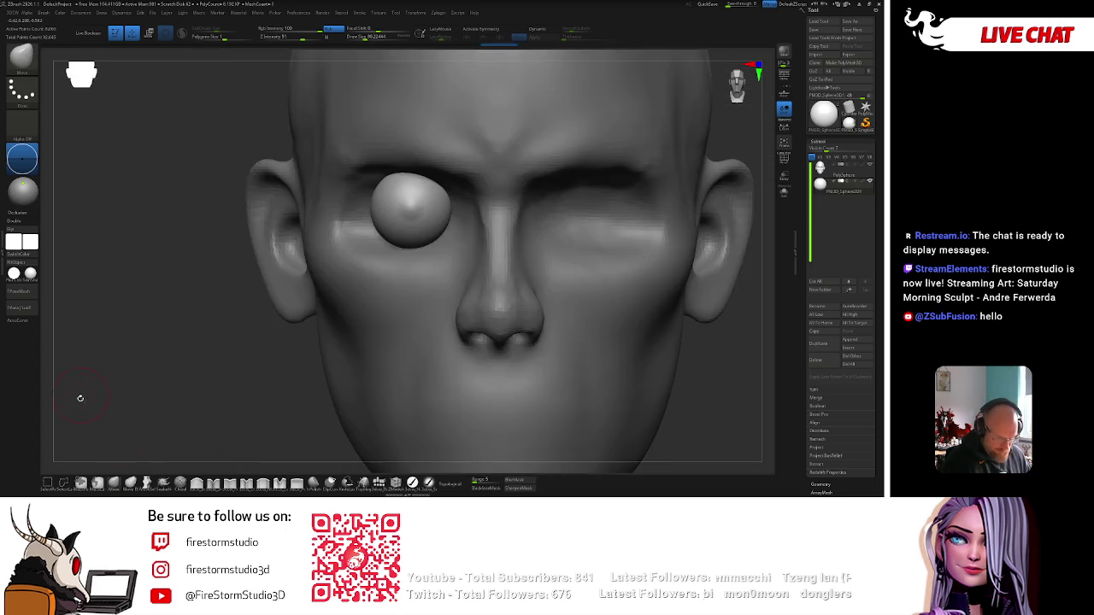
drag(80, 396, 362, 231)
shift+drag(570, 180, 647, 156)
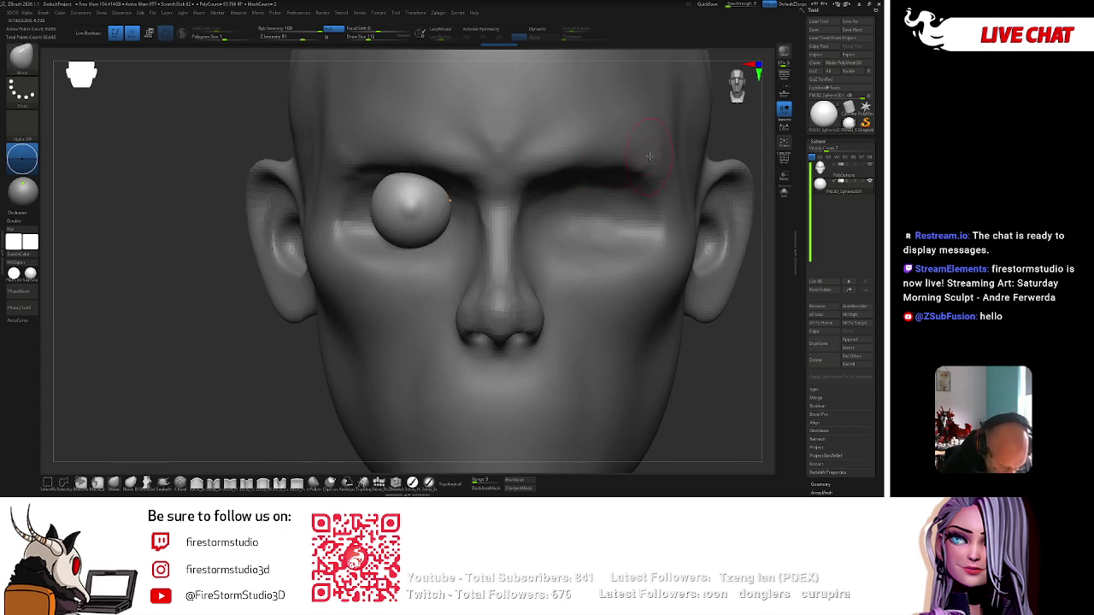
key(f)
alt+drag(239, 346, 414, 188)
key(space)
key(space)
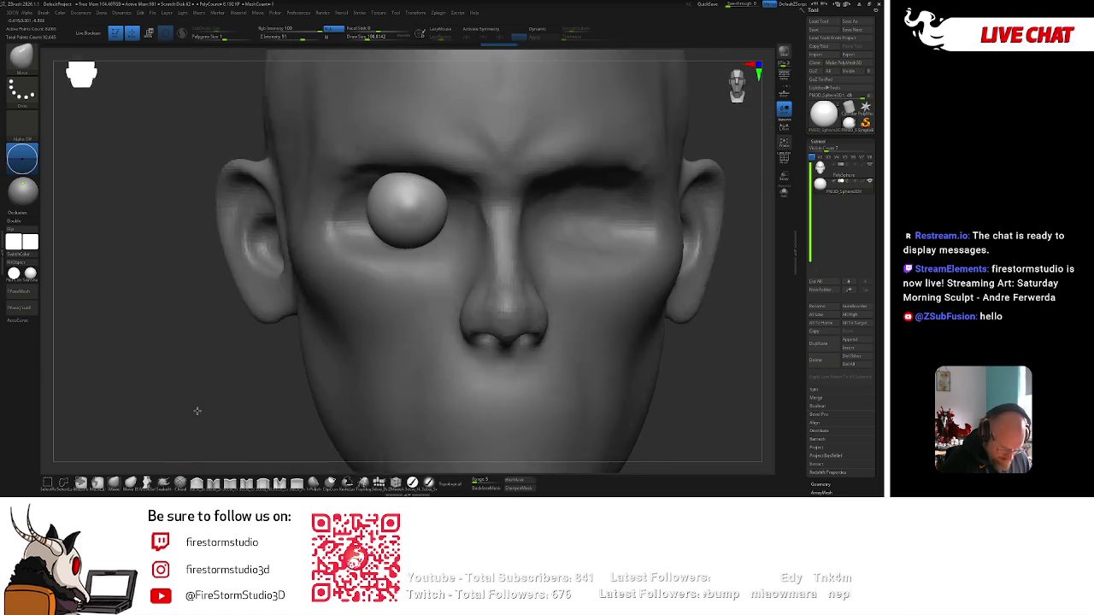
mouse_move(200, 435)
mouse_down()
mouse_move(608, 188)
mouse_move(411, 238)
mouse_up()
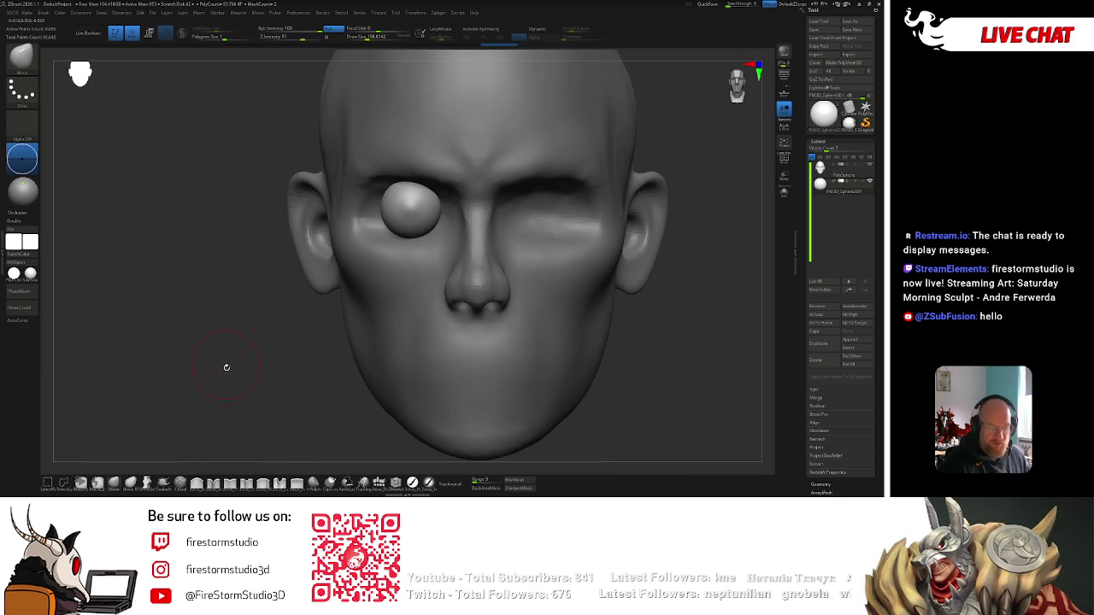
key(f)
Place the Move gizmo on the eyeball and zoom in on the head.
key(w)
click(410, 210)
ctrl+right_drag(515, 186, 666, 146)
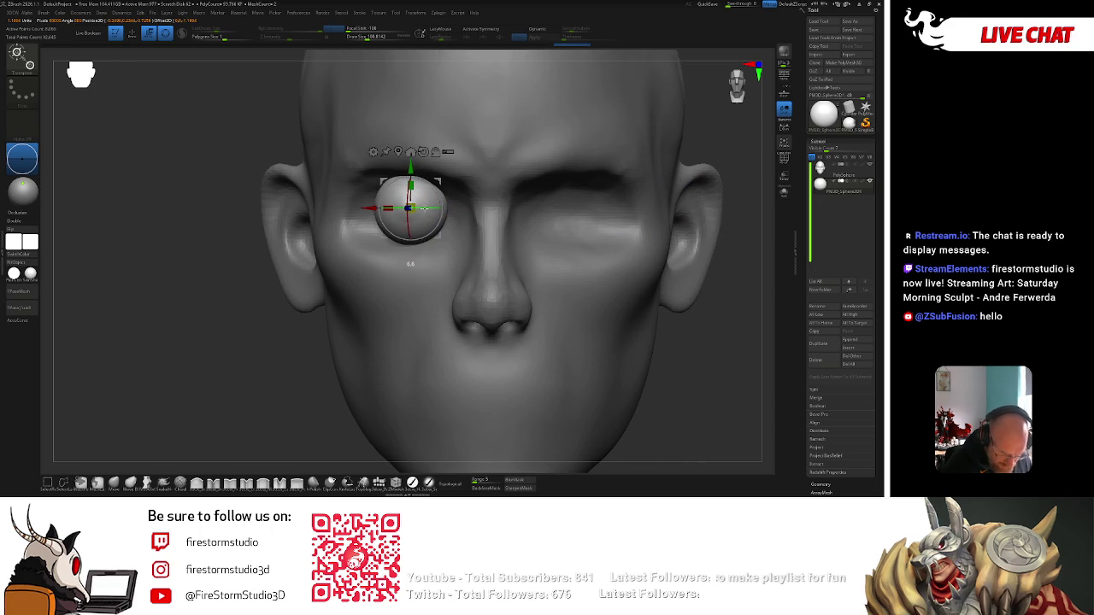
Apply Geometry > Modify Topology > Mirror And Weld to the eyeball, then re-enable X symmetry.
key(q)
scroll(841, 396, down, 3)
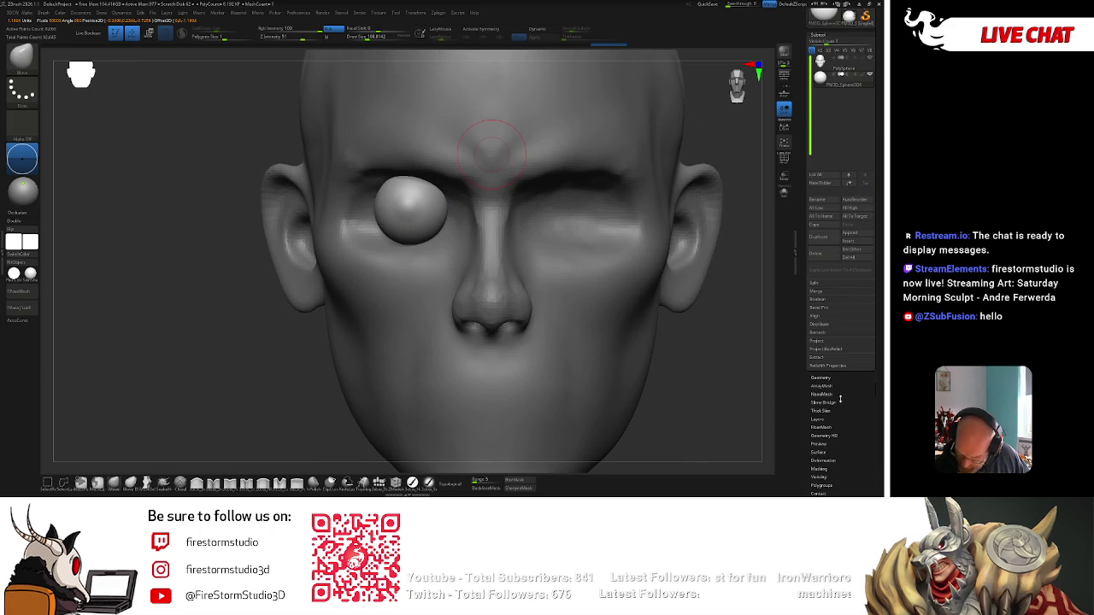
click(837, 377)
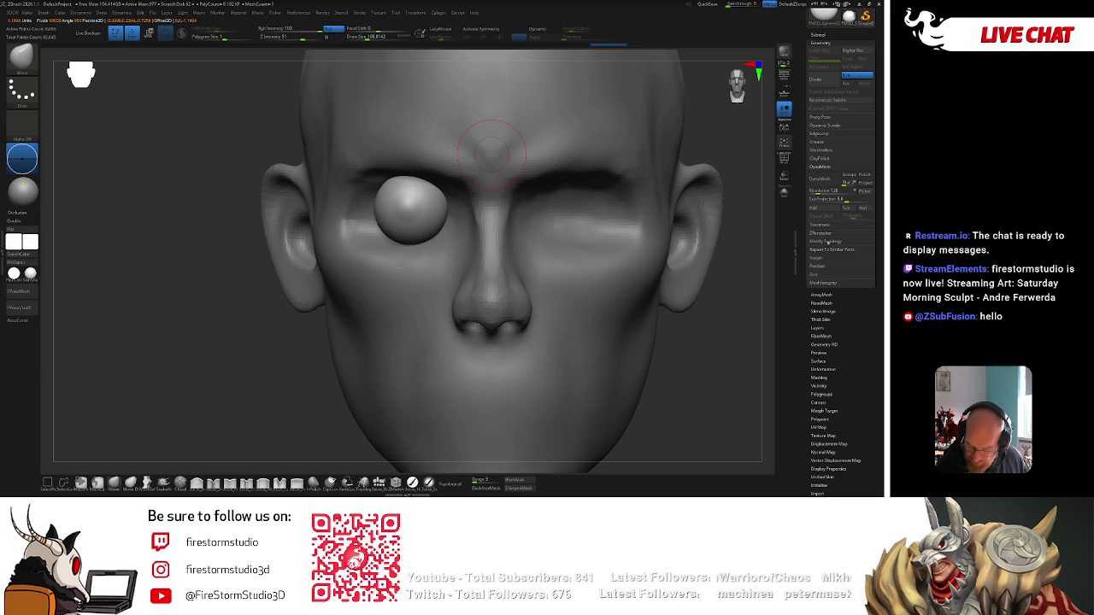
click(828, 241)
click(834, 217)
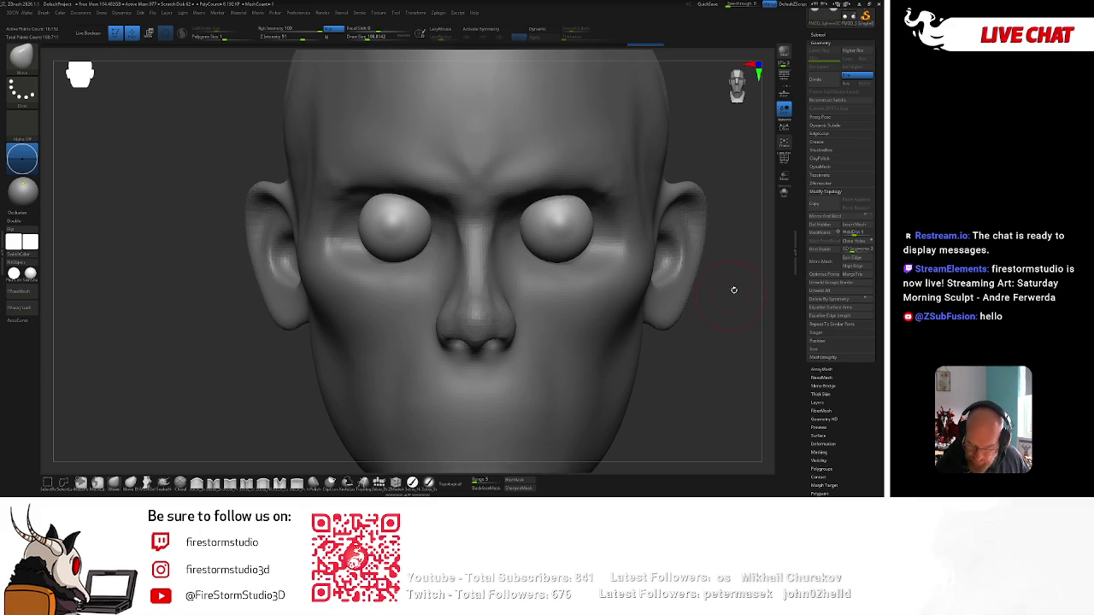
scroll(415, 254, up, 3)
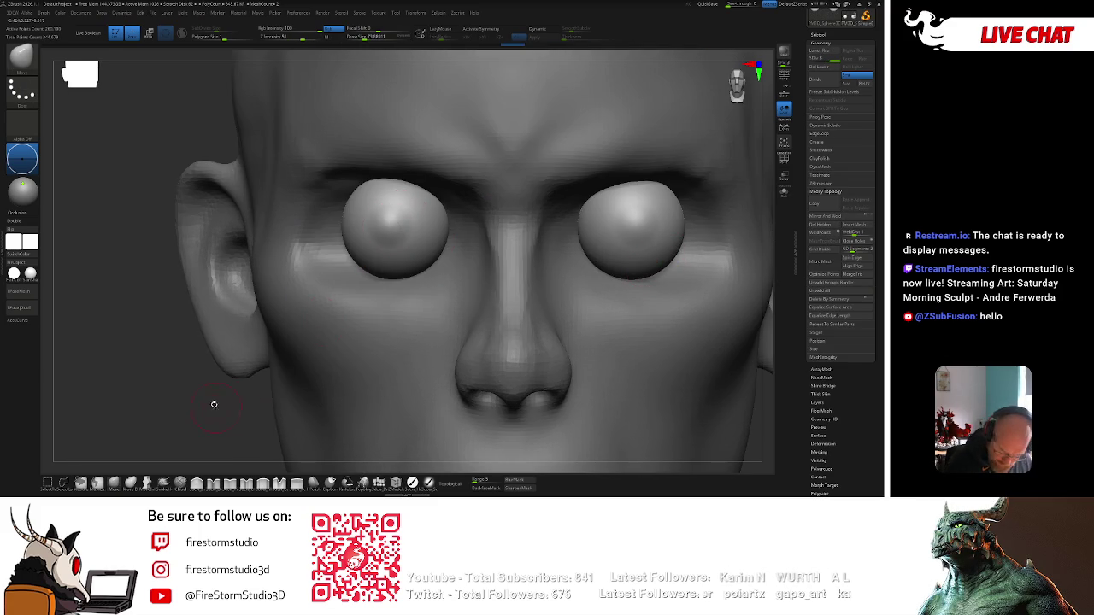
key(f)
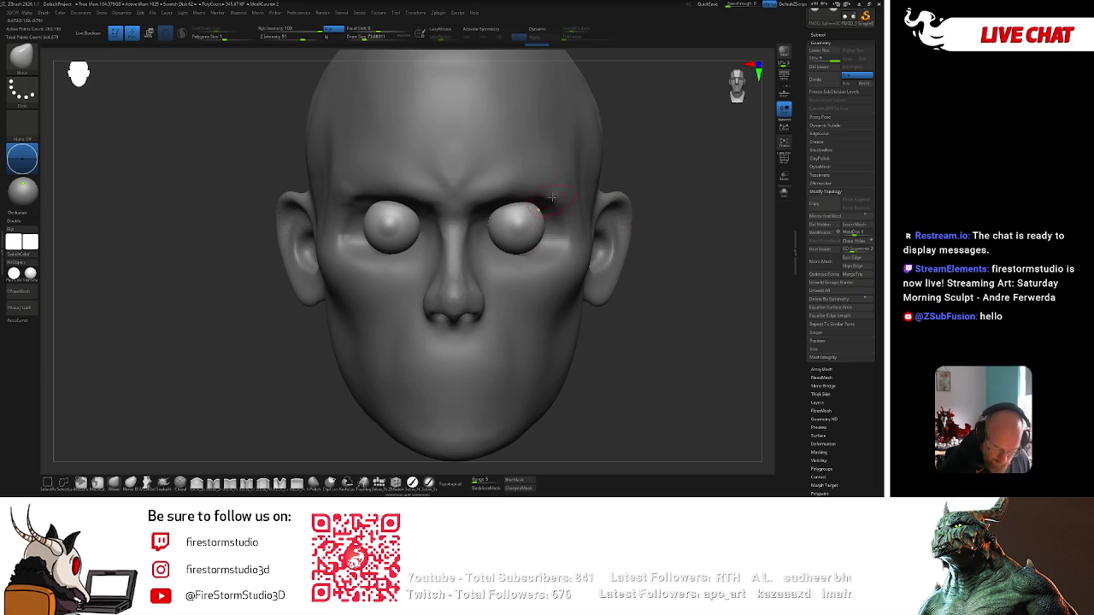
ctrl+shift+drag(577, 175, 596, 215)
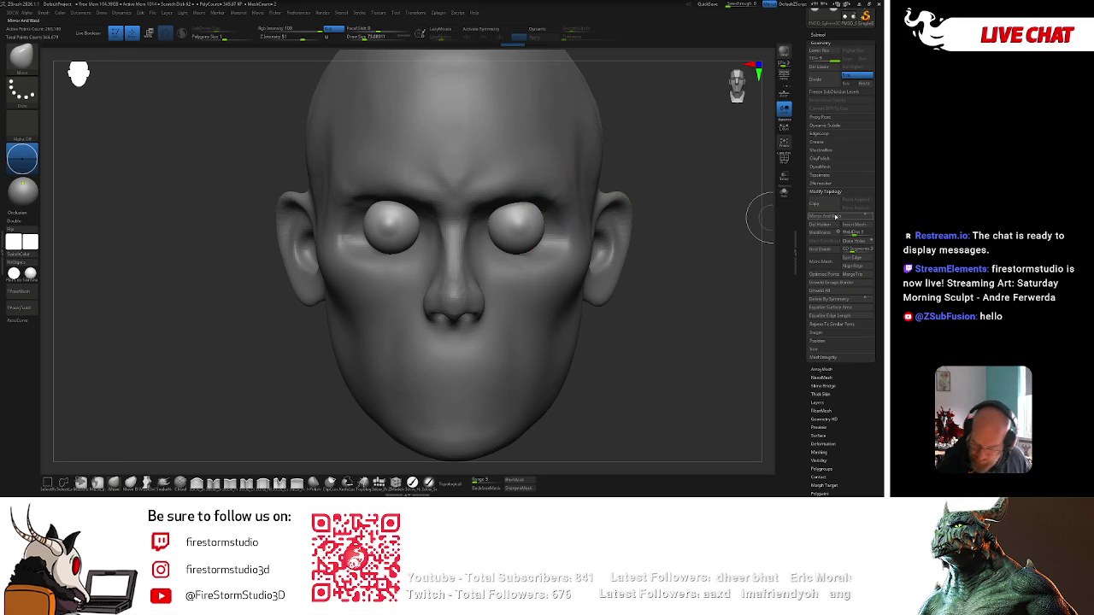
key(x)
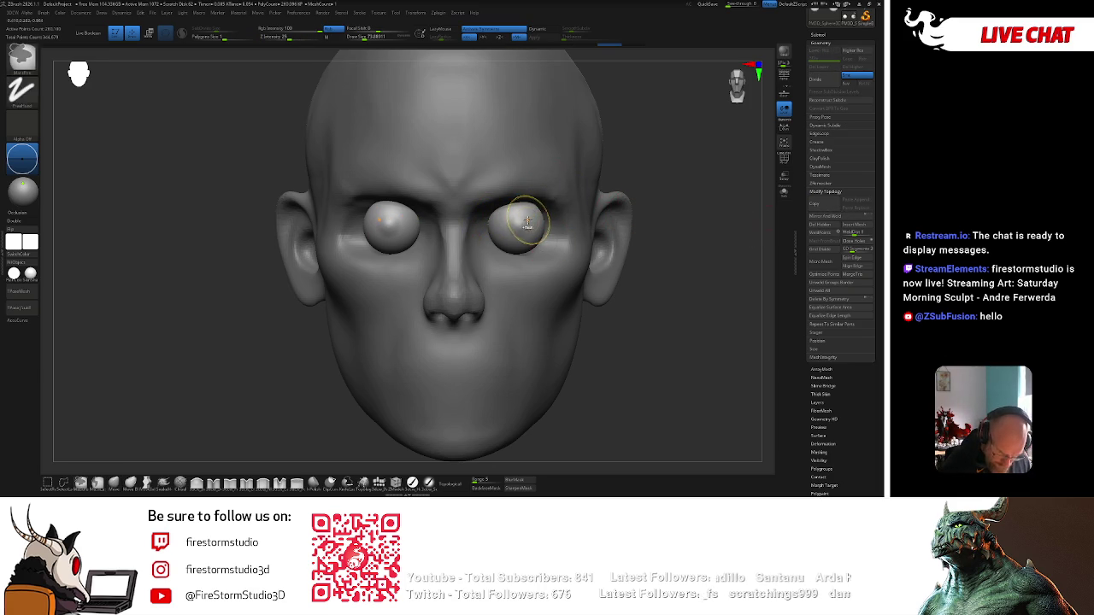
Select the eyeballs, enable Local Symmetry, and push both eyes deeper into the sockets.
drag(661, 185, 663, 173)
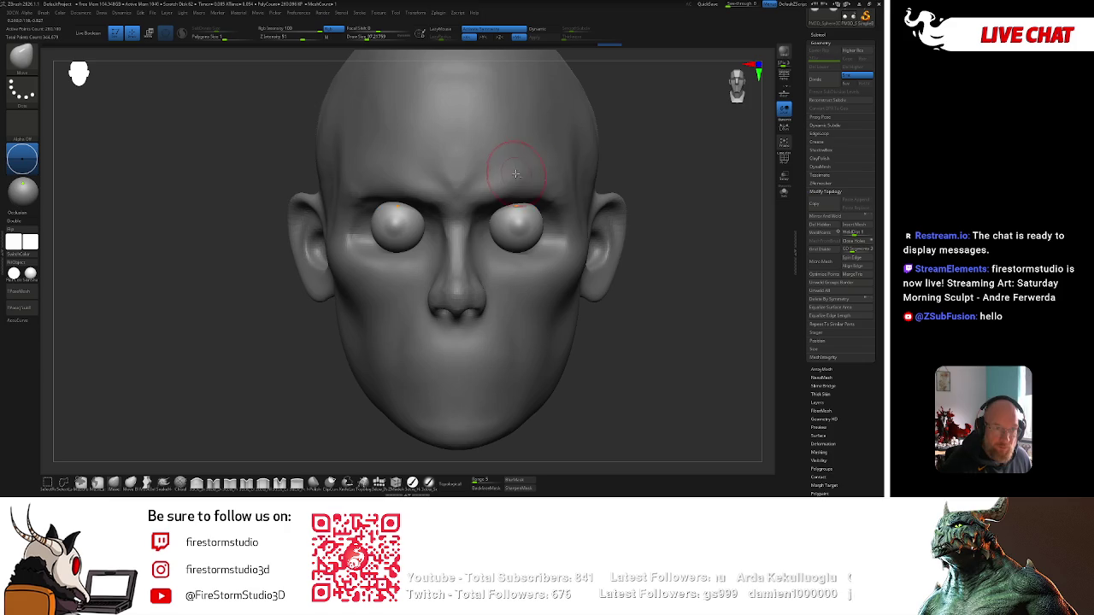
right_drag(515, 174, 517, 227)
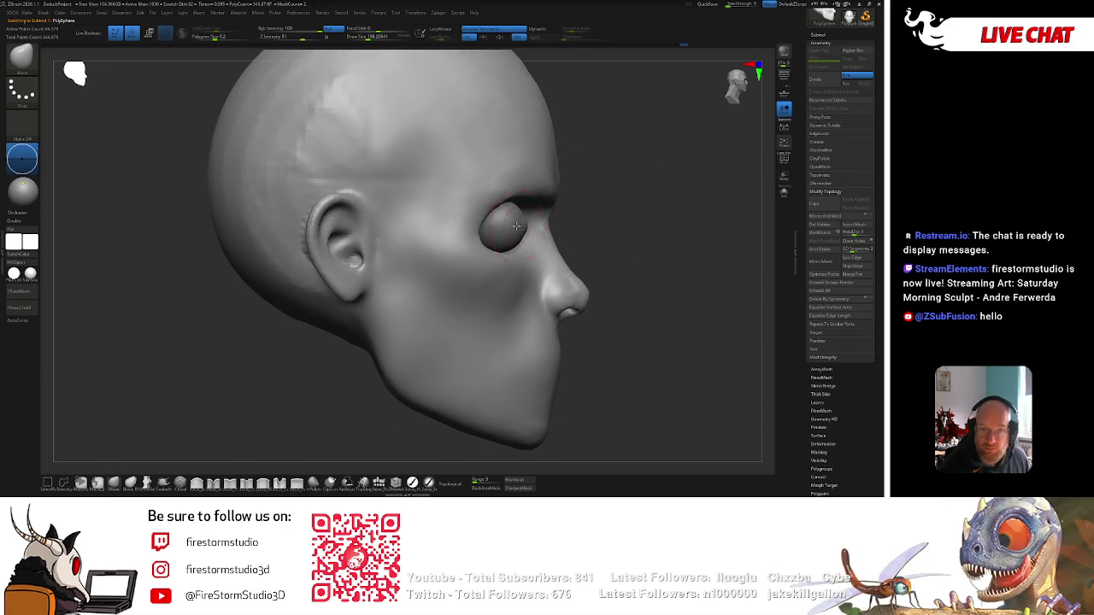
alt+click(517, 226)
key(w)
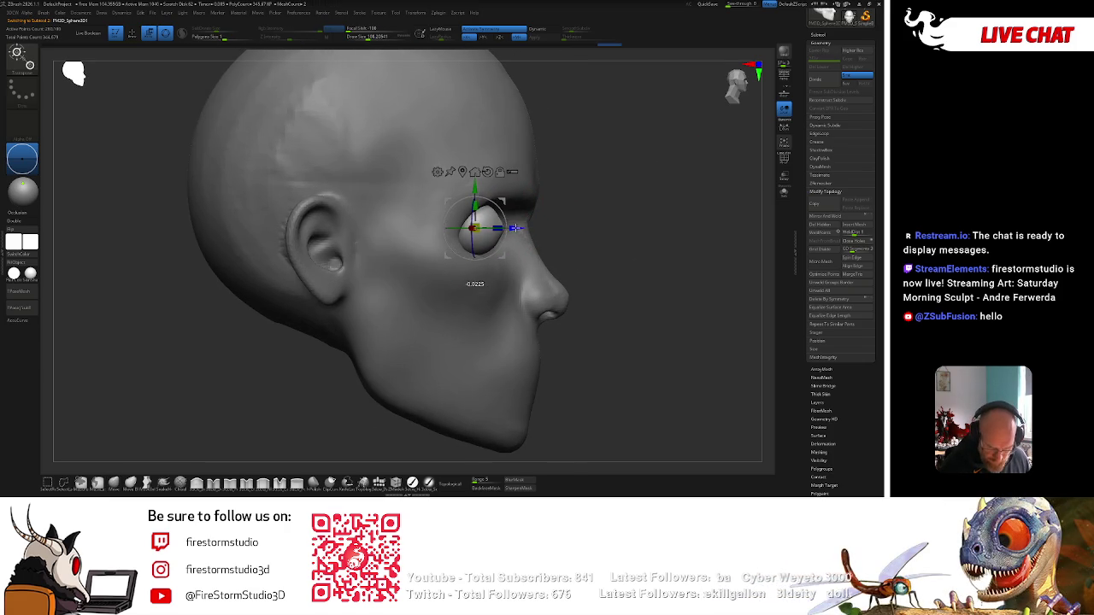
mouse_move(608, 196)
mouse_down()
mouse_move(485, 235)
mouse_move(430, 229)
mouse_move(470, 228)
mouse_up()
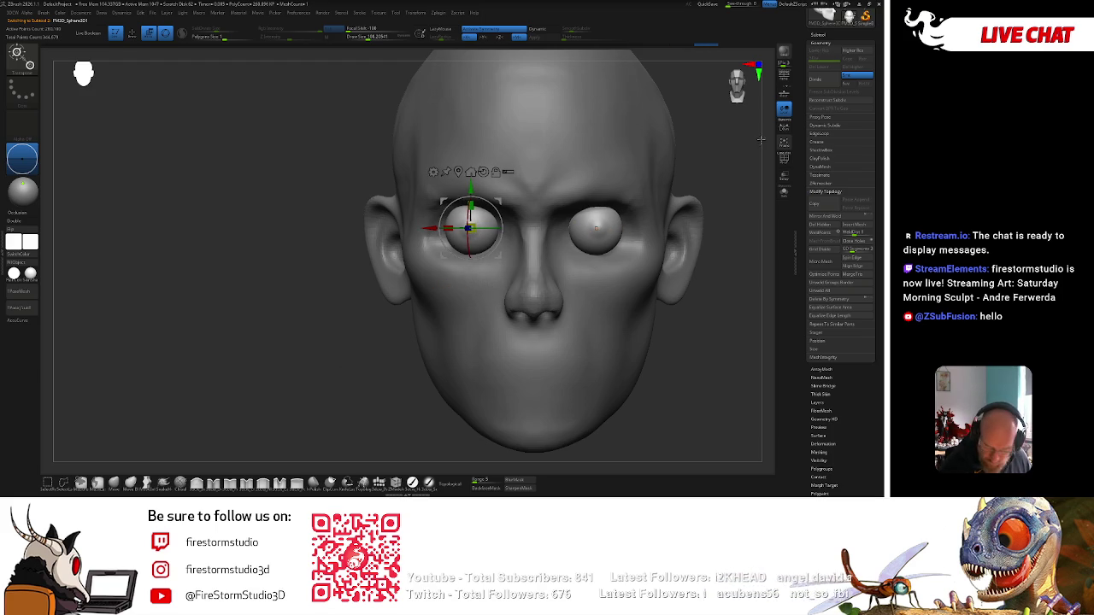
click(784, 125)
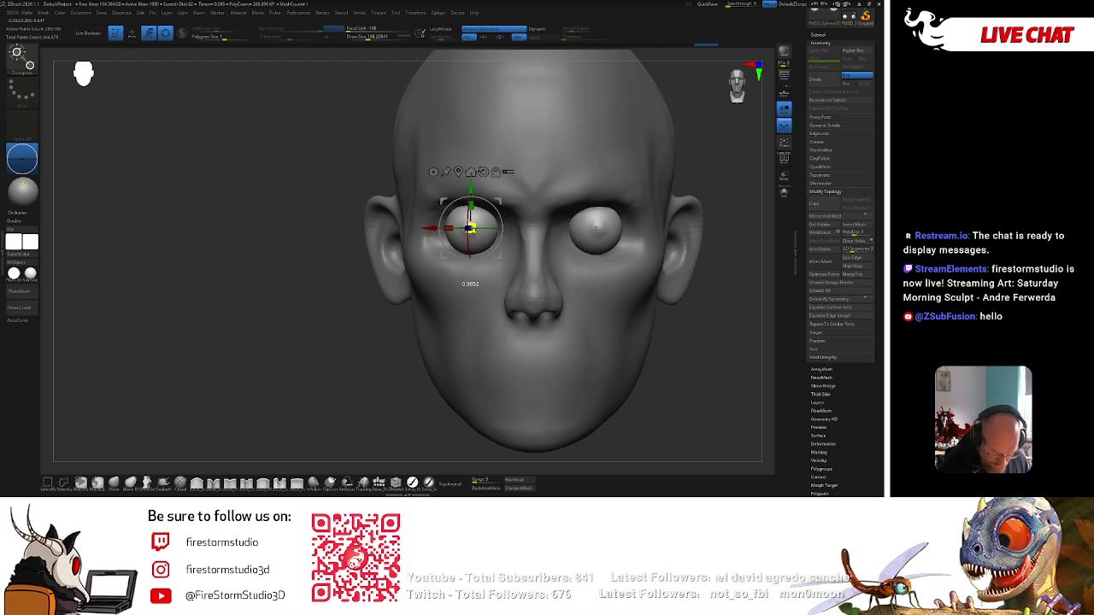
mouse_move(354, 391)
mouse_down()
mouse_move(630, 205)
mouse_move(494, 205)
mouse_up()
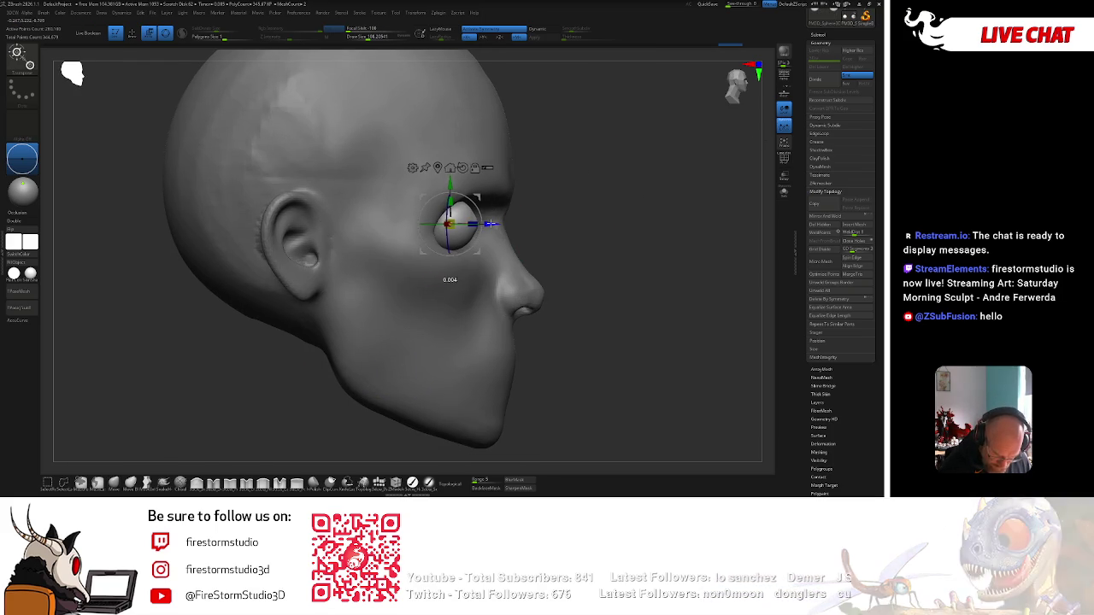
key(q)
mouse_move(666, 196)
mouse_down()
mouse_move(555, 182)
mouse_move(645, 154)
mouse_move(649, 127)
mouse_move(622, 134)
mouse_up()
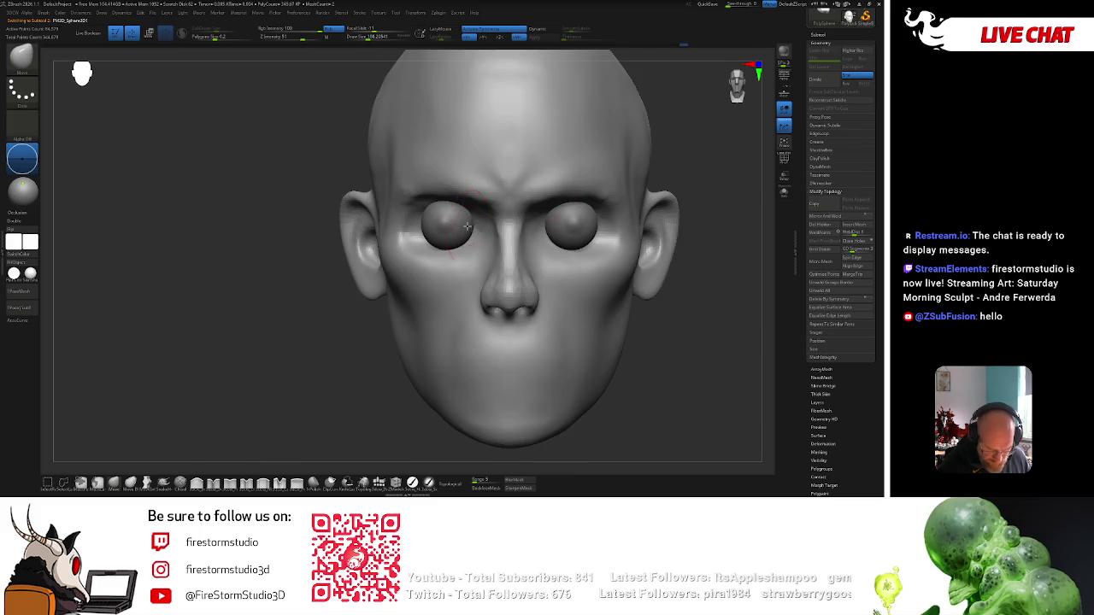
Build up the brow ridge above both eyes from a front view.
key(w)
key(q)
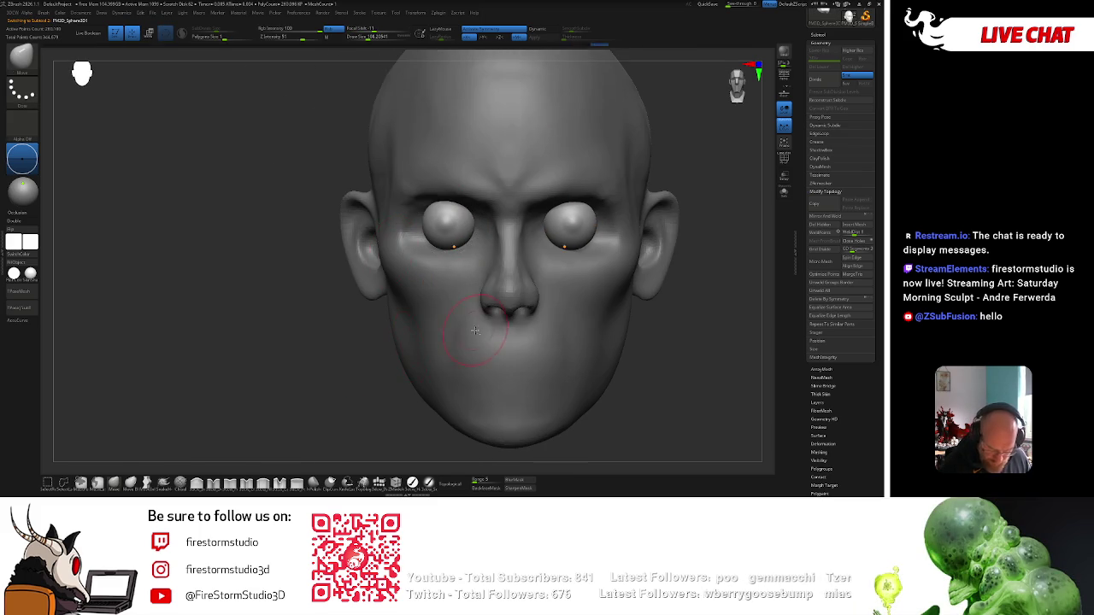
drag(688, 256, 711, 185)
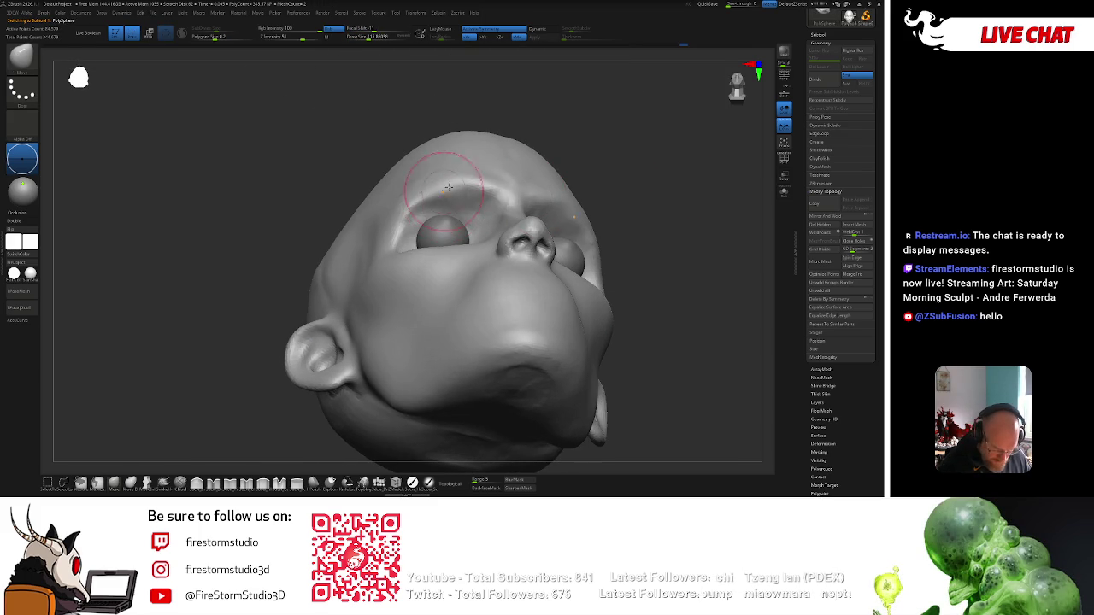
shift+right_drag(451, 183, 509, 180)
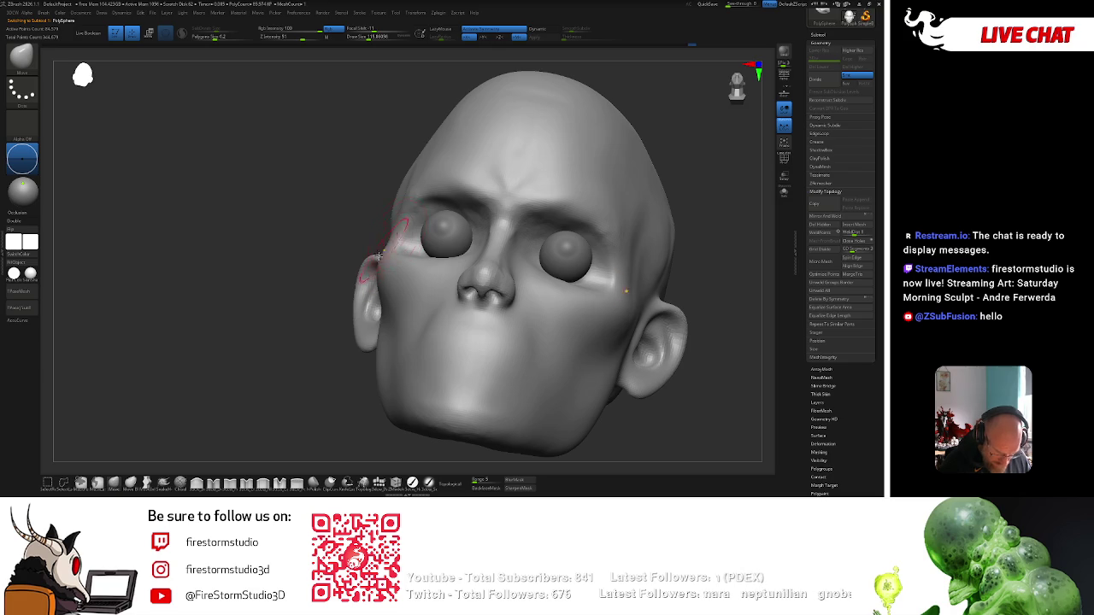
mouse_move(390, 241)
shift+right_down()
mouse_move(703, 141)
mouse_move(636, 154)
shift+right_up()
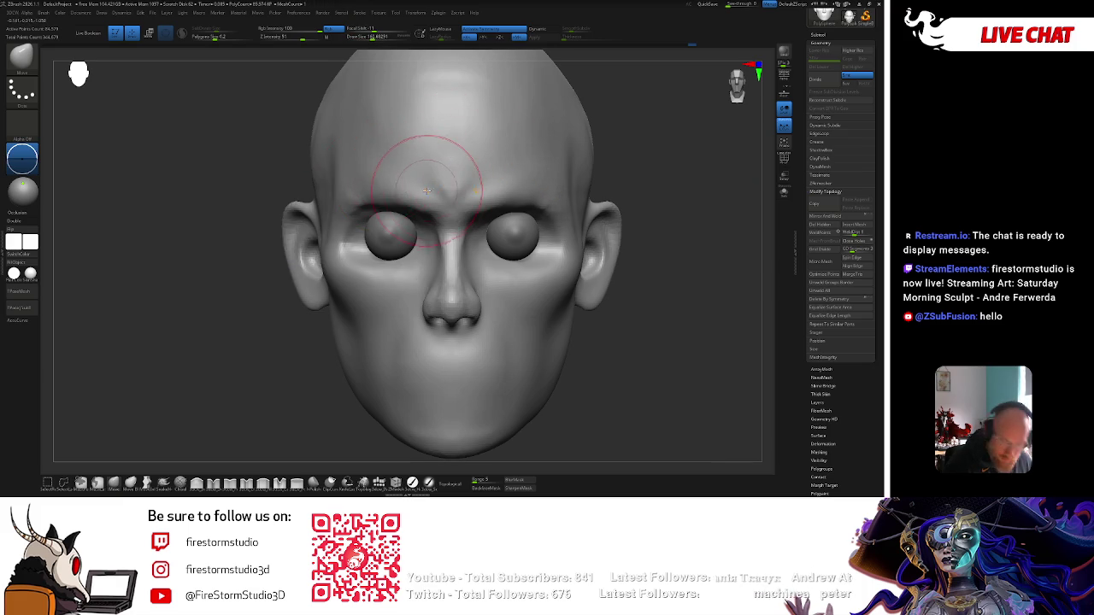
drag(416, 189, 333, 197)
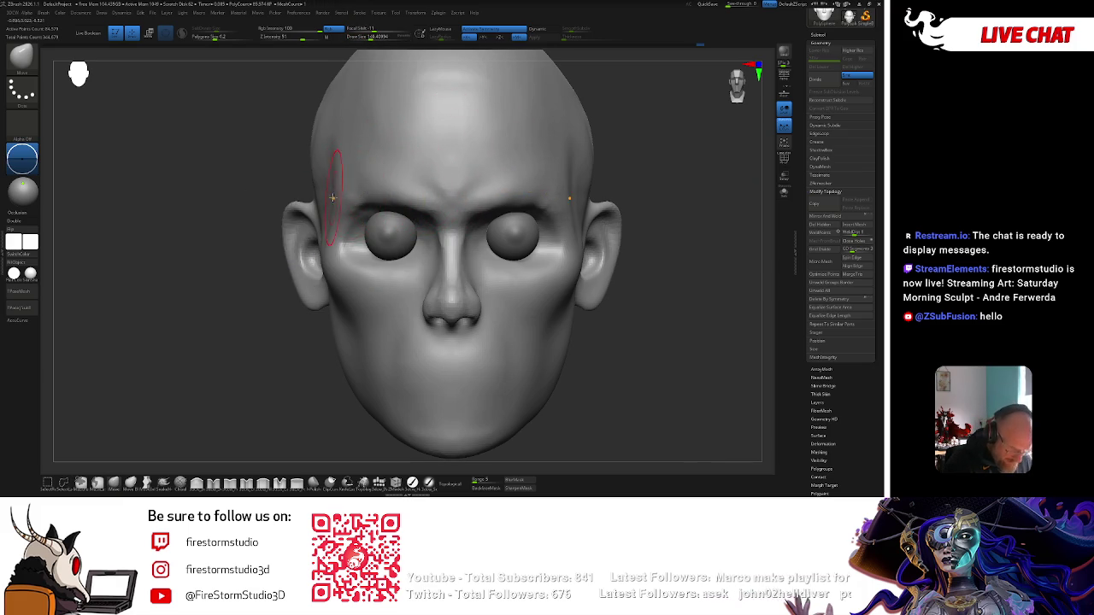
Sculpt the right cheek near the ear, then view the whole head from the front.
right_drag(584, 216, 576, 227)
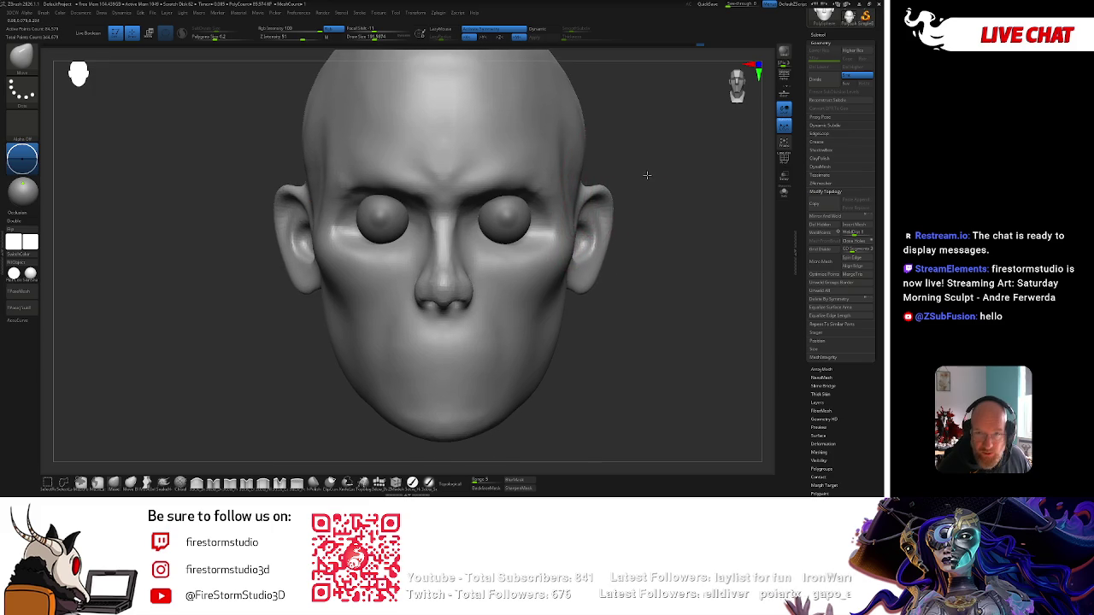
mouse_move(572, 229)
mouse_down()
mouse_move(575, 250)
mouse_move(547, 286)
mouse_up()
key(space)
right_drag(556, 198, 654, 154)
key(space)
right_drag(547, 213, 596, 161)
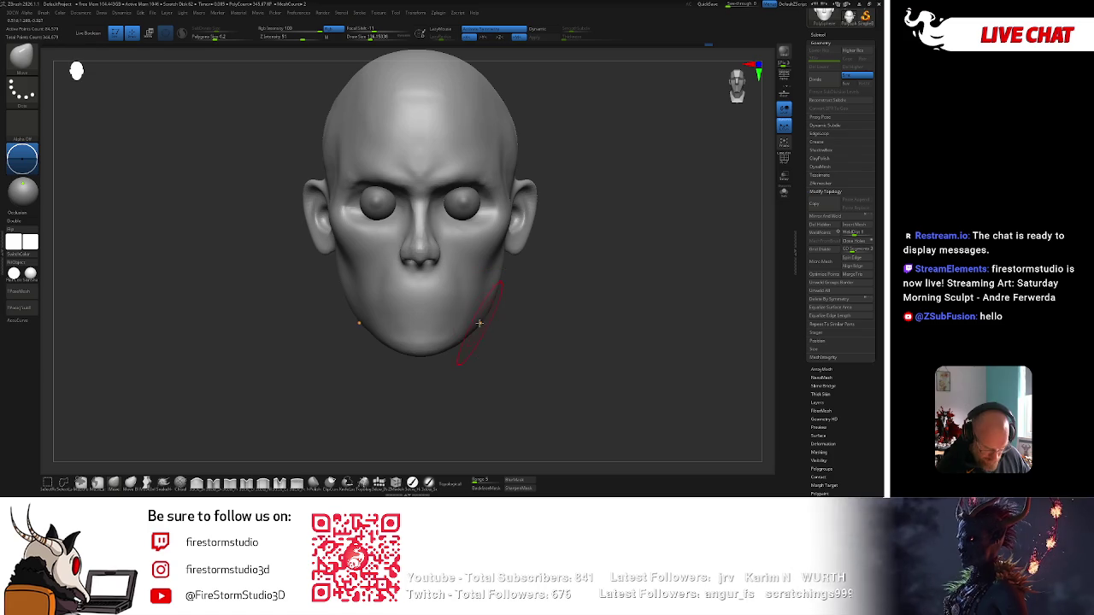
Switch brush, adjust its size and intensity, and sculpt the top of the skull.
key(space)
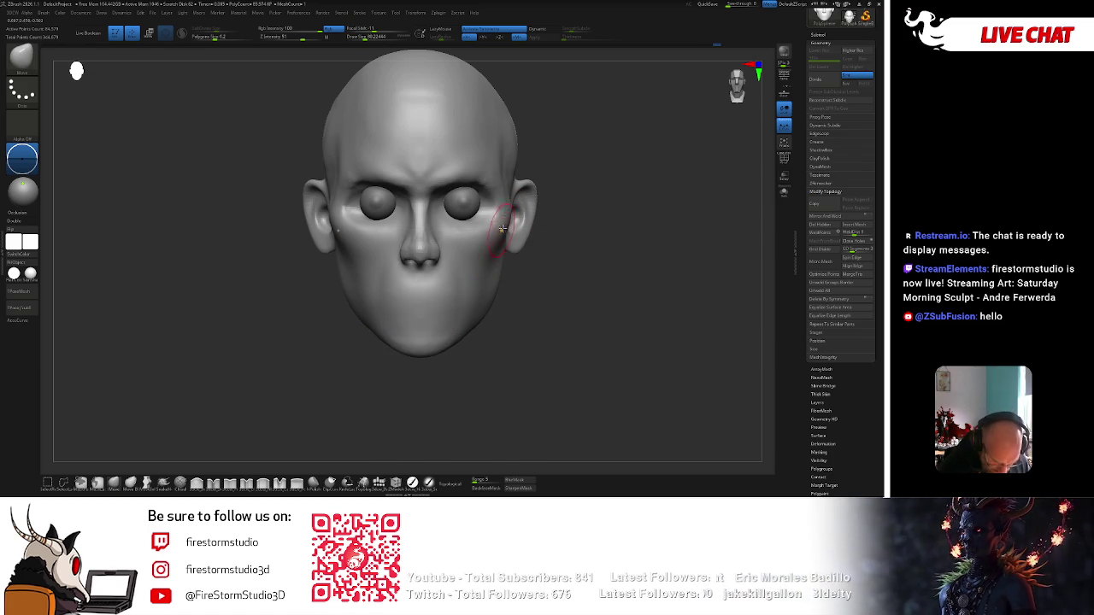
key(space)
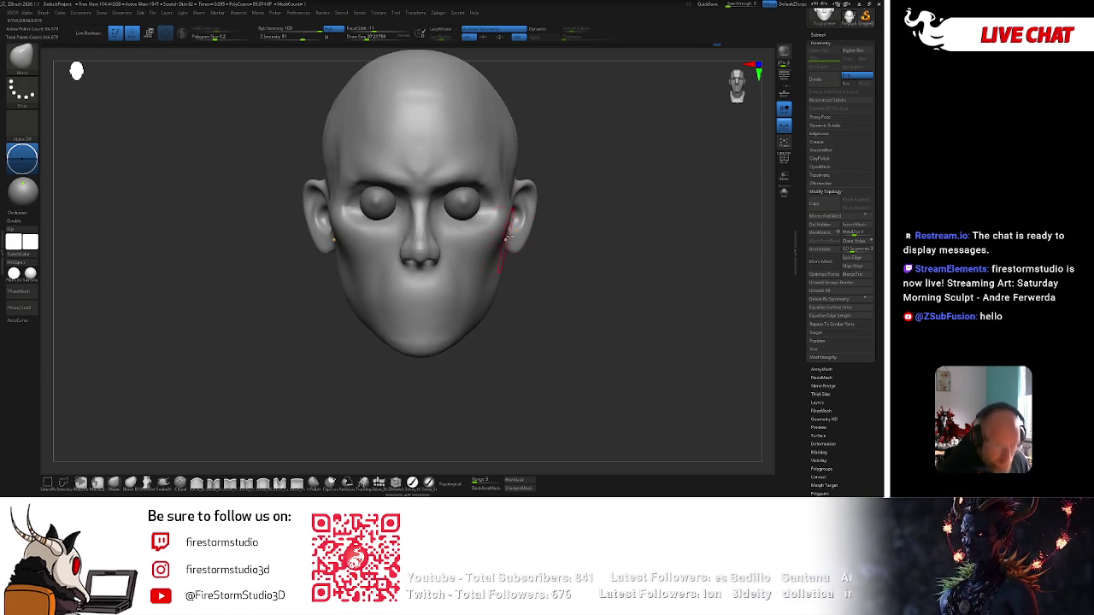
key(space)
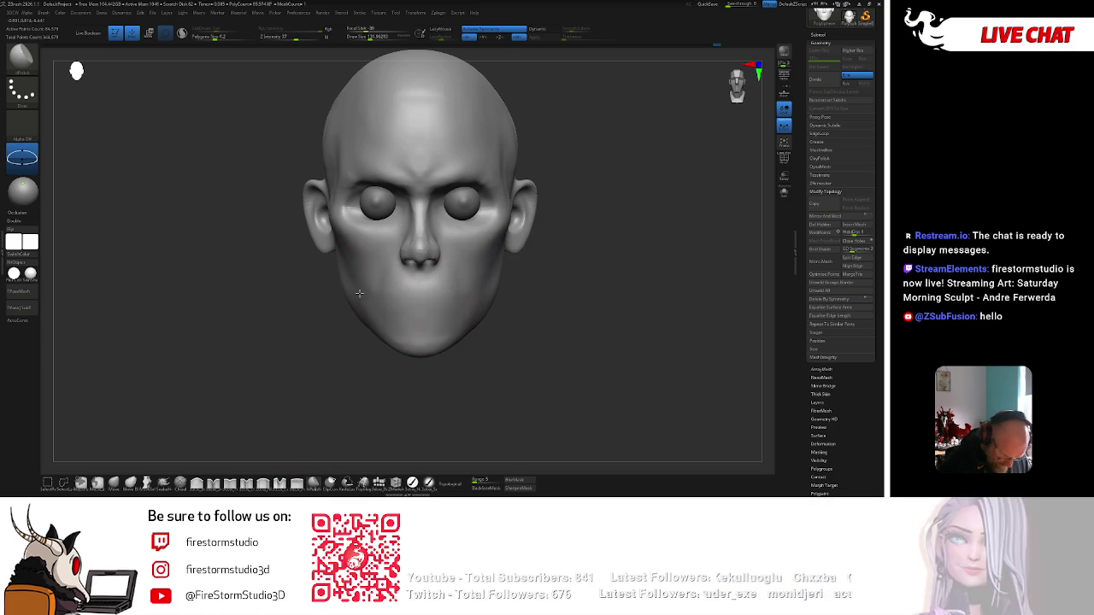
key(shift)
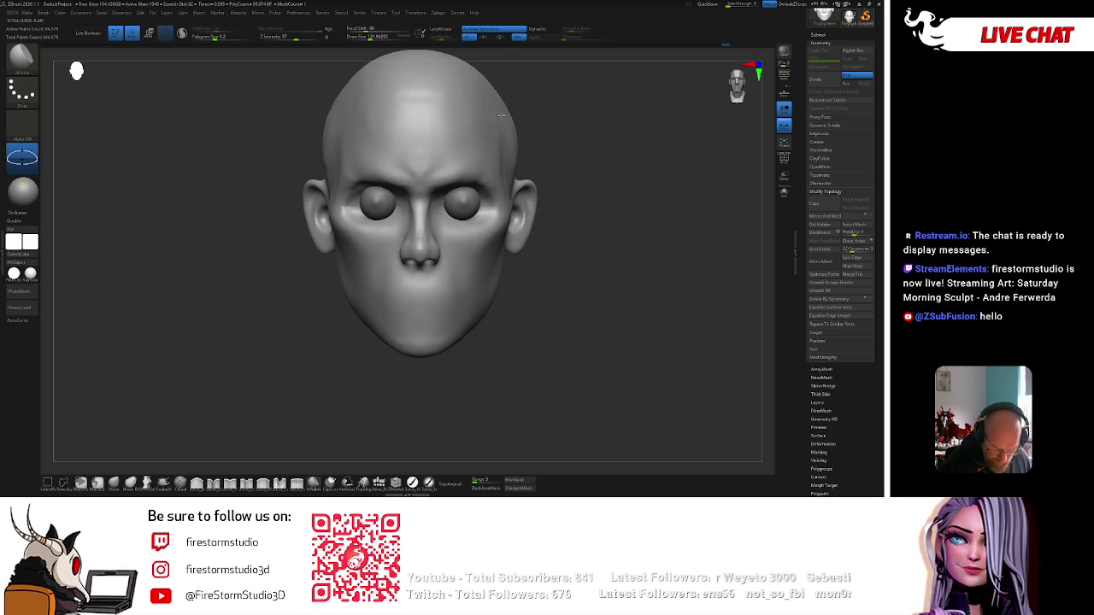
mouse_move(511, 120)
mouse_down()
mouse_move(526, 175)
mouse_move(487, 192)
mouse_up()
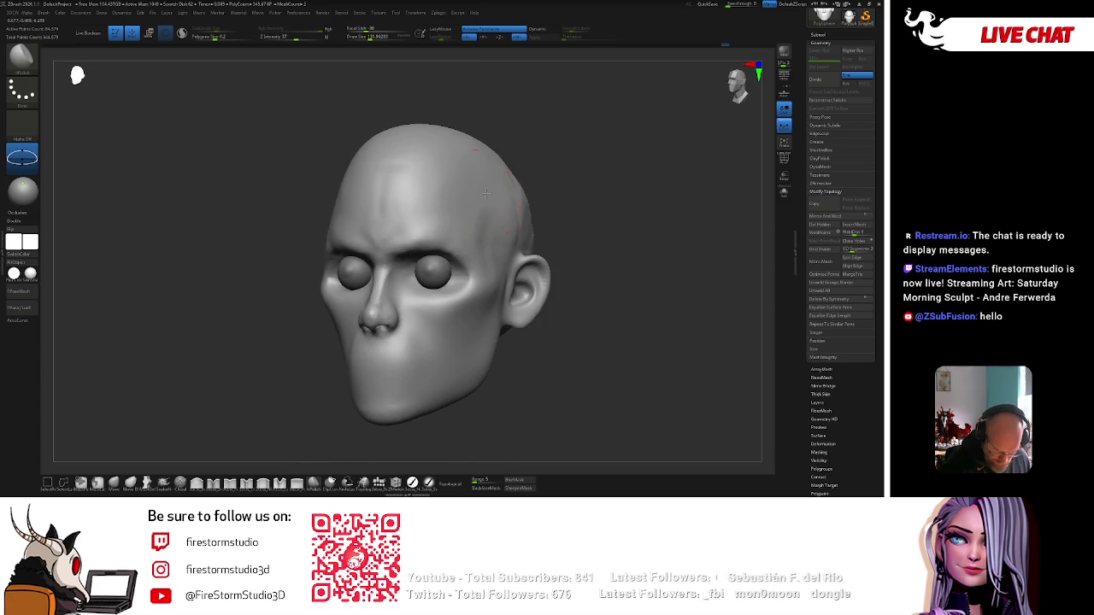
key(space)
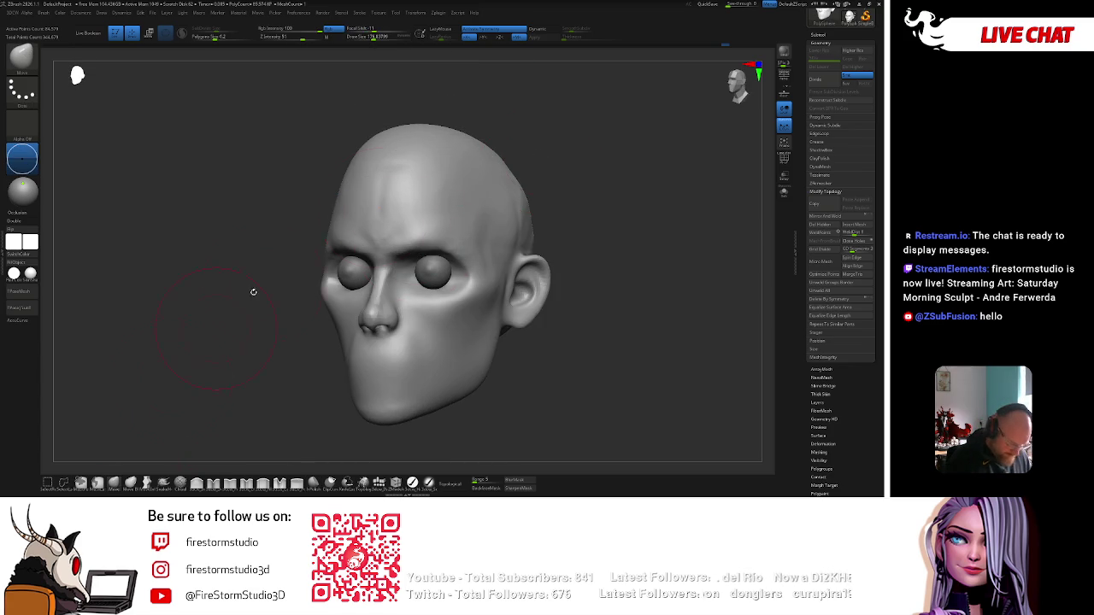
drag(478, 177, 472, 173)
key(space)
key(space)
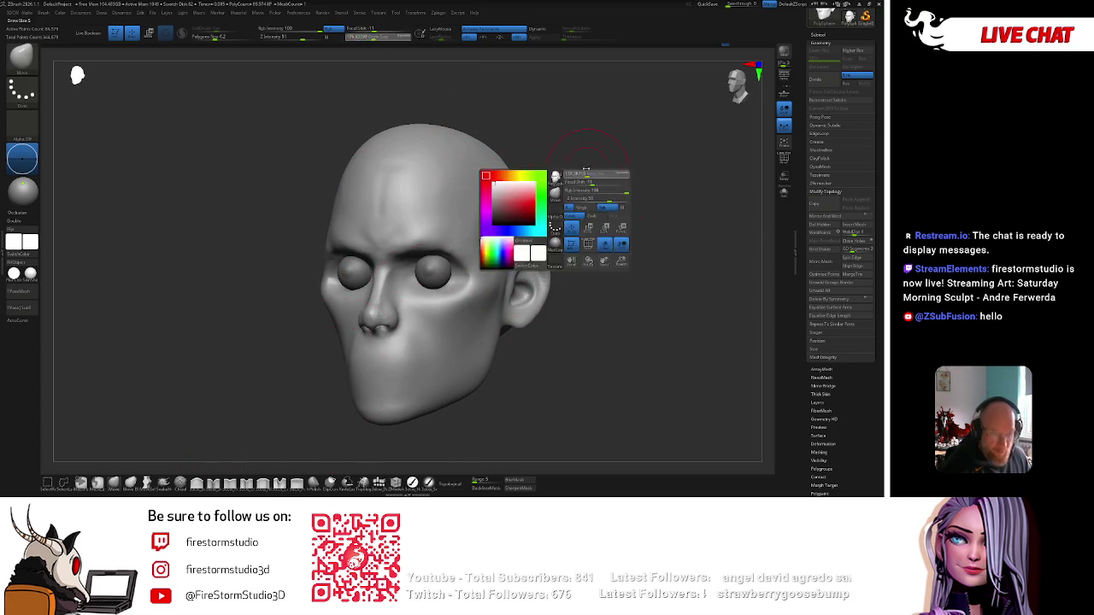
Pick a new brush with a Dots stroke for sculpting the mouth.
key(b)
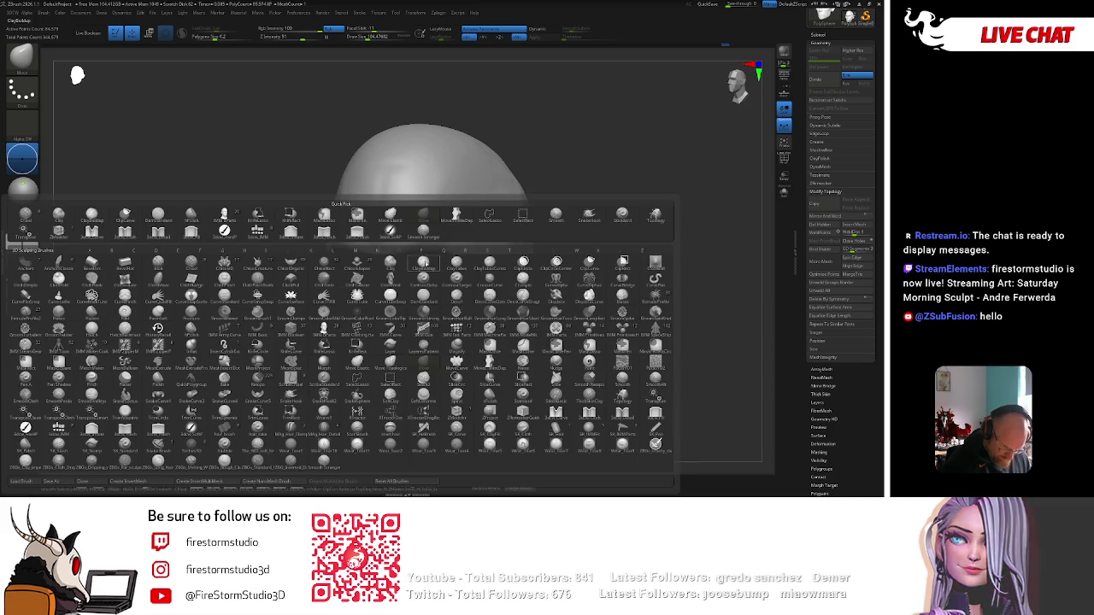
key(c)
key(b)
key(b)
key(s)
key(t)
key(space)
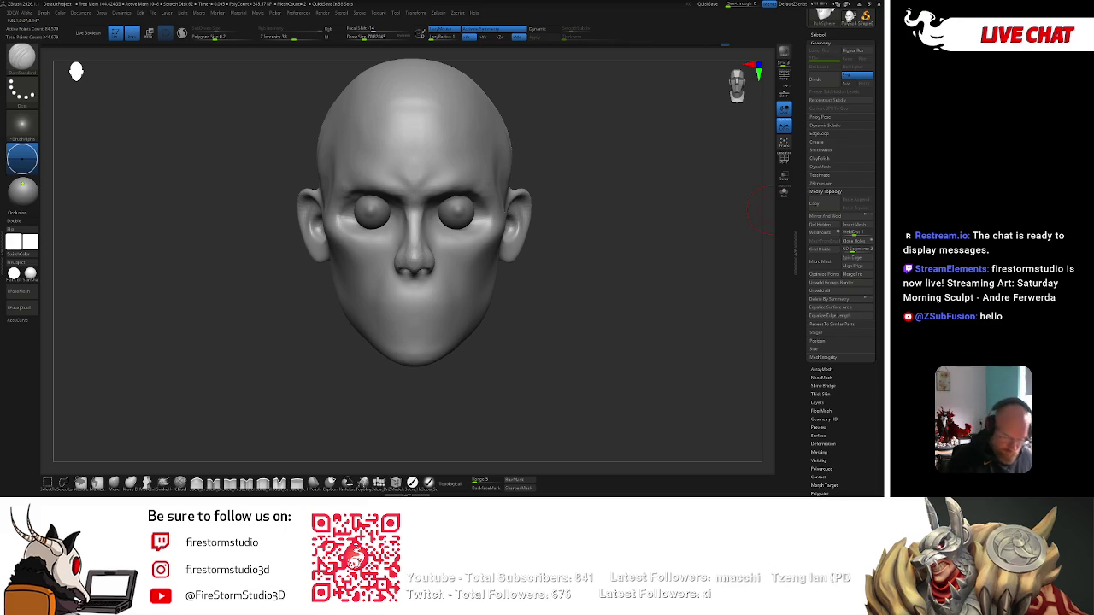
key(space)
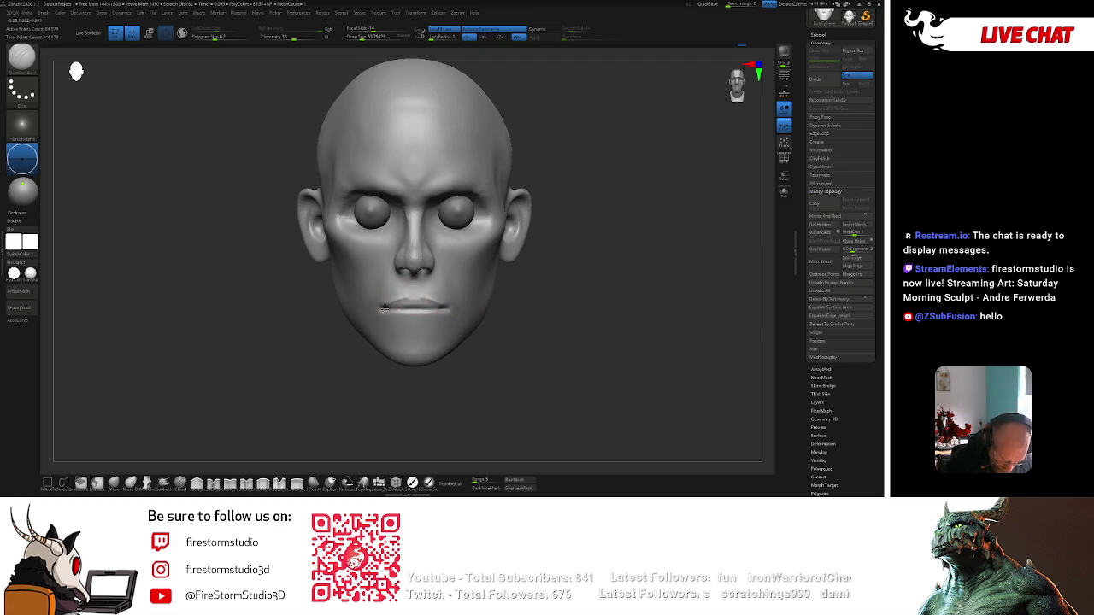
Shape the closed lips, checking them from three-quarter, front and right profile views.
drag(466, 298, 604, 303)
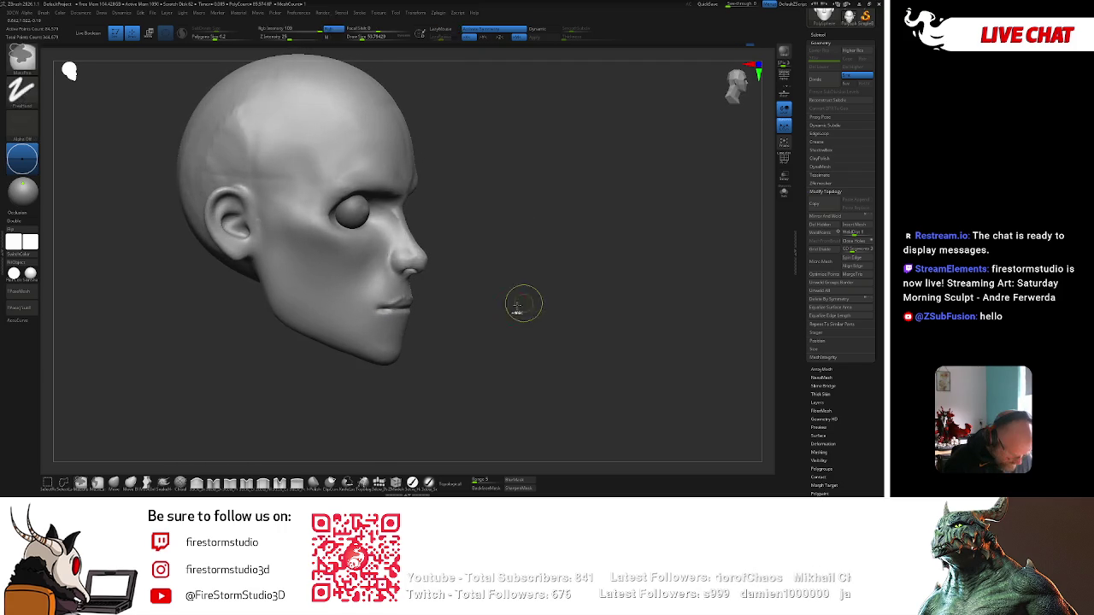
mouse_move(390, 256)
right_down()
mouse_move(403, 270)
mouse_move(513, 235)
right_up()
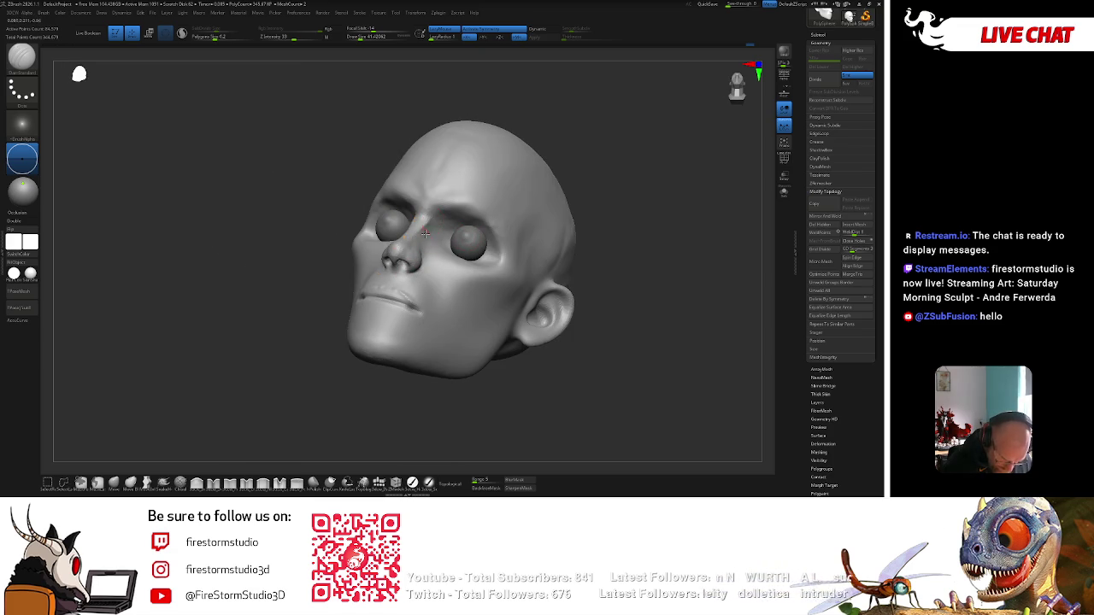
mouse_move(439, 225)
right_down()
mouse_move(632, 159)
mouse_move(484, 215)
mouse_move(523, 205)
mouse_move(509, 214)
mouse_move(630, 178)
mouse_move(607, 197)
mouse_move(373, 200)
mouse_move(472, 209)
right_up()
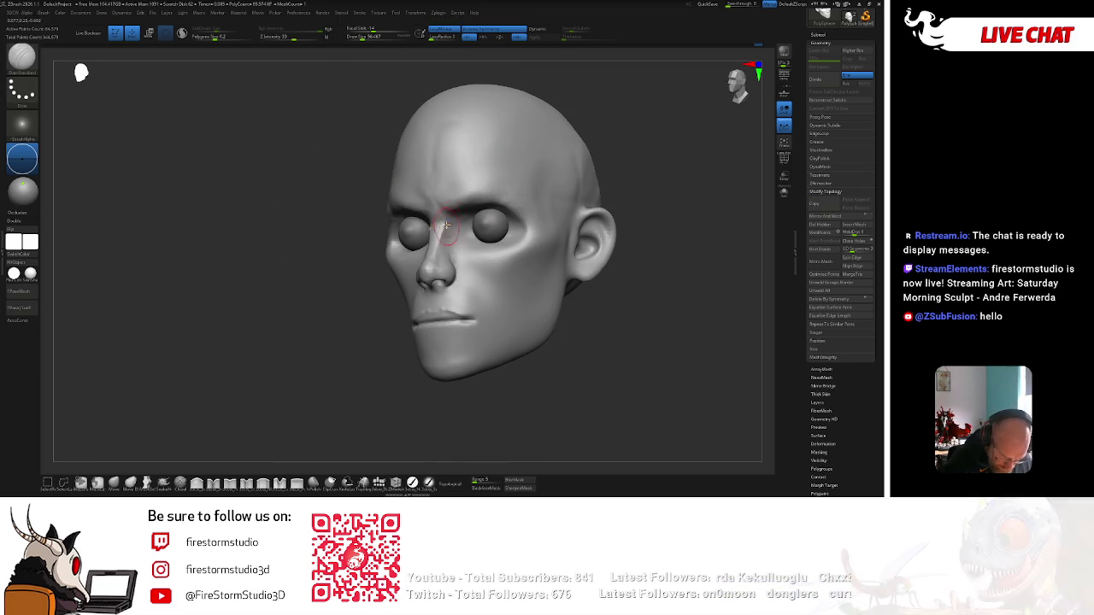
right_drag(620, 151, 647, 162)
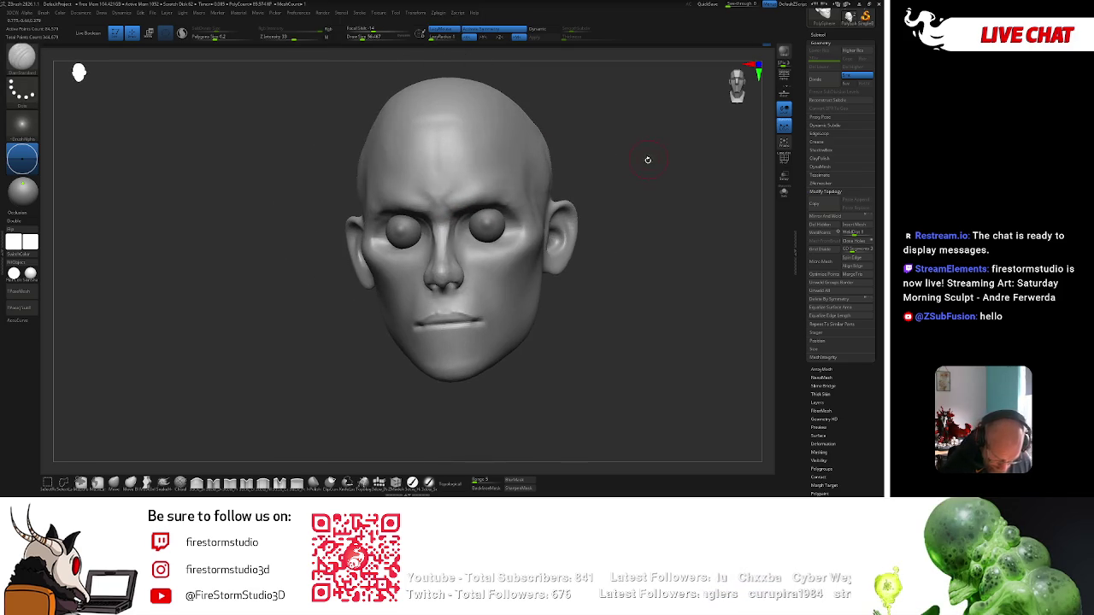
right_drag(609, 193, 553, 228)
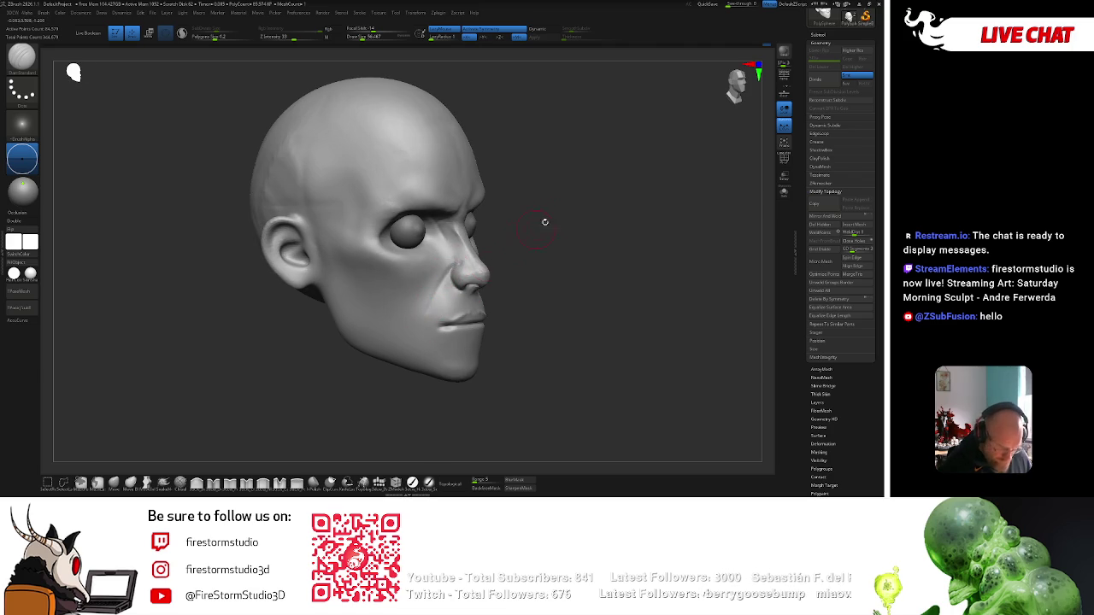
Choose another brush and deepen the brow above the right eye.
key(b)
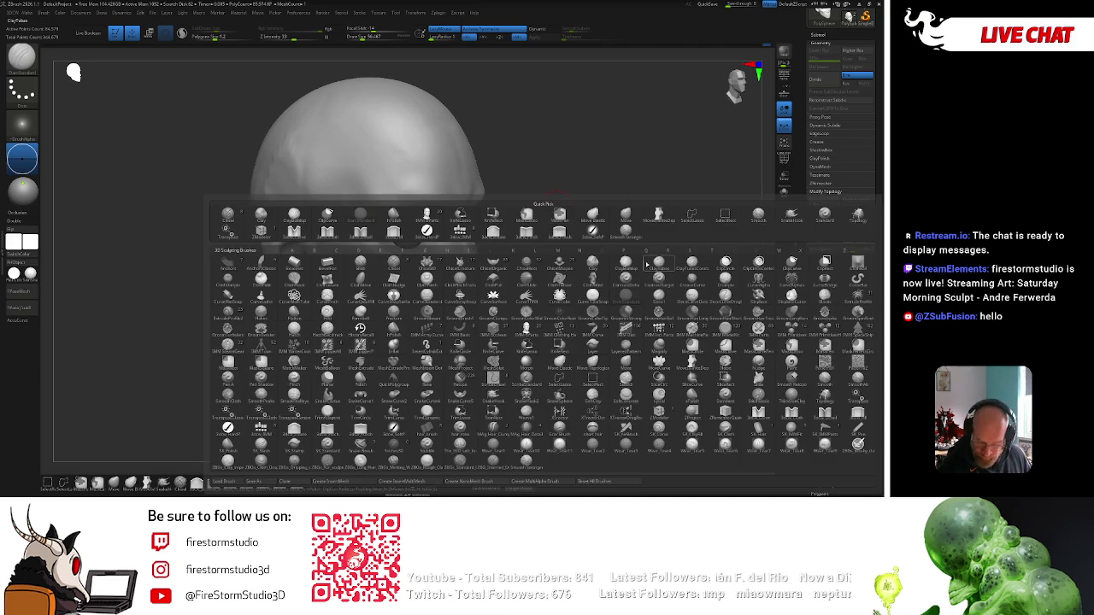
click(649, 231)
right_drag(649, 232, 693, 145)
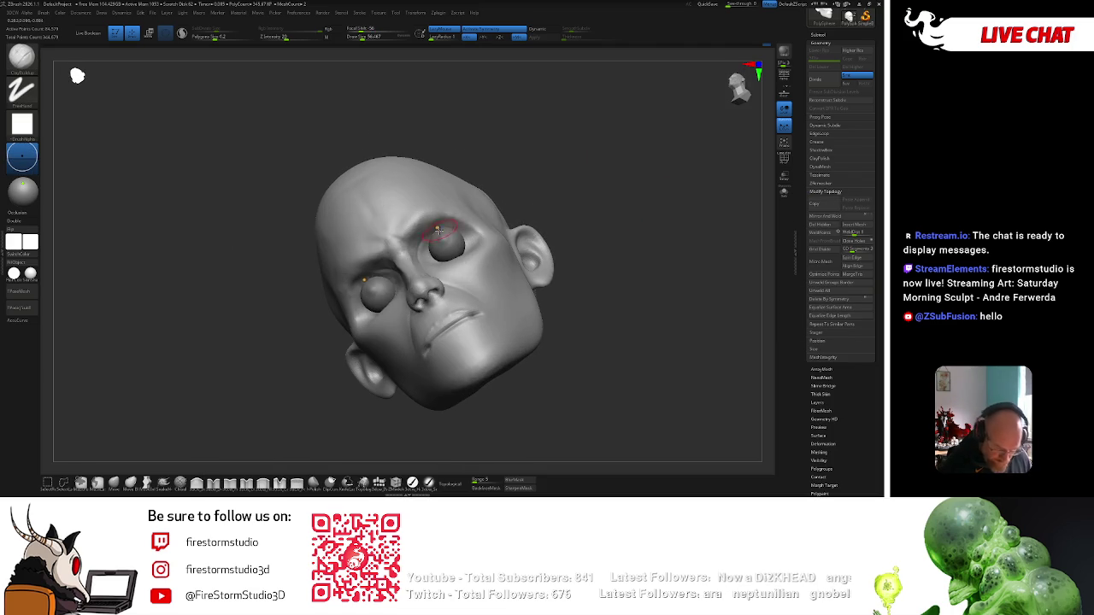
drag(436, 231, 424, 243)
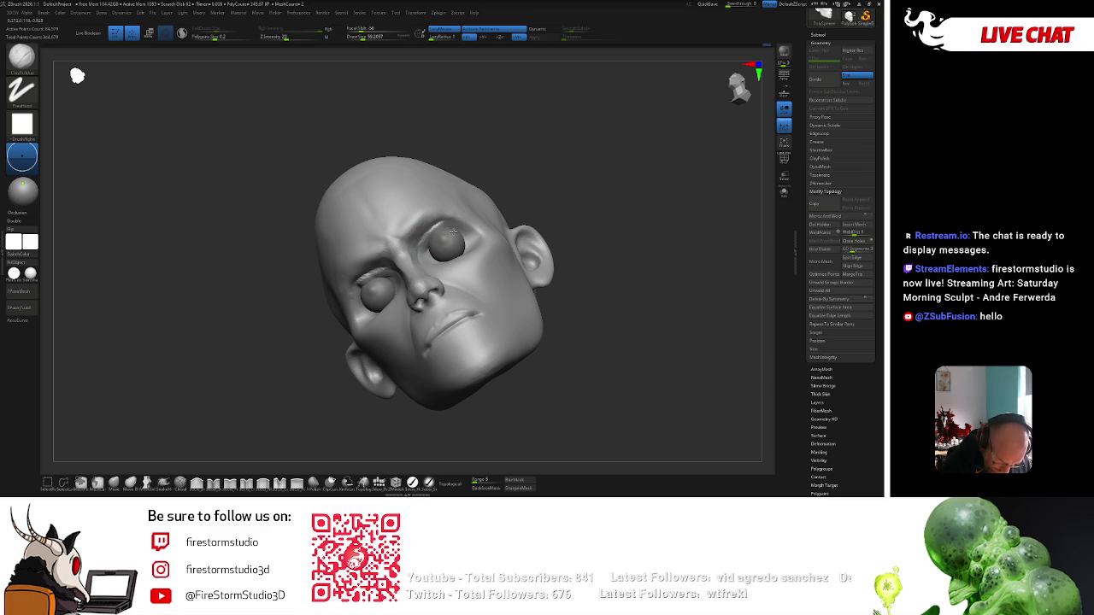
mouse_move(513, 183)
right_down()
mouse_move(590, 190)
mouse_move(614, 152)
mouse_move(567, 110)
mouse_move(268, 337)
right_up()
click(113, 482)
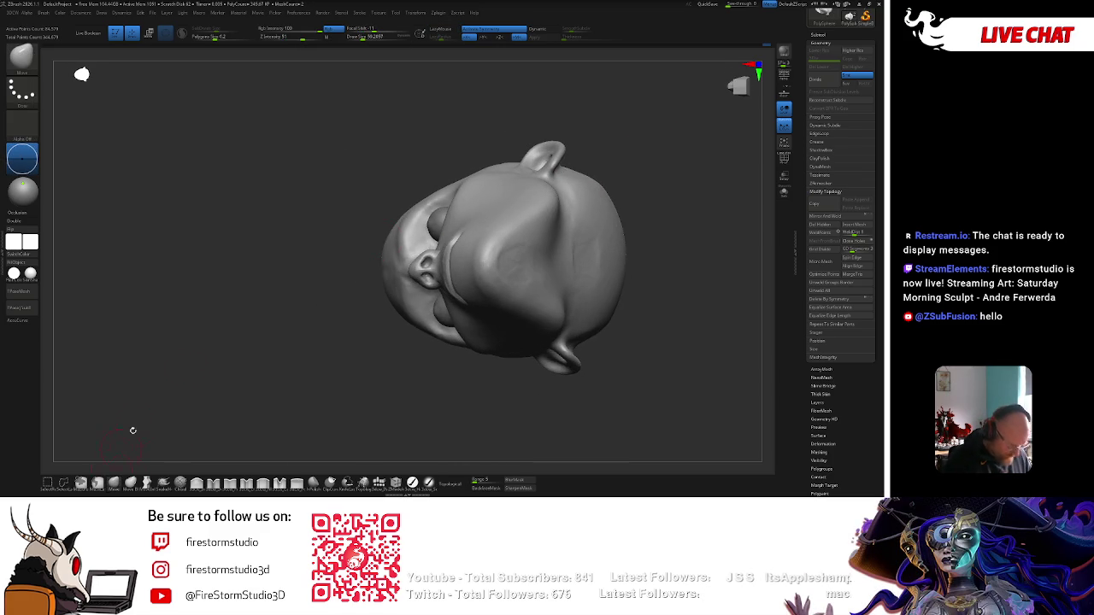
Orbit the head to inspect top and sides, then pick a clay brush from the Brush palette.
right_drag(116, 457, 339, 231)
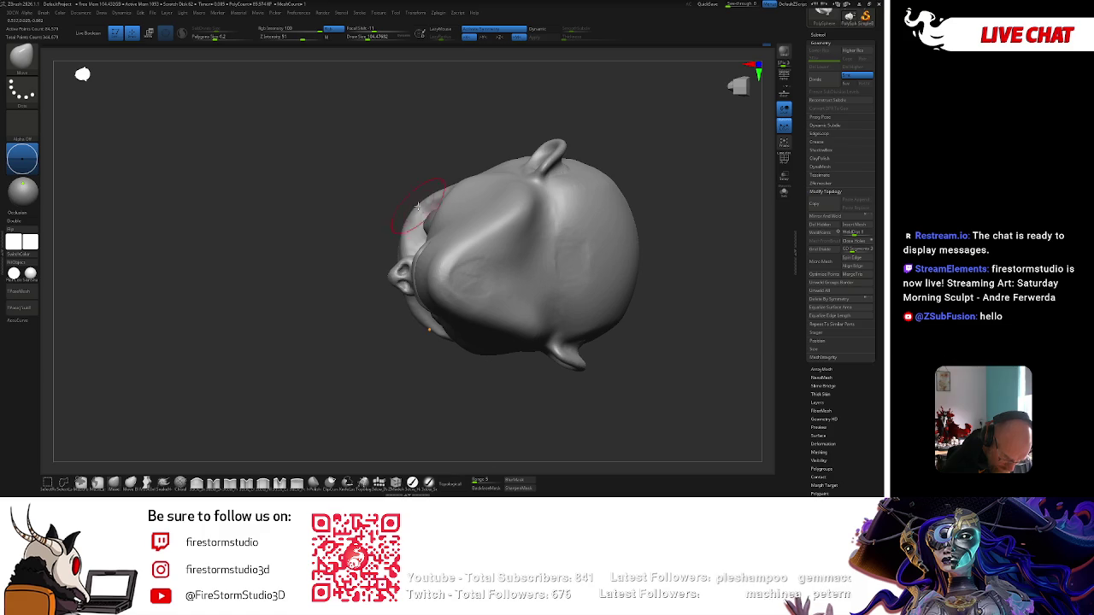
right_drag(360, 316, 428, 203)
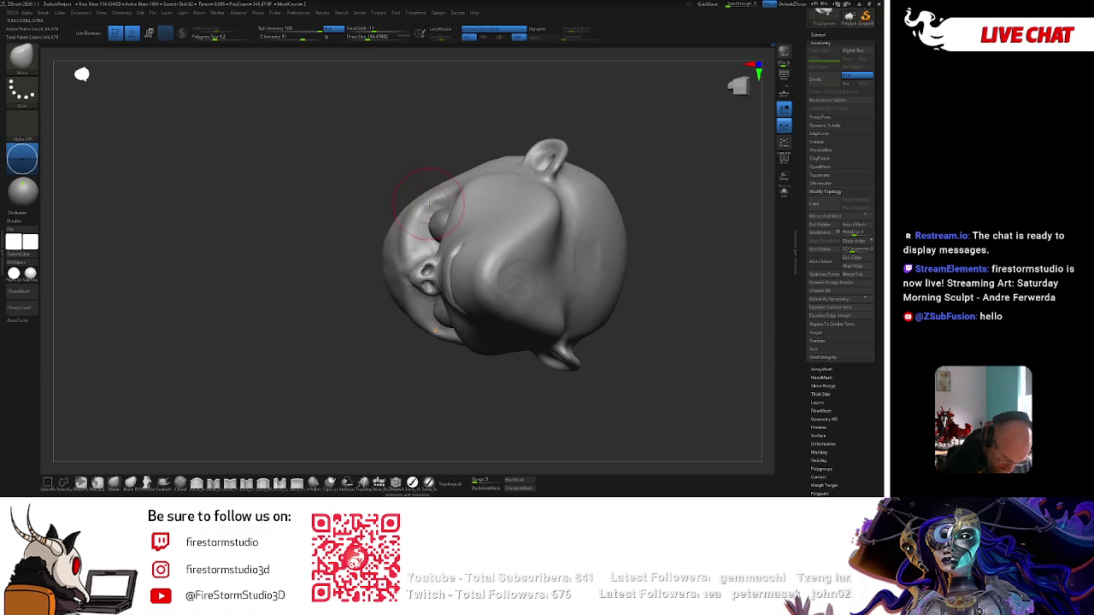
key(space)
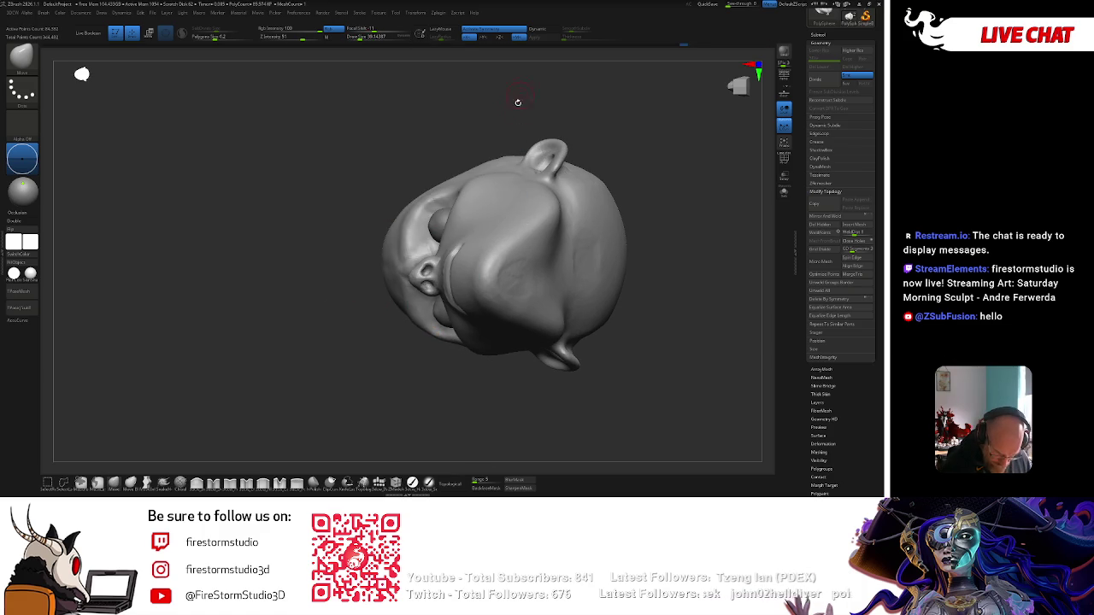
key(b)
click(626, 265)
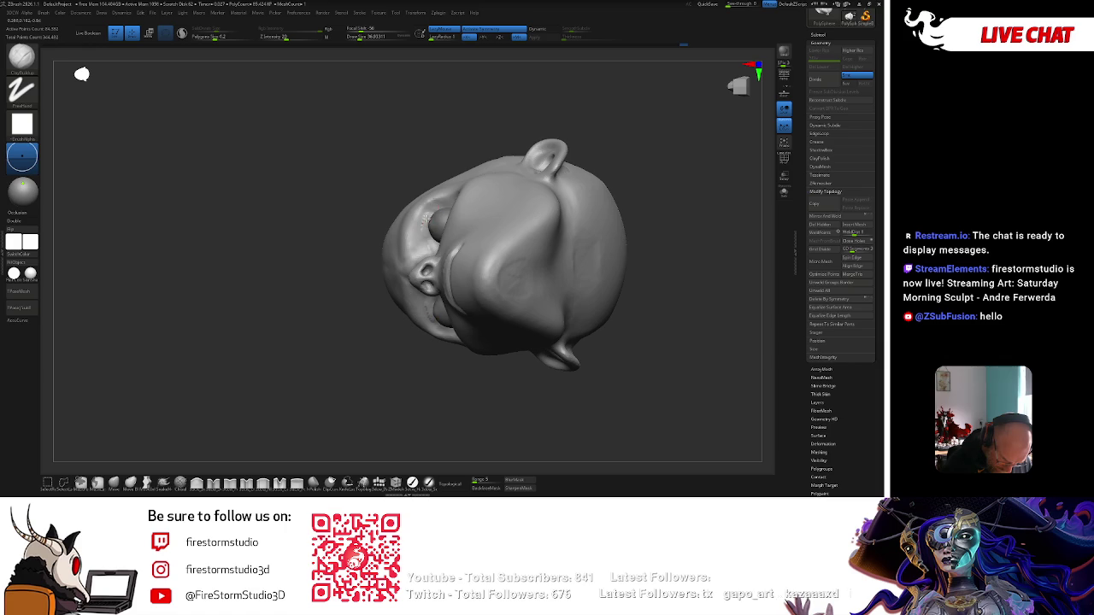
mouse_move(407, 285)
mouse_down()
mouse_move(640, 134)
mouse_move(549, 117)
mouse_up()
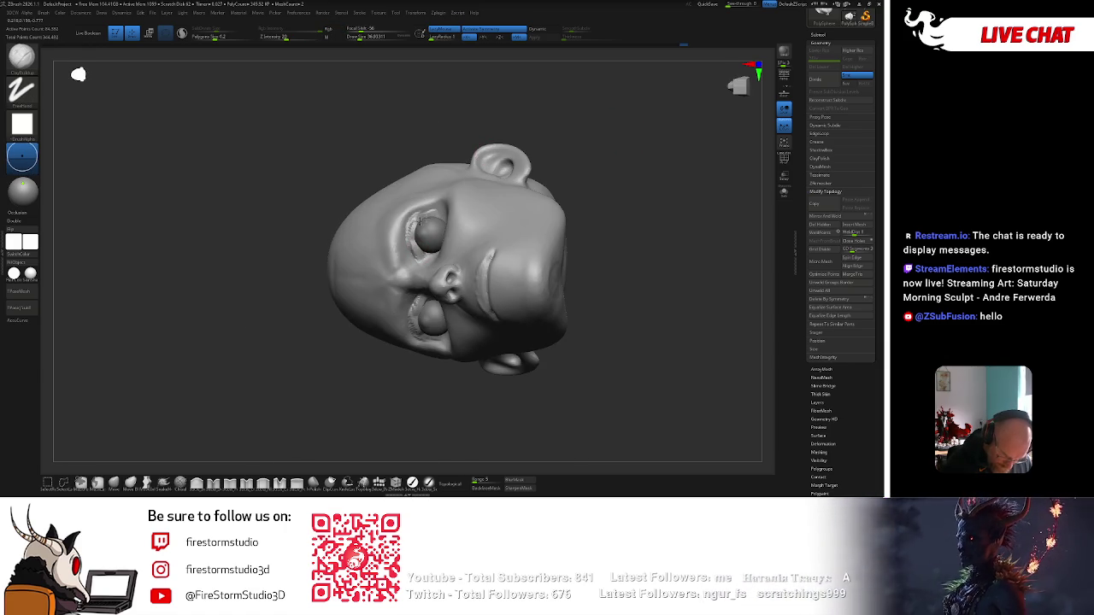
mouse_move(547, 131)
mouse_down()
mouse_move(427, 216)
mouse_move(595, 125)
mouse_move(630, 134)
mouse_move(599, 123)
mouse_move(625, 144)
mouse_move(598, 122)
mouse_move(618, 134)
mouse_move(644, 185)
mouse_up()
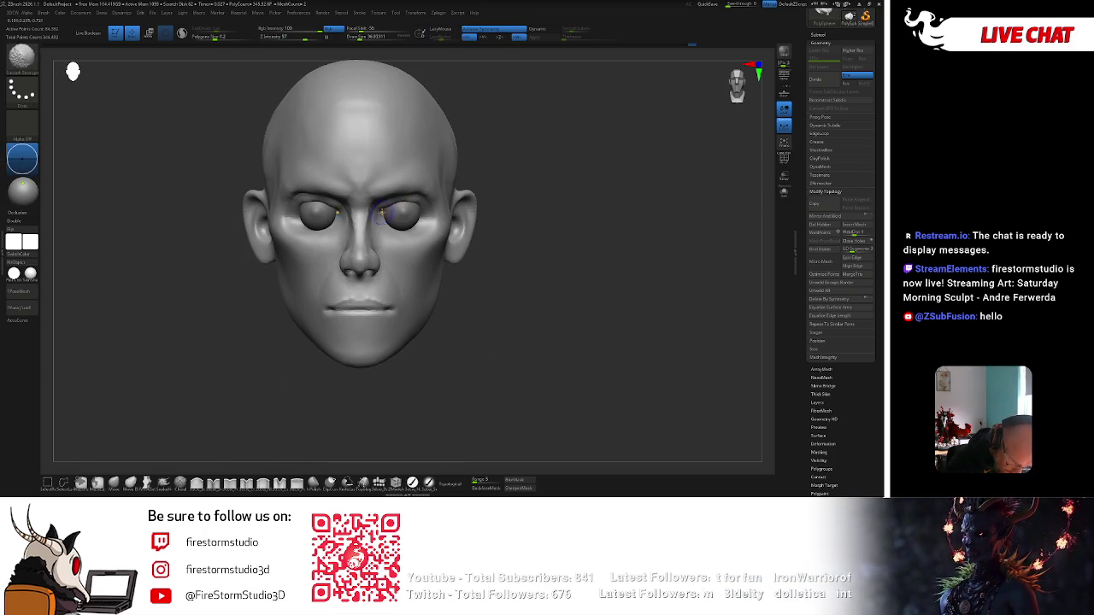
Drop the head to its lower subdivision level.
key(shift+d)
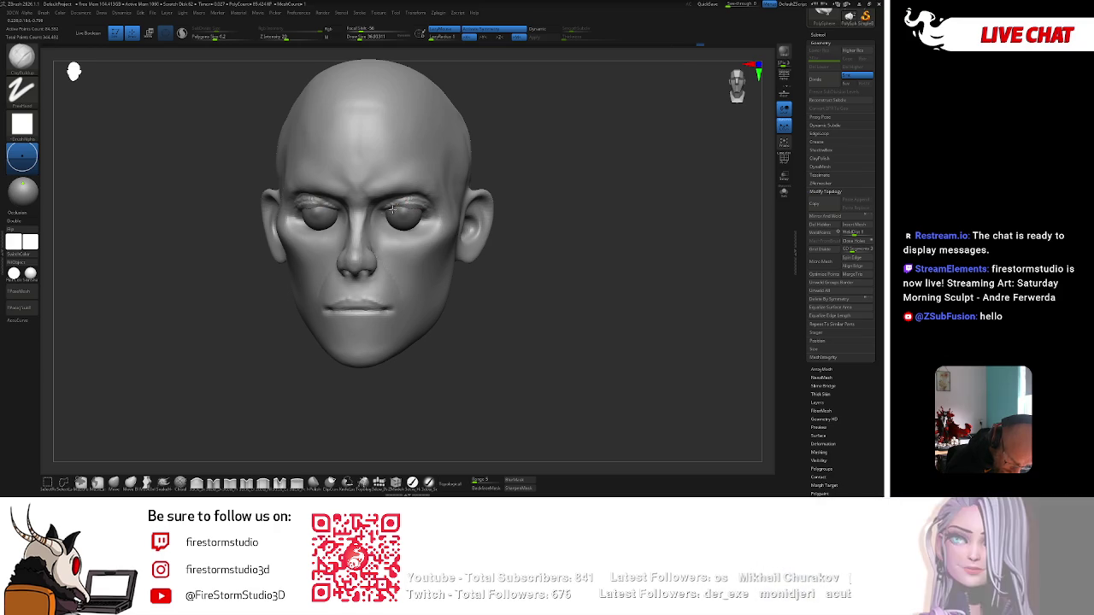
key(shift)
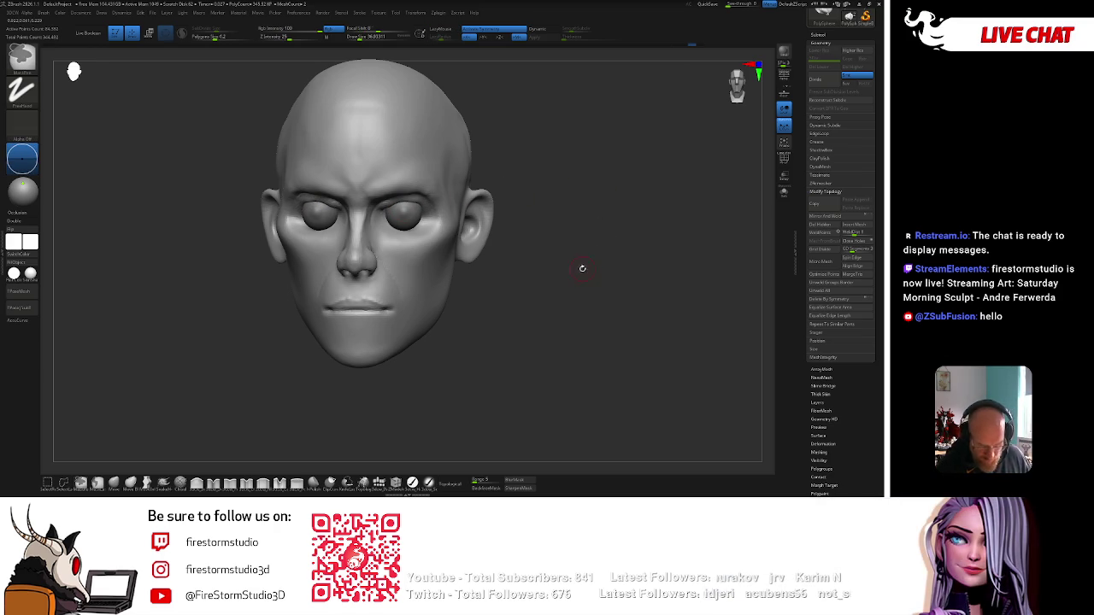
key(d)
key(shift+d)
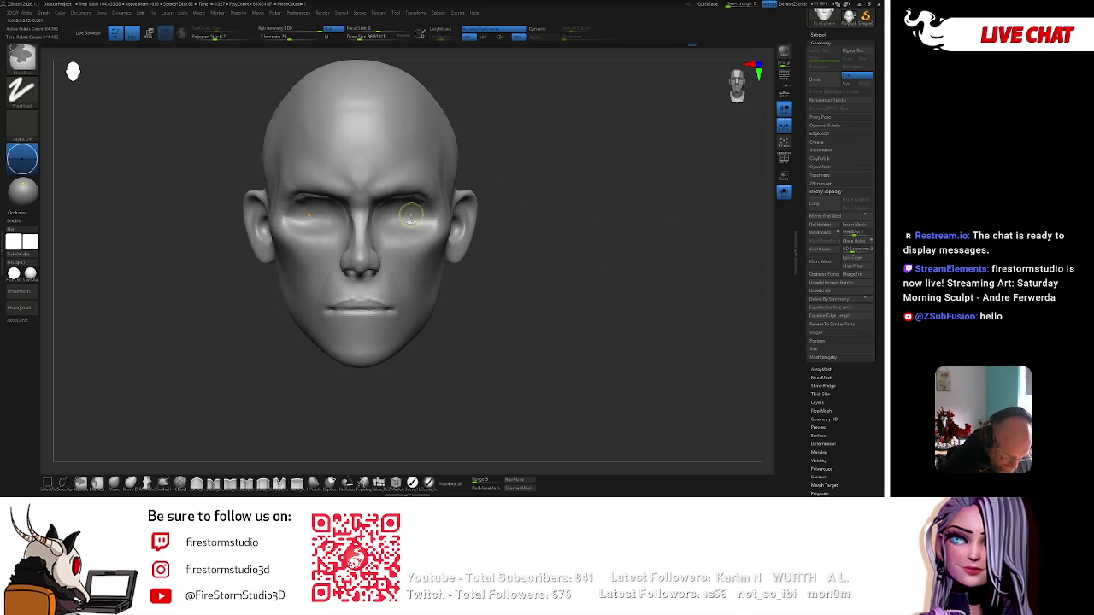
Build up eyelids around both eyes with ClayBuildup and Shift-smooth the sockets.
mouse_move(389, 220)
mouse_down()
mouse_move(401, 224)
mouse_move(386, 216)
mouse_move(394, 224)
mouse_move(406, 210)
mouse_move(401, 218)
mouse_up()
drag(498, 173, 417, 224)
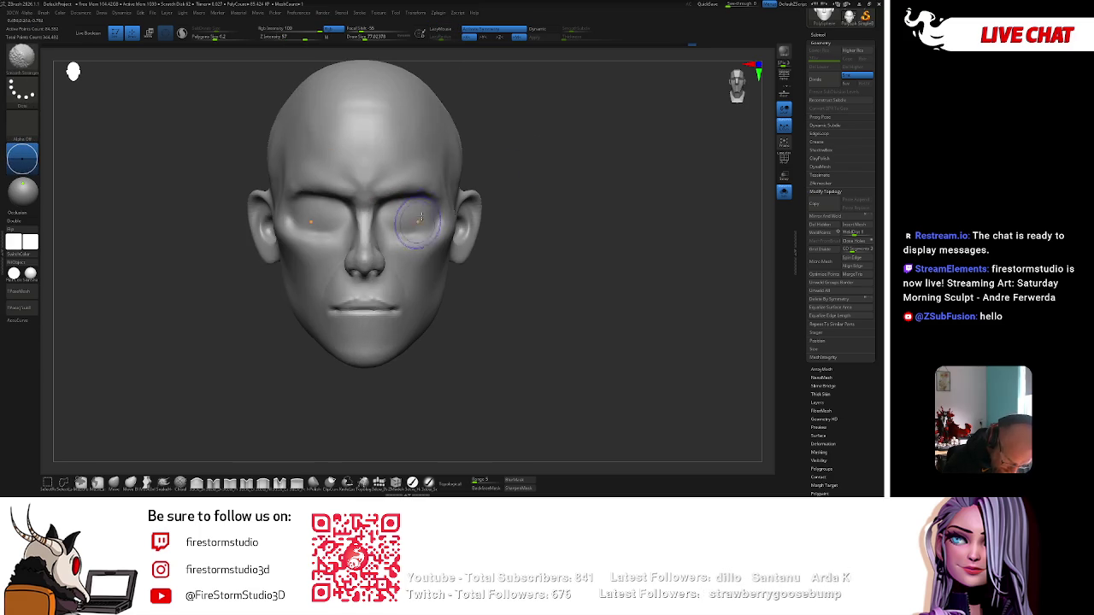
key(ctrl+z)
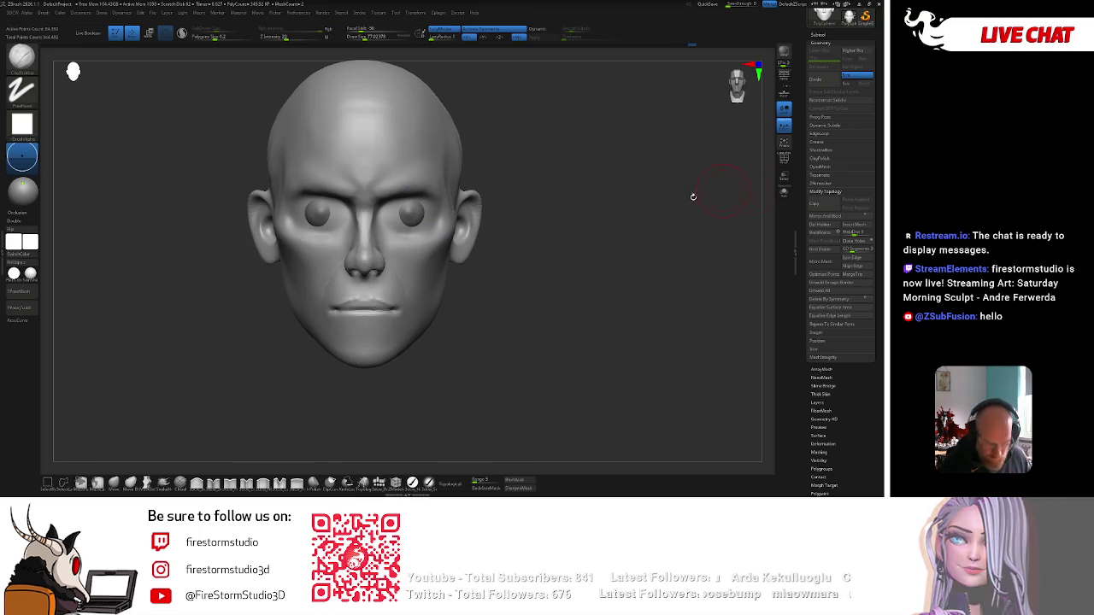
key(space)
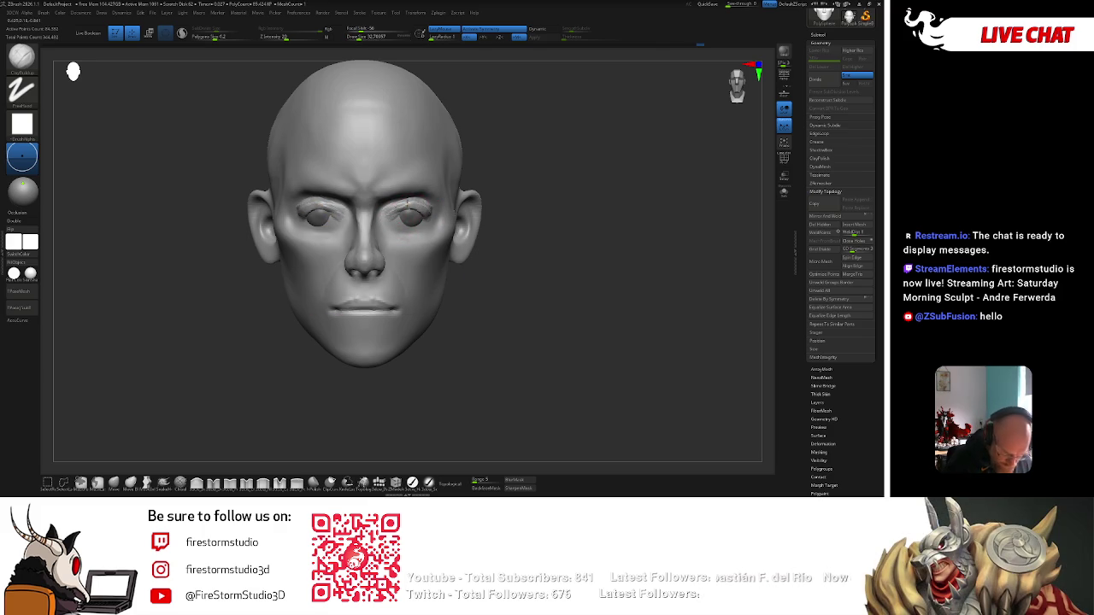
key(shift)
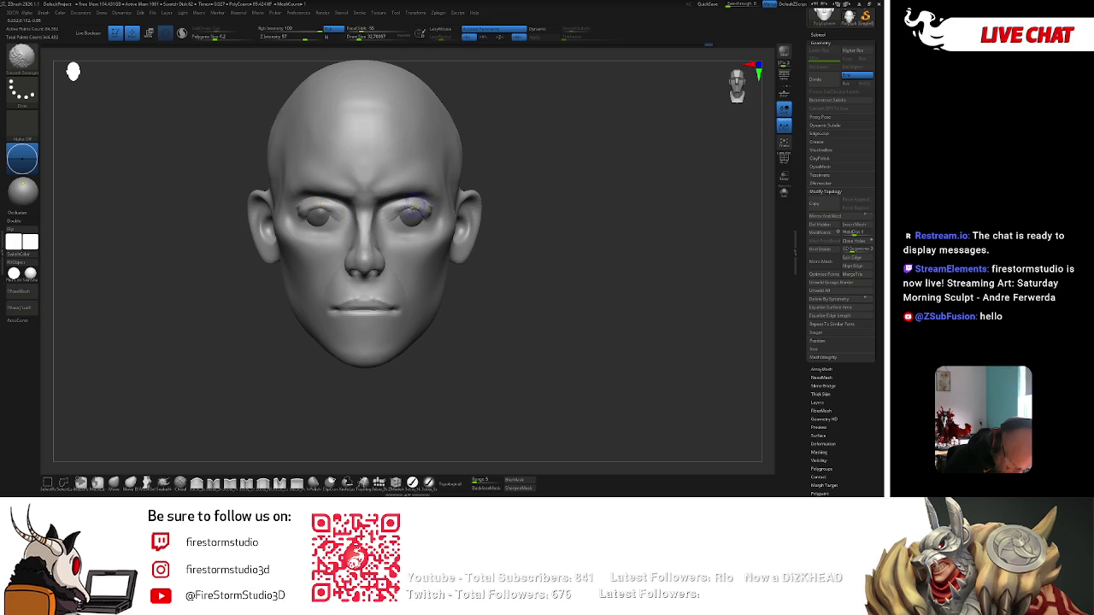
key(shift)
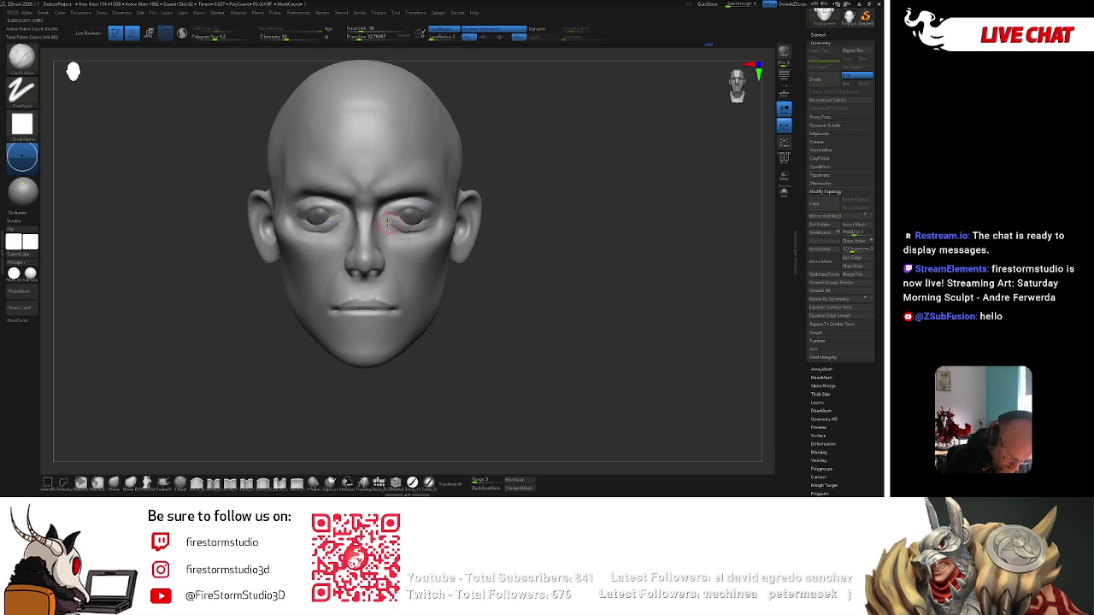
key(shift)
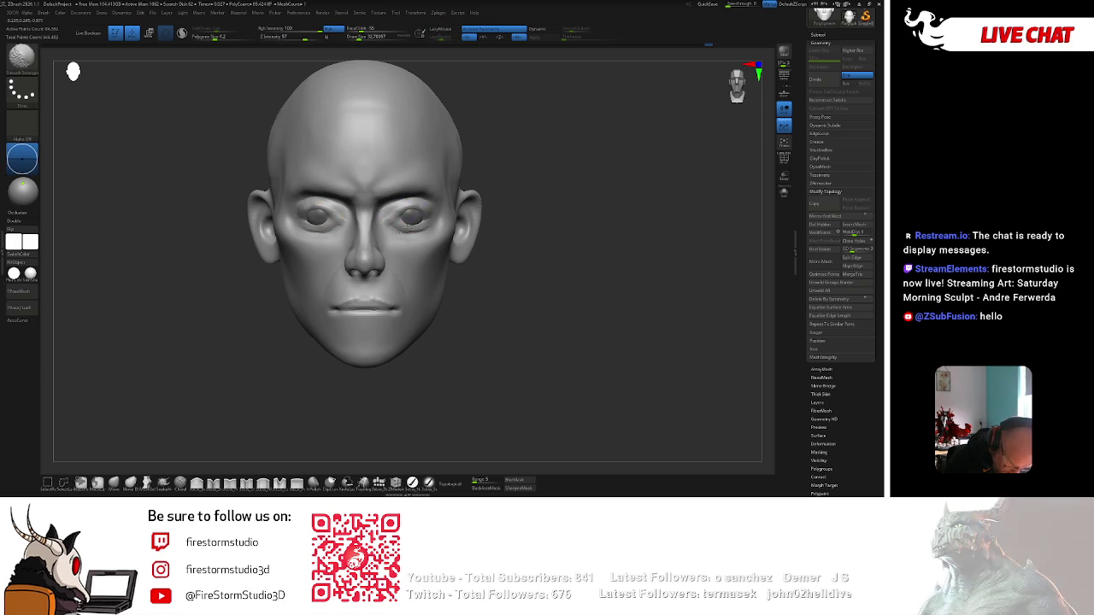
right_drag(447, 201, 367, 205)
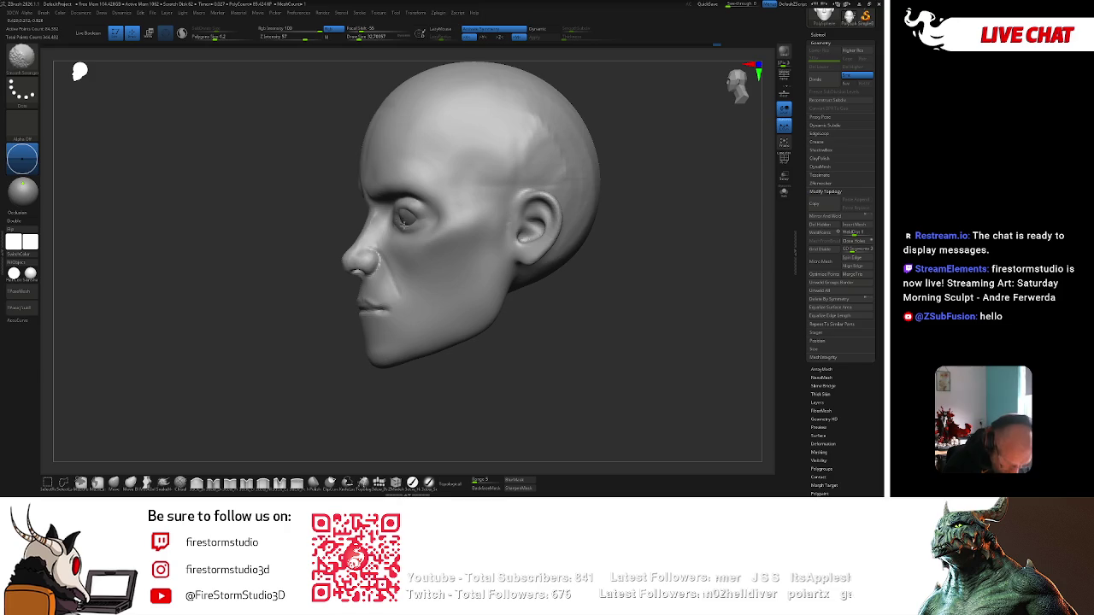
Orbit the head through front and three-quarter views to inspect the face.
right_drag(551, 183, 672, 191)
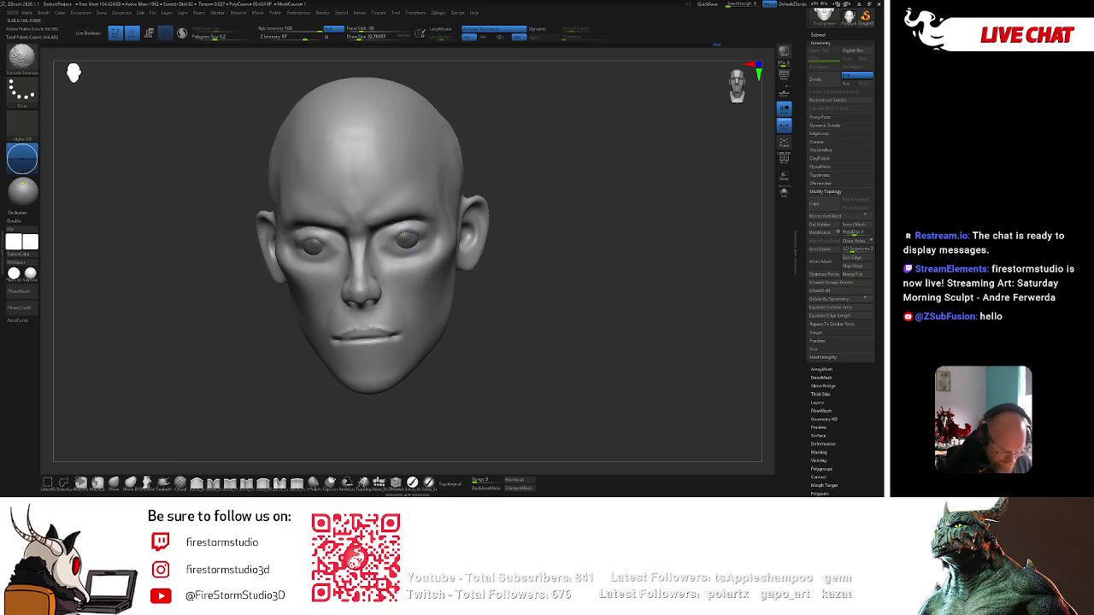
right_drag(542, 188, 547, 179)
right_drag(371, 430, 410, 218)
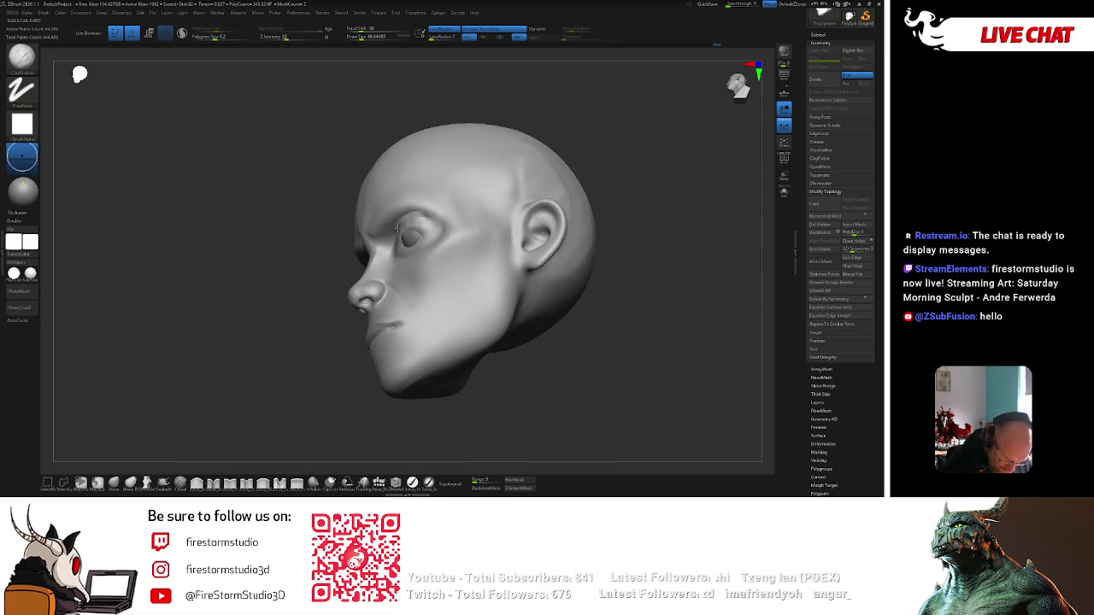
right_drag(491, 156, 508, 155)
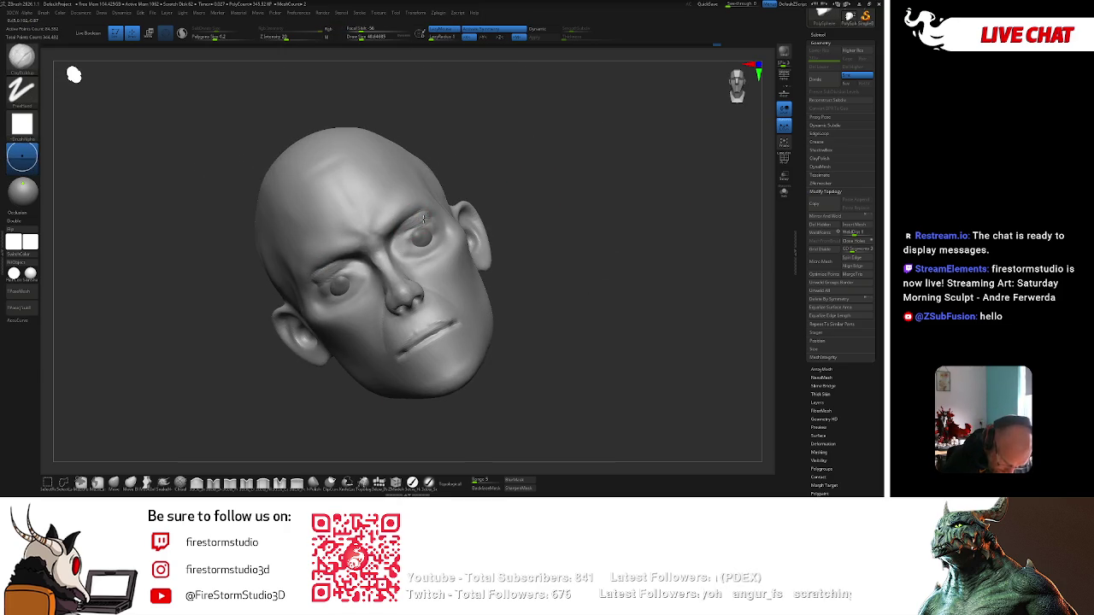
shift+right_drag(419, 225, 379, 267)
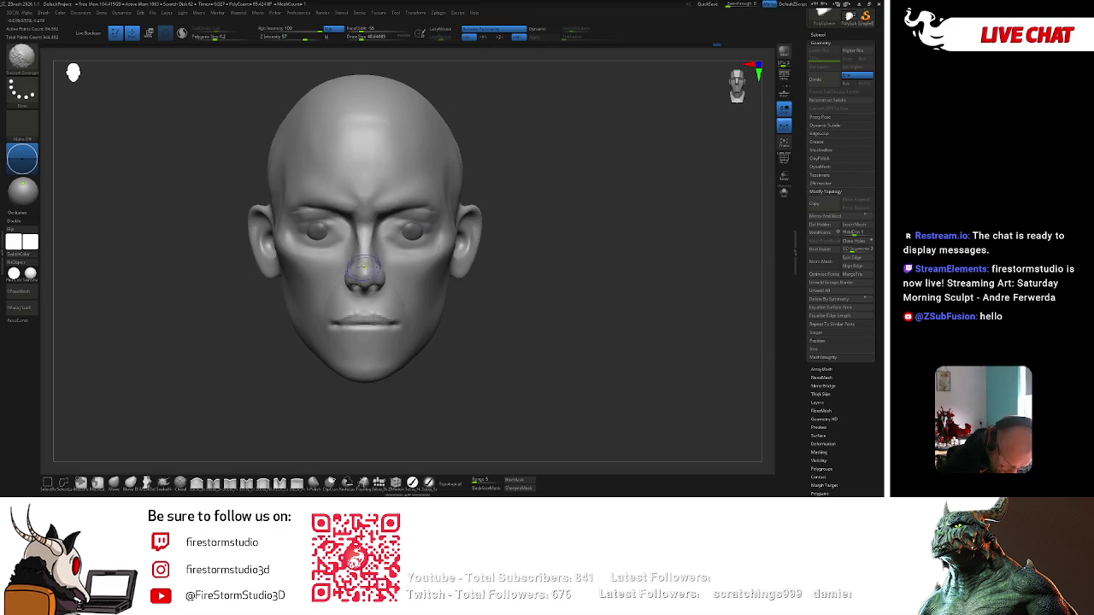
right_drag(567, 170, 398, 242)
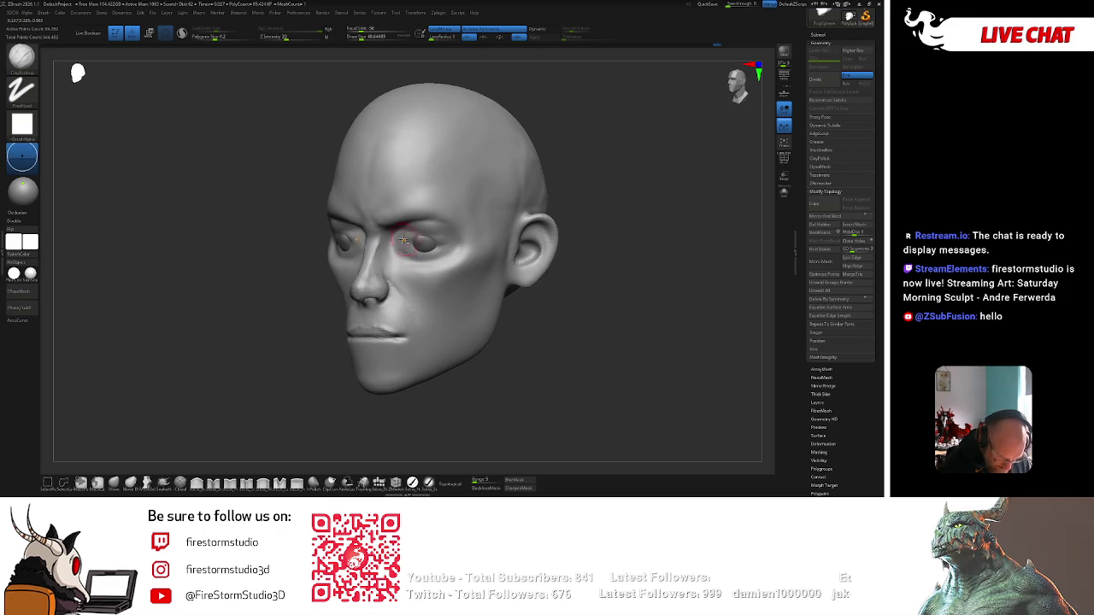
Smooth around the eyes, mouth corners, chin and cheeks with Shift-Smooth strokes.
key(space)
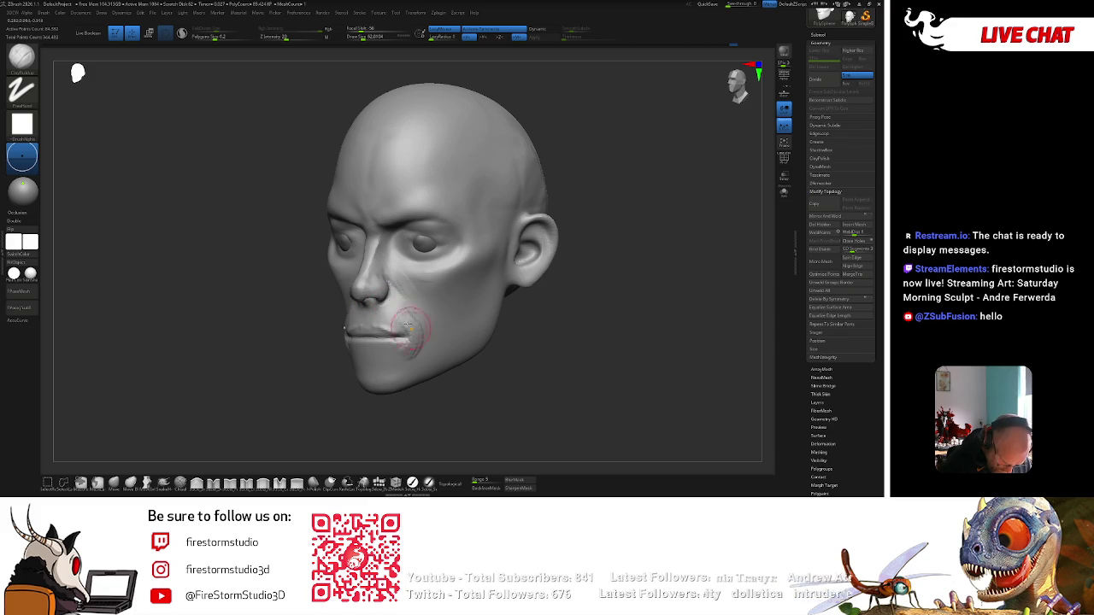
mouse_move(405, 324)
right_down()
mouse_move(342, 339)
mouse_move(415, 256)
right_up()
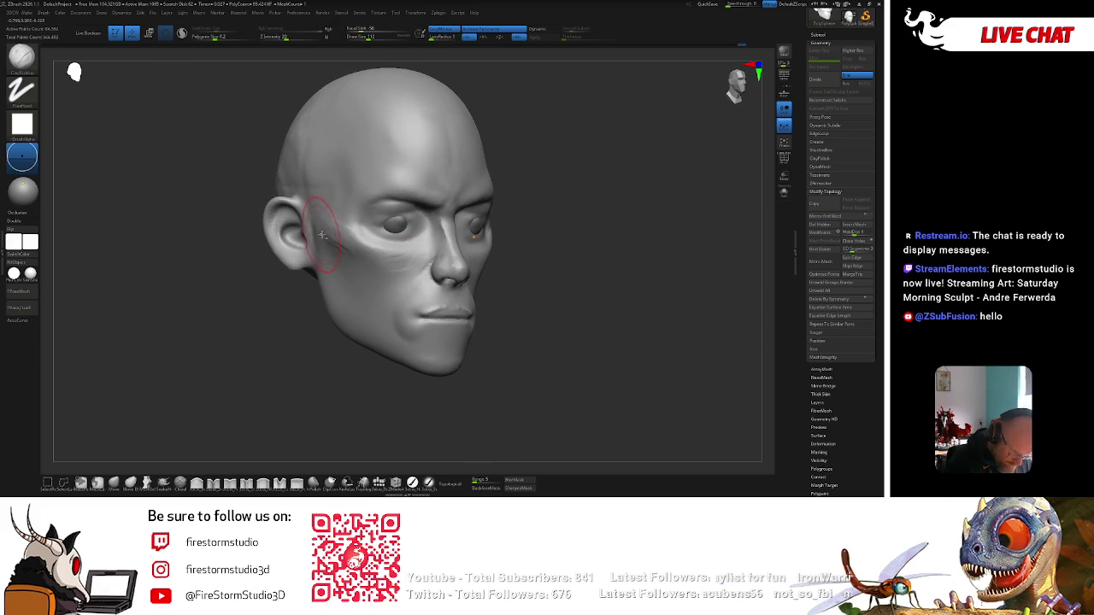
key(shift)
shift+right_drag(357, 290, 402, 282)
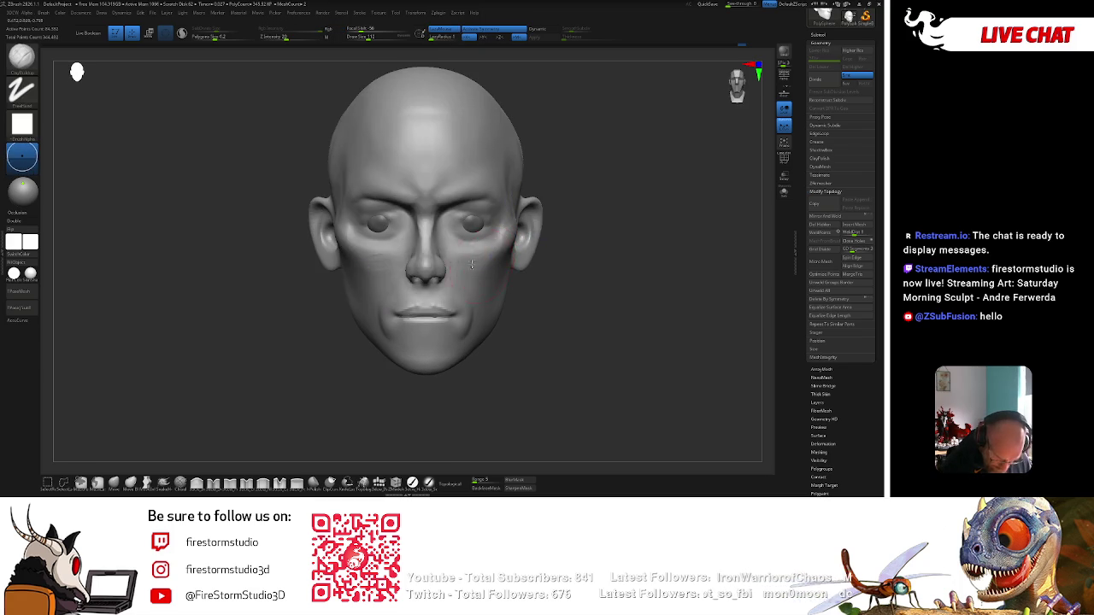
ctrl+right_drag(512, 257, 458, 316)
shift+drag(413, 274, 436, 325)
shift+drag(385, 218, 441, 214)
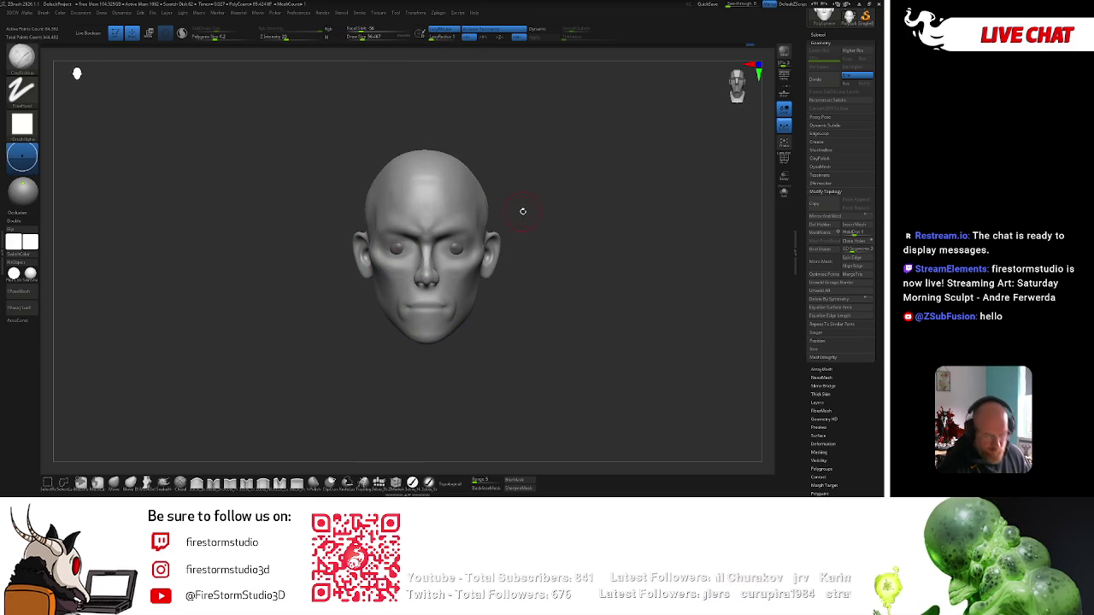
Soften the marks on the cheek with Shift-Smooth strokes.
drag(522, 211, 475, 241)
key(shift)
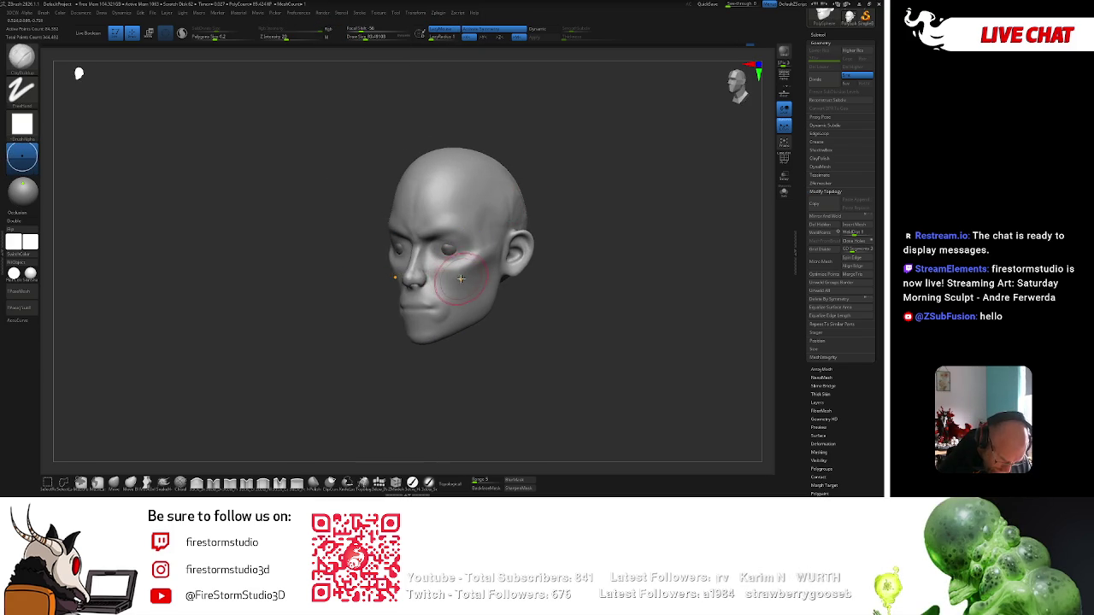
mouse_move(504, 230)
mouse_down()
mouse_move(635, 193)
mouse_move(569, 184)
mouse_up()
mouse_move(425, 265)
shift+mouse_down()
mouse_move(413, 275)
mouse_move(427, 275)
mouse_move(420, 282)
shift+mouse_up()
key(shift)
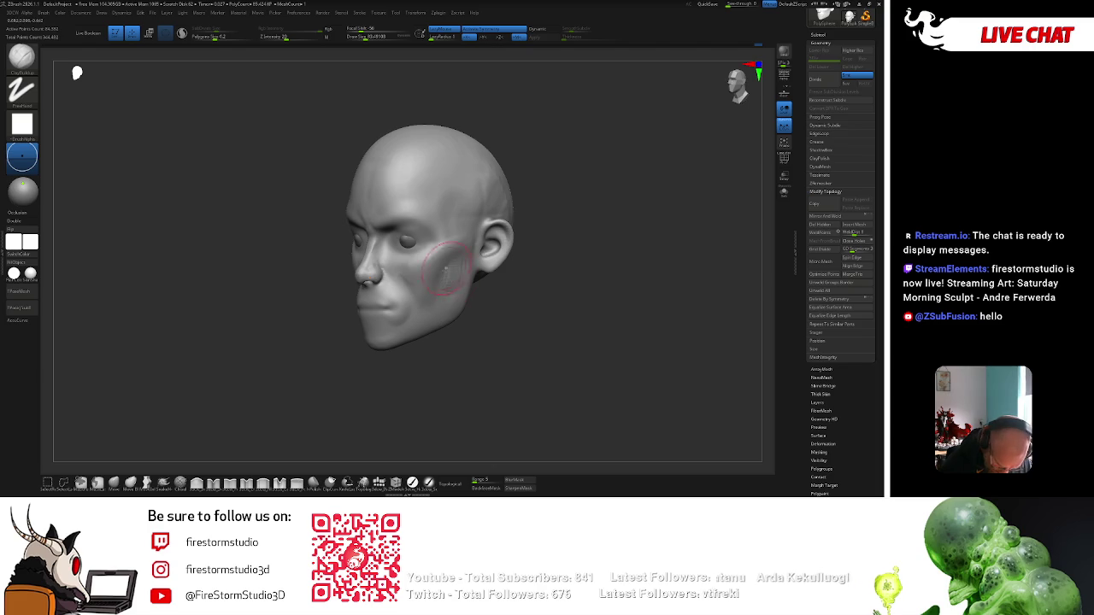
shift+drag(458, 345, 441, 291)
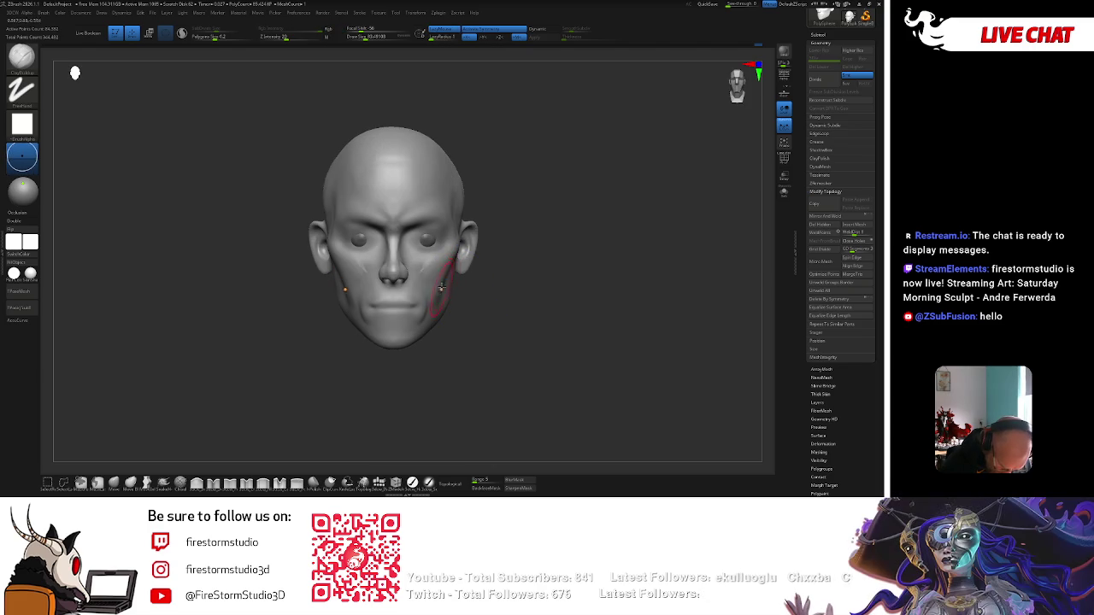
Smooth the cheek planes while orbiting between profile and front views.
key(shift)
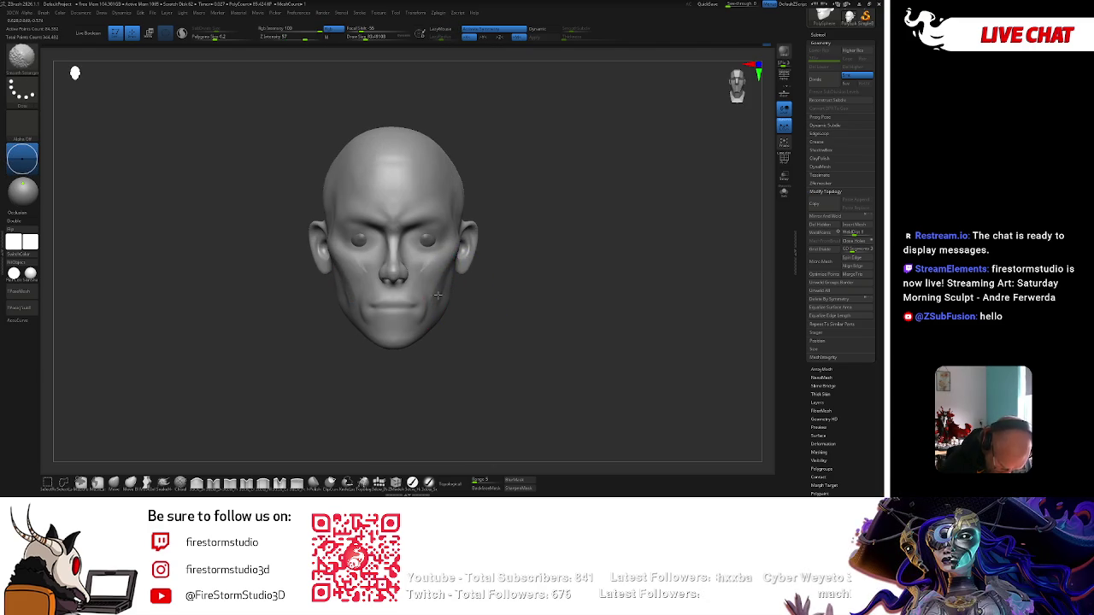
drag(459, 248, 516, 172)
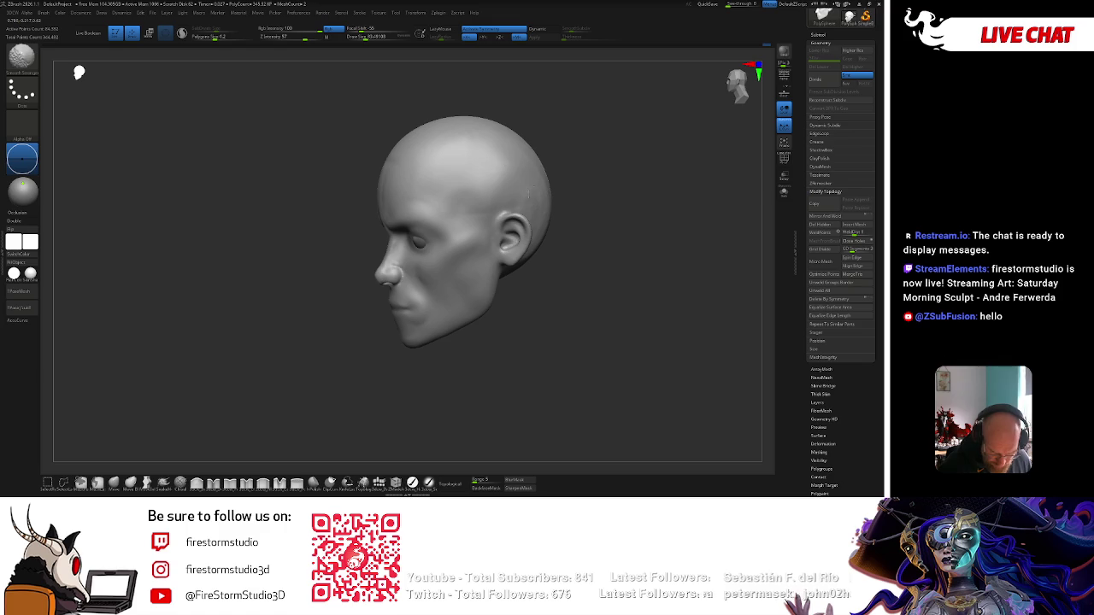
mouse_move(457, 149)
shift+mouse_down()
mouse_move(488, 171)
mouse_move(559, 284)
shift+mouse_up()
drag(355, 354, 388, 256)
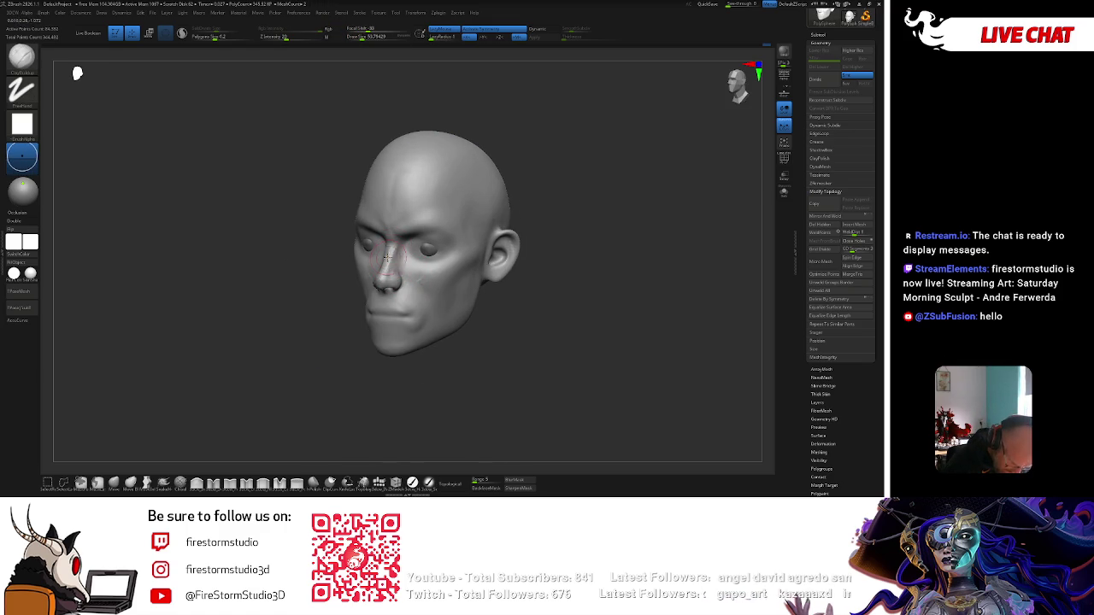
shift+drag(353, 384, 415, 251)
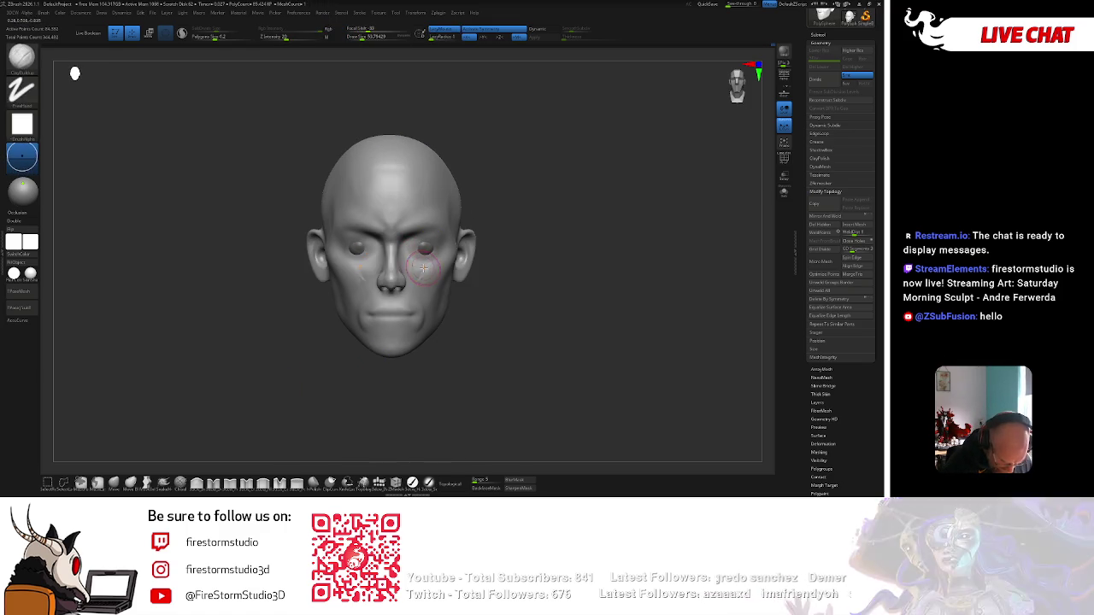
drag(526, 214, 390, 251)
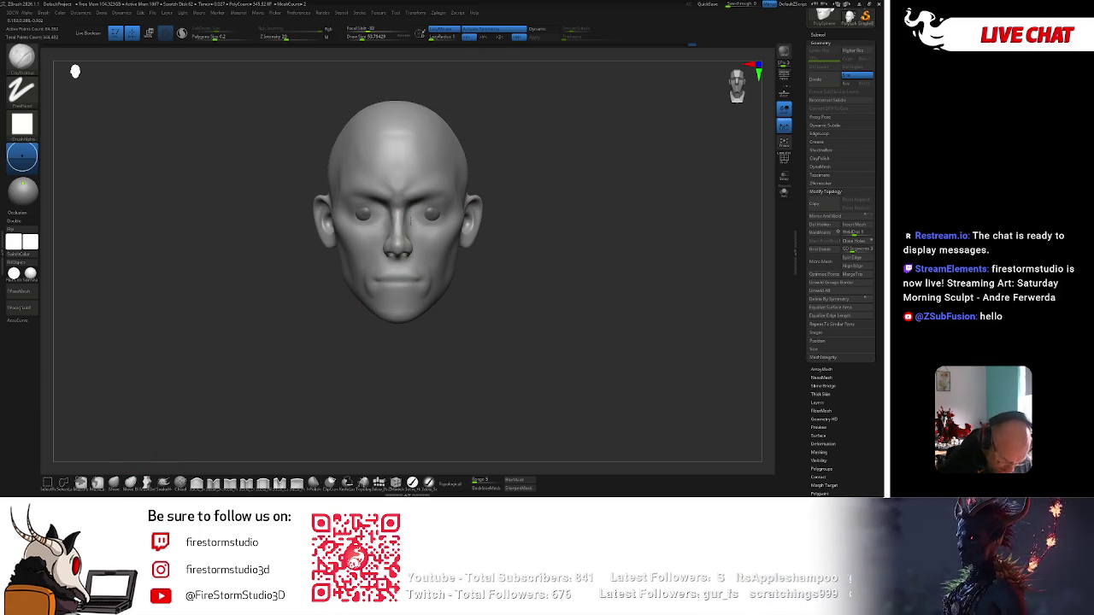
drag(502, 176, 424, 229)
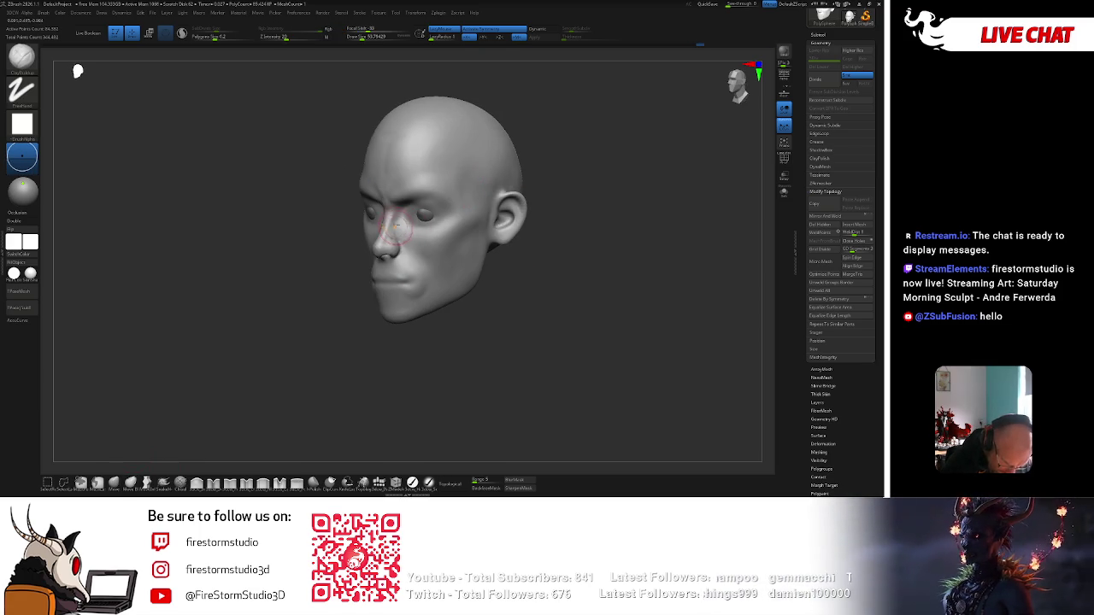
Switch to the Clay brush and sculpt extra detail across the cheek.
key(space)
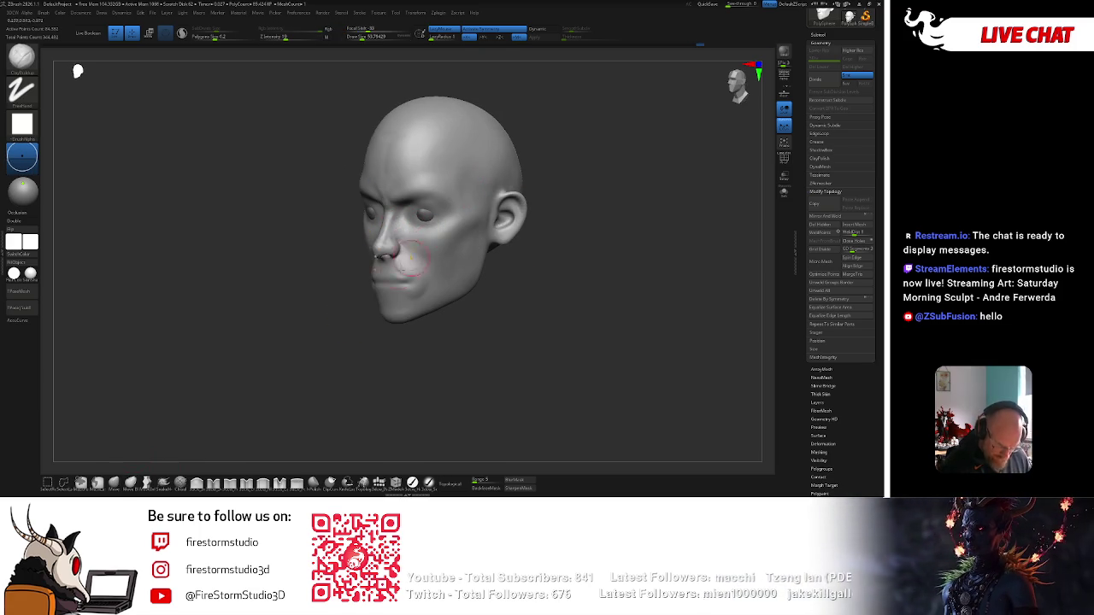
shift+drag(406, 286, 379, 256)
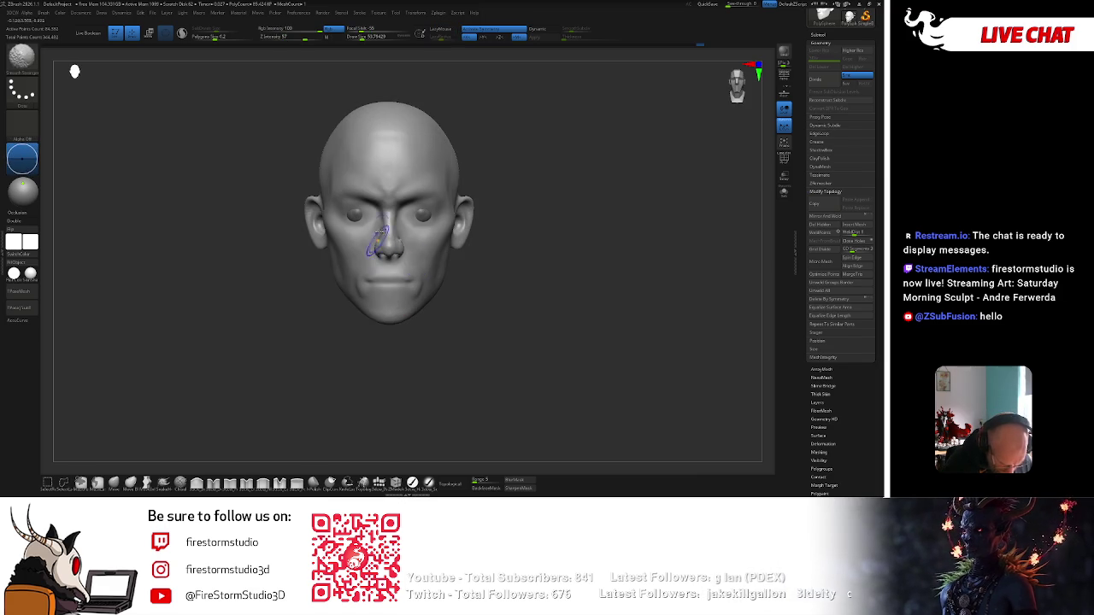
key(b)
key(c)
key(b)
drag(481, 120, 525, 128)
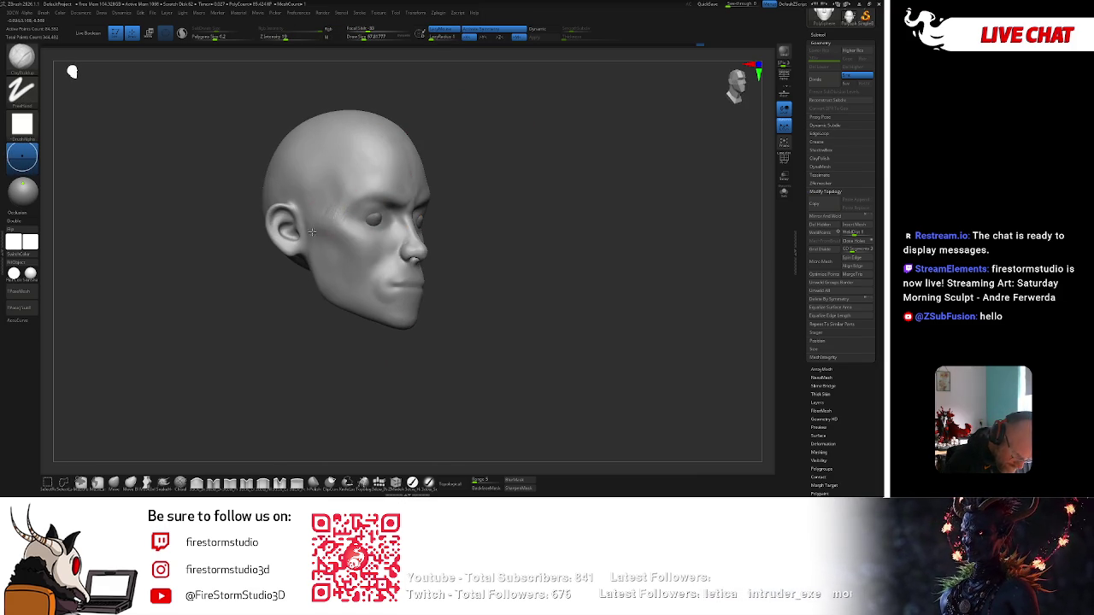
drag(316, 225, 358, 254)
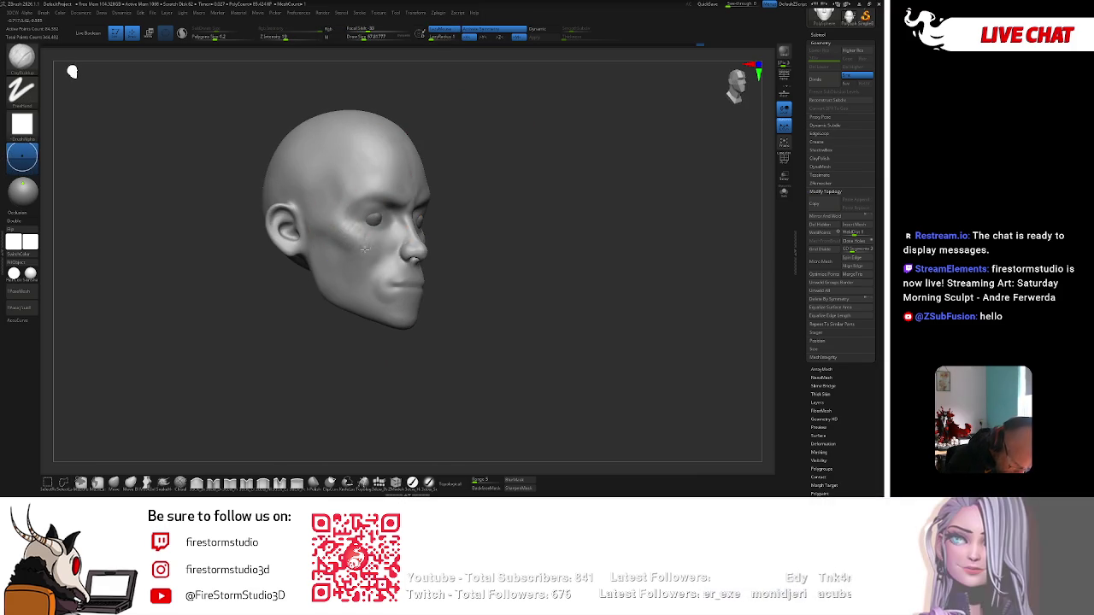
Switch to the Smooth brush and snap the head to front view.
key(b)
key(s)
key(t)
shift+drag(445, 240, 454, 225)
right_drag(458, 255, 445, 278)
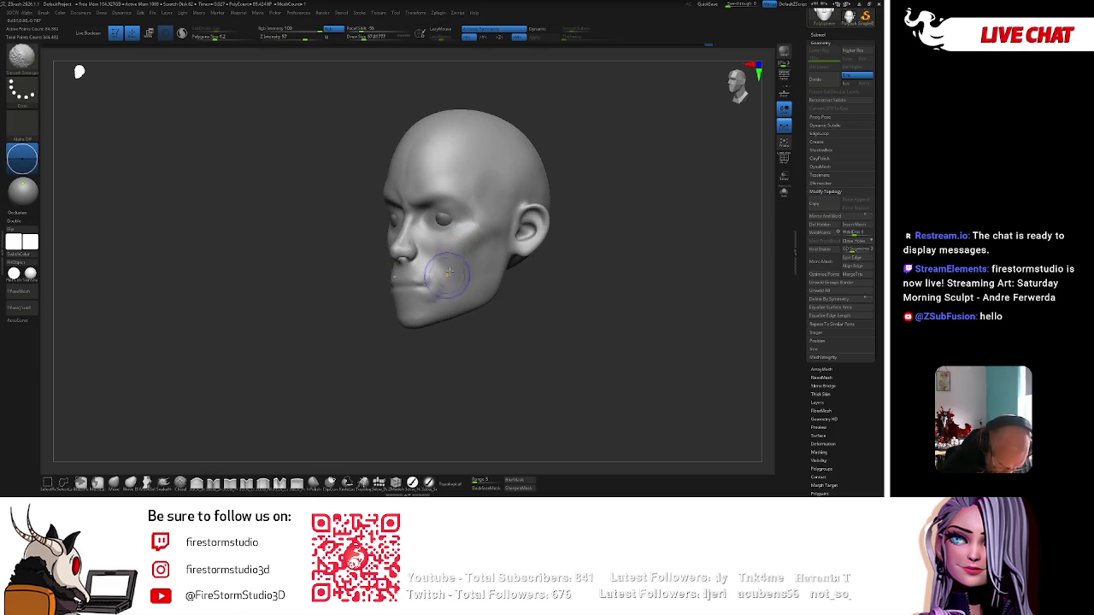
Shape the nostrils and nose underside with the Move brush, viewed from below.
mouse_move(361, 371)
right_down()
mouse_move(510, 164)
mouse_move(483, 192)
right_up()
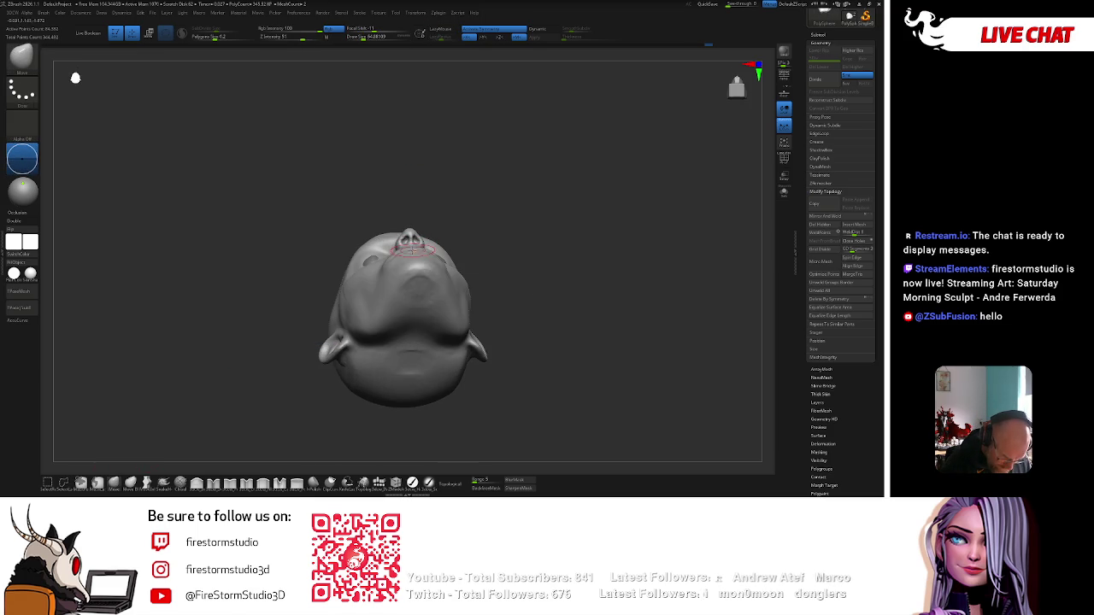
mouse_move(406, 247)
right_down()
mouse_move(459, 237)
mouse_move(411, 244)
mouse_move(421, 257)
right_up()
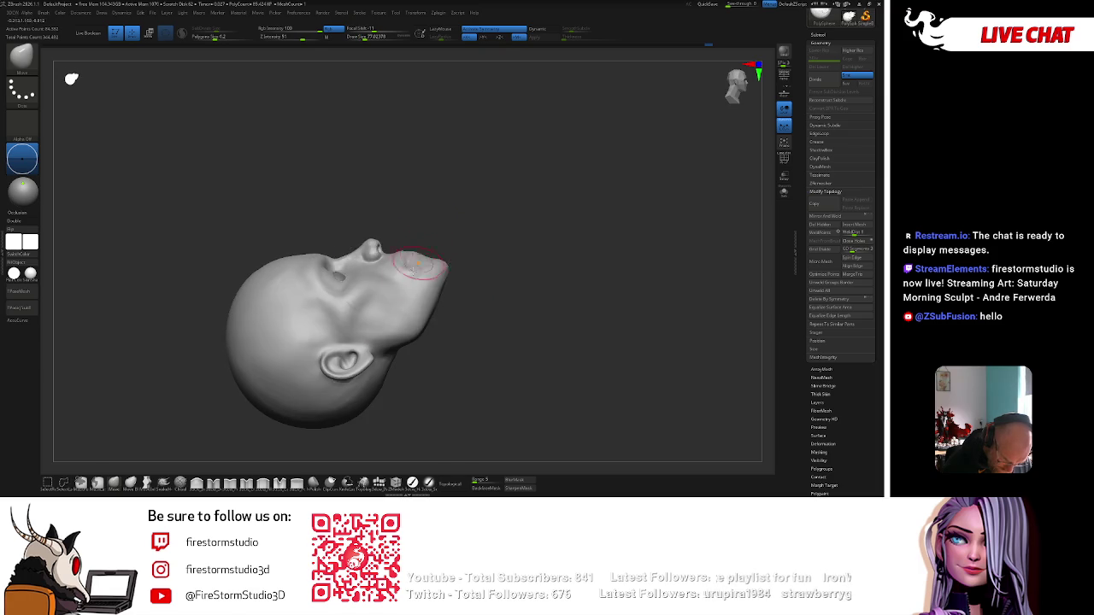
key(space)
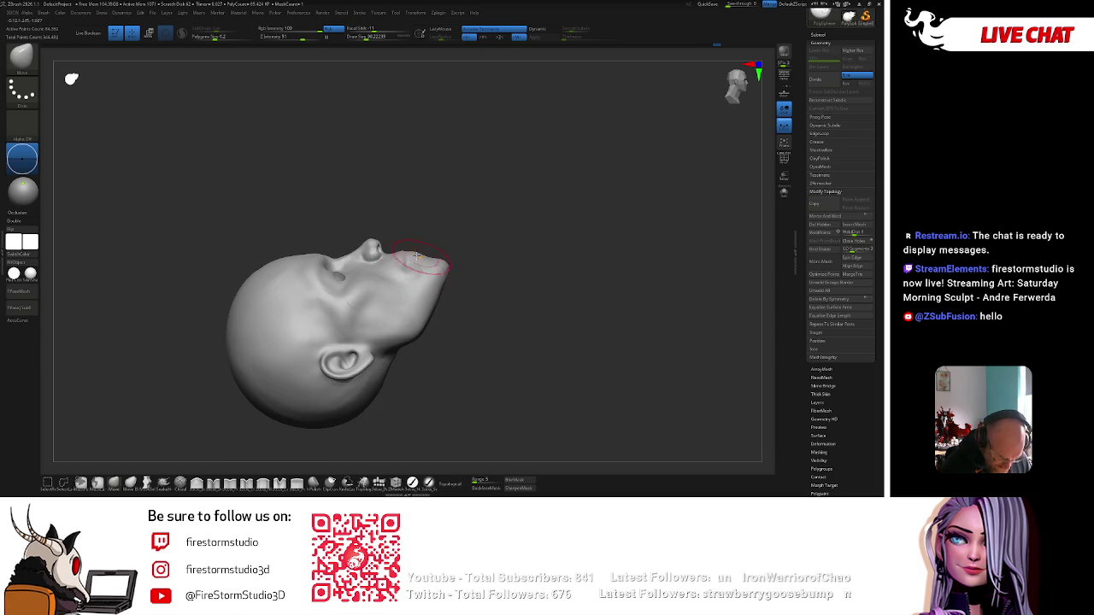
right_drag(439, 234, 556, 205)
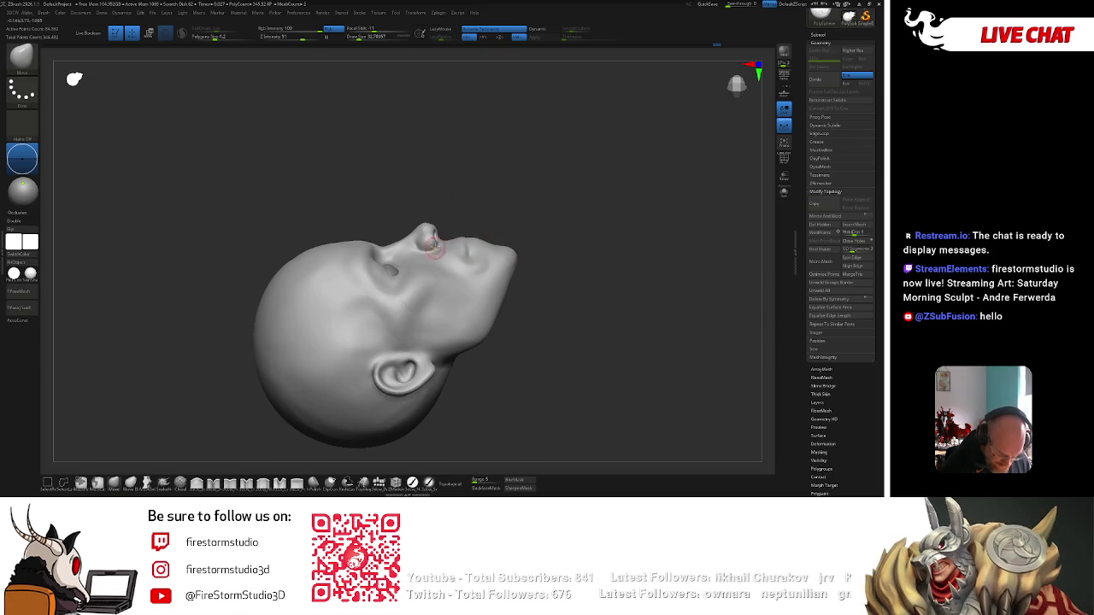
key(space)
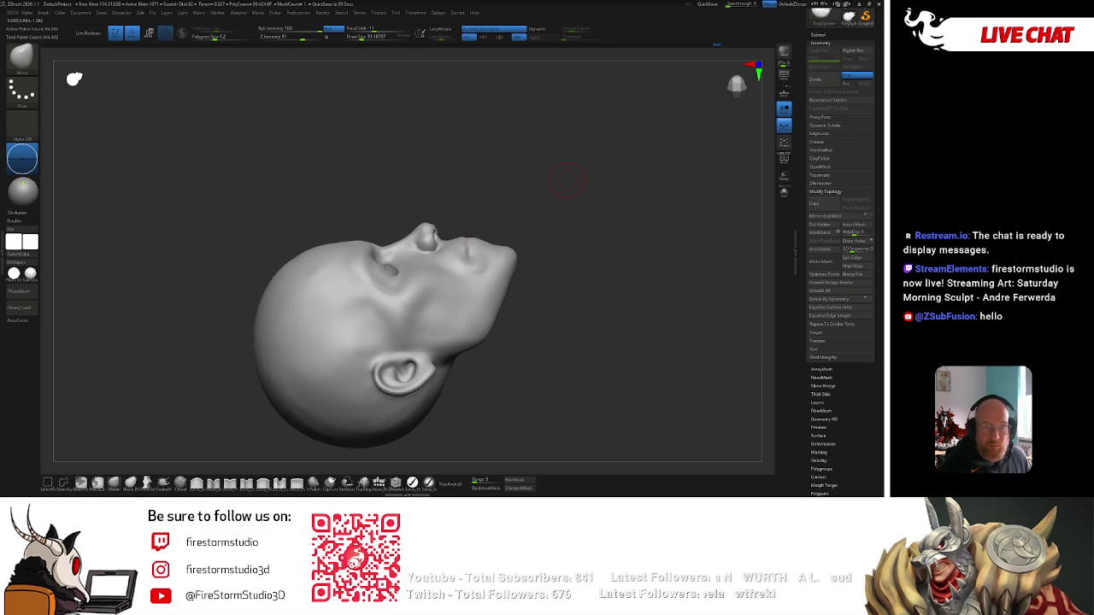
key(space)
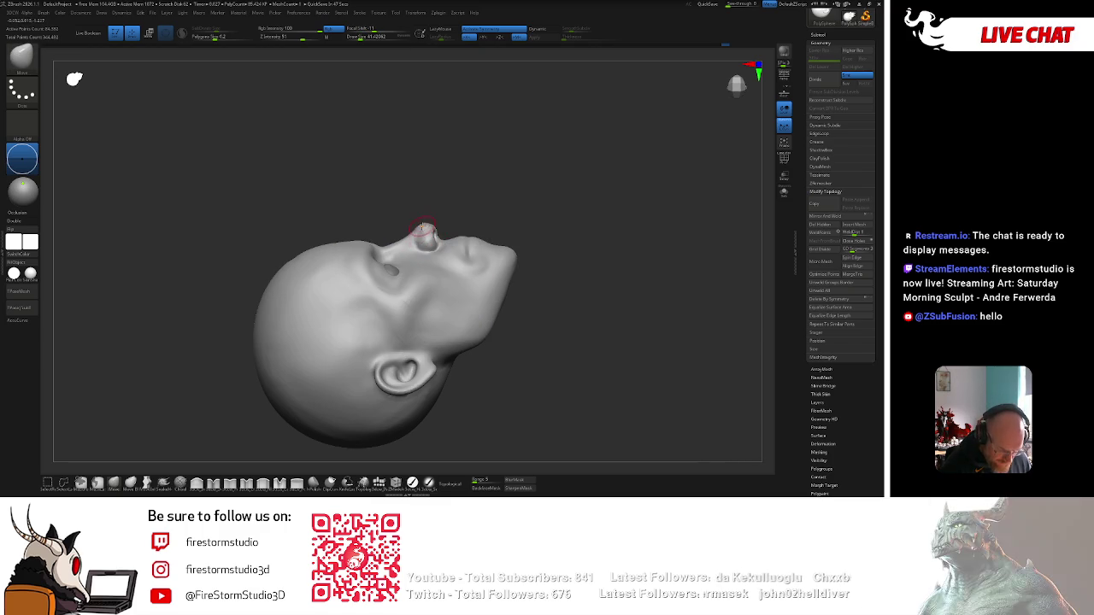
key(space)
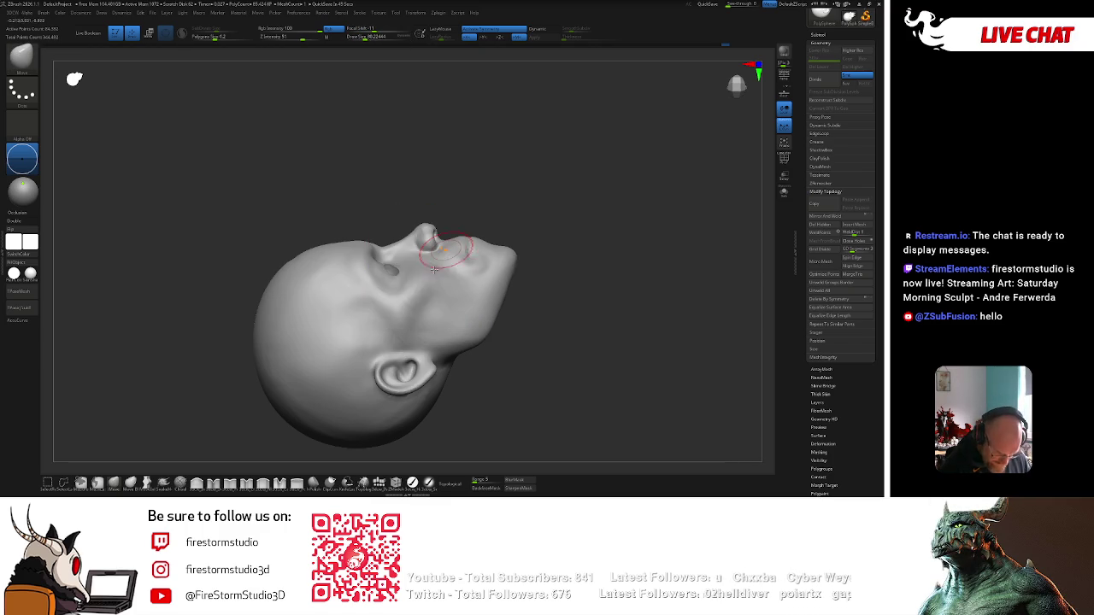
mouse_move(487, 310)
right_down()
mouse_move(617, 288)
mouse_move(581, 176)
right_up()
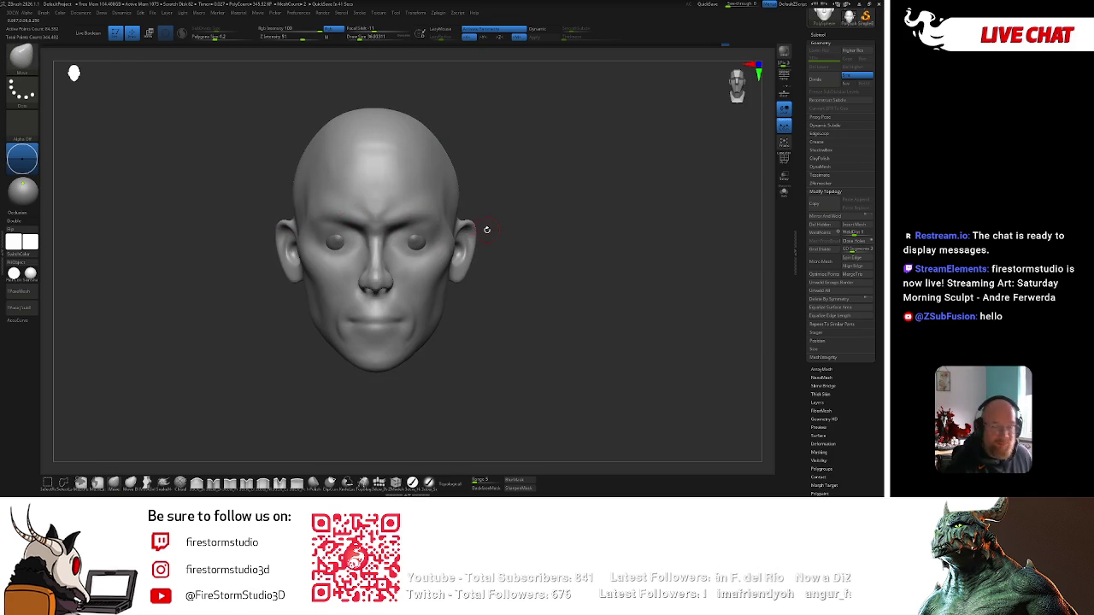
Make the eyes transparent and insert Eye IMM eyelid meshes onto both sockets.
click(783, 189)
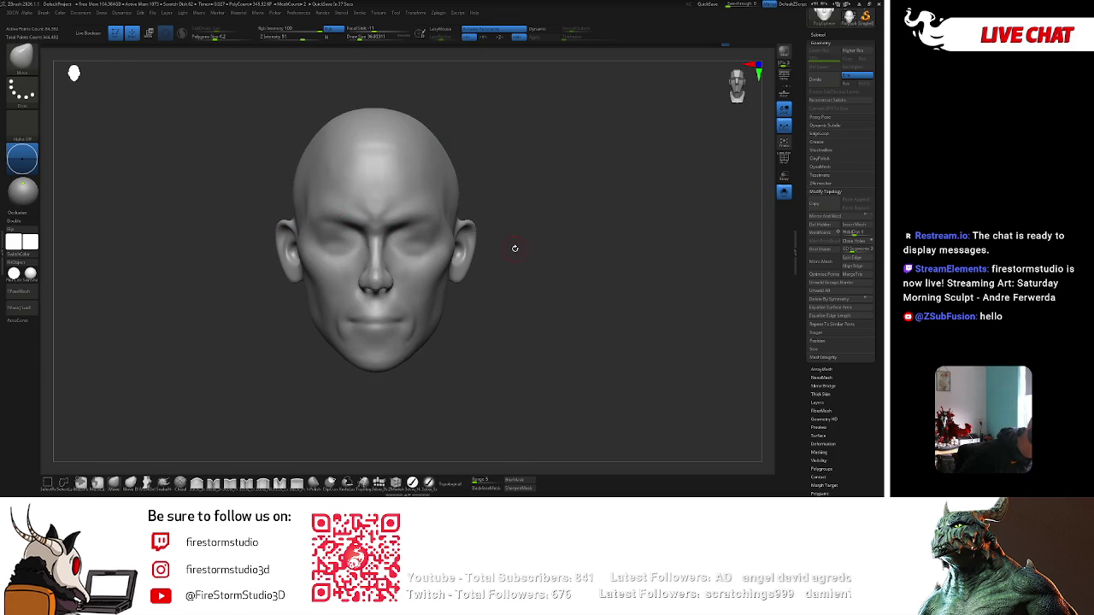
key(b)
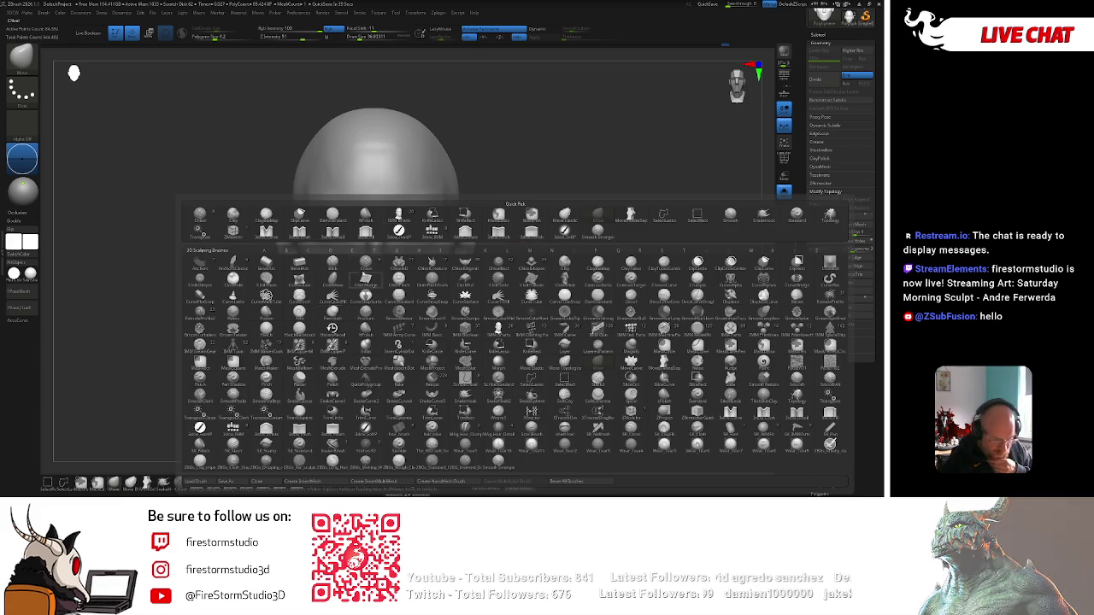
click(369, 246)
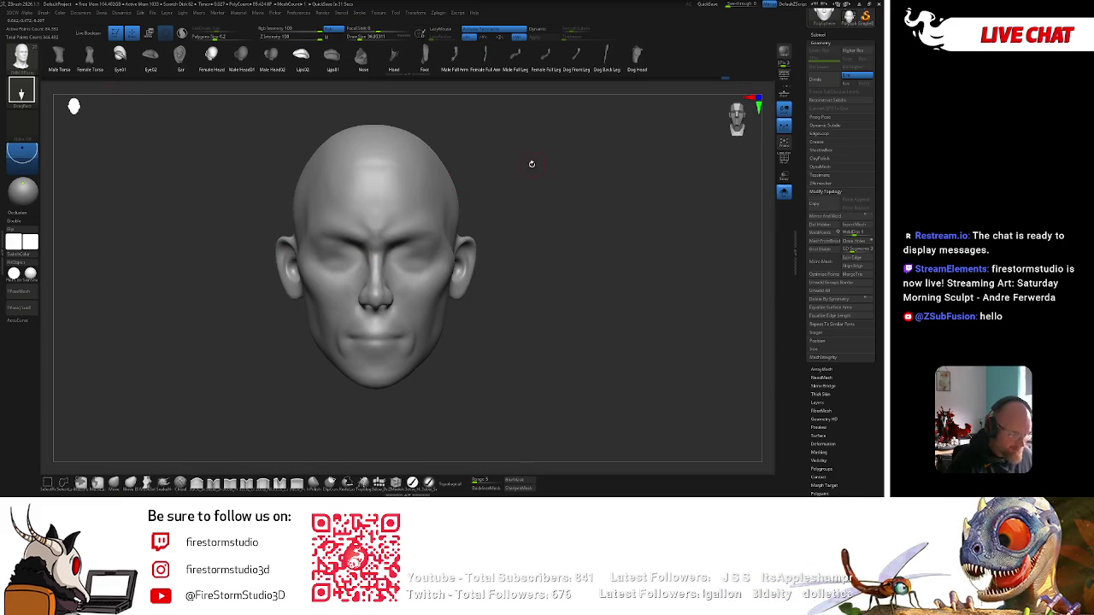
drag(410, 255, 500, 240)
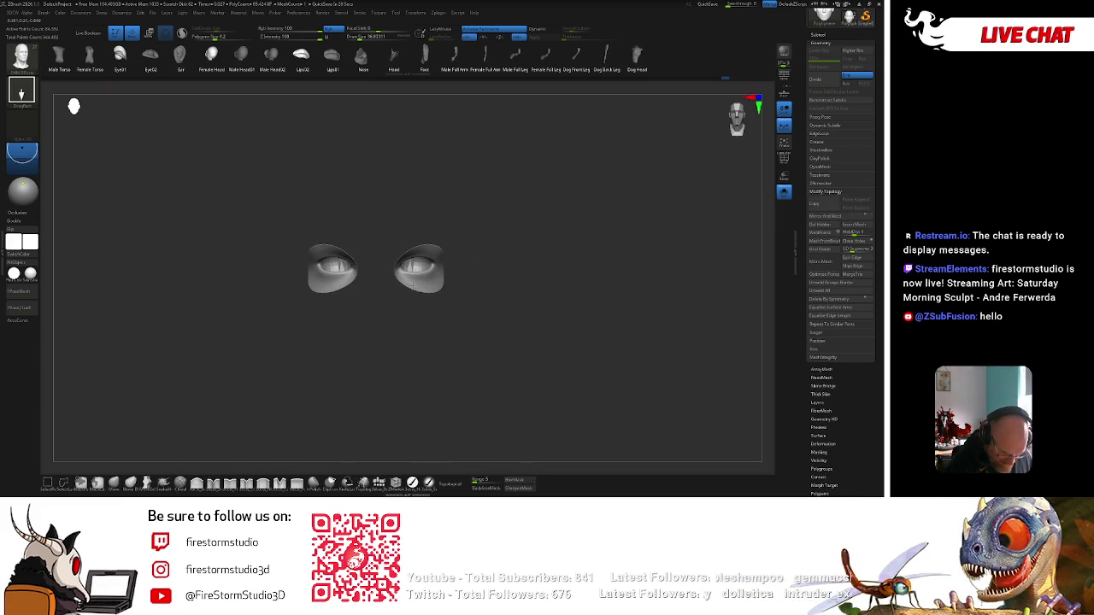
key(w)
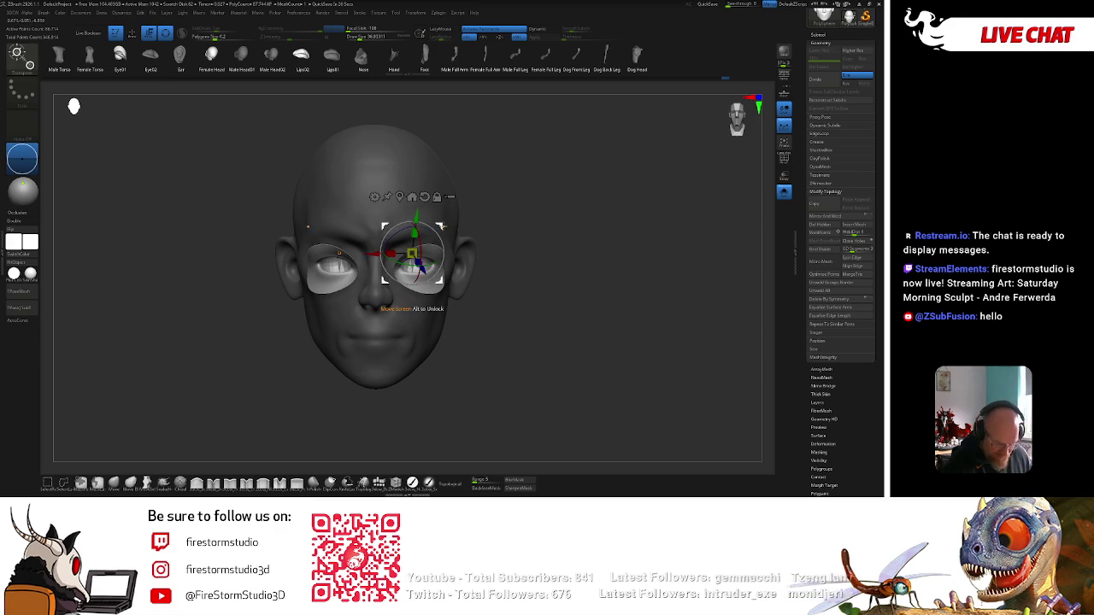
Scale the eyelid meshes and push them back into the head, then return to Draw.
drag(409, 245, 408, 248)
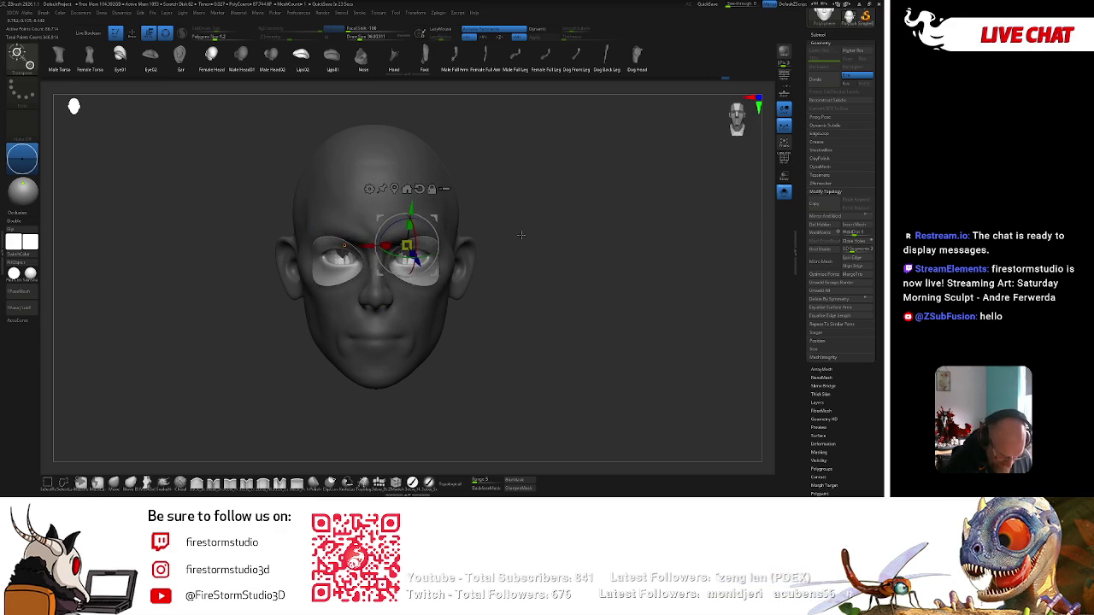
drag(537, 324, 537, 165)
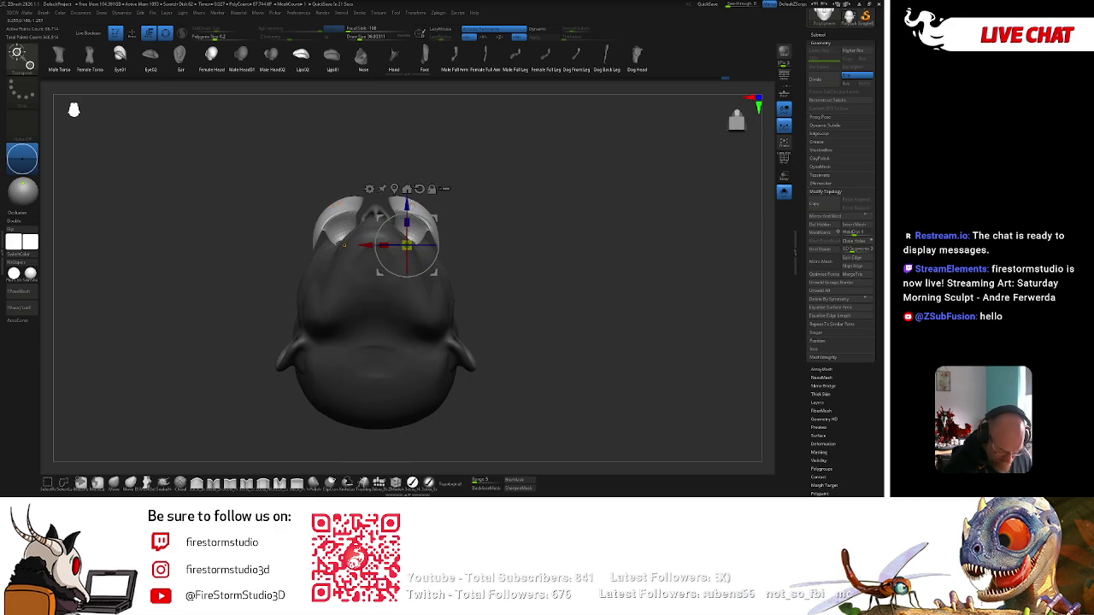
drag(420, 199, 410, 235)
key(q)
shift+drag(499, 165, 529, 205)
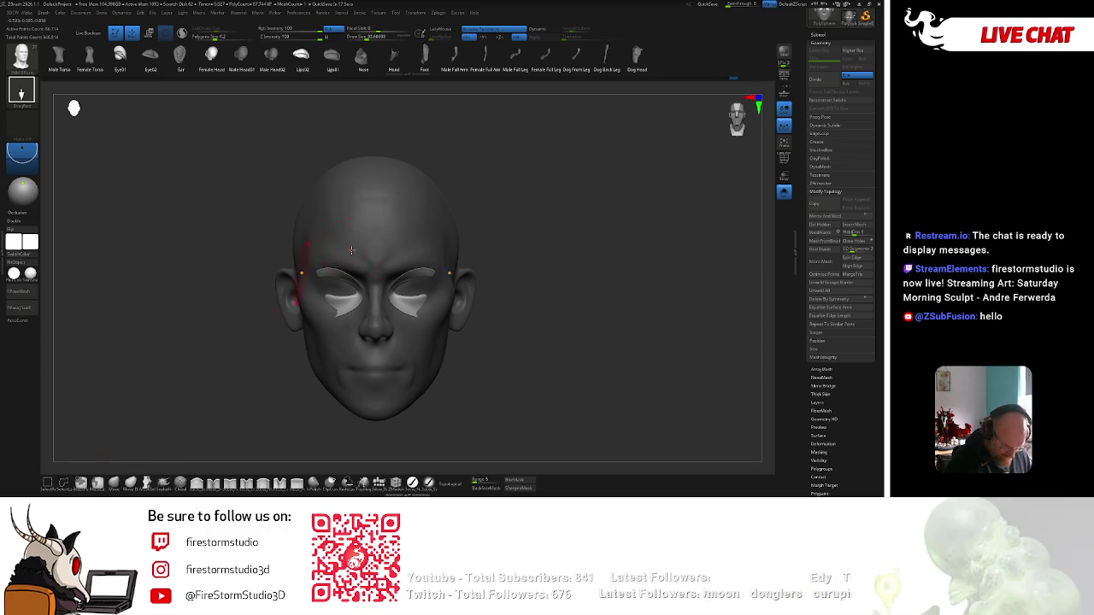
right_drag(444, 239, 534, 166)
mouse_move(534, 166)
shift+mouse_down()
mouse_move(479, 171)
mouse_move(454, 229)
shift+mouse_up()
Pick a different sculpting brush and turn the head to face front.
click(113, 483)
key(w)
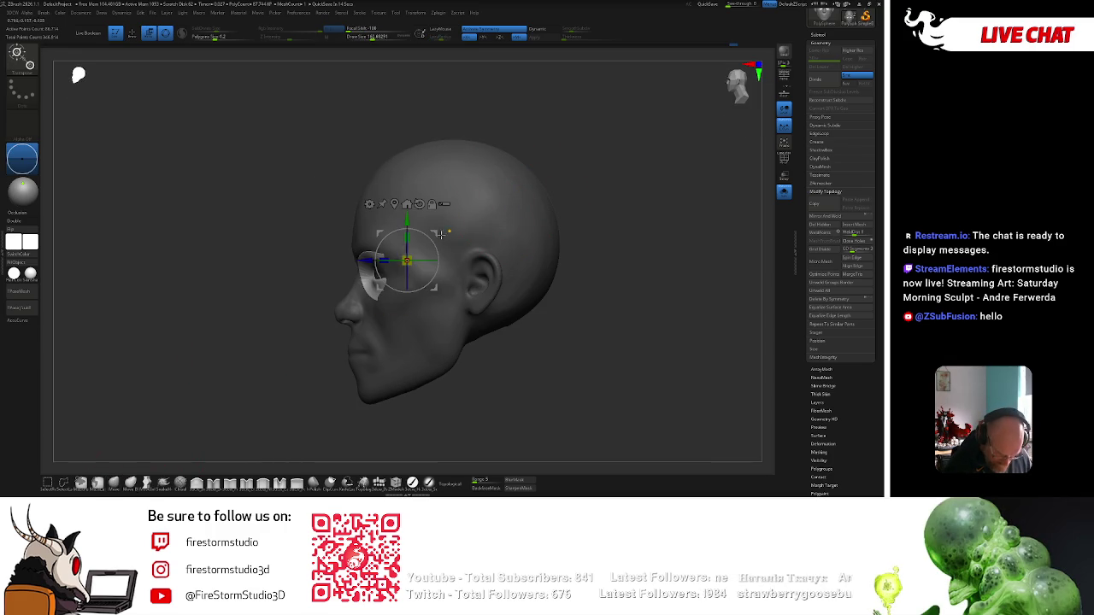
key(q)
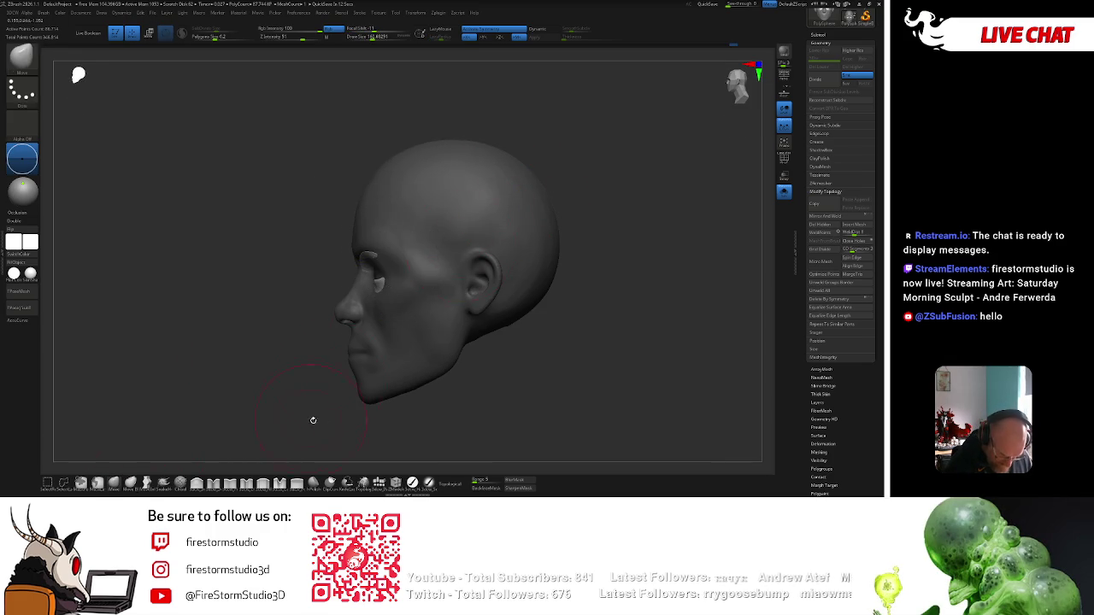
right_drag(308, 415, 358, 342)
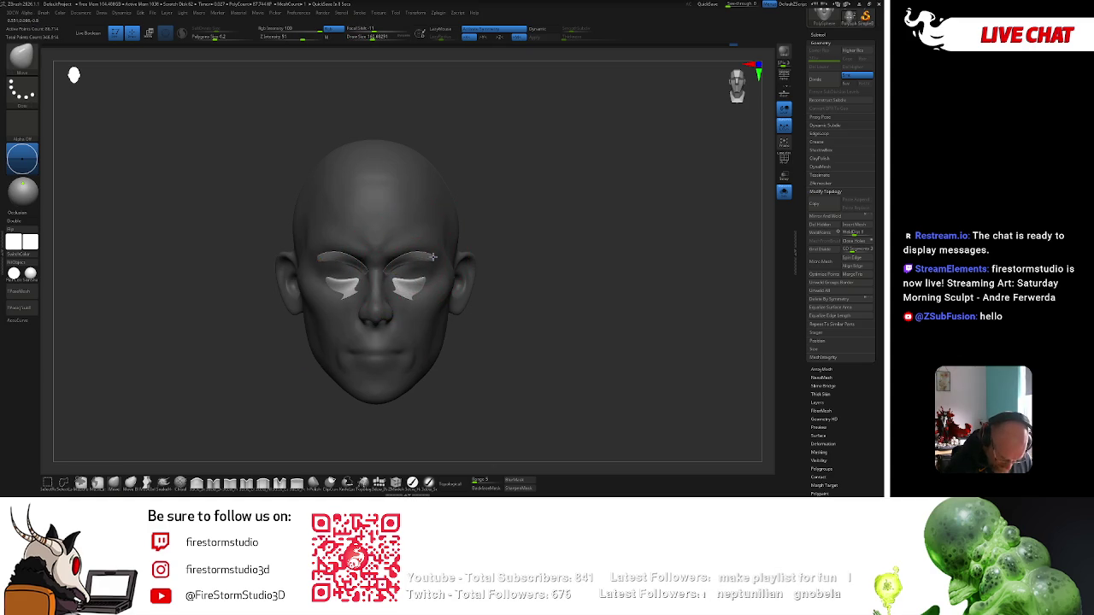
Clear the eye mask, show PolyF, Close Holes and smooth the filled eyes into lids.
mouse_move(513, 222)
shift+mouse_down()
mouse_move(600, 175)
mouse_move(566, 176)
shift+mouse_up()
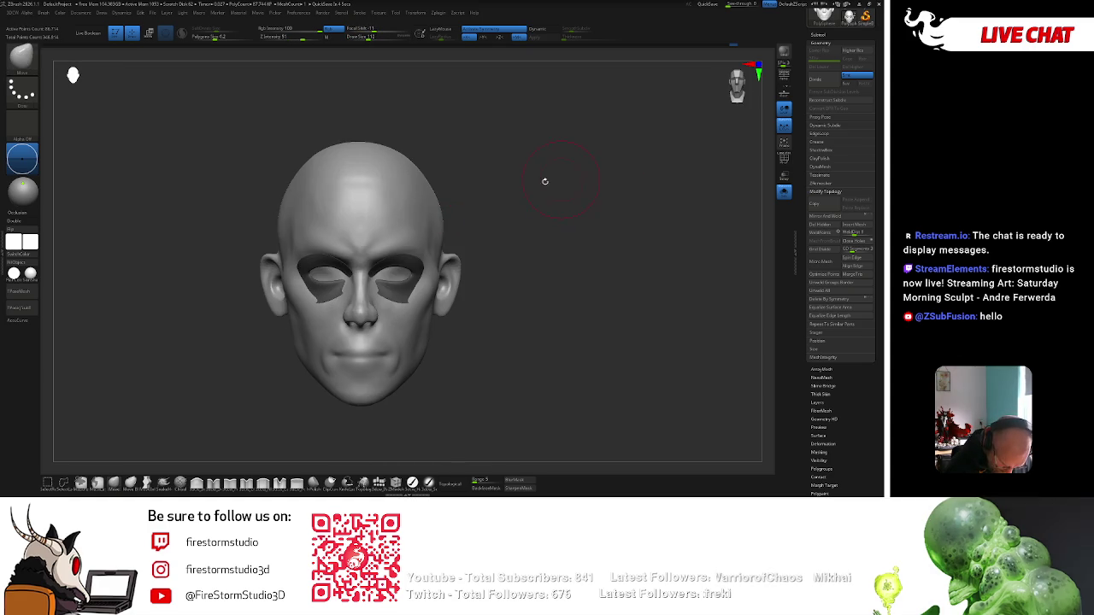
mouse_move(457, 212)
ctrl+mouse_down()
mouse_move(576, 222)
mouse_move(571, 215)
mouse_move(569, 242)
ctrl+mouse_up()
key(shift+f)
key(shift+f)
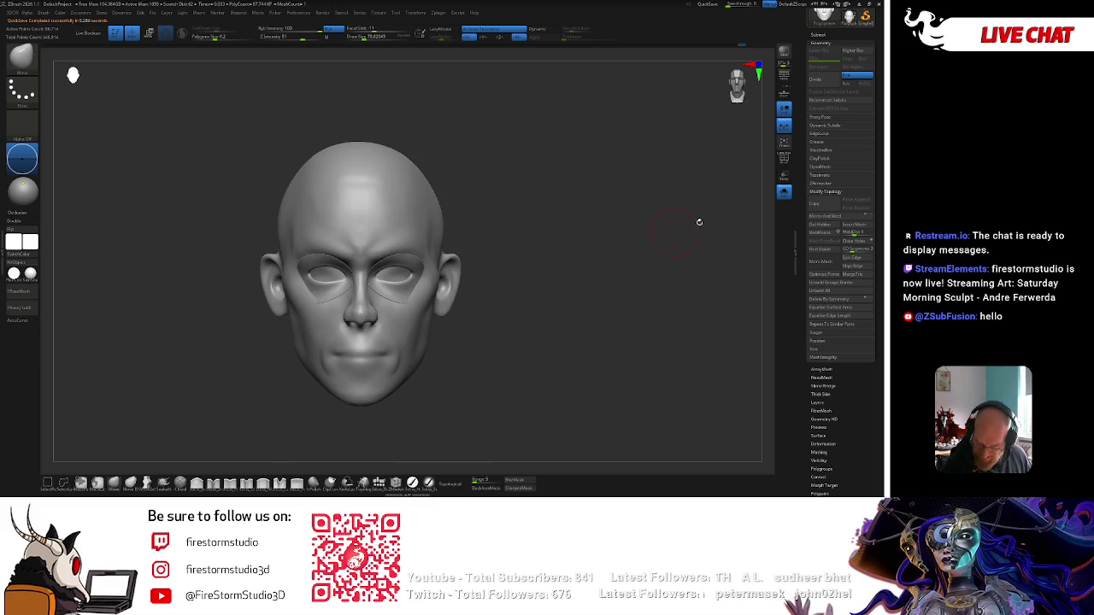
click(854, 243)
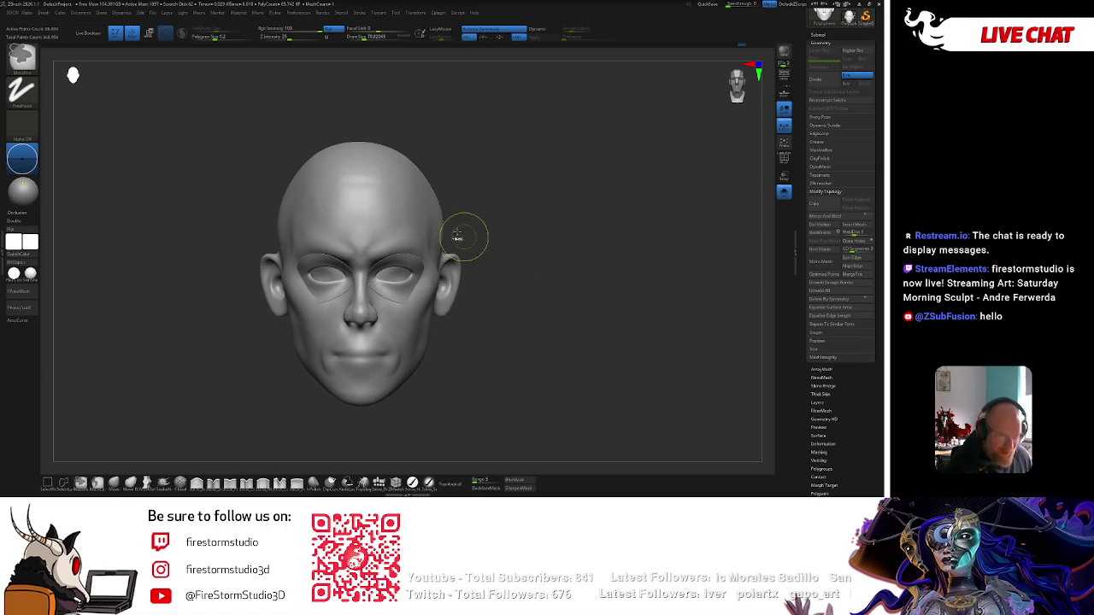
mouse_move(513, 208)
mouse_down()
mouse_move(501, 171)
mouse_move(521, 213)
mouse_move(526, 199)
mouse_move(454, 176)
mouse_move(373, 211)
mouse_up()
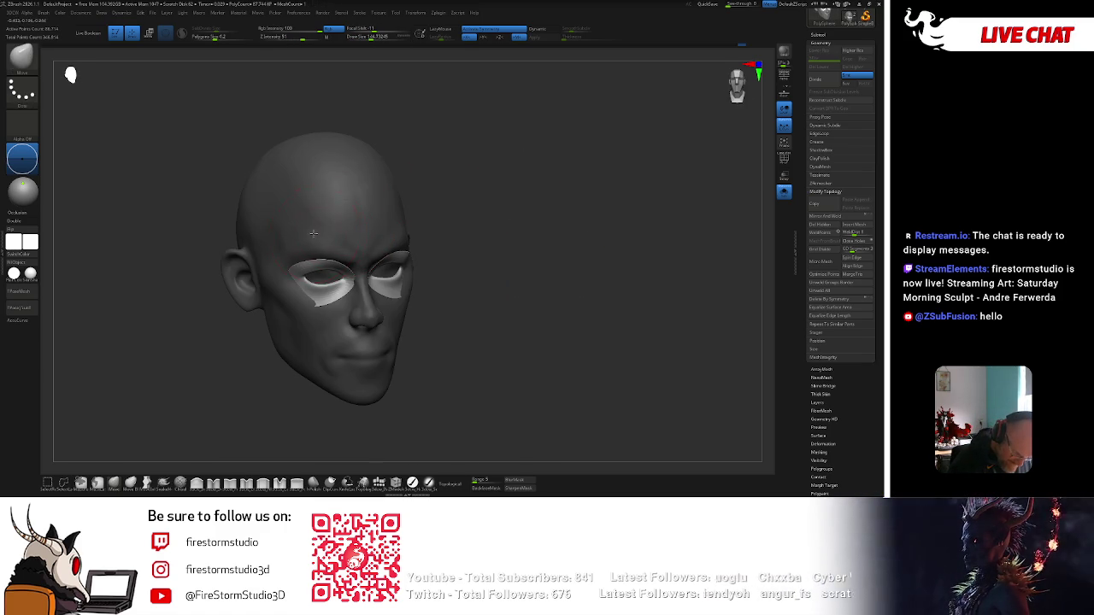
Orbit the head to check the lids and clear the mask from the eyes.
mouse_move(439, 231)
mouse_down()
mouse_move(376, 229)
mouse_move(461, 248)
mouse_up()
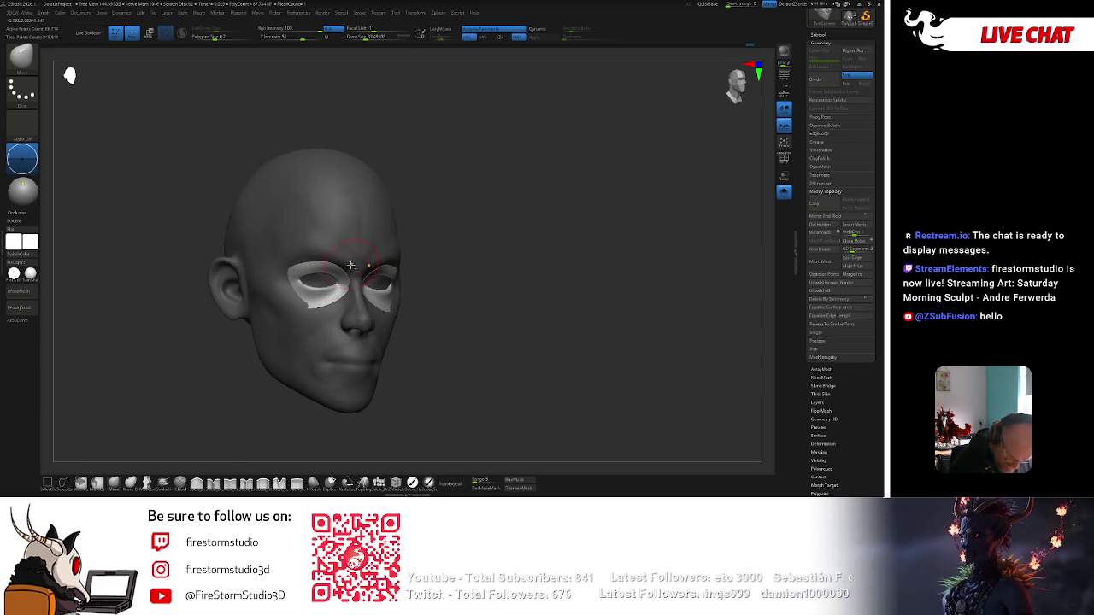
drag(351, 266, 354, 261)
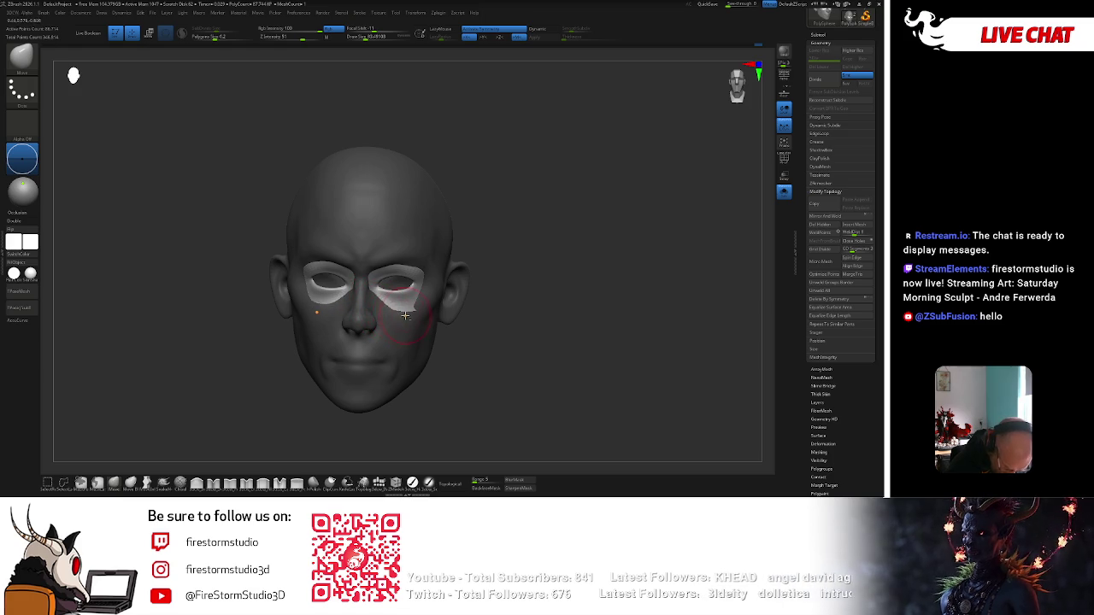
drag(482, 253, 451, 226)
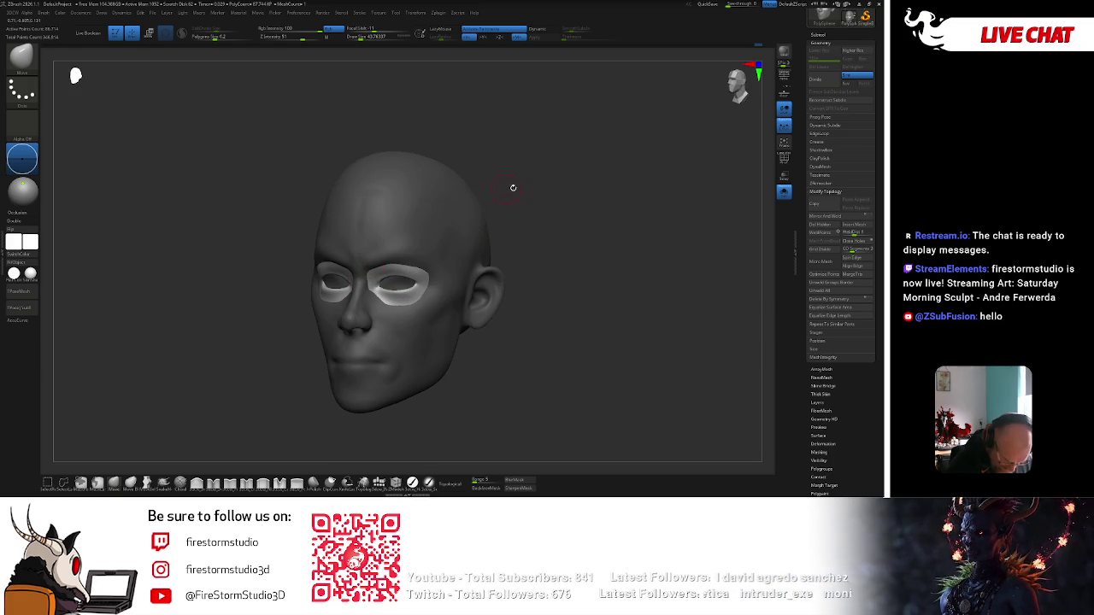
drag(496, 190, 537, 188)
ctrl+click(561, 213)
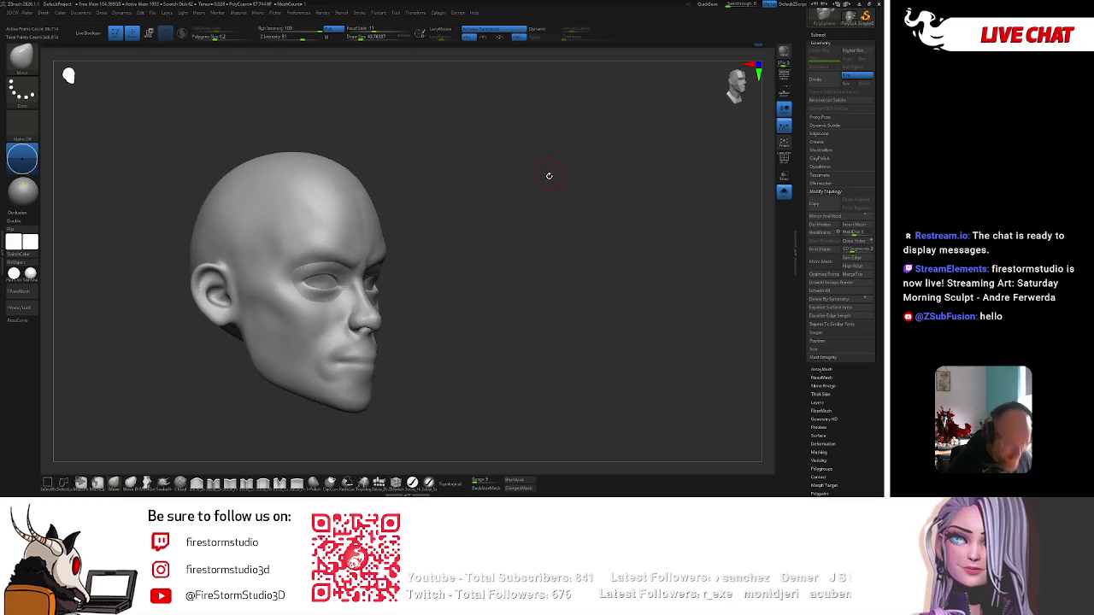
Place a Gizmo deformer cage around the head from the Transform Type list.
key(w)
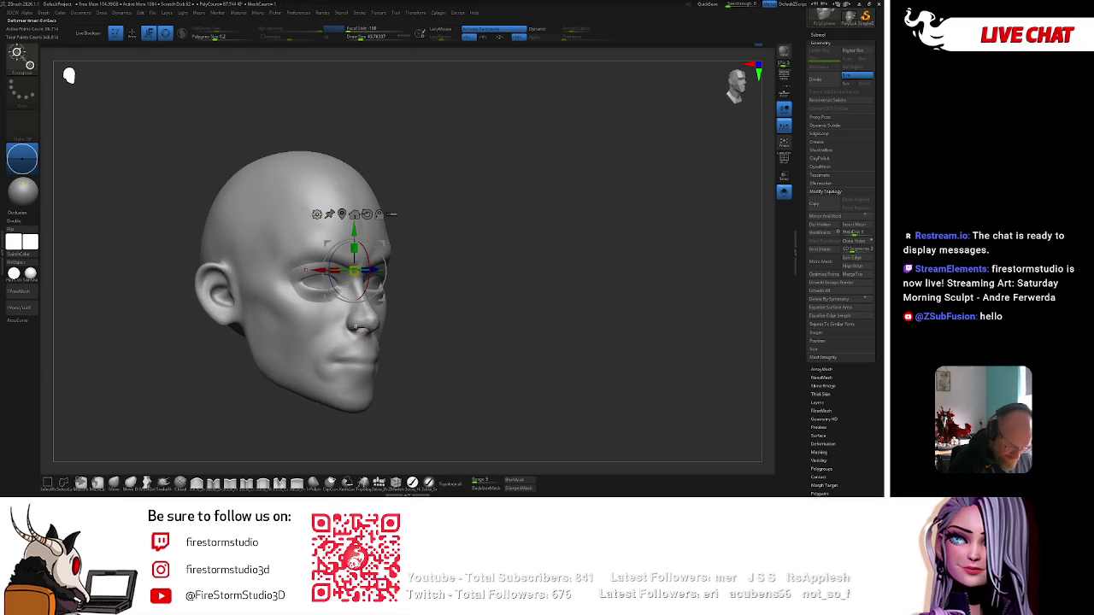
click(318, 214)
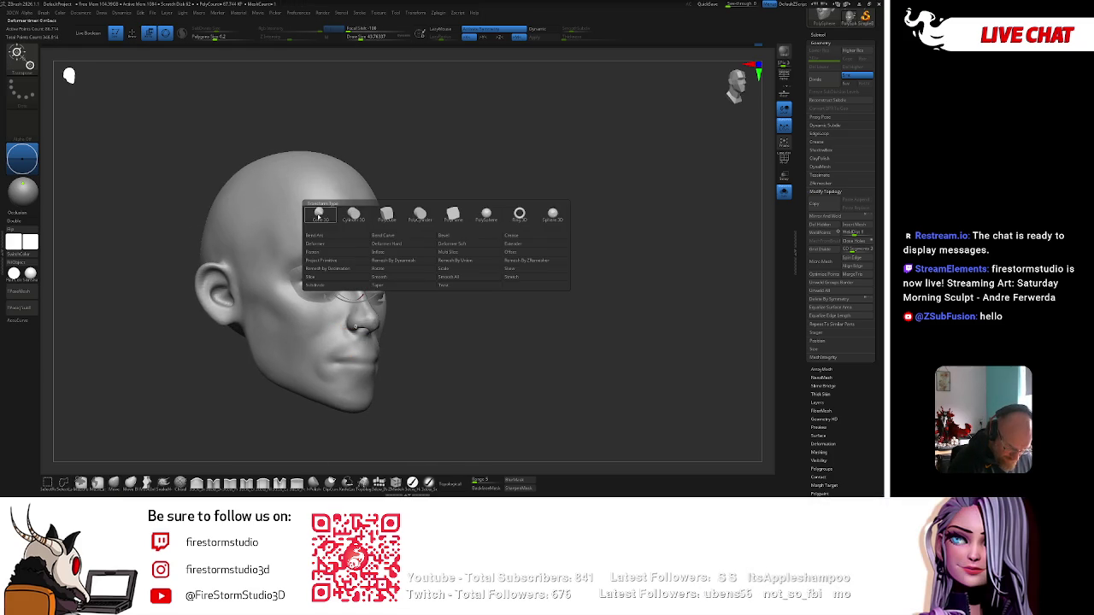
click(461, 267)
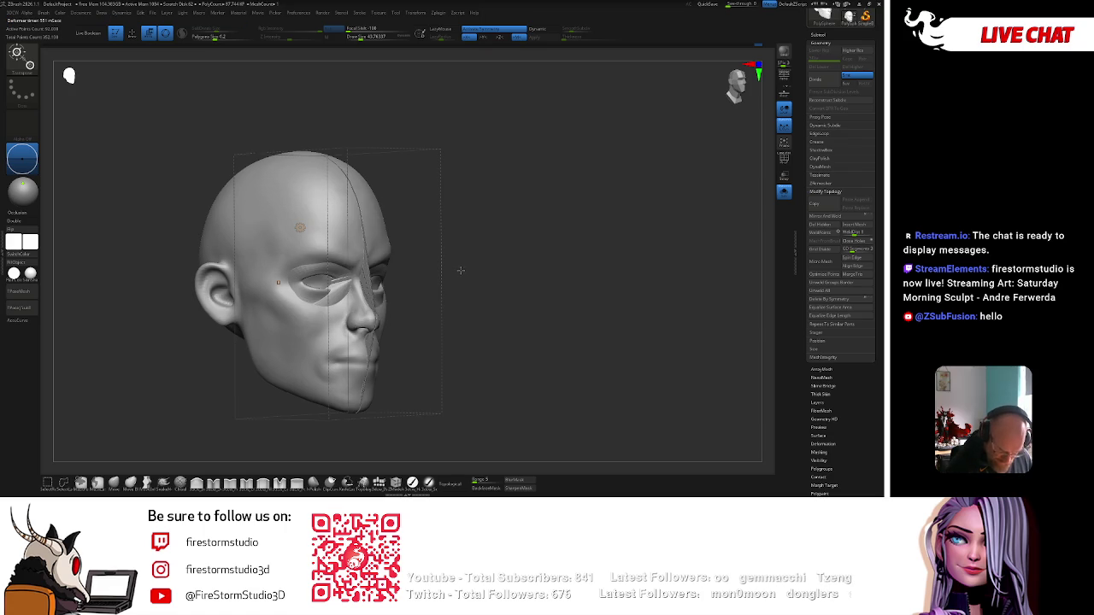
Undo repeatedly back to before the eyelid meshes and return to Draw mode.
key(ctrl+z)
key(Down)
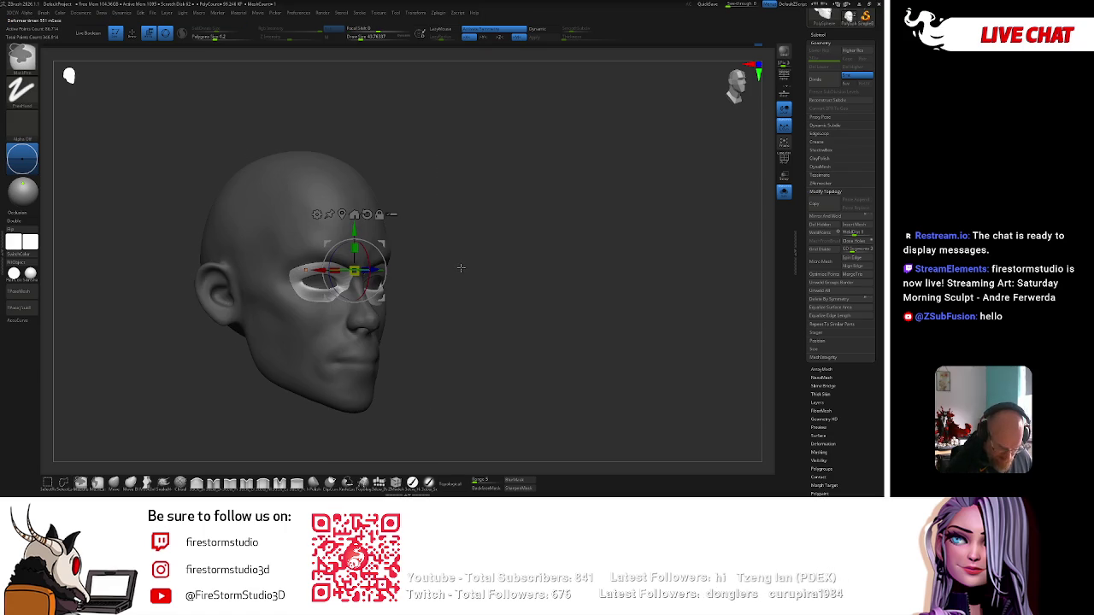
key(ctrl+z)
key(Up)
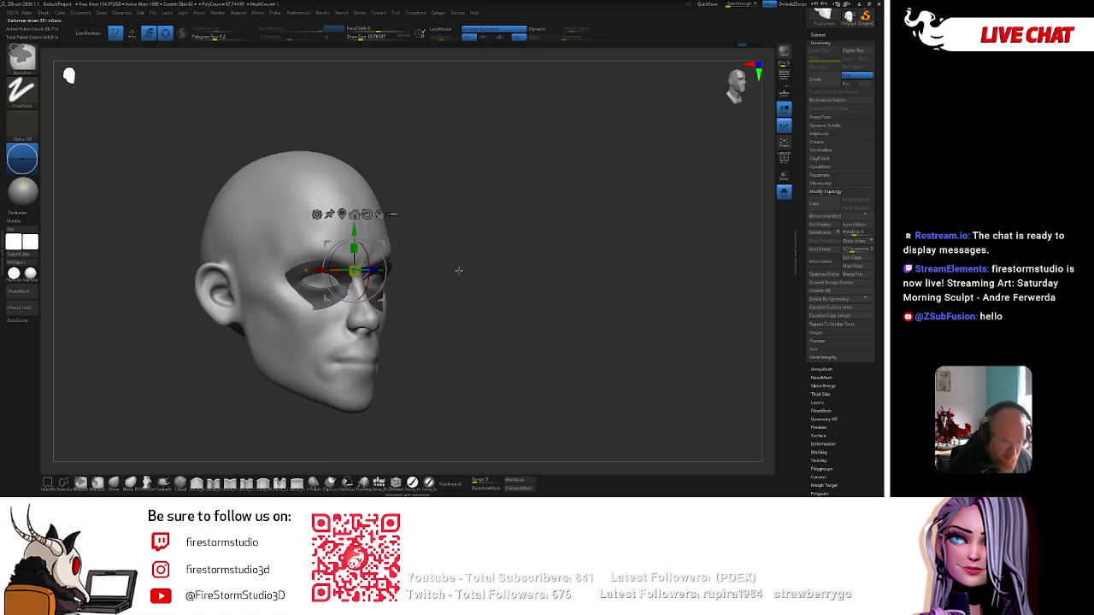
key(ctrl+z)
key(Down)
key(q)
shift+drag(464, 262, 460, 245)
alt+right_drag(309, 288, 370, 254)
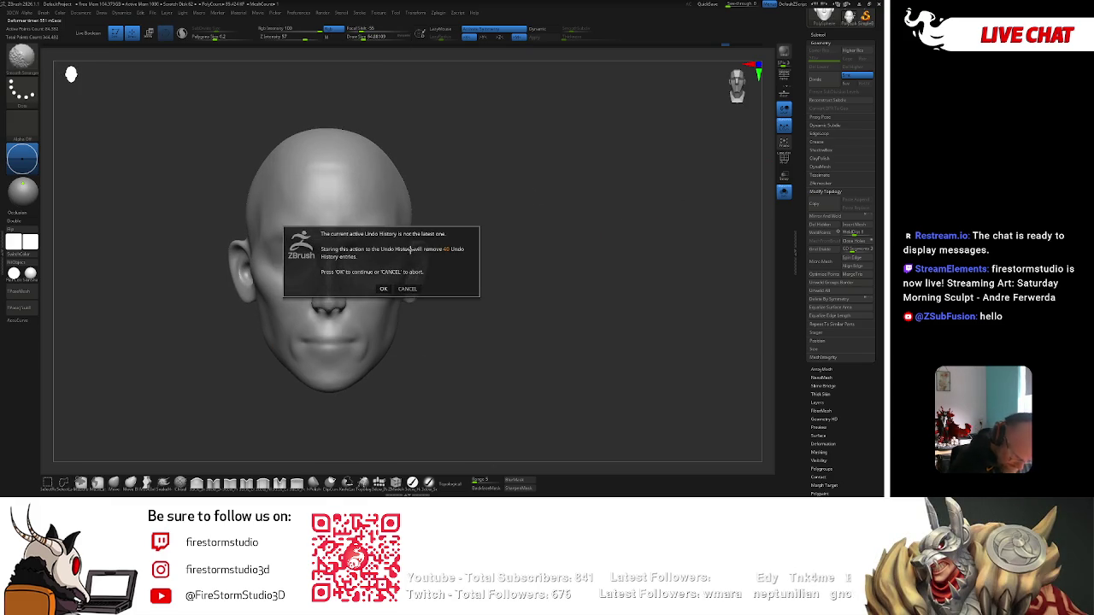
Accept the undo warning and carve almond eye slits with a smaller Dam Standard brush.
click(392, 286)
key(b)
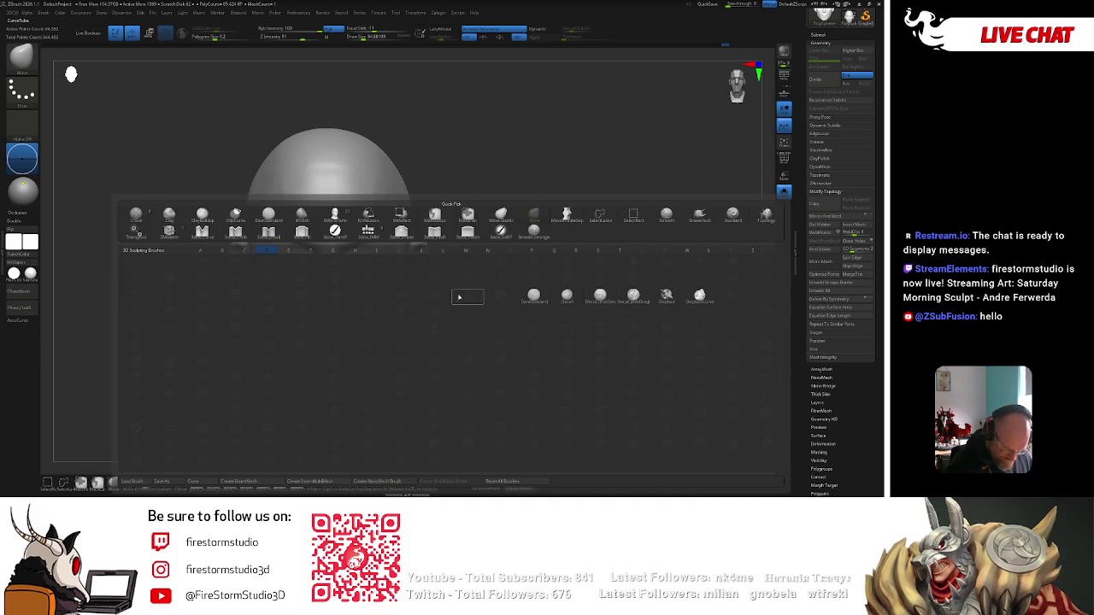
key(ctrl+z)
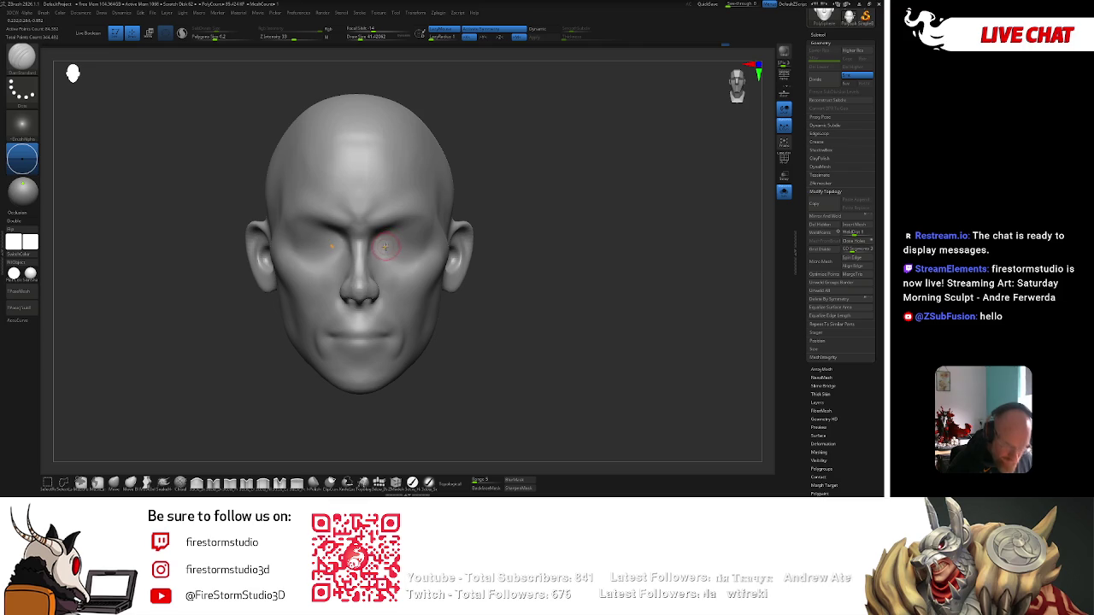
key(space)
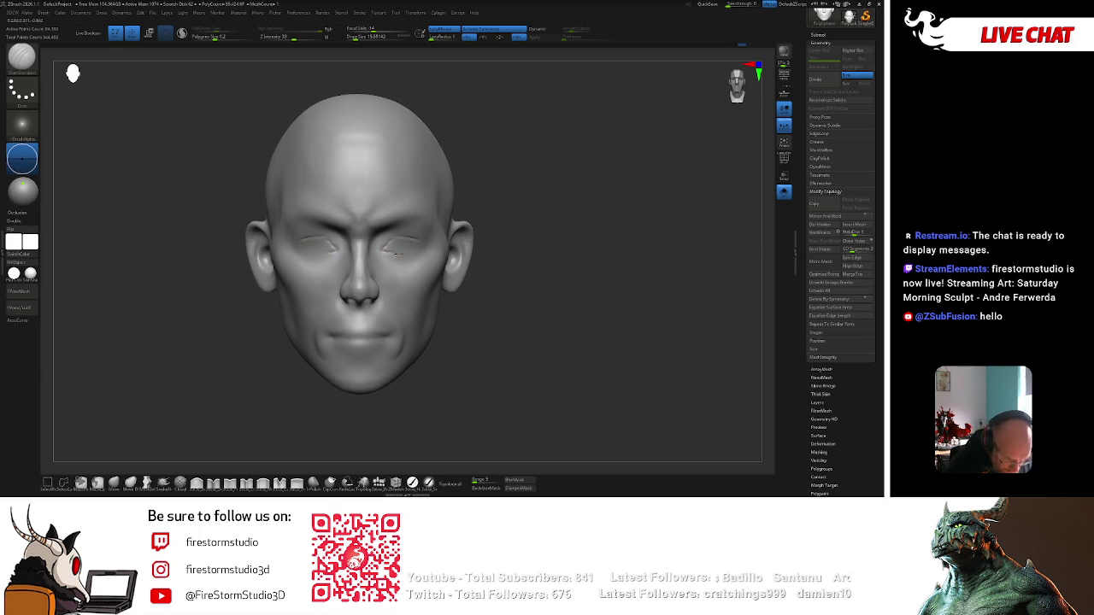
drag(529, 194, 445, 189)
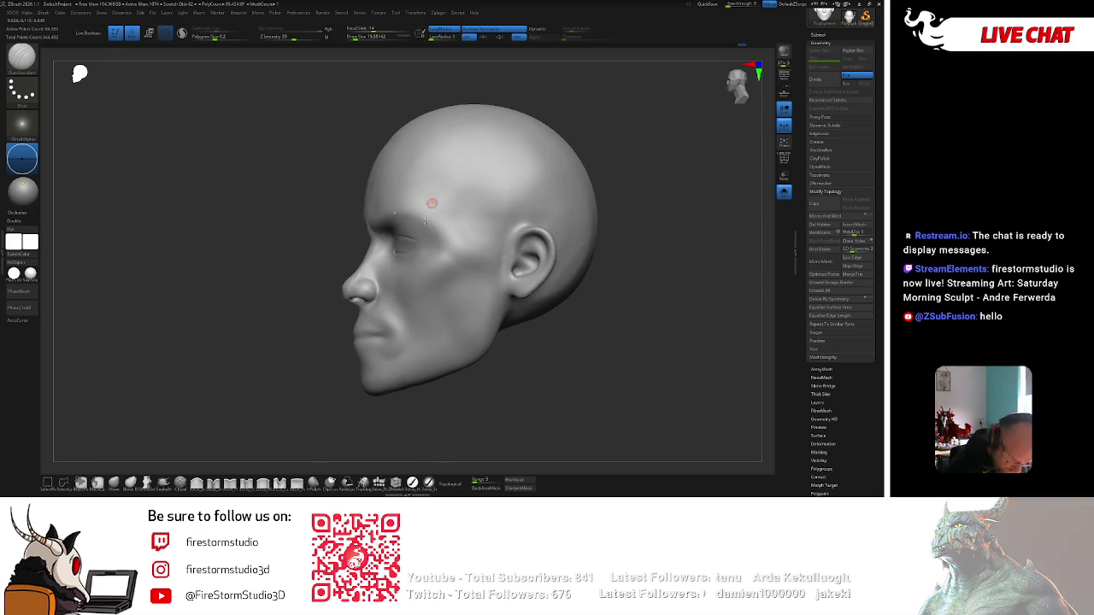
drag(376, 389, 424, 244)
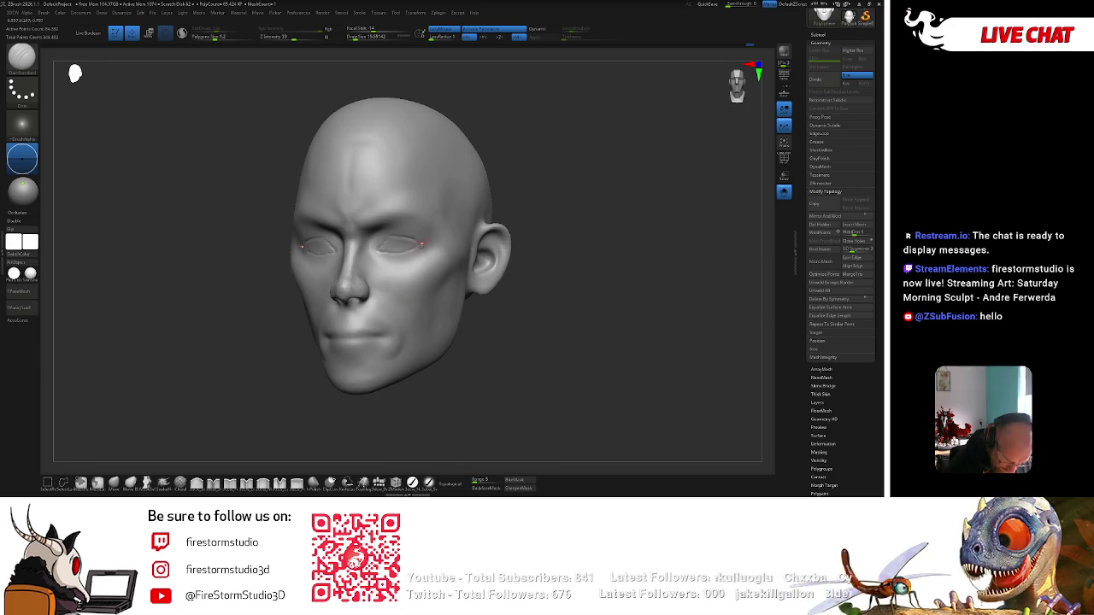
Pick ClayBuildup, resize it and build clay around both eye sockets, orbiting to check.
key(b)
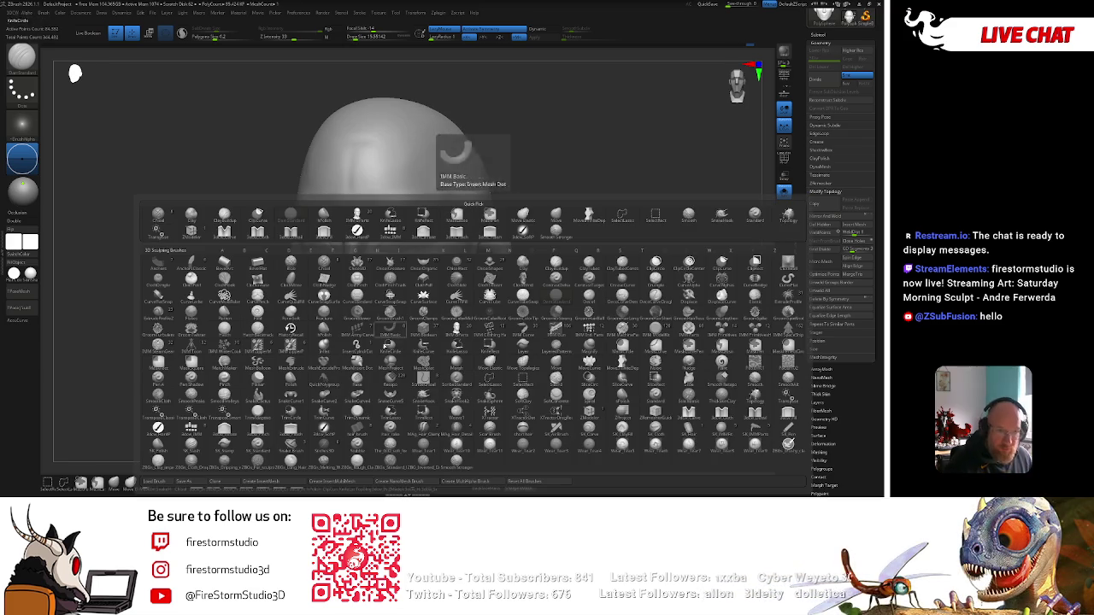
click(563, 269)
mouse_move(562, 269)
mouse_down()
mouse_move(601, 166)
mouse_move(621, 176)
mouse_move(516, 199)
mouse_up()
key(space)
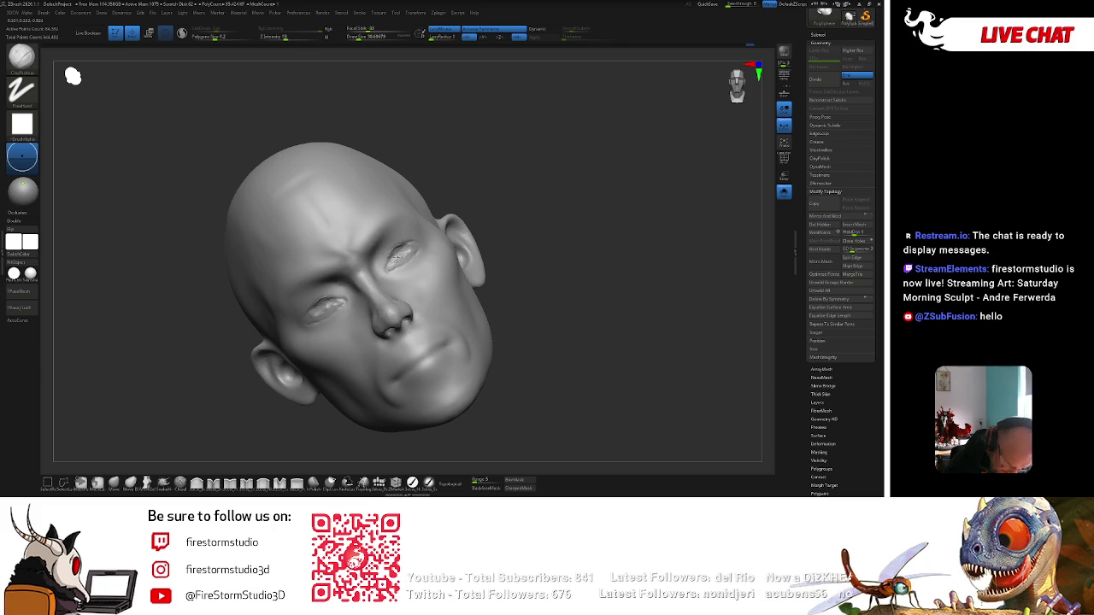
key(space)
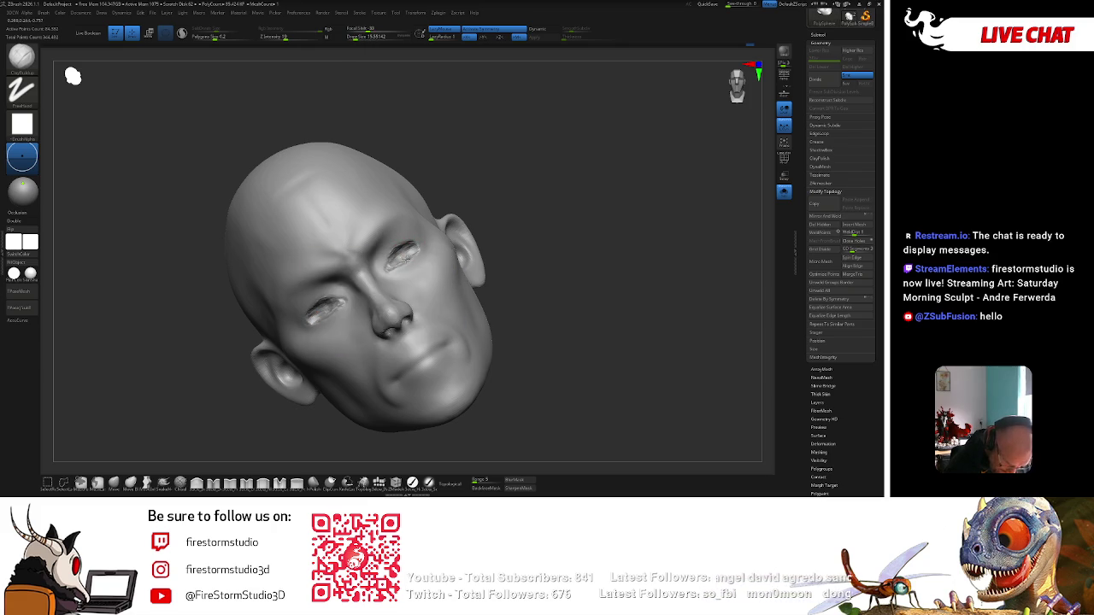
right_drag(405, 249, 476, 183)
mouse_move(422, 224)
right_down()
mouse_move(566, 159)
mouse_move(408, 259)
mouse_move(547, 166)
mouse_move(411, 247)
mouse_move(515, 185)
right_up()
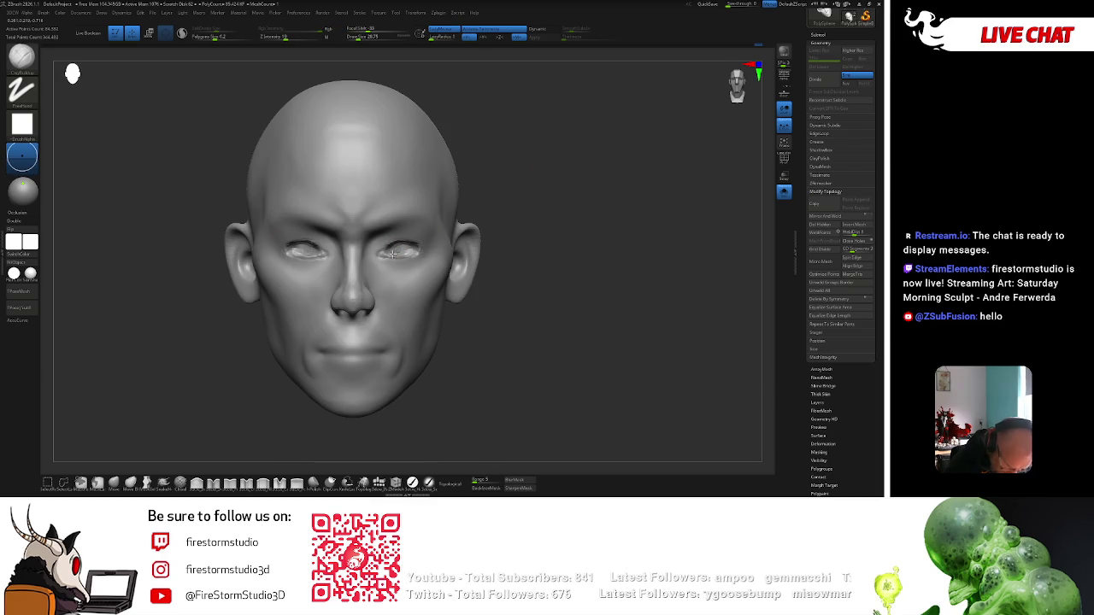
Switch to the Move brush with Dots stroke and resize it to about 77 for the eyelids.
key(b)
key(m)
key(v)
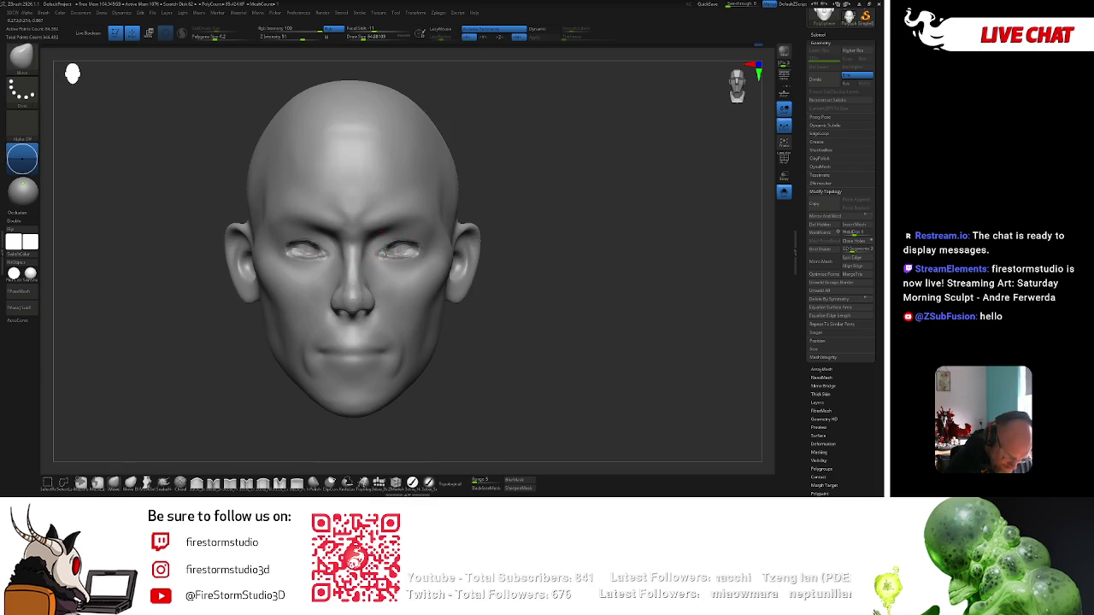
key(bracketleft)
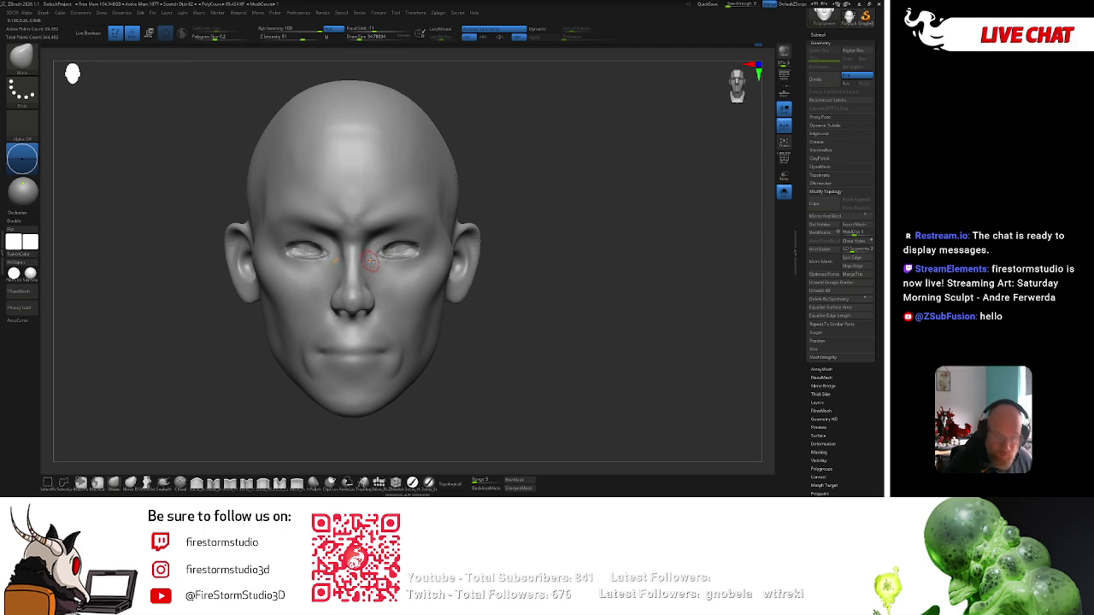
key(bracketright)
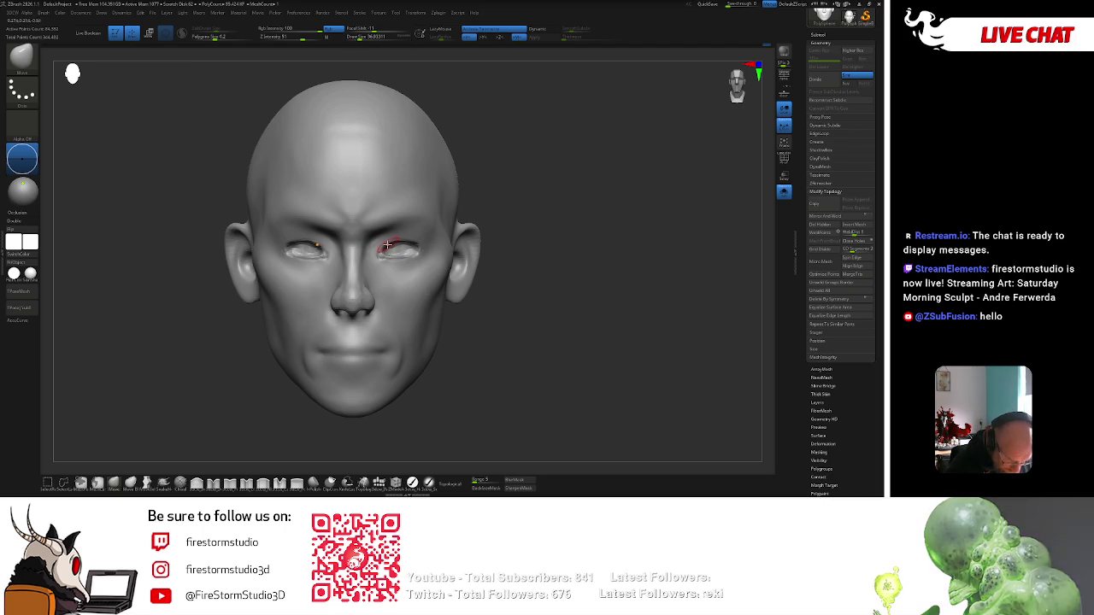
key(space)
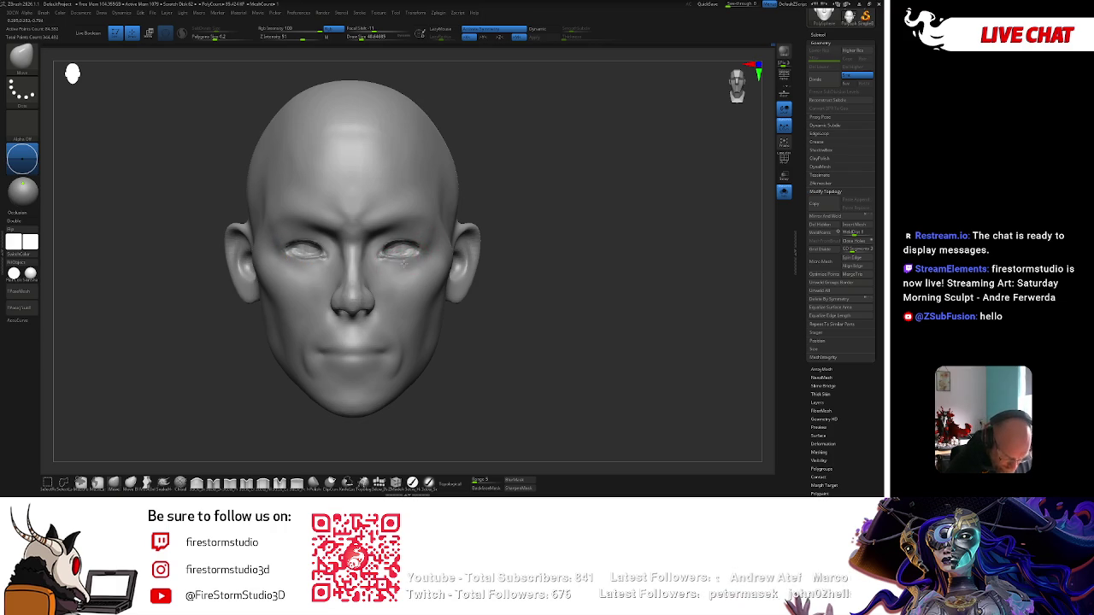
key(space)
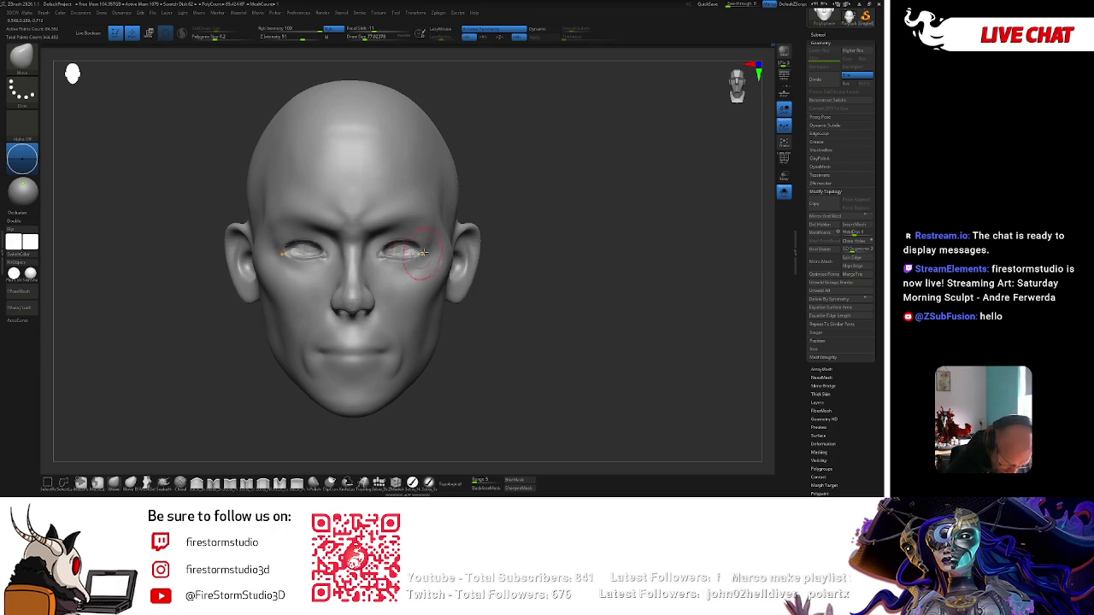
Orbit the head to inspect the eyelids from above, the side and below.
mouse_move(483, 217)
mouse_down()
mouse_move(496, 190)
mouse_move(560, 208)
mouse_move(434, 246)
mouse_move(513, 214)
mouse_move(501, 183)
mouse_up()
key(space)
key(space)
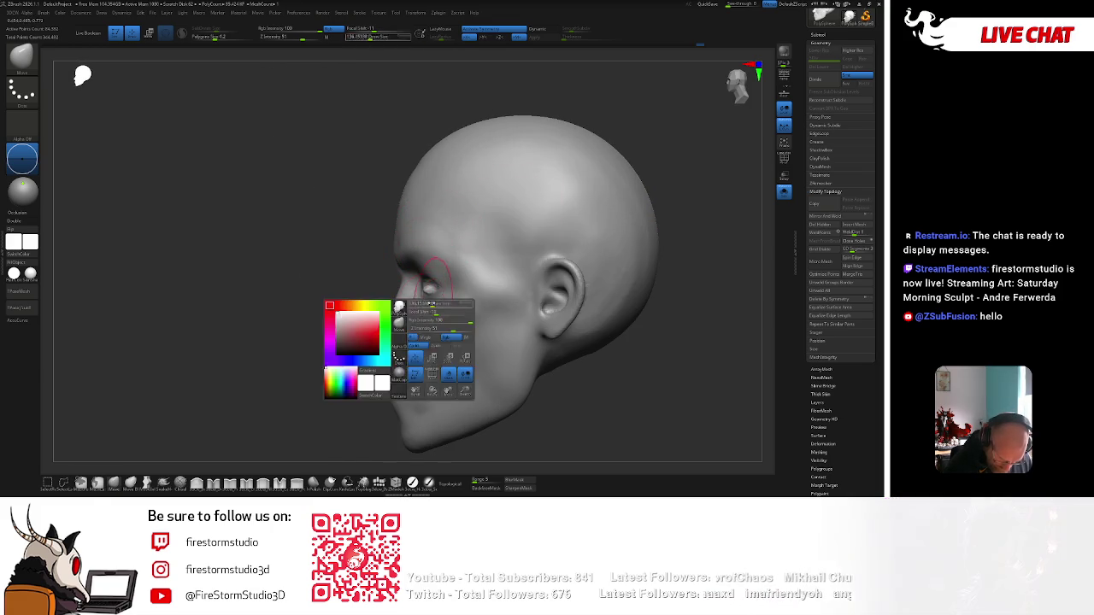
drag(401, 325, 418, 272)
key(space)
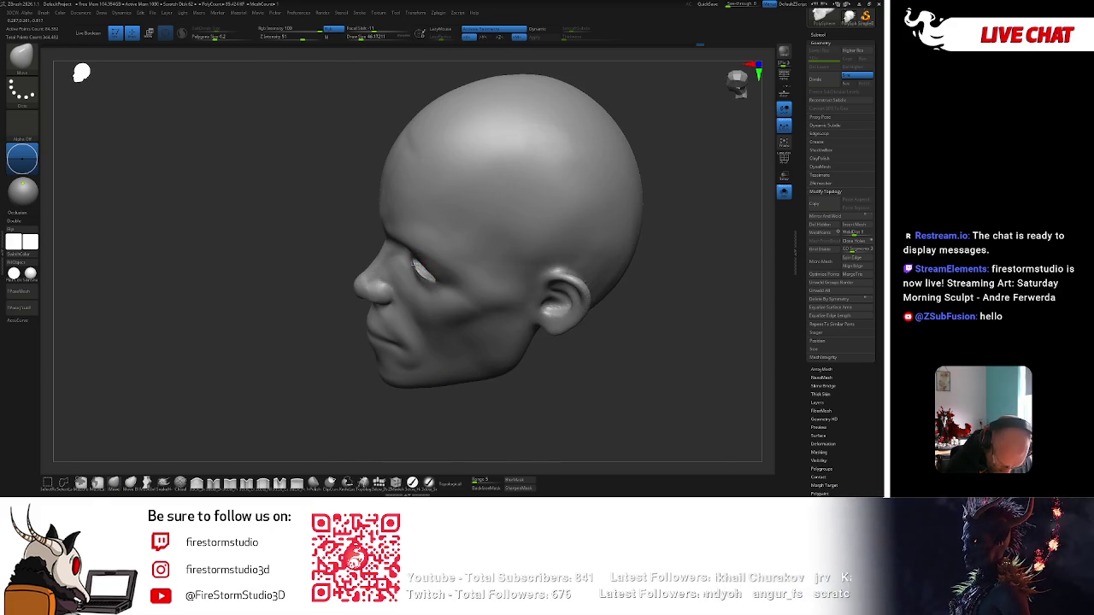
mouse_move(347, 439)
mouse_down()
mouse_move(421, 258)
mouse_move(432, 257)
mouse_up()
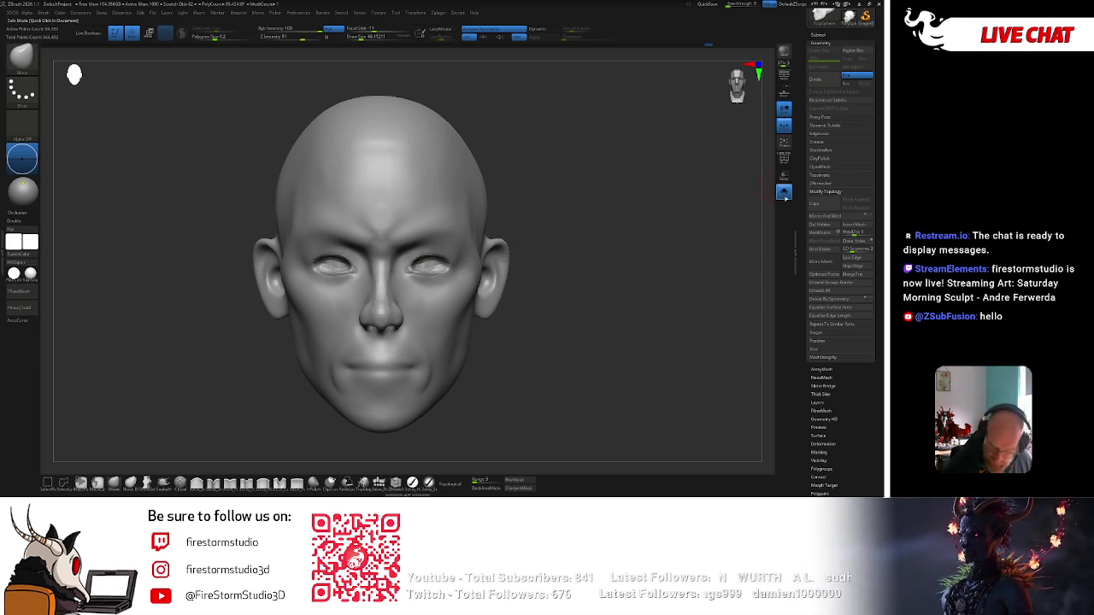
Set the brush size to 77 and orbit around the head to check eyes, nose and chin.
key(space)
drag(599, 215, 632, 215)
drag(433, 263, 415, 262)
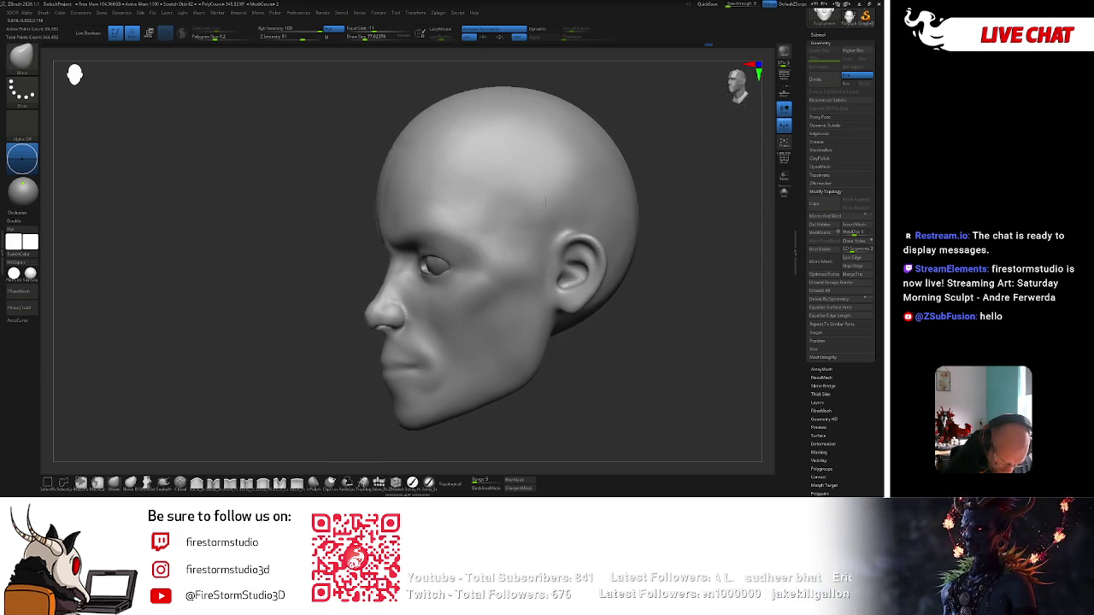
drag(327, 390, 413, 272)
mouse_move(501, 317)
mouse_down()
mouse_move(603, 211)
mouse_move(604, 185)
mouse_move(417, 248)
mouse_move(401, 282)
mouse_up()
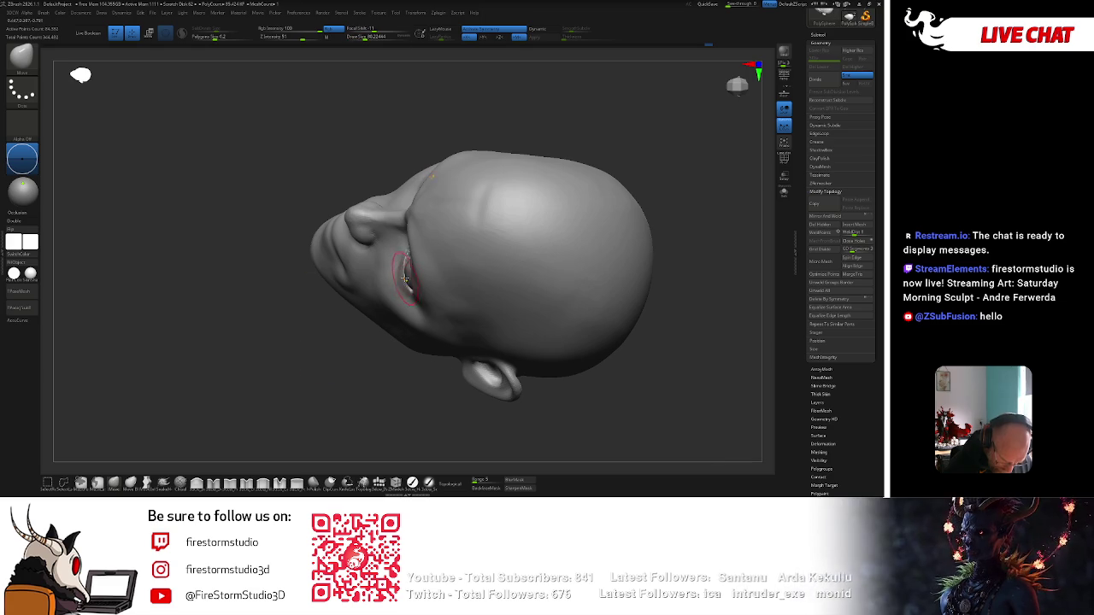
mouse_move(402, 278)
mouse_down()
mouse_move(420, 375)
mouse_move(547, 208)
mouse_move(541, 191)
mouse_move(578, 246)
mouse_up()
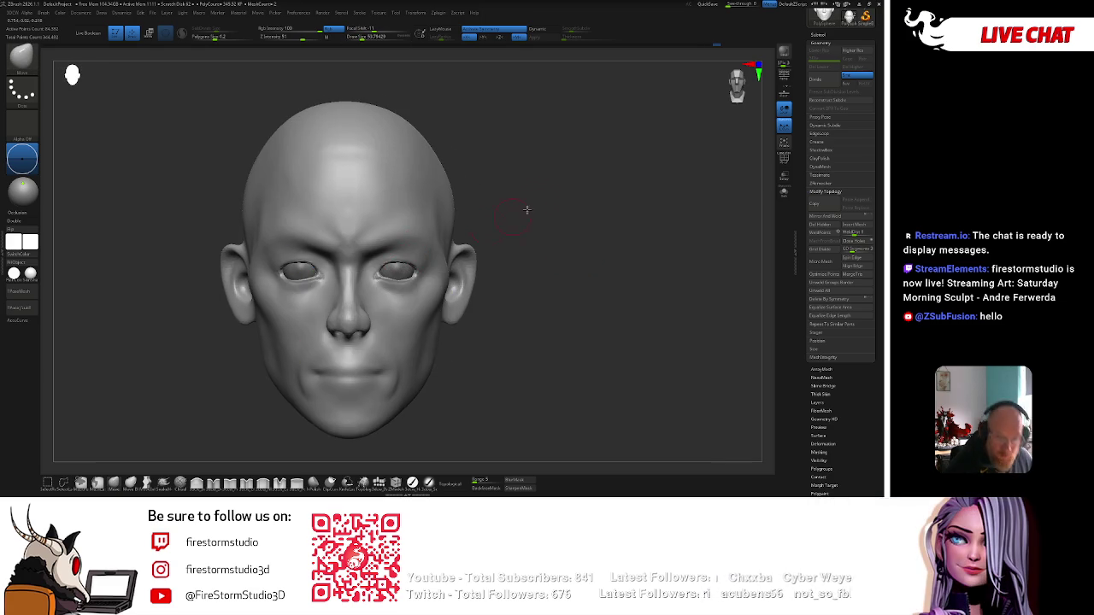
drag(507, 217, 525, 208)
Resize the brush and smooth out the mouth and lip area.
key(space)
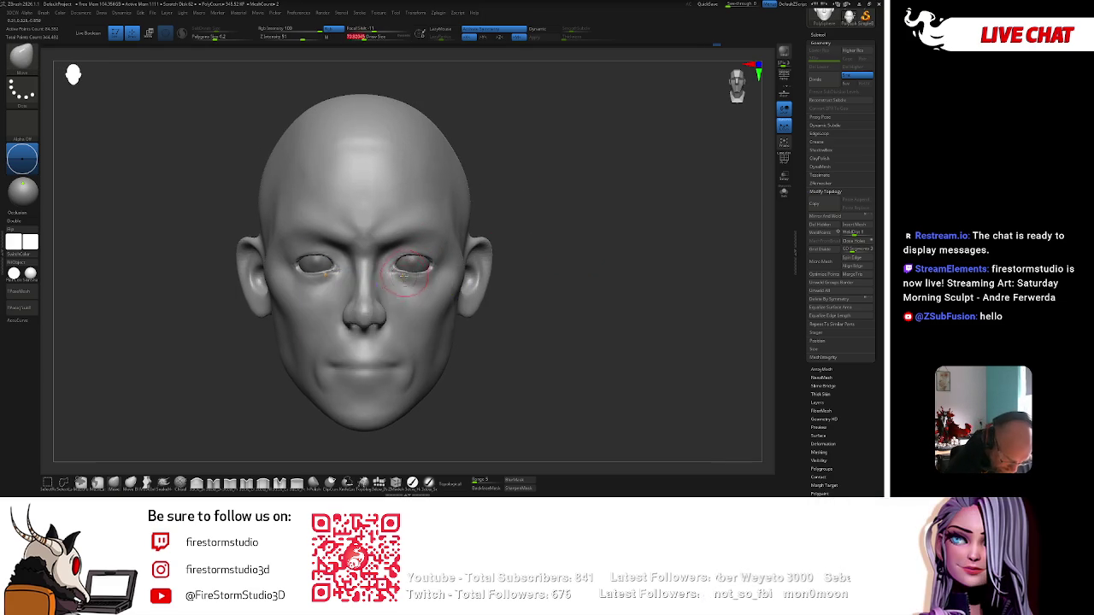
key(space)
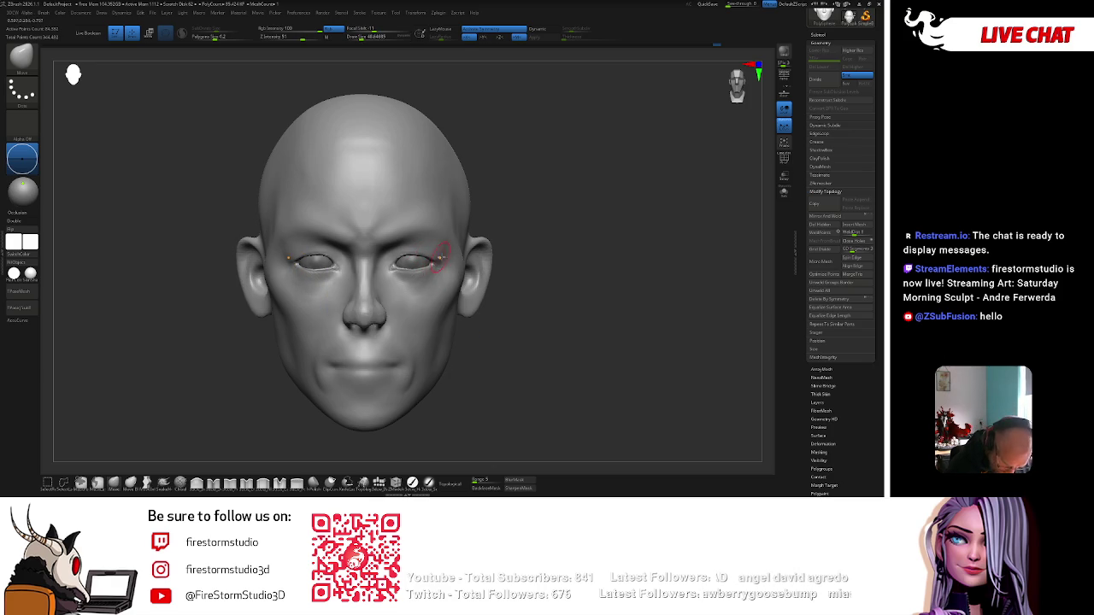
mouse_move(458, 234)
right_down()
mouse_move(519, 164)
mouse_move(416, 256)
mouse_move(561, 276)
mouse_move(554, 205)
mouse_move(563, 227)
mouse_move(539, 203)
right_up()
shift+drag(406, 350, 365, 379)
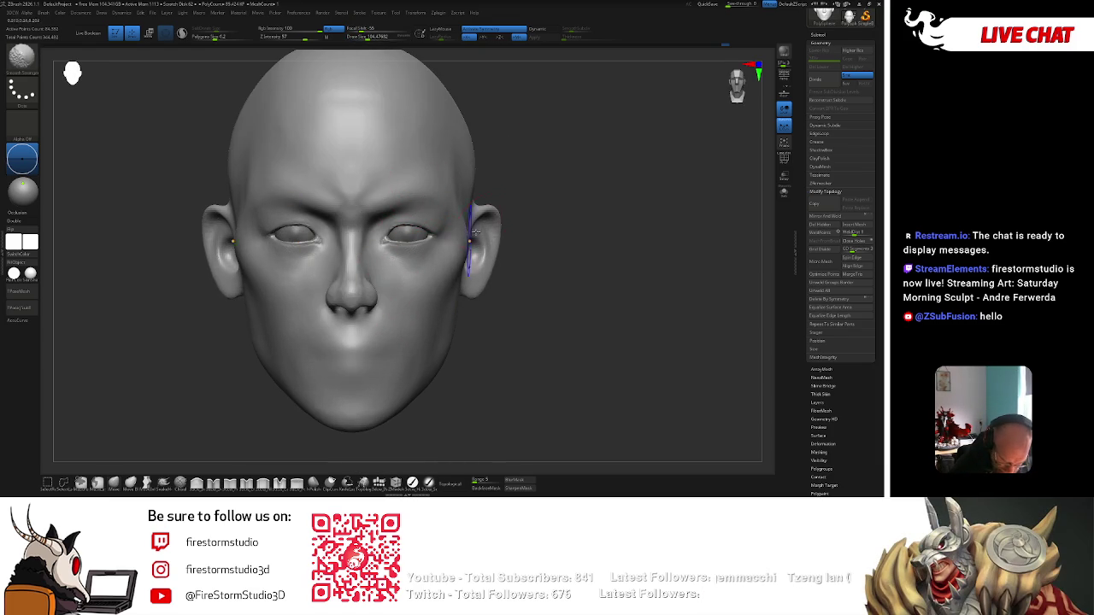
Adjust the brush size over the right eye and select the eyeball SubTool.
right_drag(461, 180, 484, 143)
key(space)
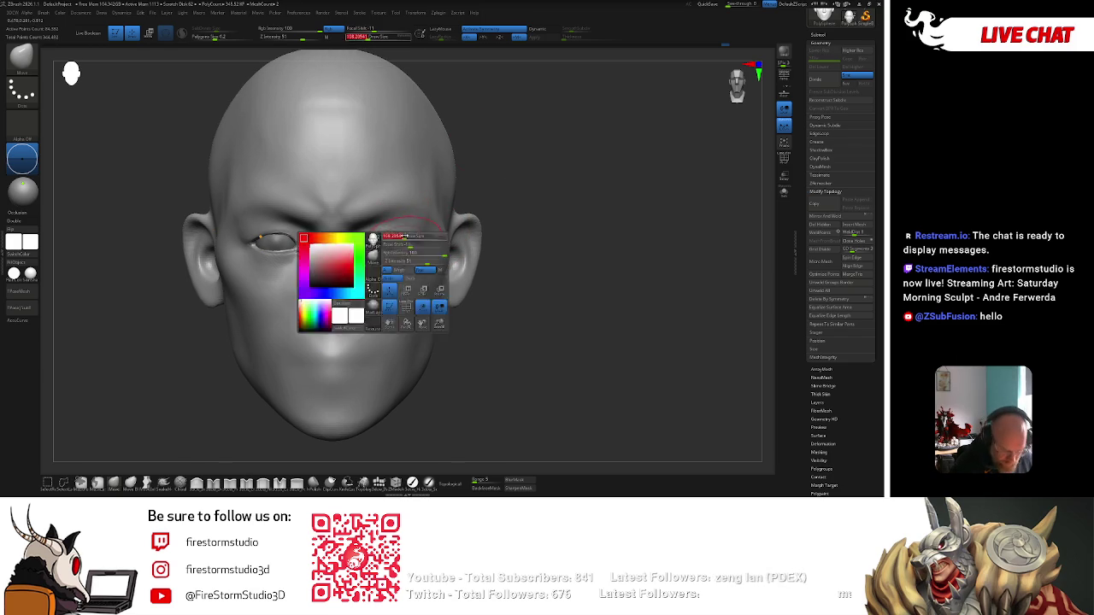
key(space)
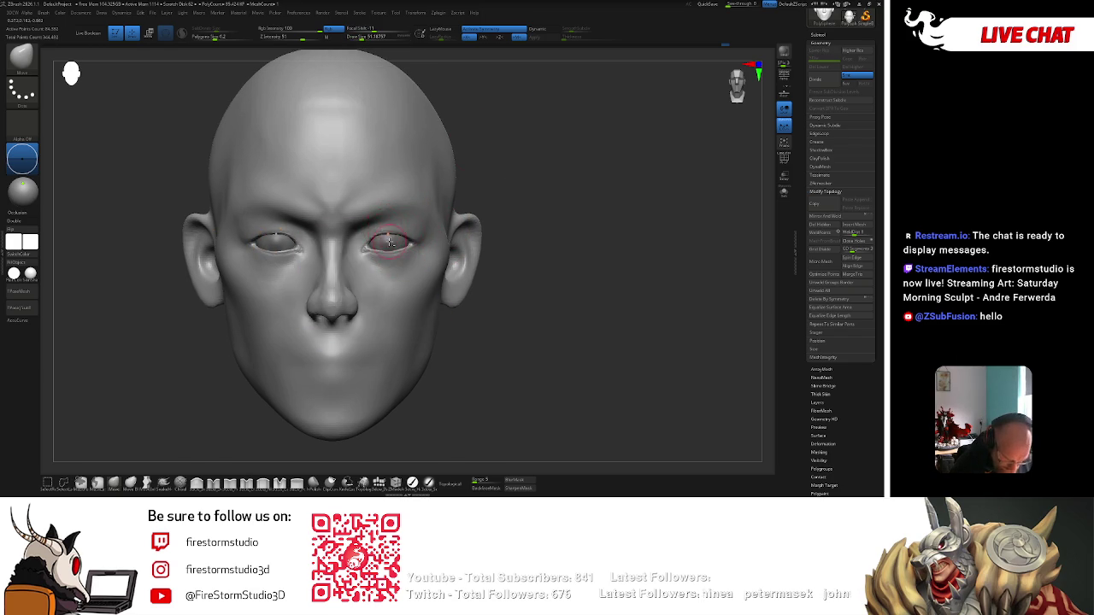
alt+click(386, 230)
alt+right_drag(385, 230, 196, 471)
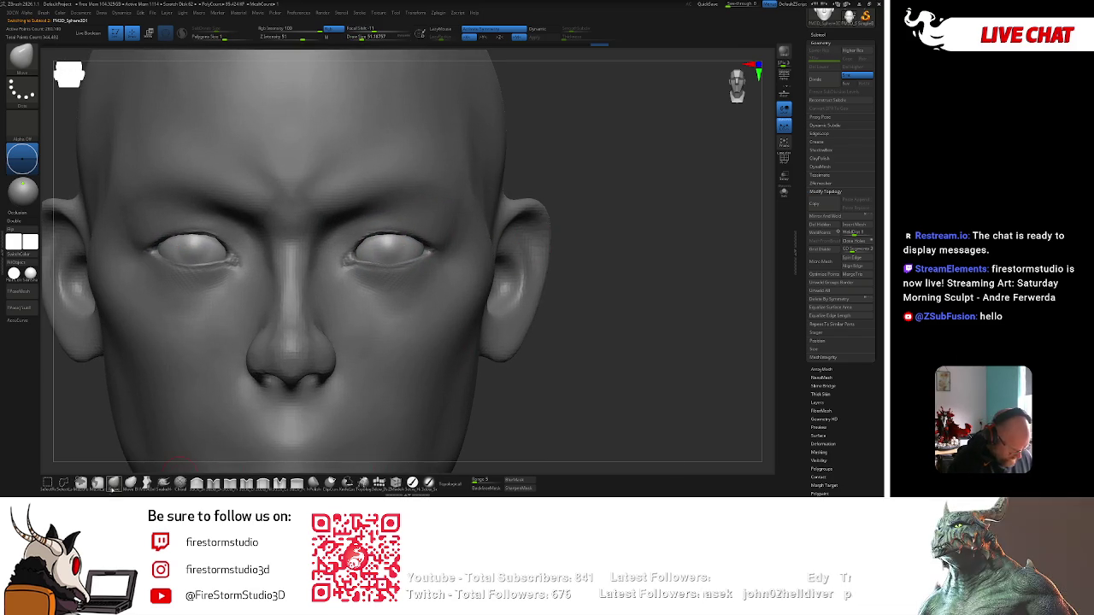
Set Draw Size to 53.79, select the eyeball SubTool, and frame the whole head.
key(space)
drag(410, 243, 441, 268)
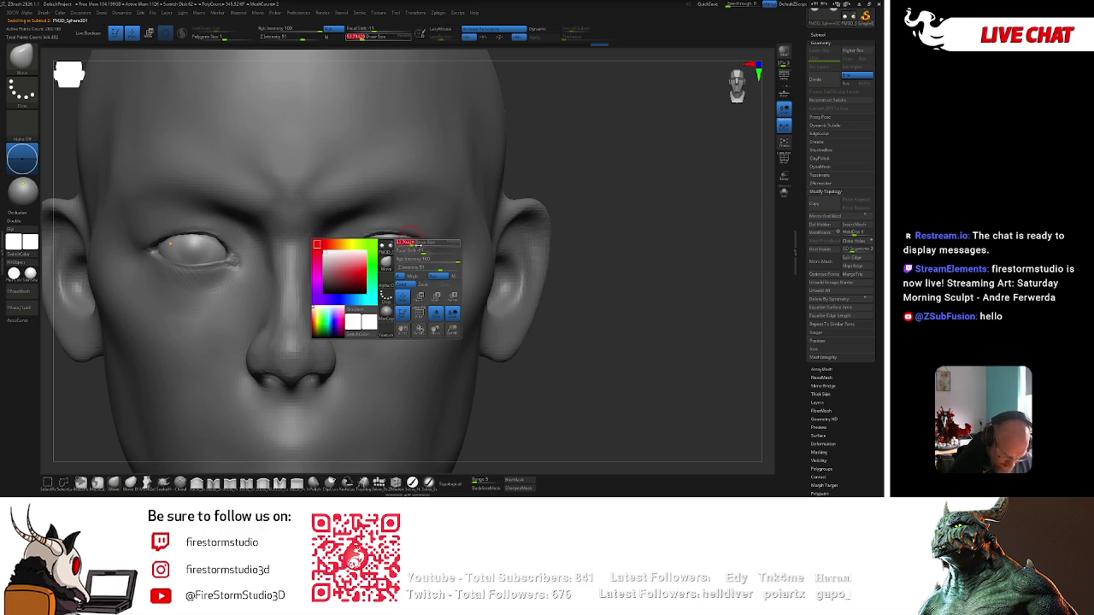
key(space)
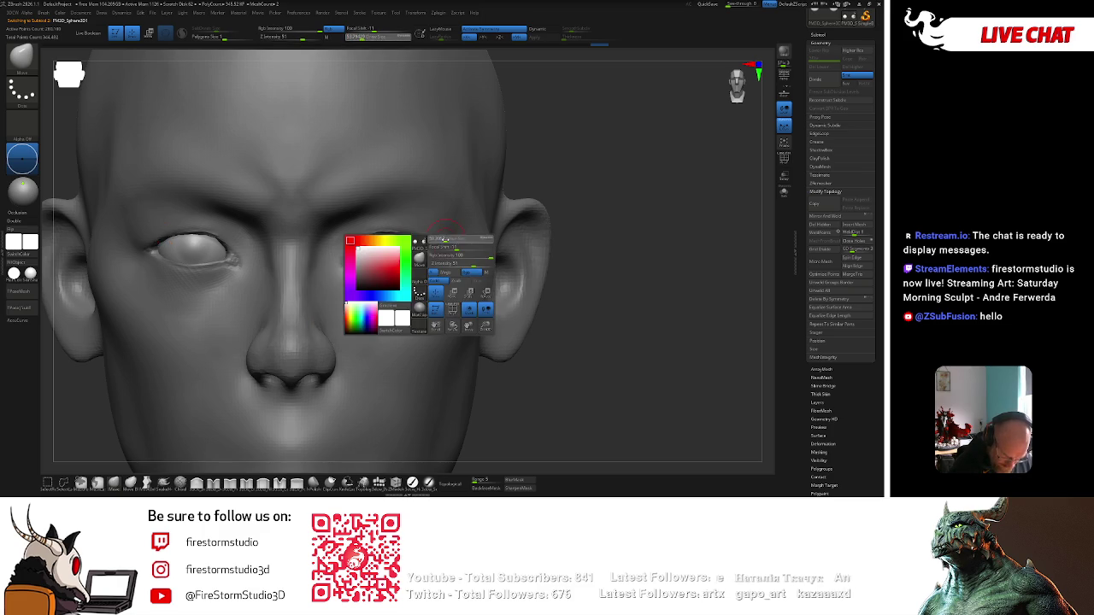
alt+click(390, 248)
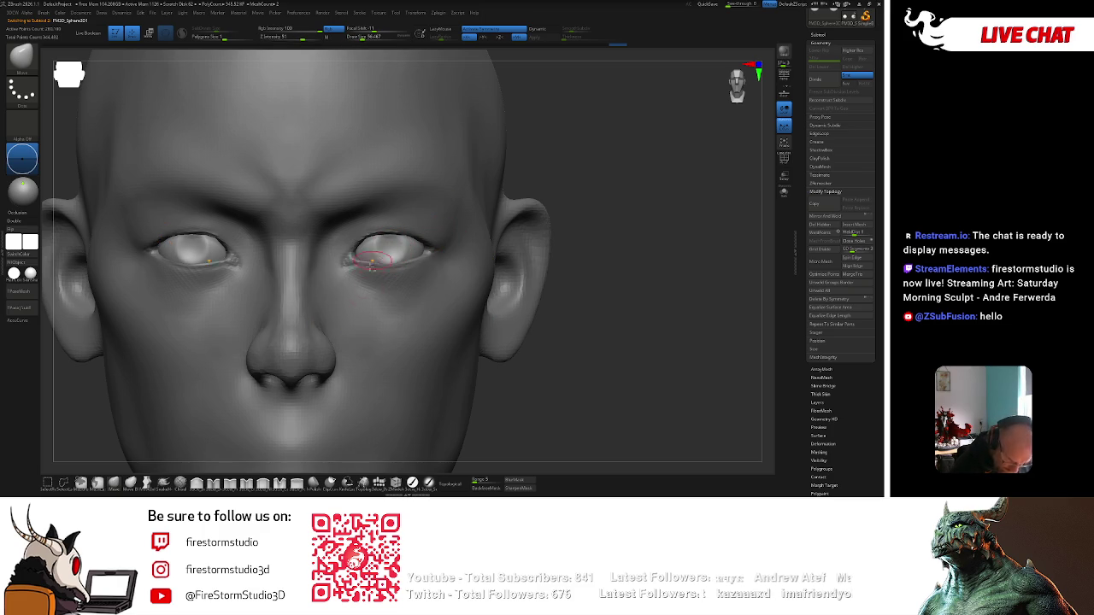
key(space)
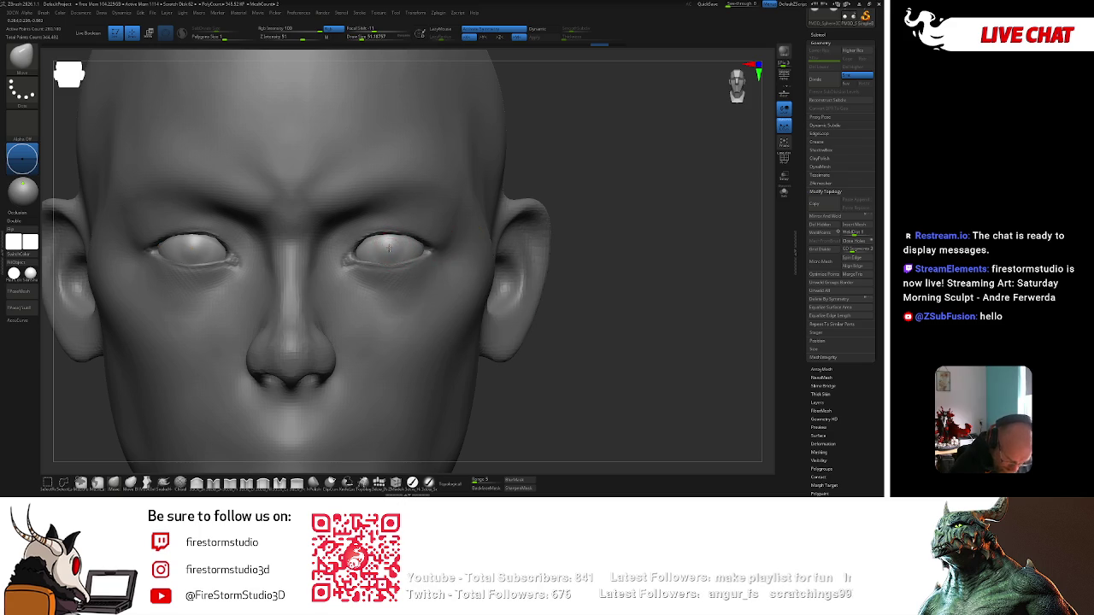
key(f)
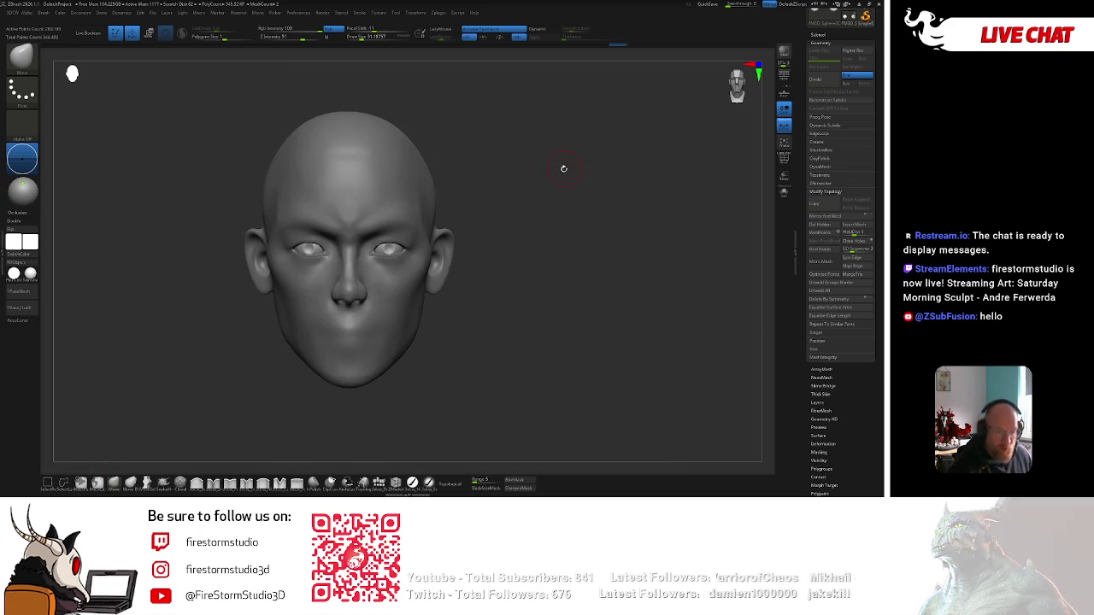
Select the PolySphere head SubTool and turn the head to inspect it.
scroll(541, 176, up, 2)
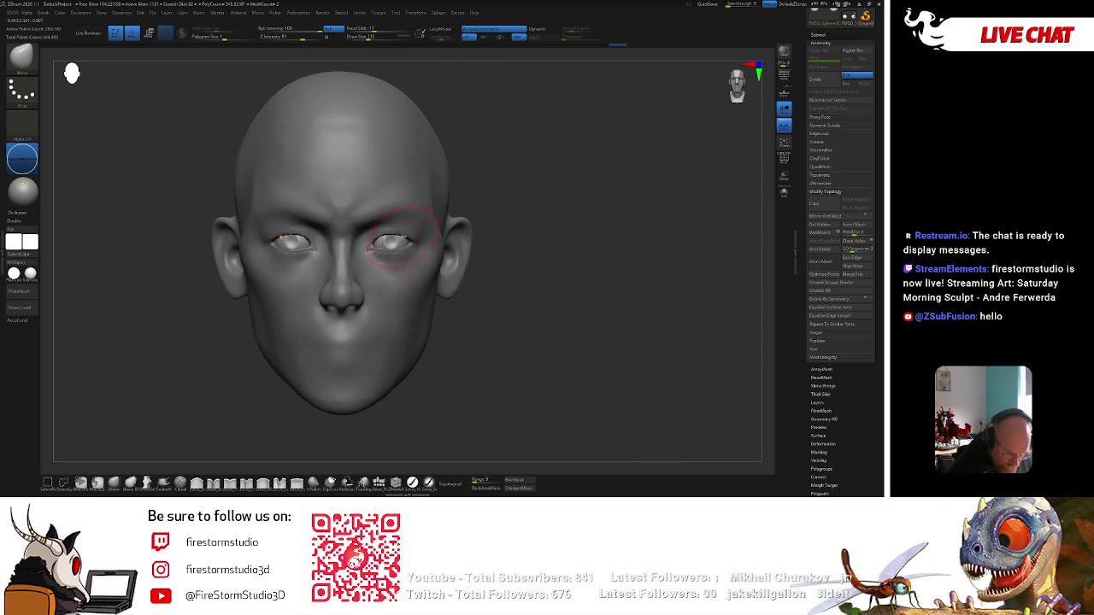
key(w)
key(q)
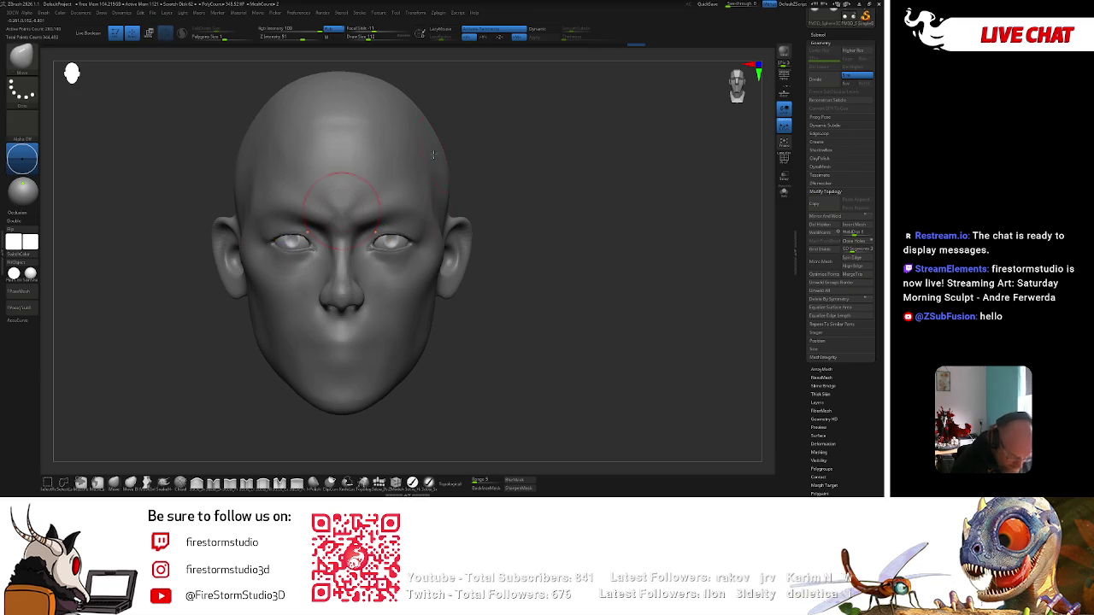
alt+click(402, 255)
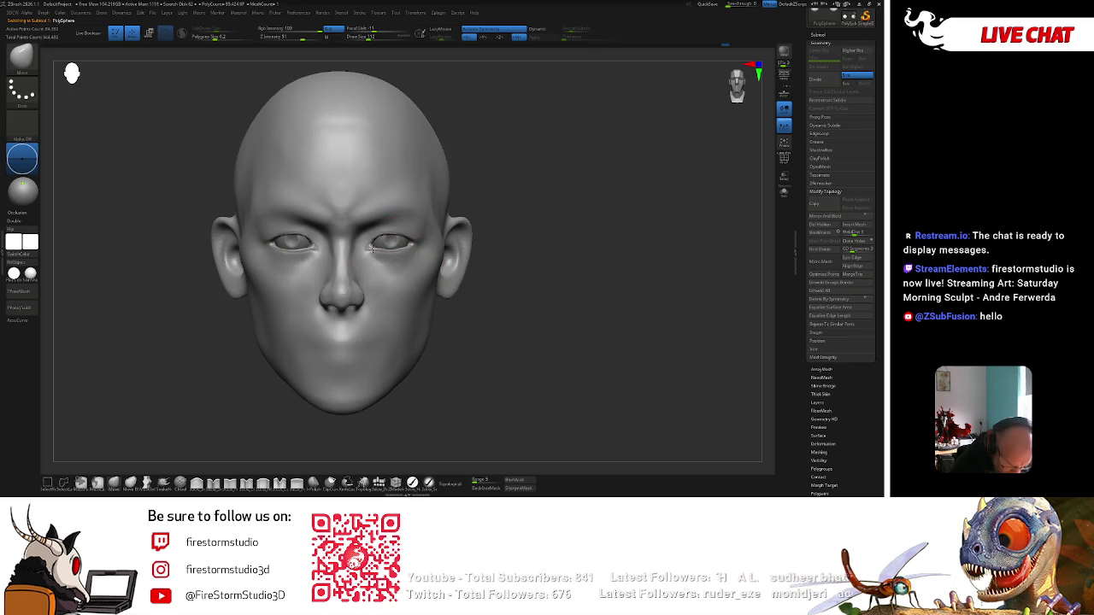
drag(508, 211, 444, 208)
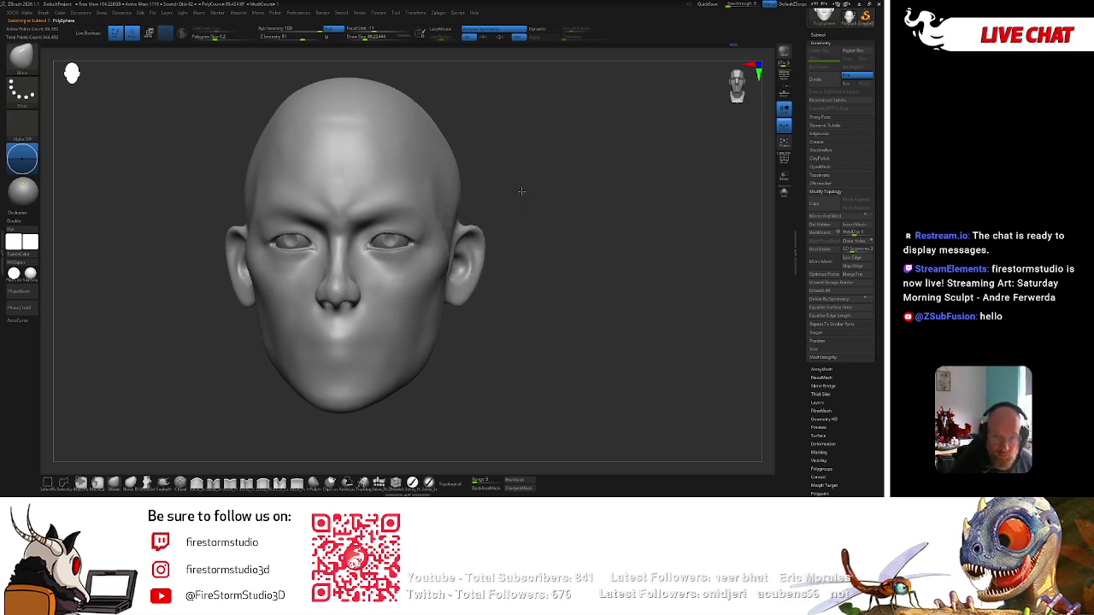
Pick the Smooth Stronger brush and view the head from front, left profile and underneath.
key(r)
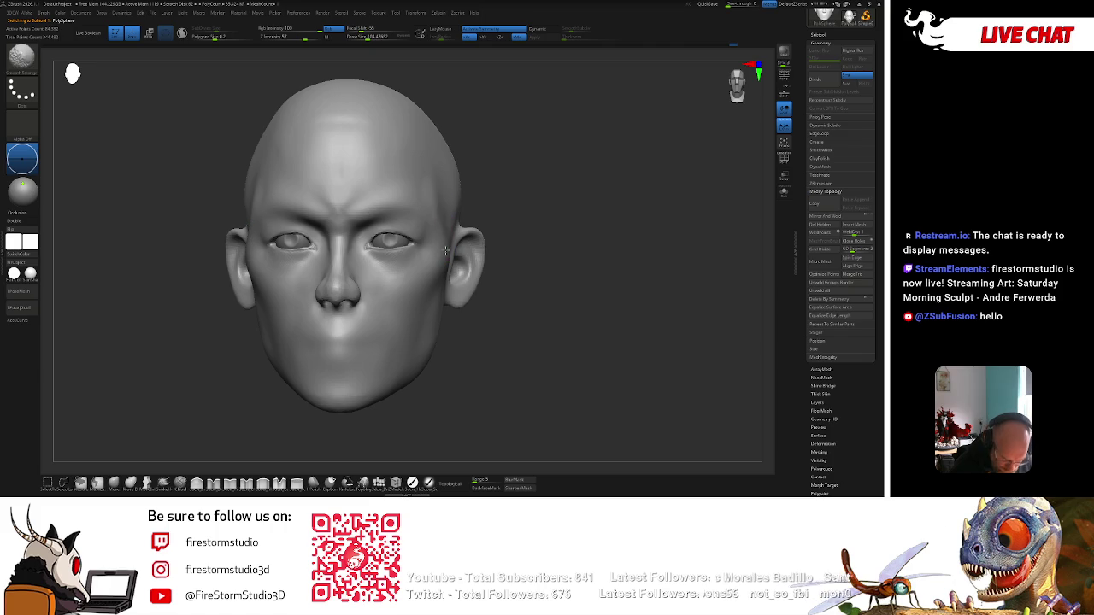
key(q)
key(shift)
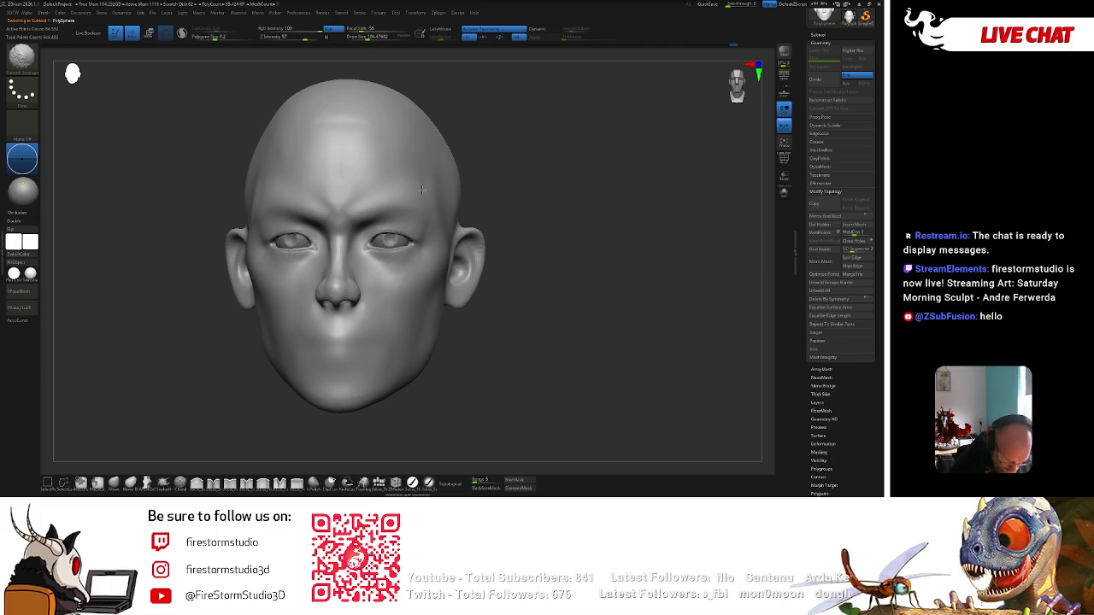
right_drag(426, 175, 473, 123)
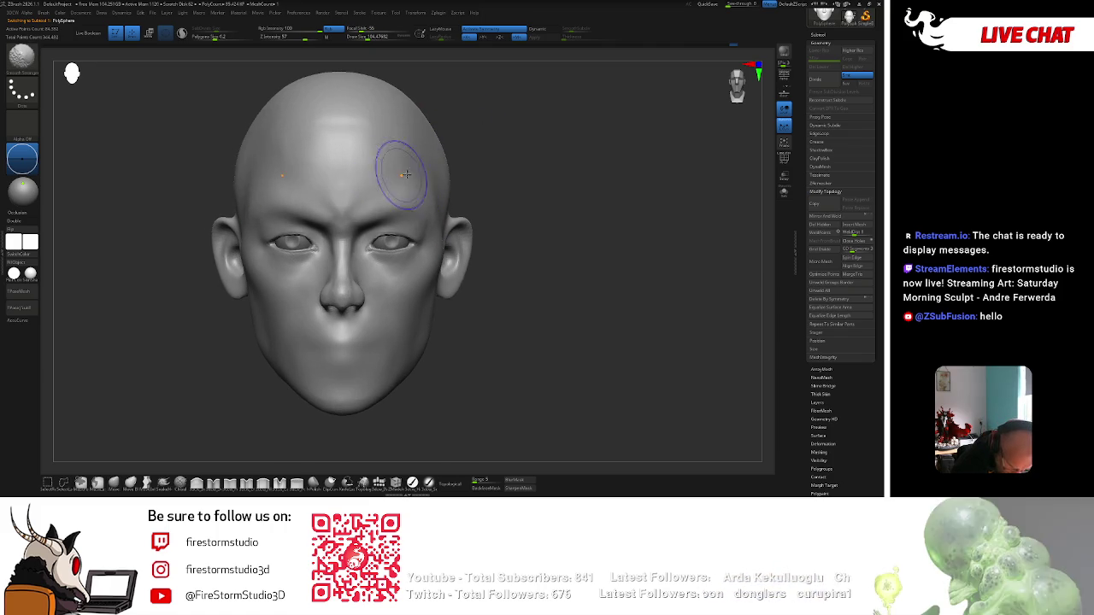
right_drag(469, 366, 436, 352)
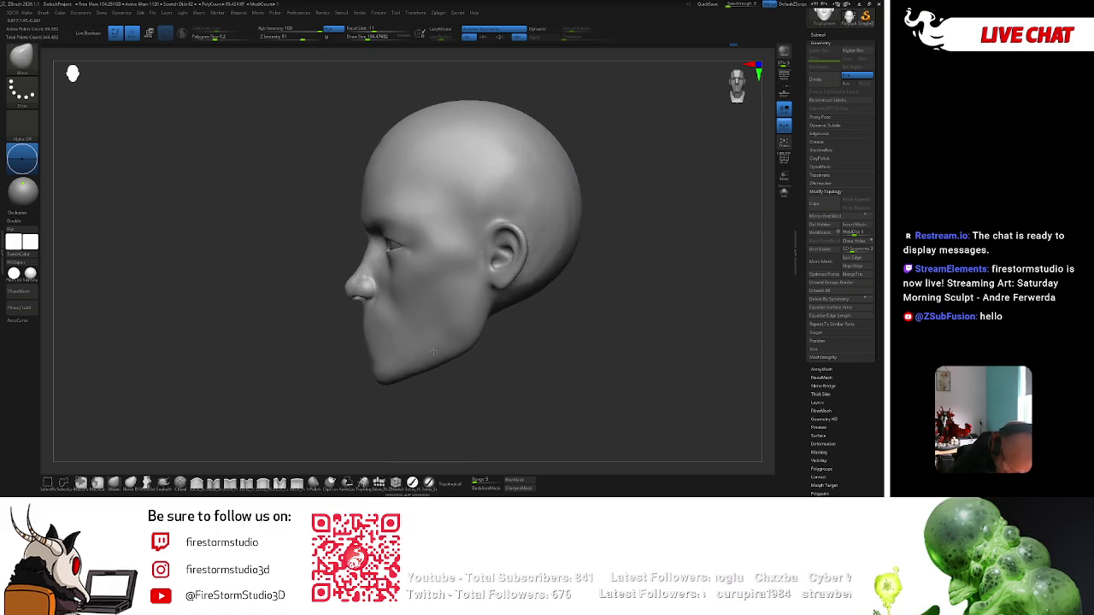
mouse_move(410, 305)
right_down()
mouse_move(532, 264)
mouse_move(533, 242)
mouse_move(447, 154)
right_up()
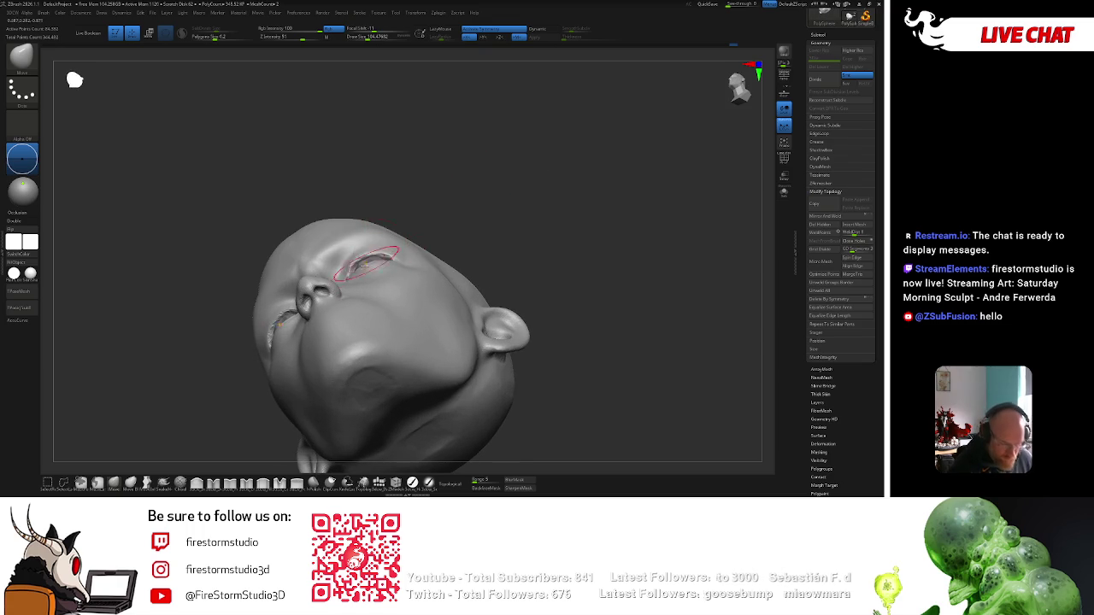
right_click(362, 262)
mouse_move(366, 243)
shift+right_down()
mouse_move(521, 281)
mouse_move(545, 265)
shift+right_up()
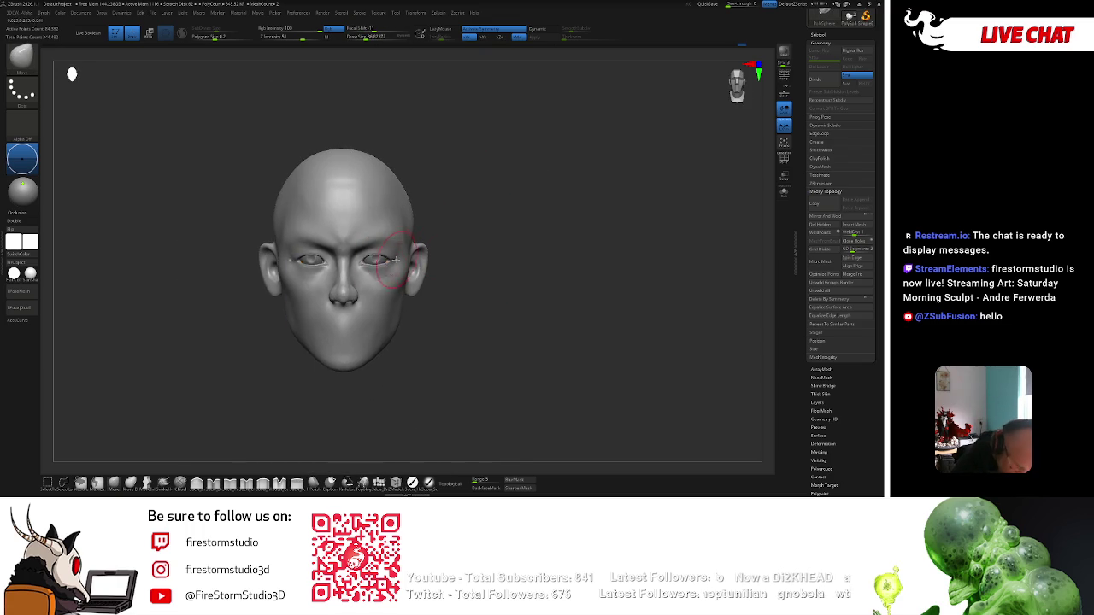
shift+right_drag(462, 262, 435, 248)
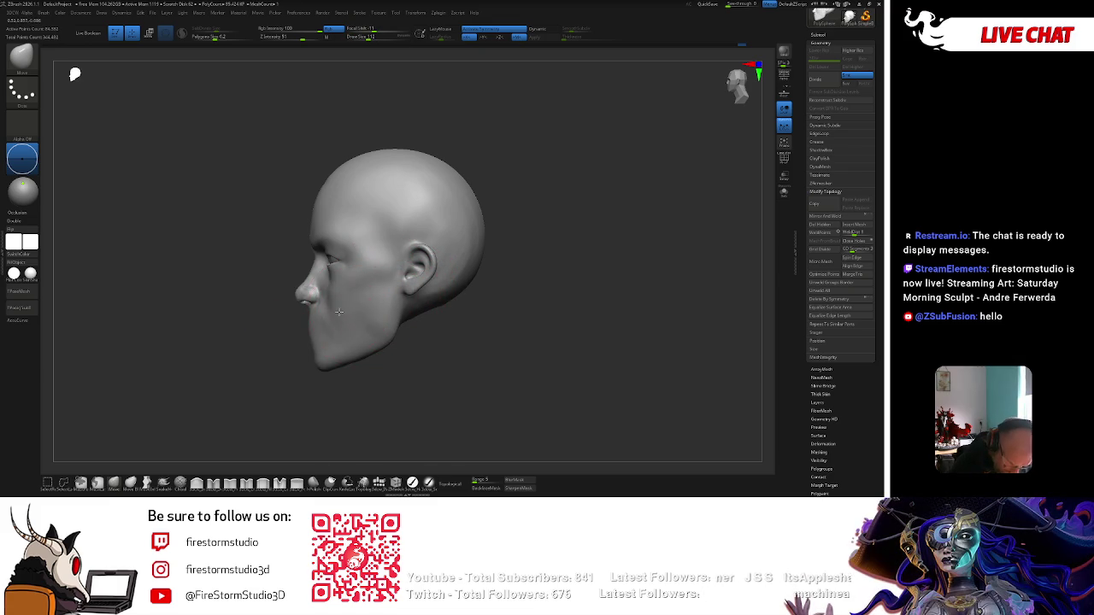
Smooth the cheek surface while turning the head from three-quarter to left profile.
right_drag(326, 352, 364, 343)
shift+drag(351, 318, 363, 291)
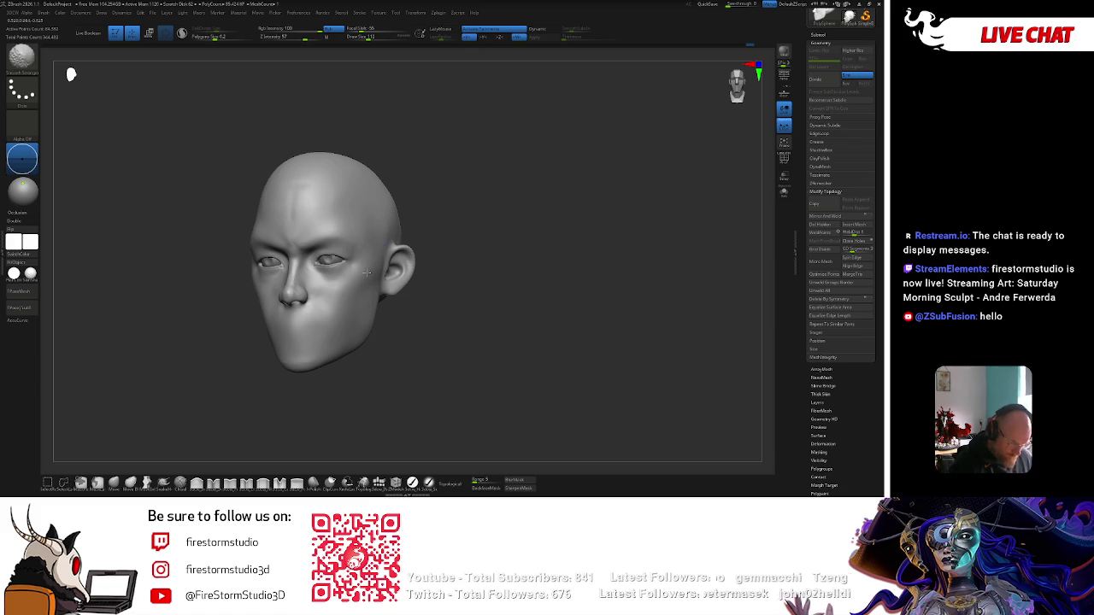
drag(487, 213, 507, 213)
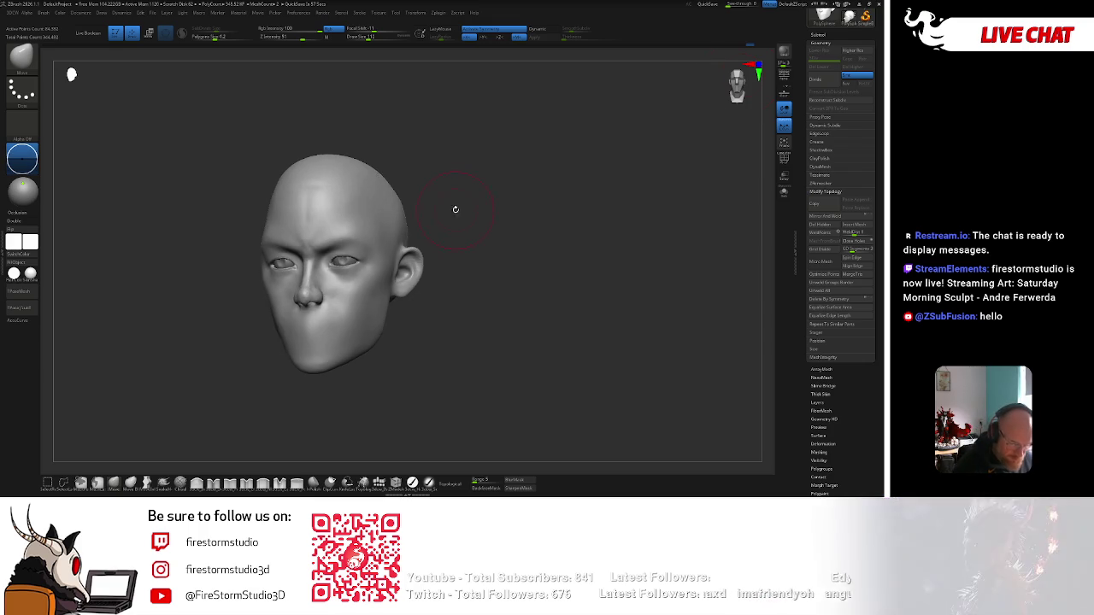
drag(737, 81, 417, 199)
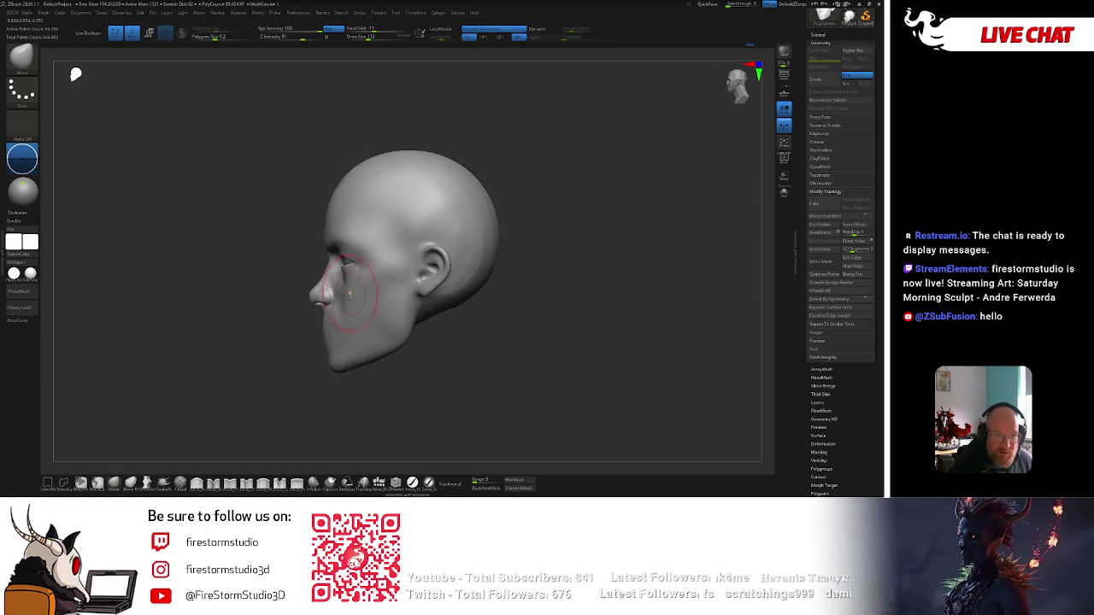
Reduce the brush Draw Size from 137 to about 77.
key(space)
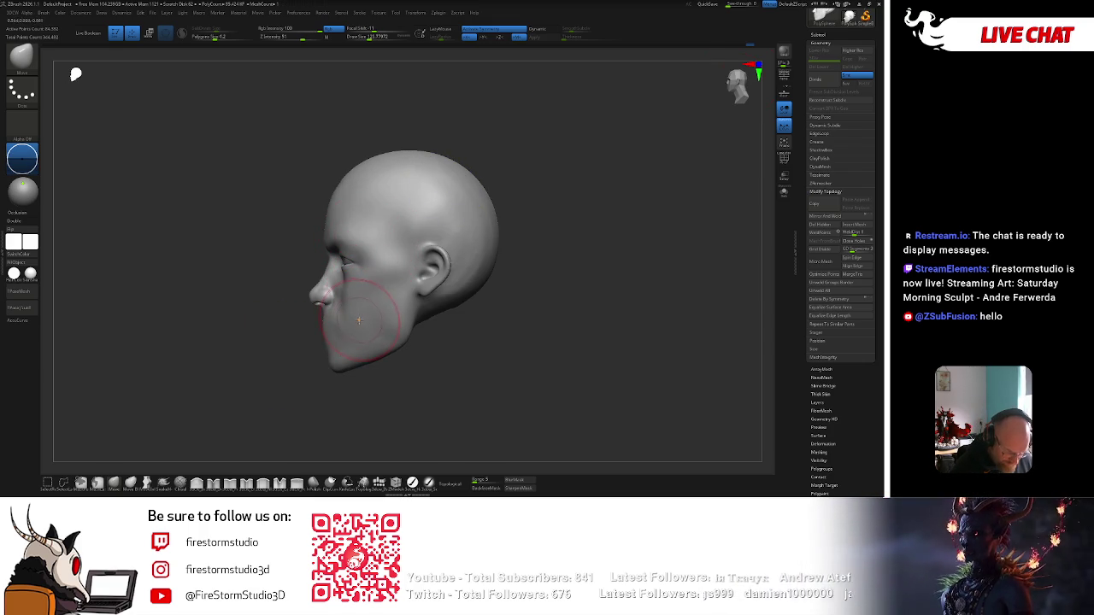
key(s)
drag(352, 323, 340, 324)
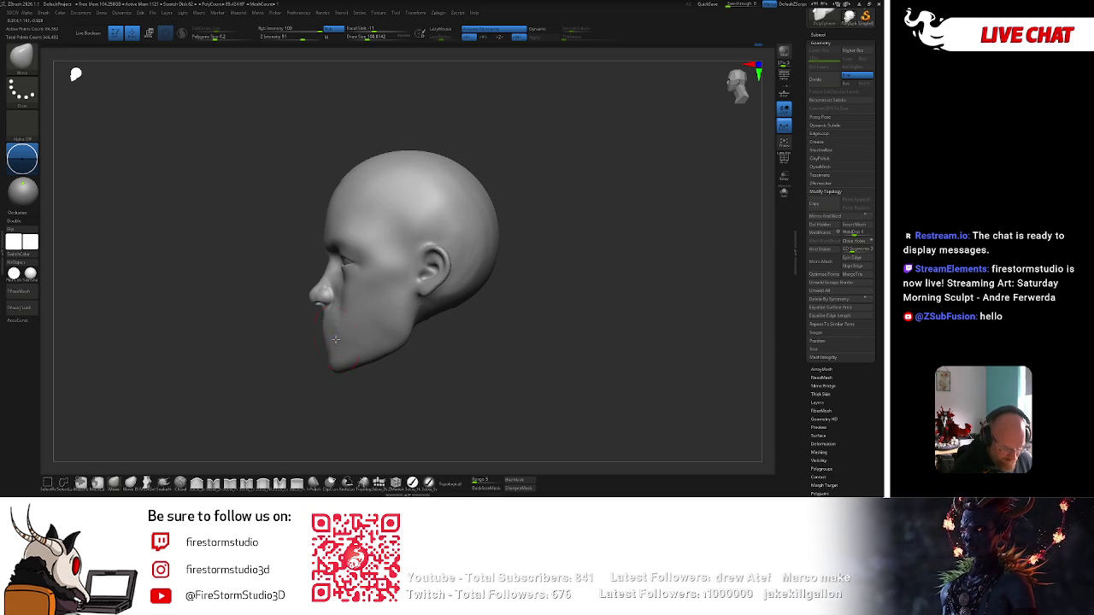
key(space)
drag(384, 262, 350, 293)
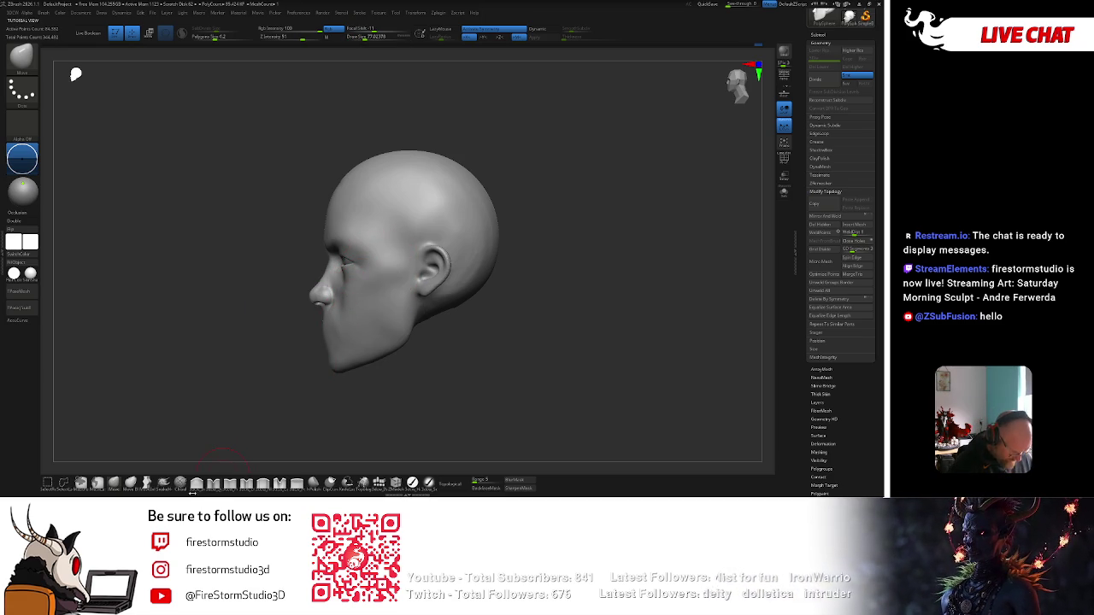
Choose the ClayBuildup brush from the brush library.
key(b)
key(b)
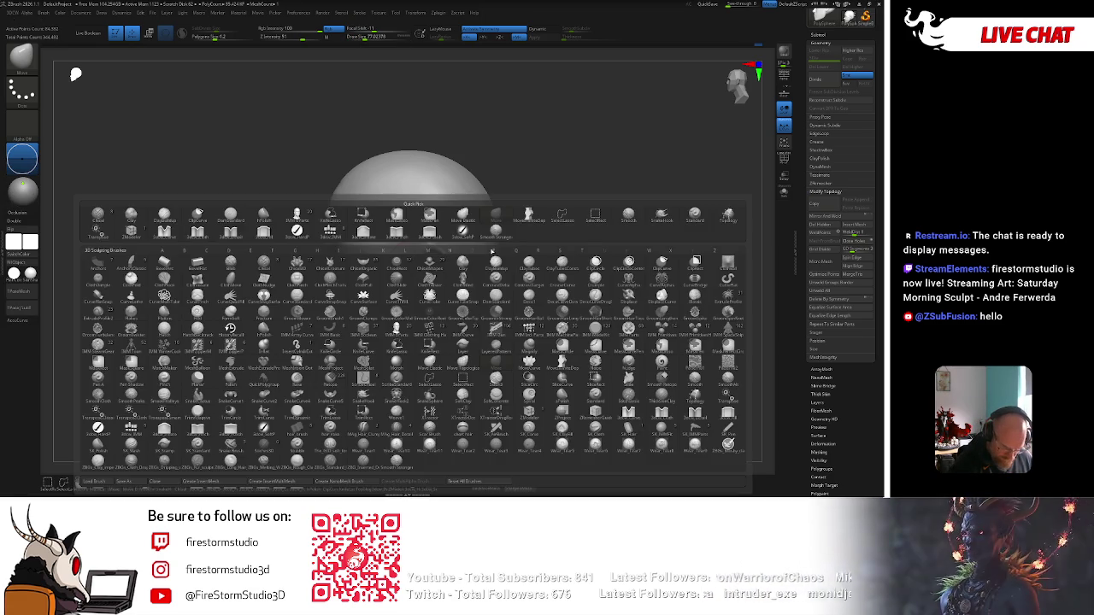
click(496, 265)
key(b)
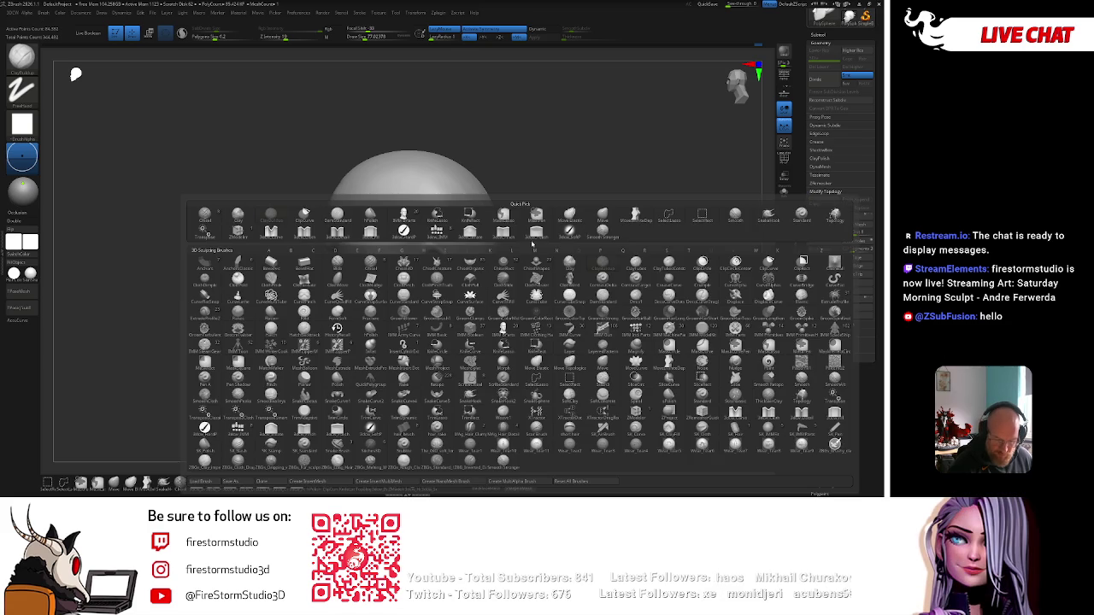
key(Escape)
shift+drag(600, 219, 365, 296)
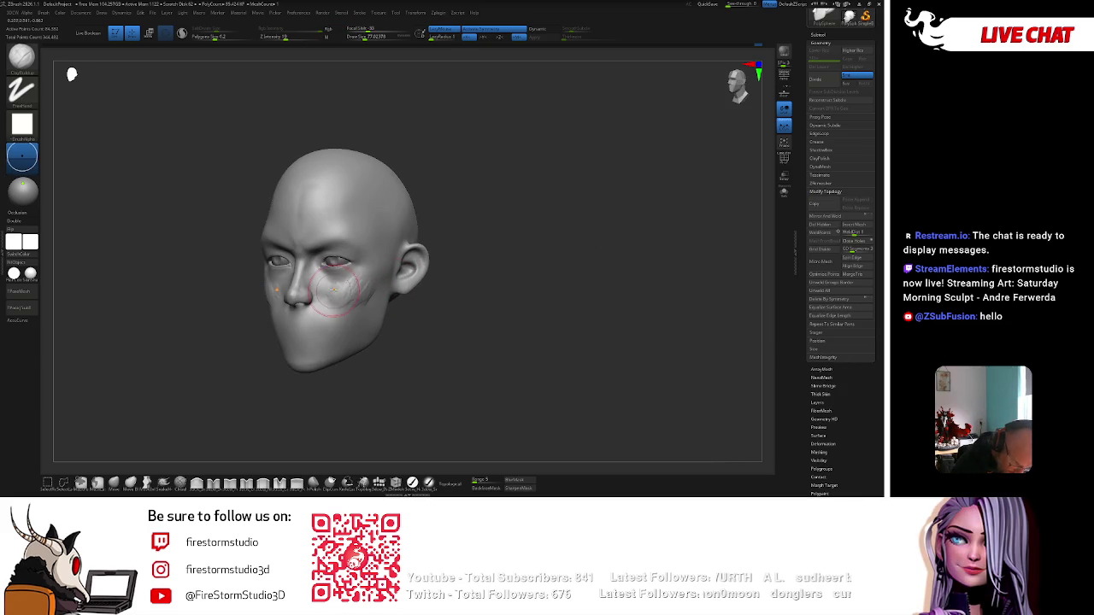
Smooth the cheek below the eye and the side of the forehead.
key(shift)
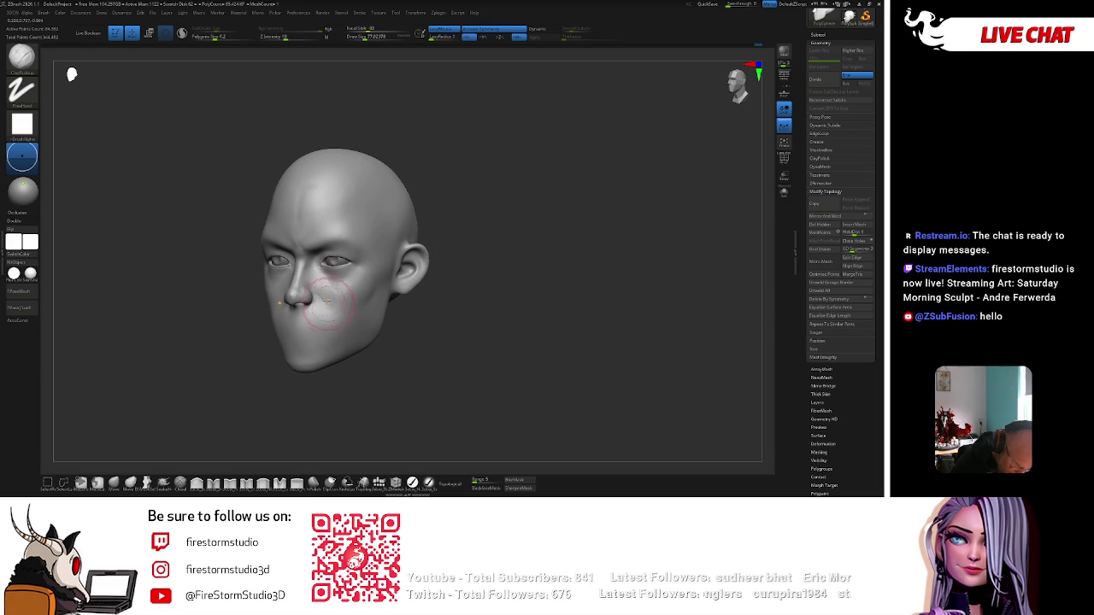
mouse_move(346, 286)
shift+mouse_down()
mouse_move(323, 296)
mouse_move(376, 286)
shift+mouse_up()
key(shift)
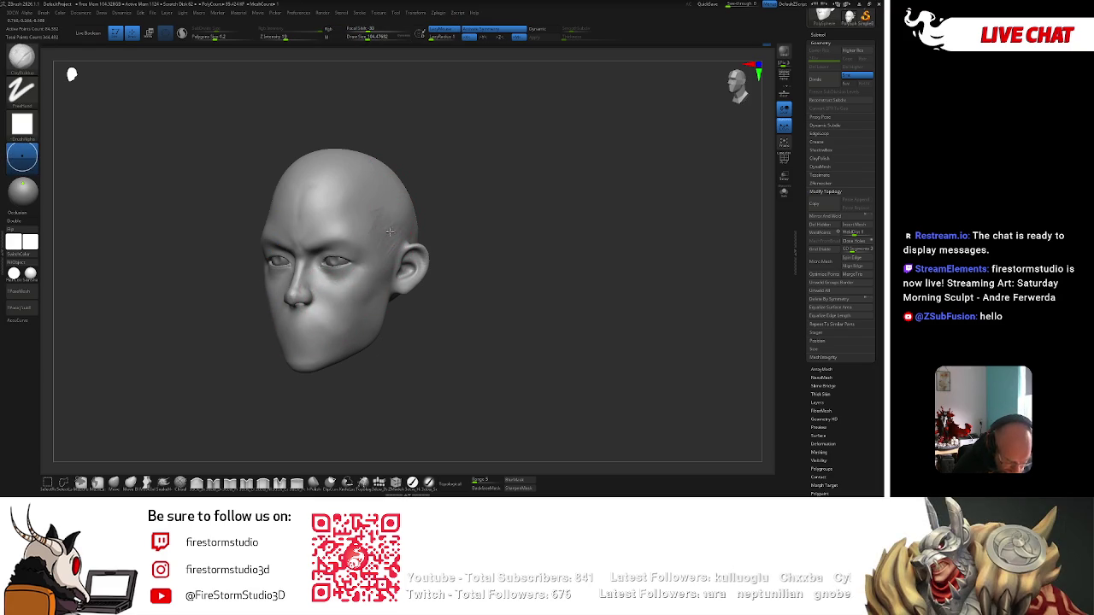
shift+drag(380, 213, 380, 224)
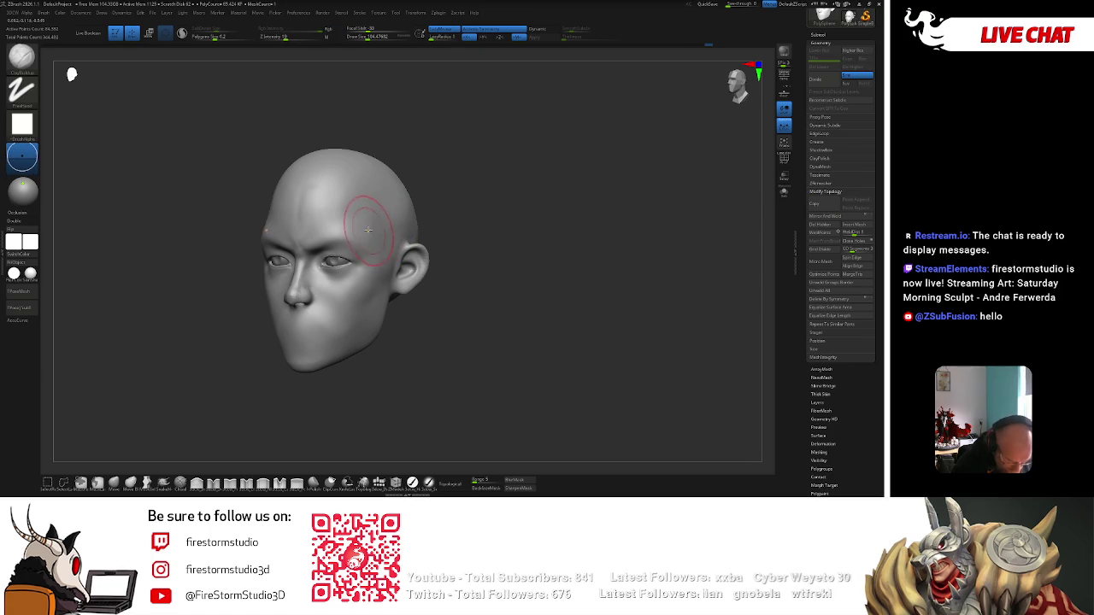
drag(446, 168, 440, 172)
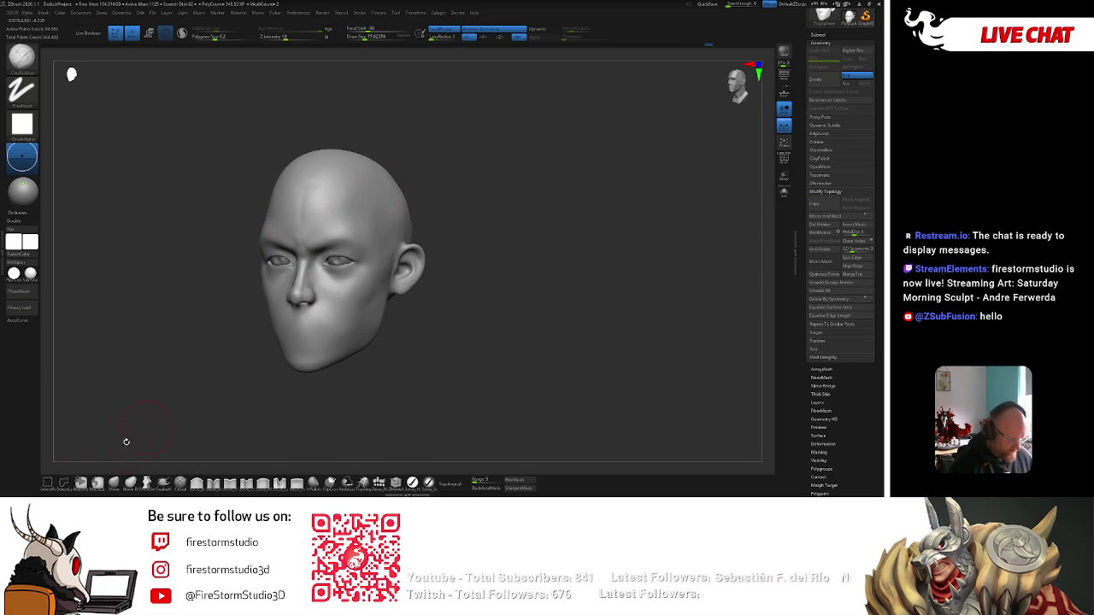
Switch to the Move brush, enlarge it to about 186, and turn the head to left profile.
click(113, 483)
key(space)
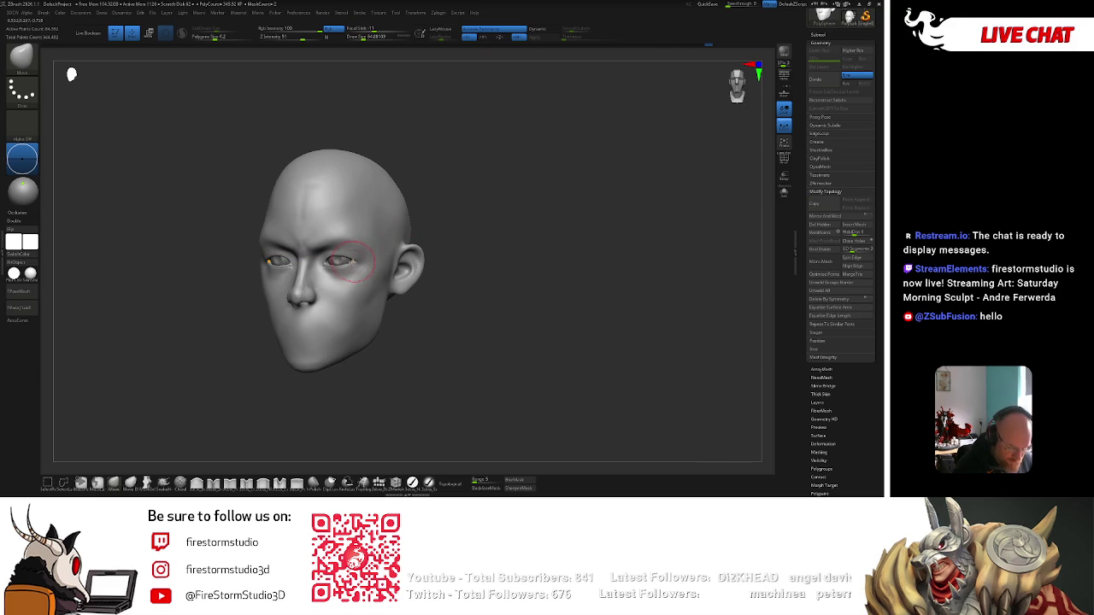
key(space)
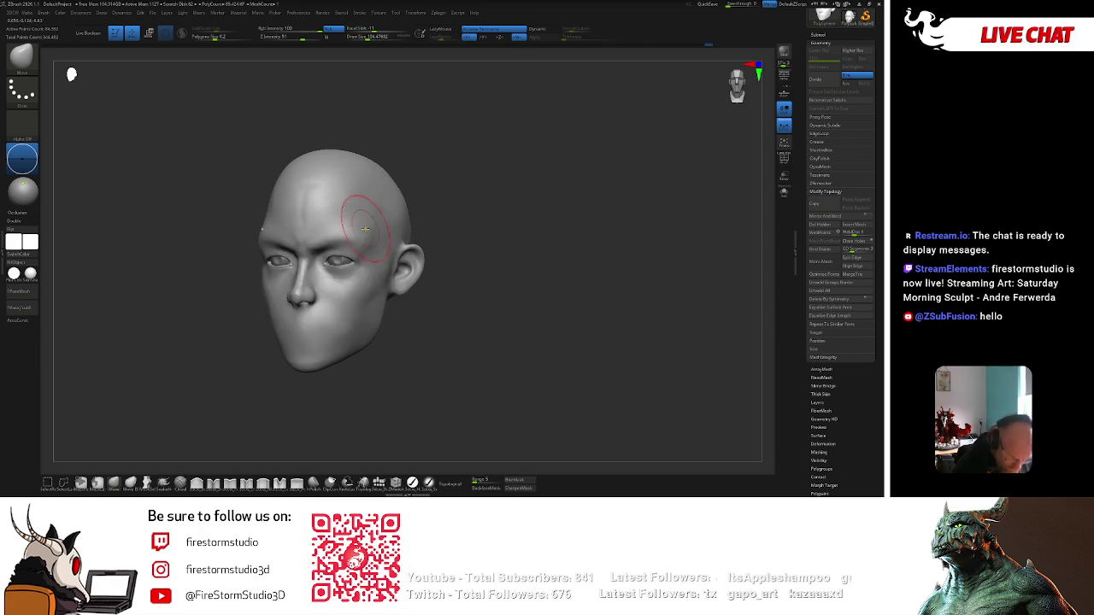
key(space)
key(space)
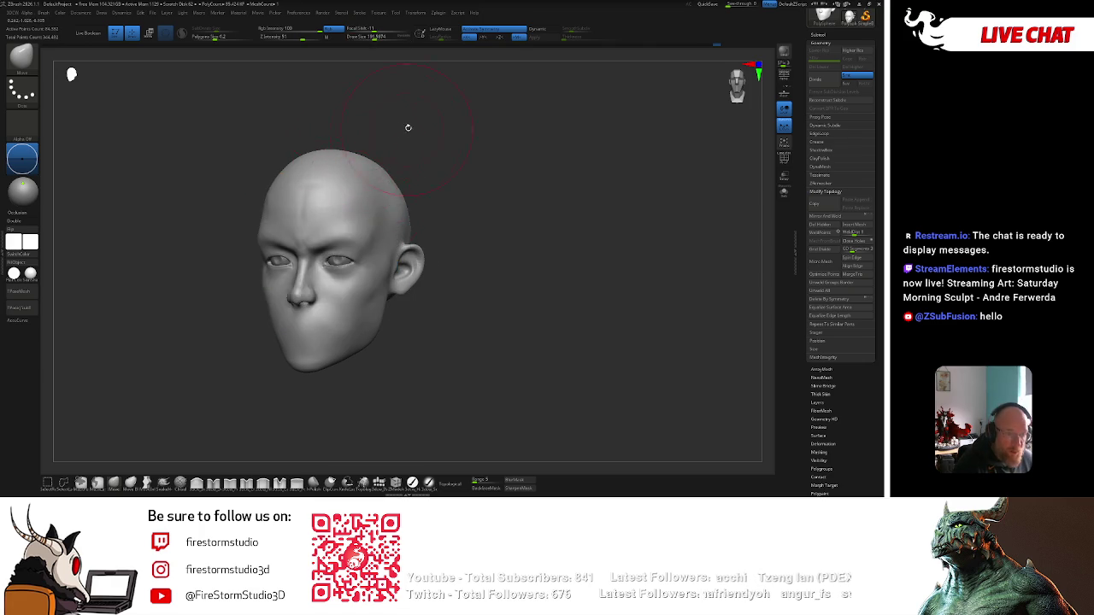
drag(403, 130, 454, 146)
key(space)
key(space)
key(space)
key(space)
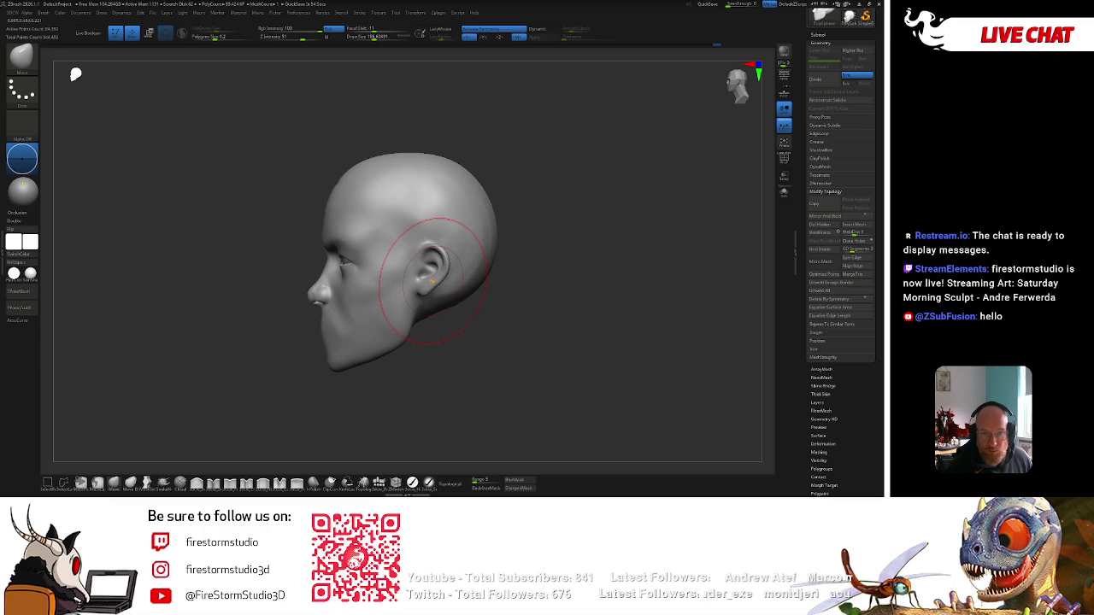
Zoom in on the head's profile and adjust the surface near the nose bridge.
mouse_move(431, 280)
mouse_down()
mouse_move(477, 221)
mouse_move(454, 189)
mouse_up()
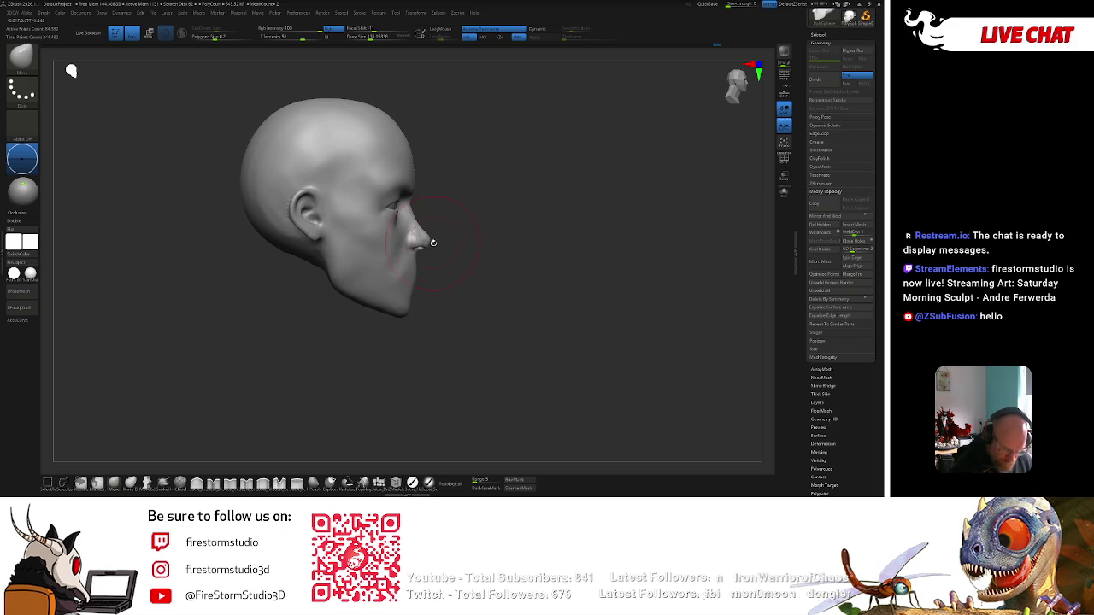
alt+drag(428, 227, 440, 249)
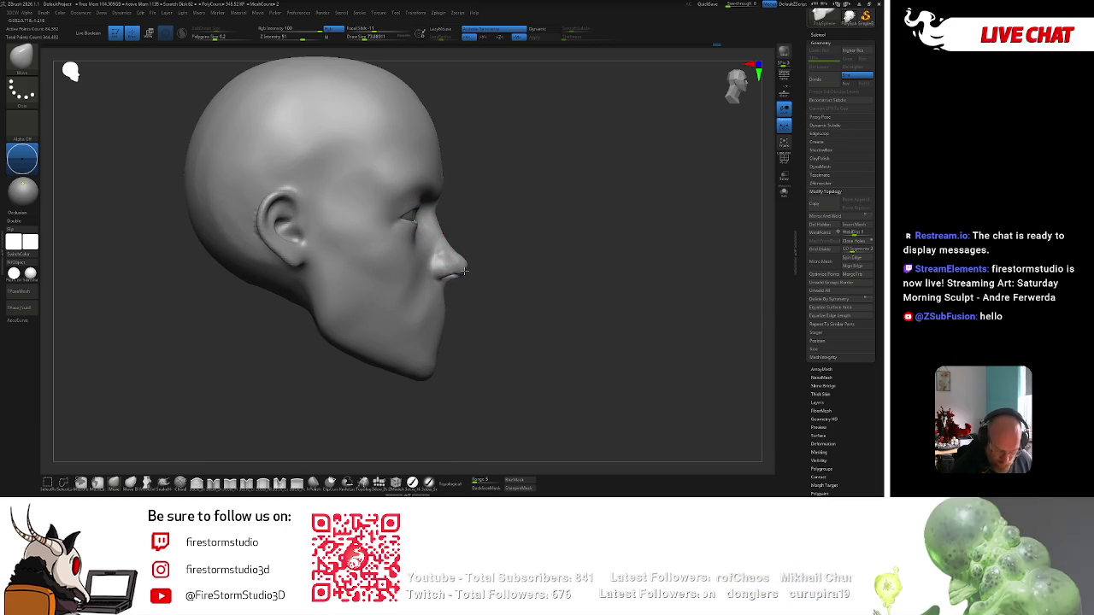
key(space)
drag(445, 236, 445, 229)
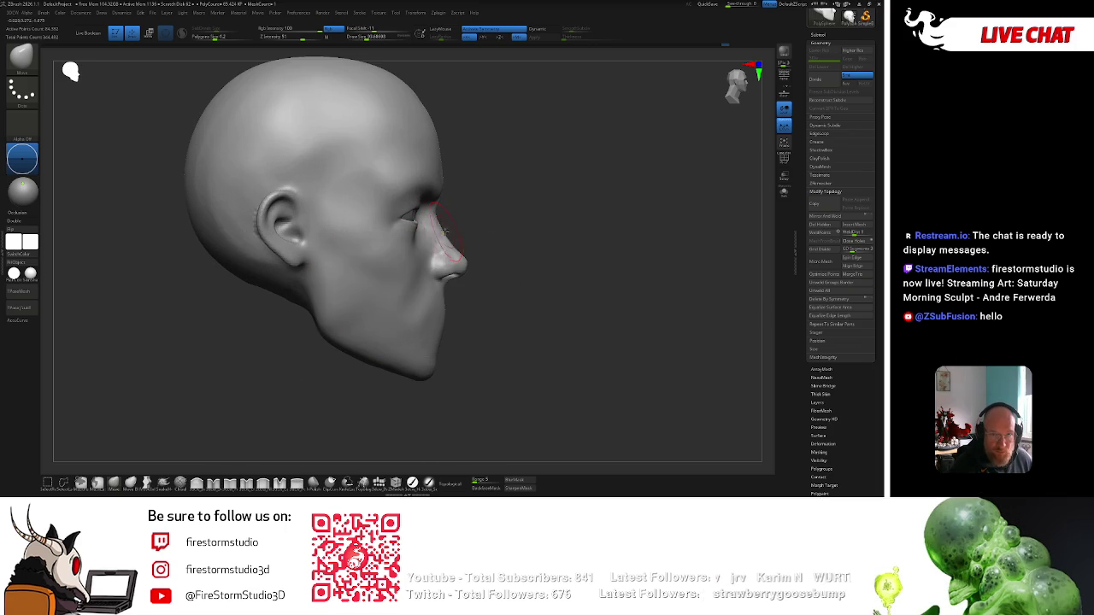
Pick a new brush, smooth the nose and upper lip profile, and return to front view.
key(b)
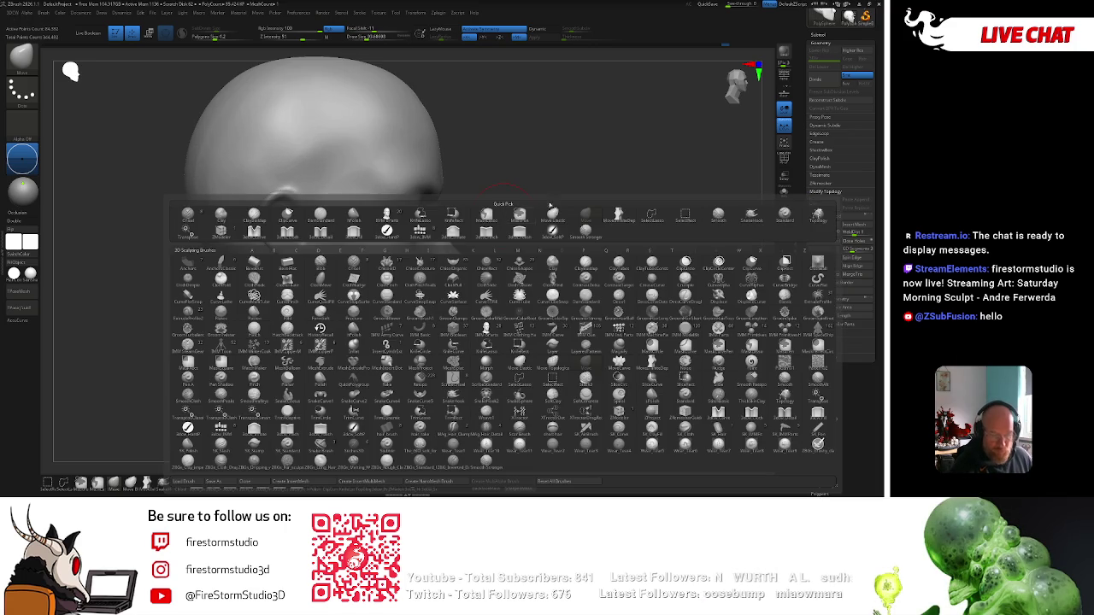
click(586, 263)
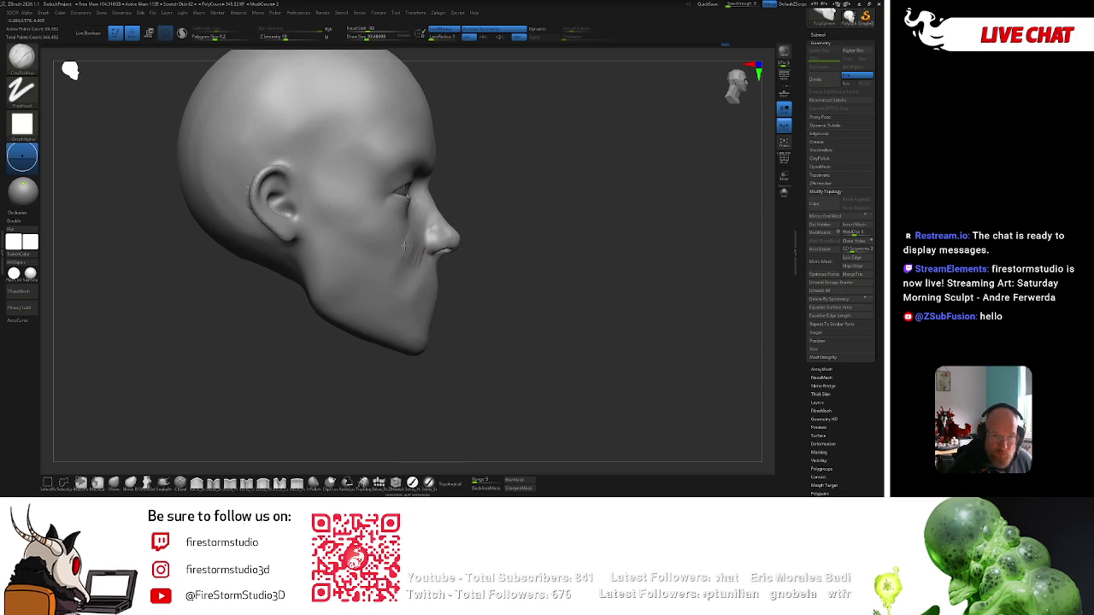
key(shift)
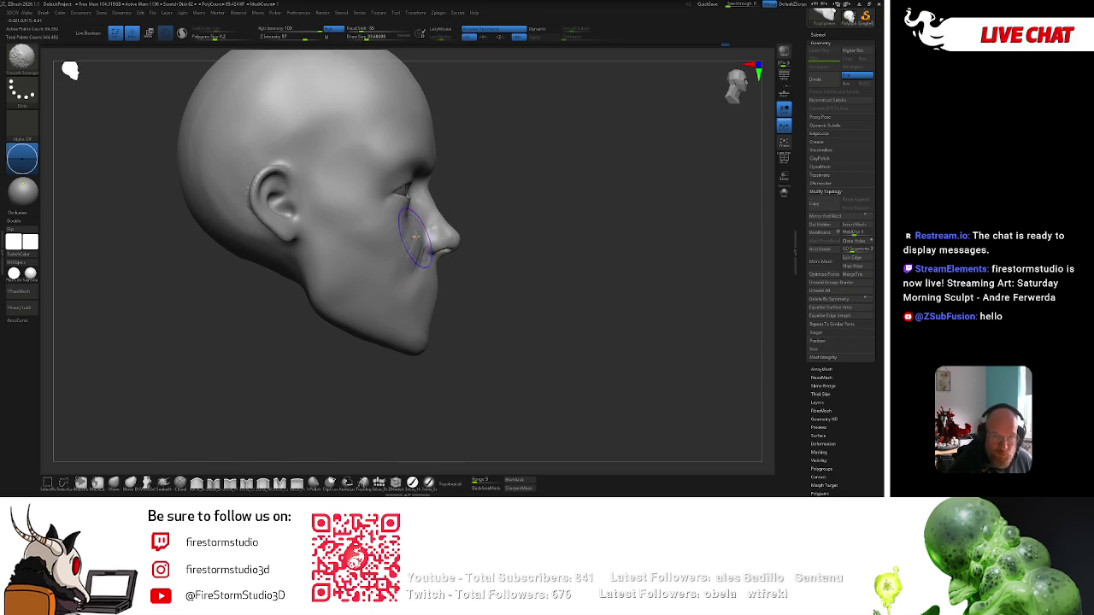
shift+drag(410, 242, 407, 217)
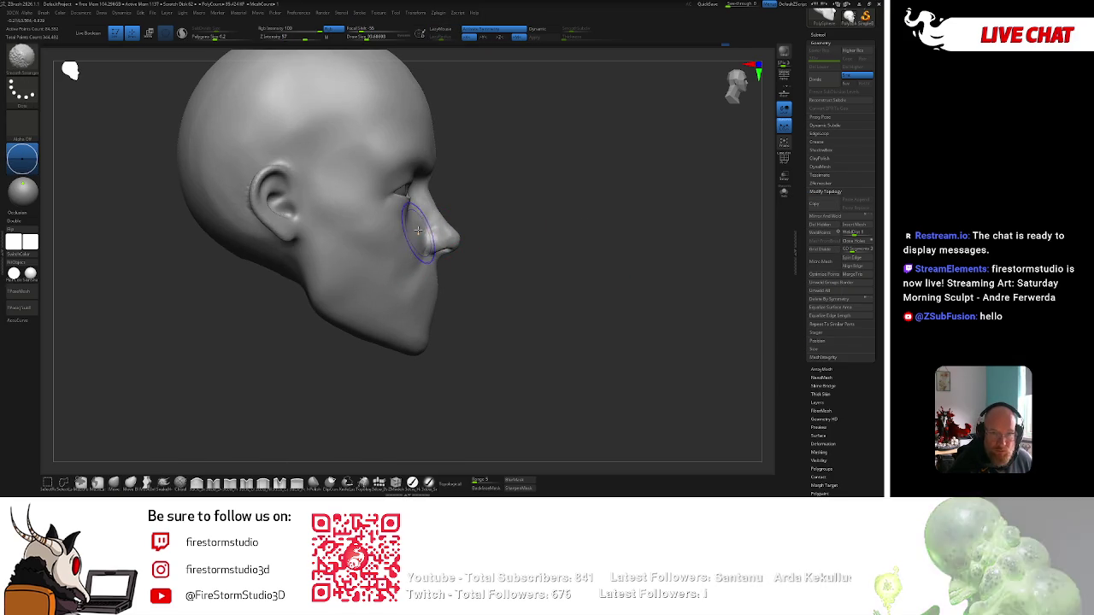
right_drag(407, 219, 407, 224)
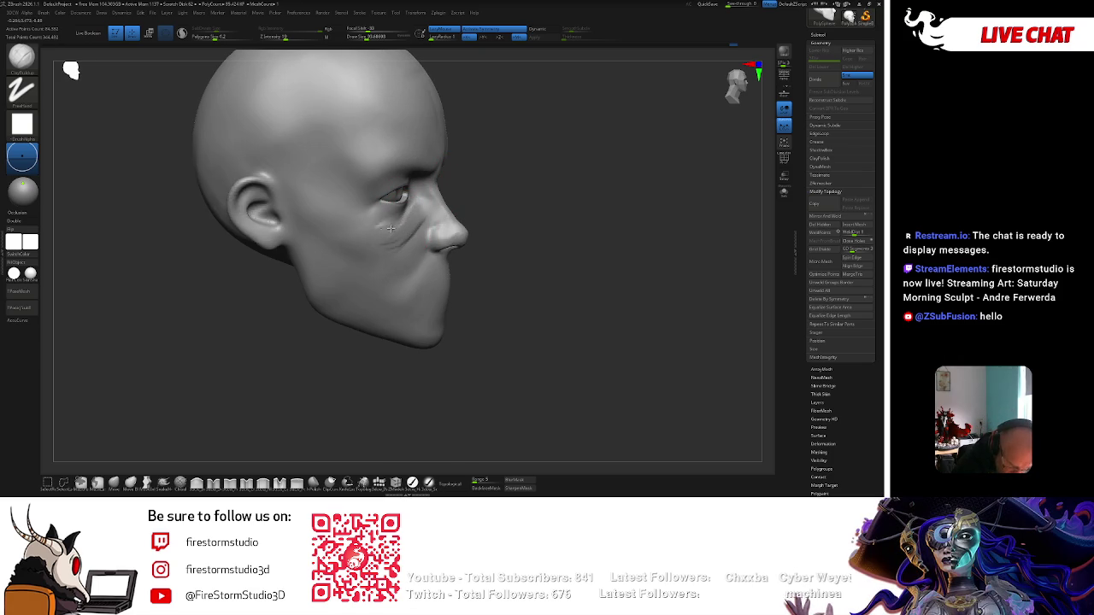
mouse_move(390, 227)
shift+right_down()
mouse_move(612, 157)
mouse_move(547, 168)
shift+right_up()
Switch to ClayBuildup, turn to a three-quarter view, and smooth the crease around the mouth.
key(b)
key(c)
key(b)
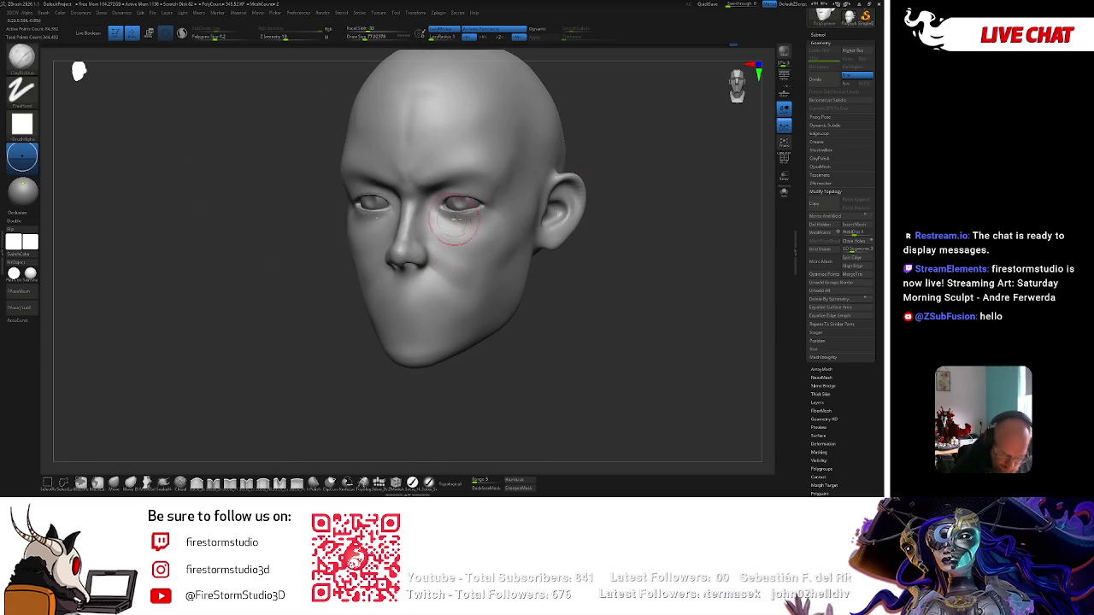
alt+right_drag(451, 224, 416, 236)
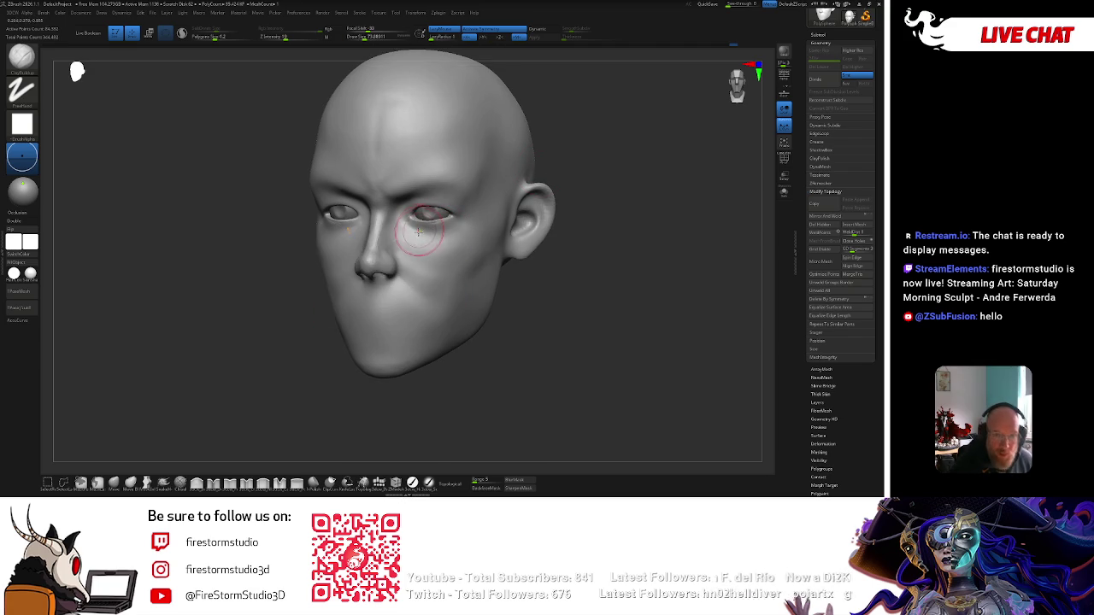
right_drag(508, 213, 472, 232)
key(shift)
key(shift)
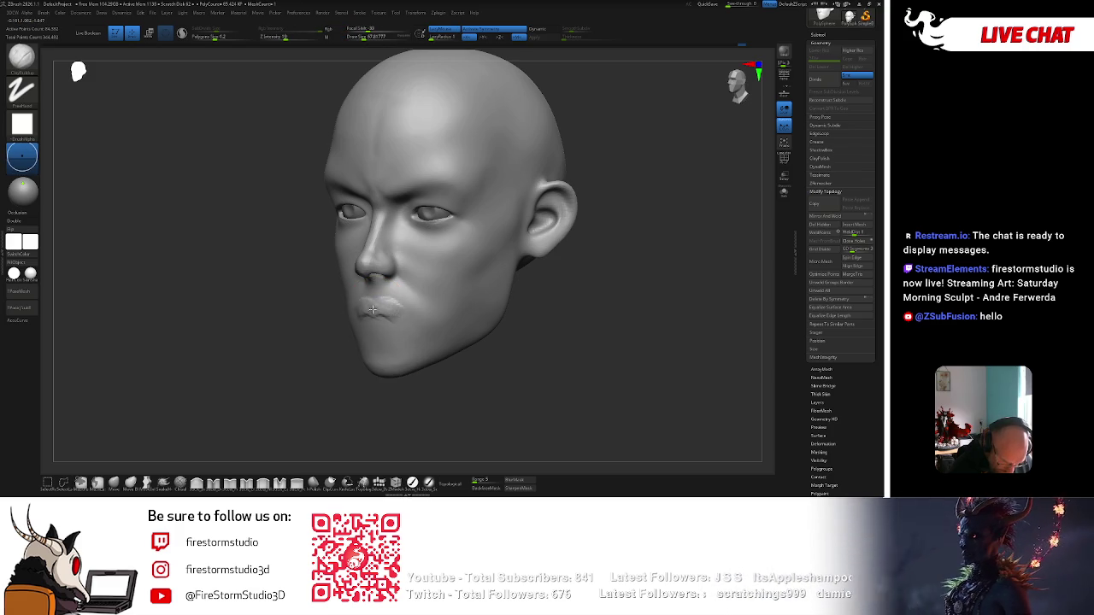
mouse_move(378, 308)
shift+mouse_down()
mouse_move(320, 378)
mouse_move(371, 282)
mouse_move(367, 253)
shift+mouse_up()
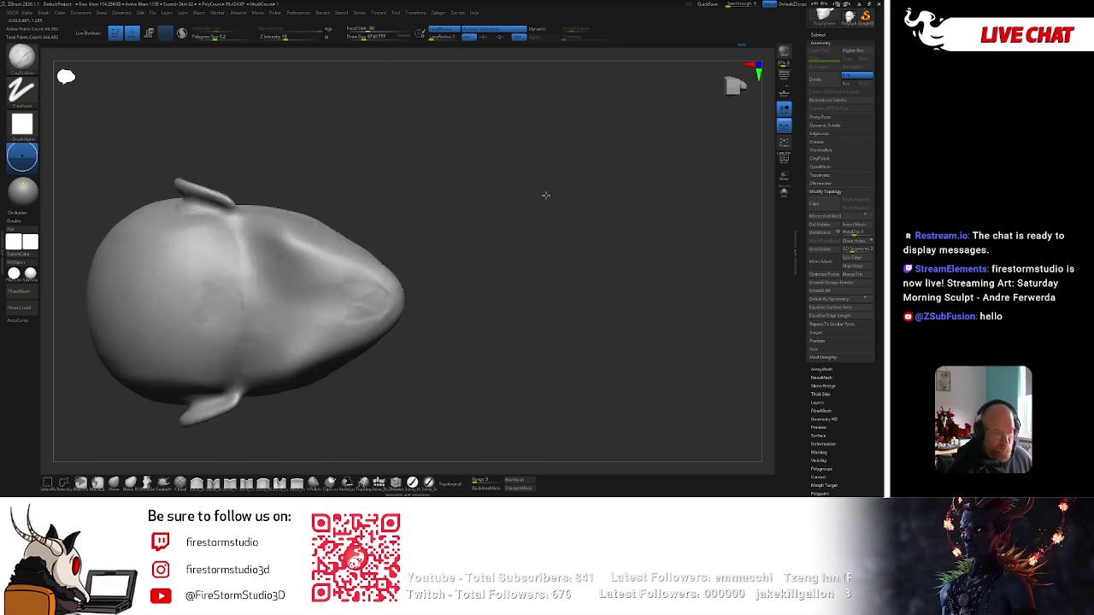
Mask an area on the underside of the head with MaskPen.
right_click(367, 252)
click(333, 289)
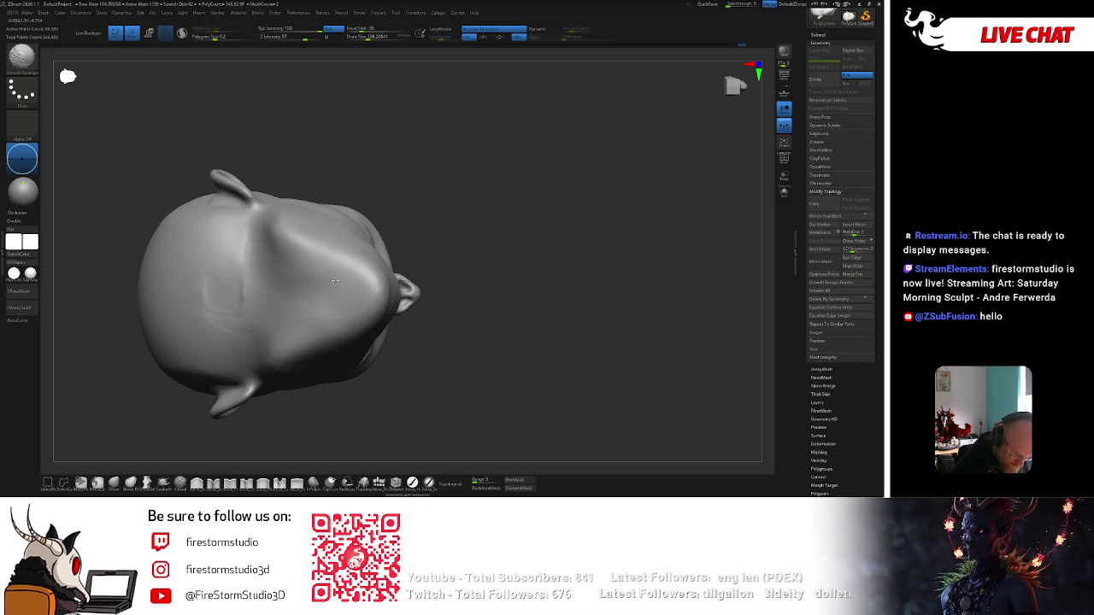
alt+drag(294, 248, 367, 294)
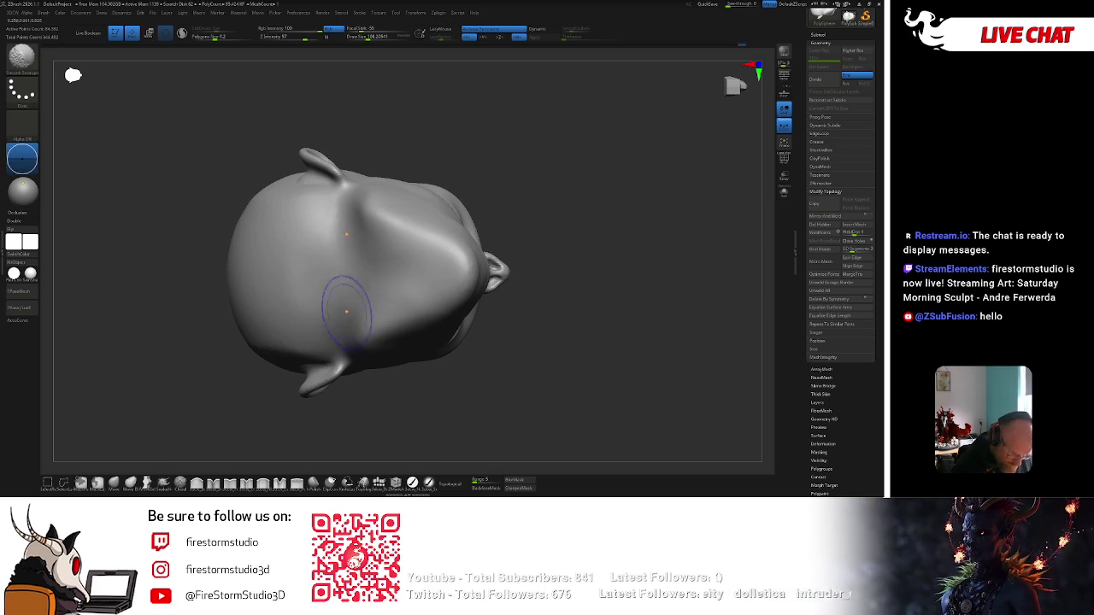
mouse_move(305, 276)
ctrl+mouse_down()
mouse_move(295, 273)
mouse_move(339, 292)
mouse_move(265, 257)
mouse_move(356, 283)
ctrl+mouse_up()
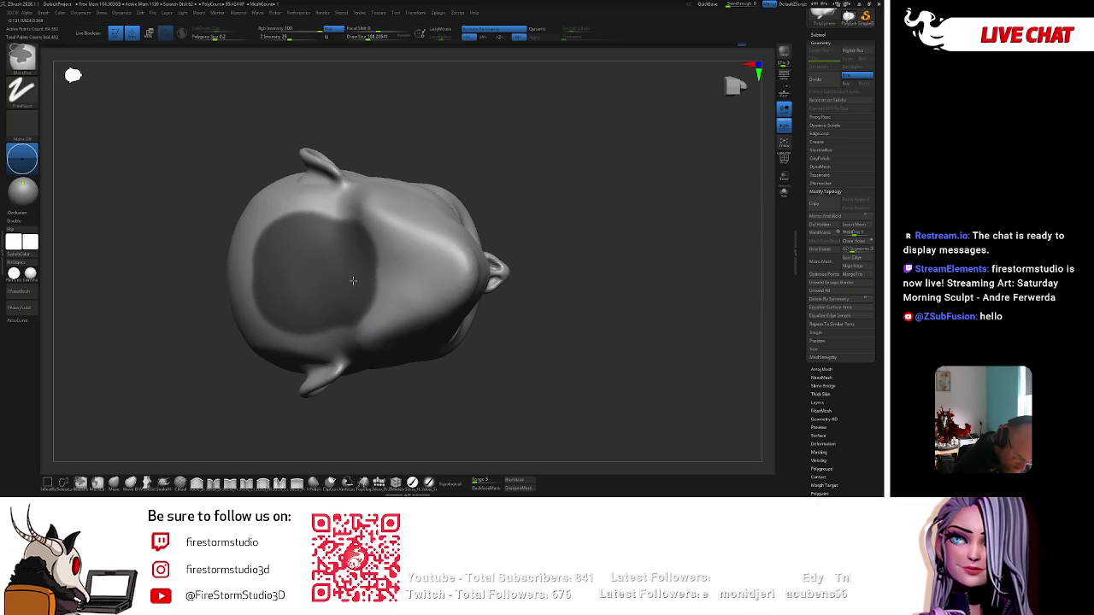
Pull the masked area down into a neck with the Move gizmo and DynaMesh it.
key(w)
shift+drag(547, 307, 520, 250)
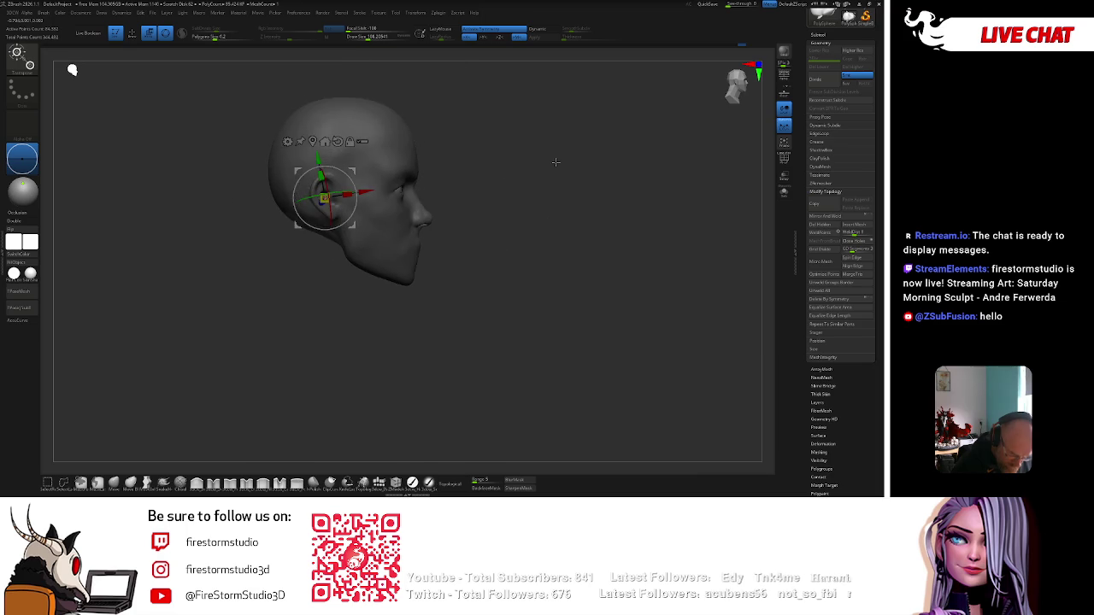
ctrl+drag(324, 198, 327, 324)
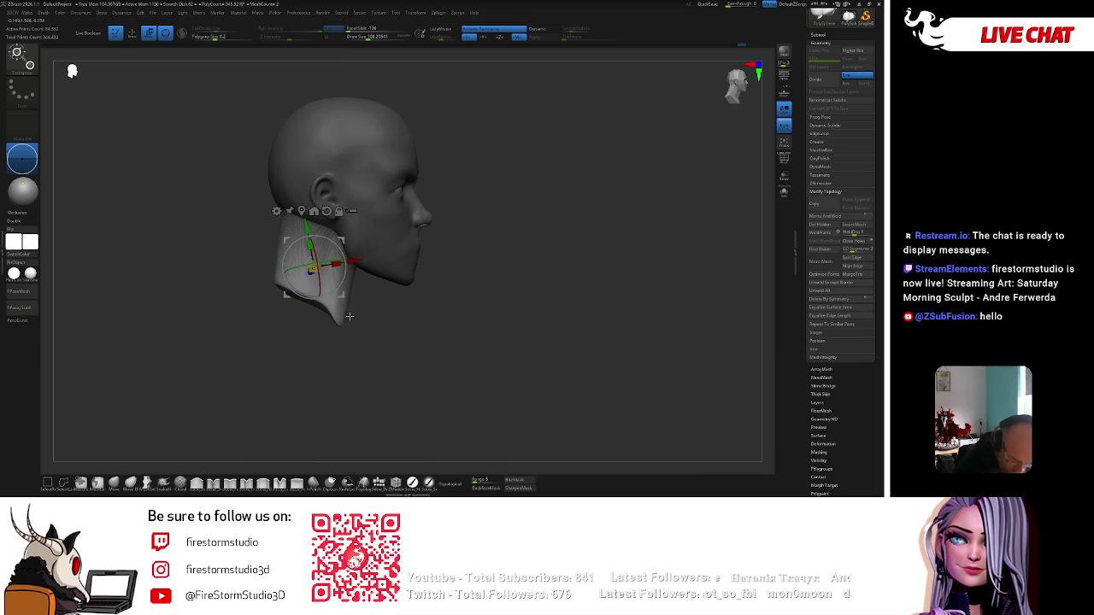
key(q)
key(space)
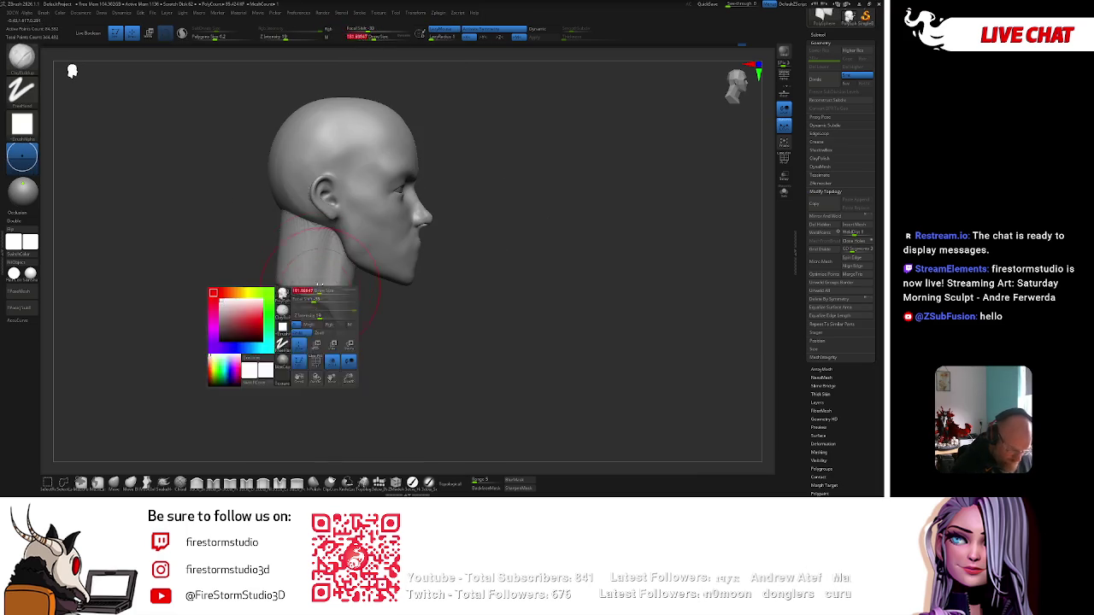
drag(276, 250, 292, 247)
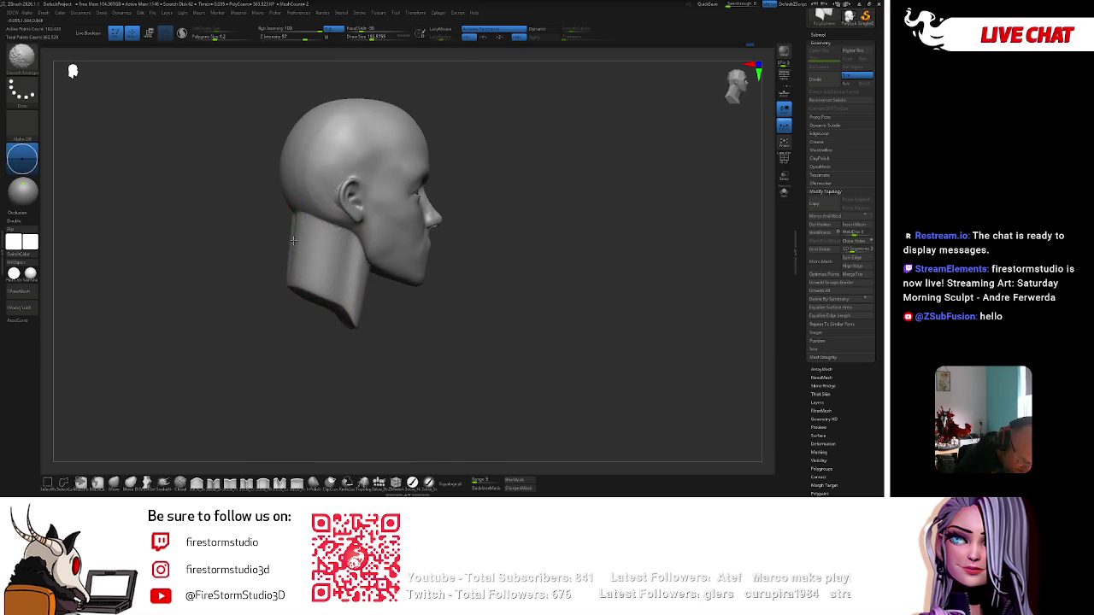
With the Move brush, pull the neck wider and longer under the chin from the front view.
shift+right_drag(288, 275, 324, 257)
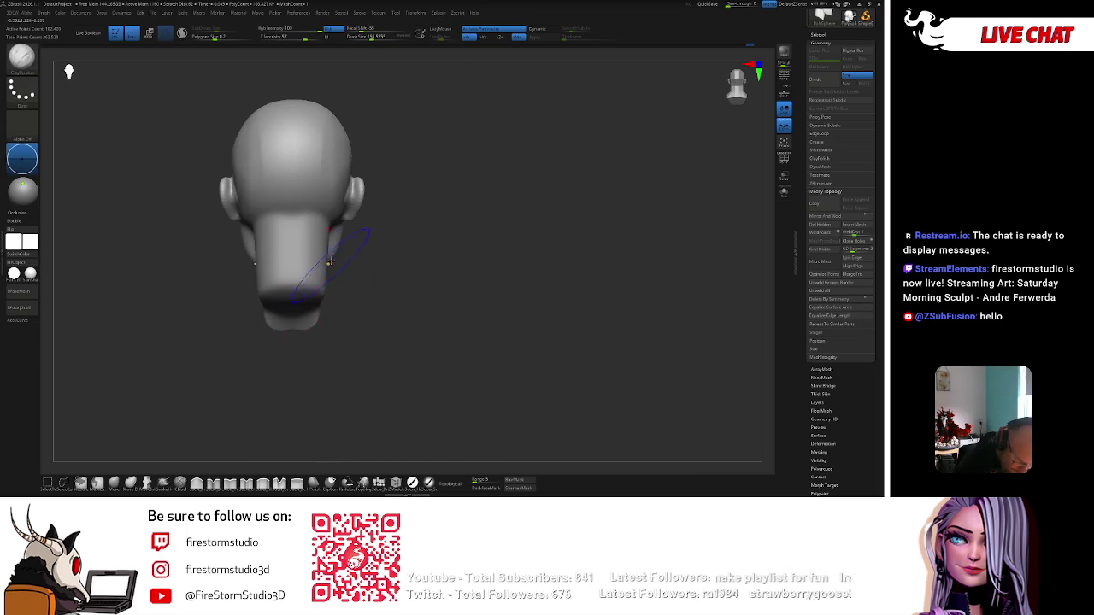
key(b)
key(m)
key(v)
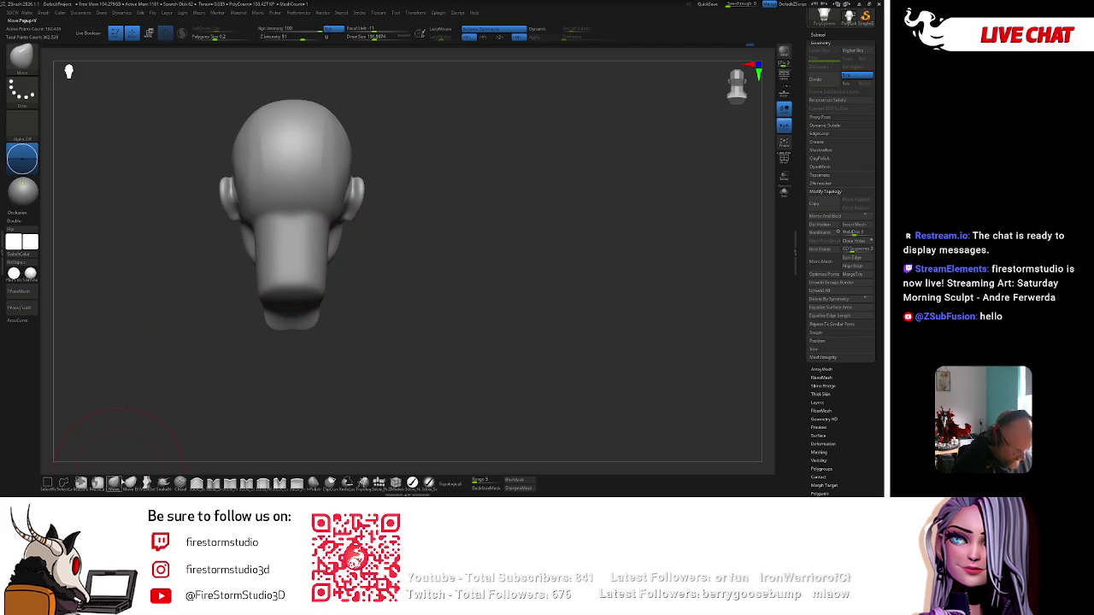
shift+right_drag(321, 297, 362, 305)
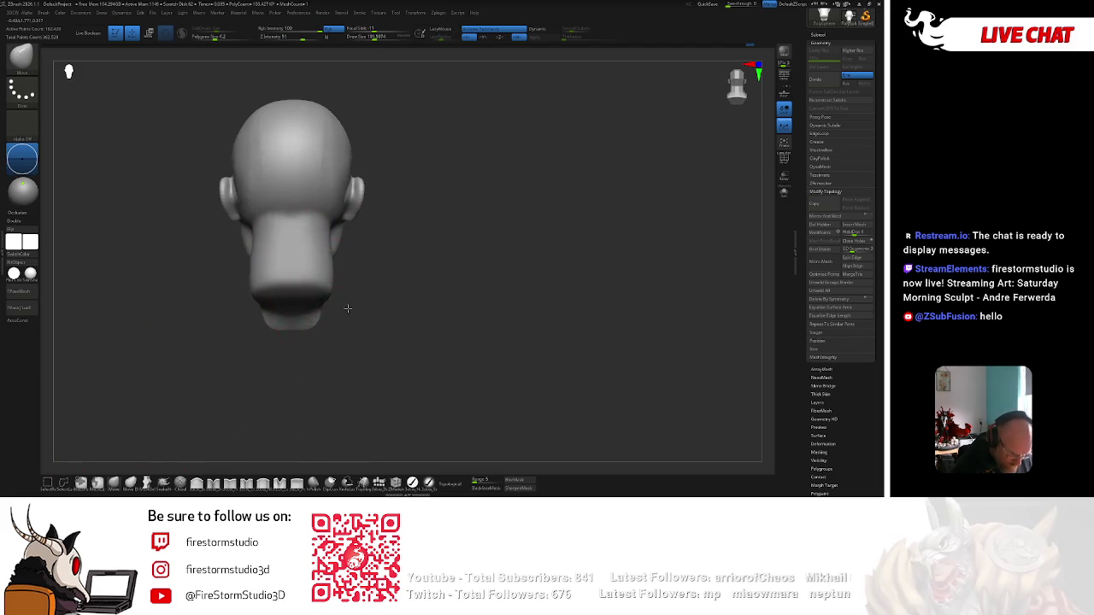
key(b)
key(c)
key(b)
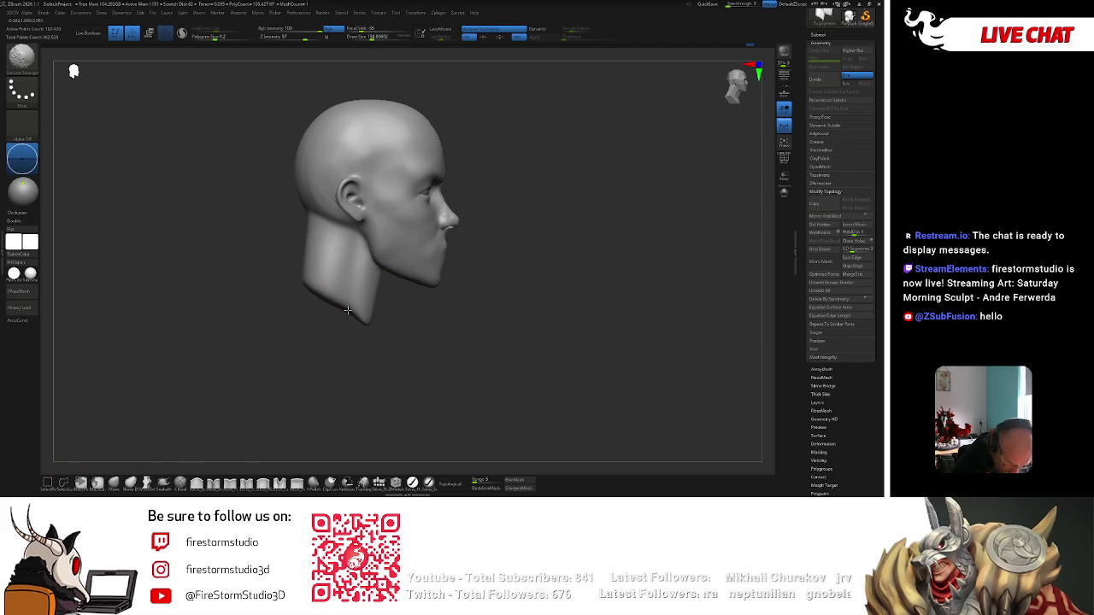
drag(367, 366, 349, 361)
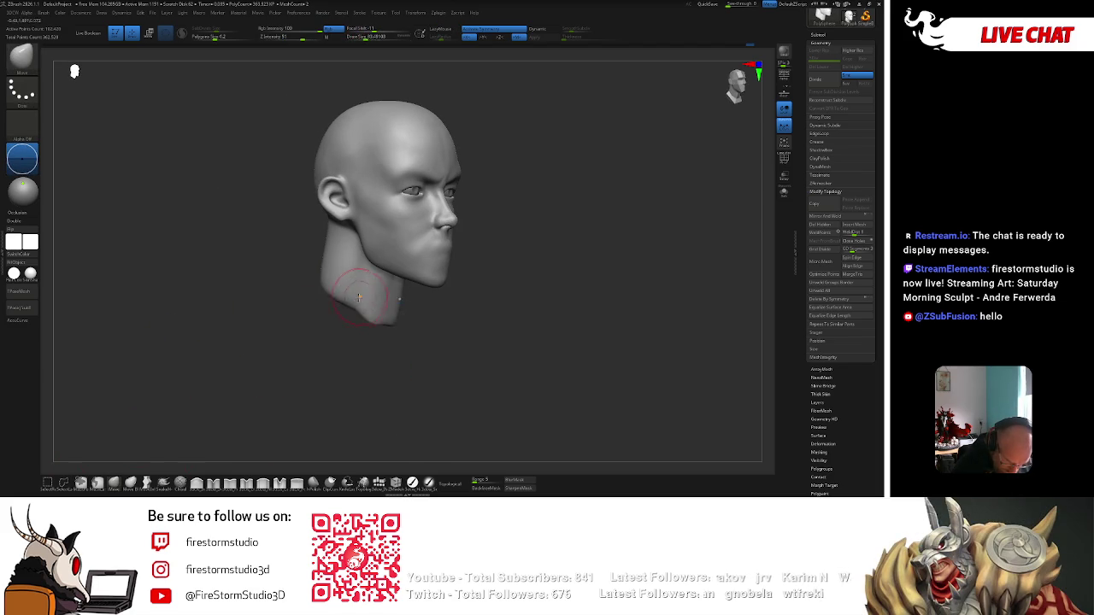
shift+right_drag(360, 299, 385, 301)
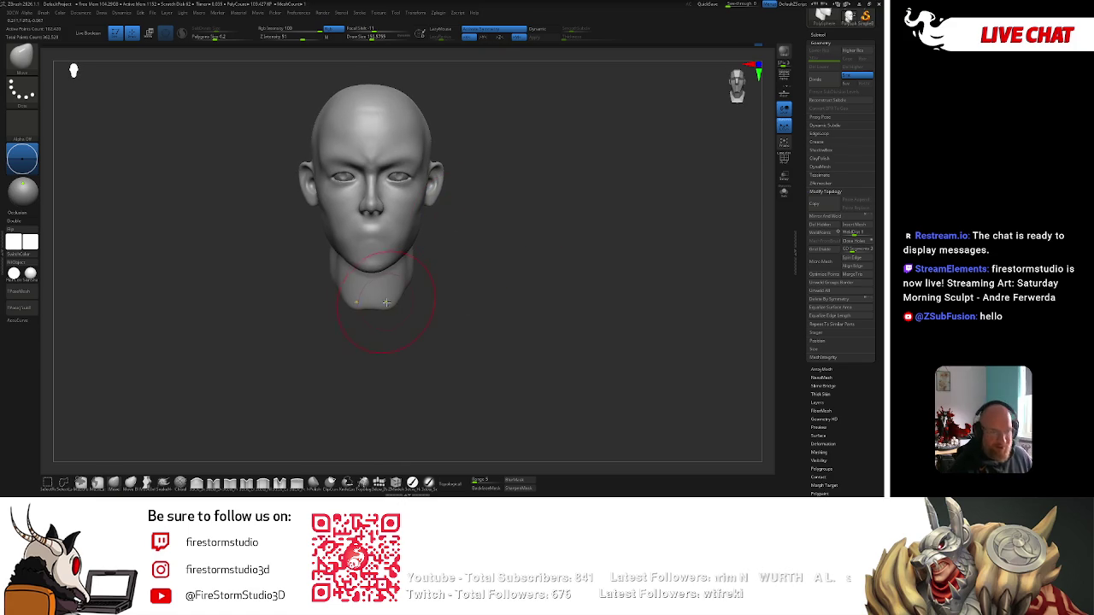
drag(385, 301, 399, 296)
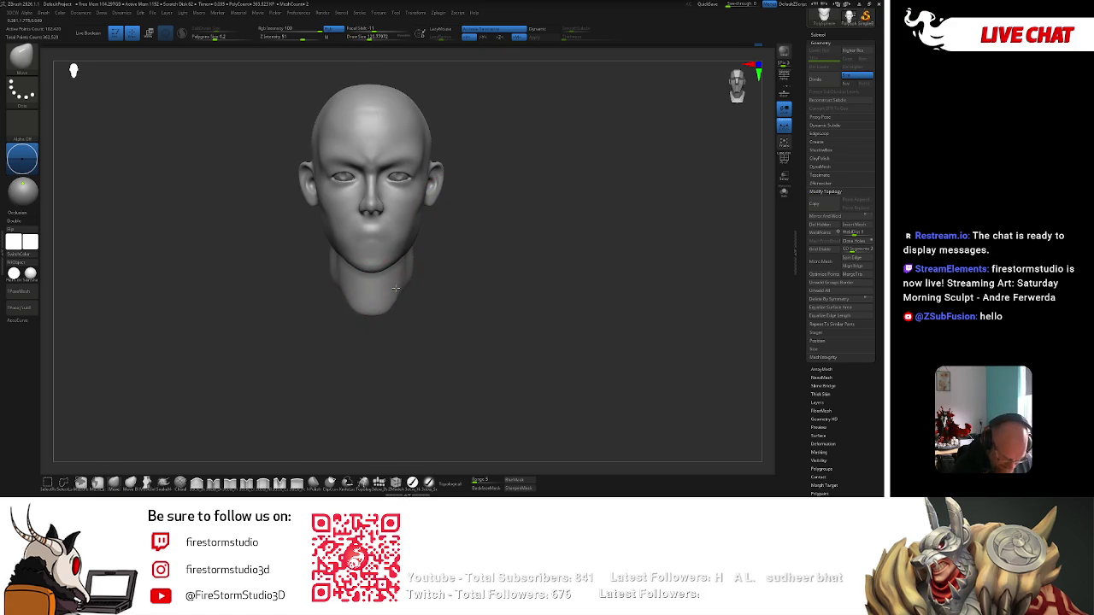
mouse_move(397, 282)
right_down()
mouse_move(452, 242)
mouse_move(482, 180)
right_up()
Make ClayBuildup the active brush and tilt the head to view the neck's underside.
key(b)
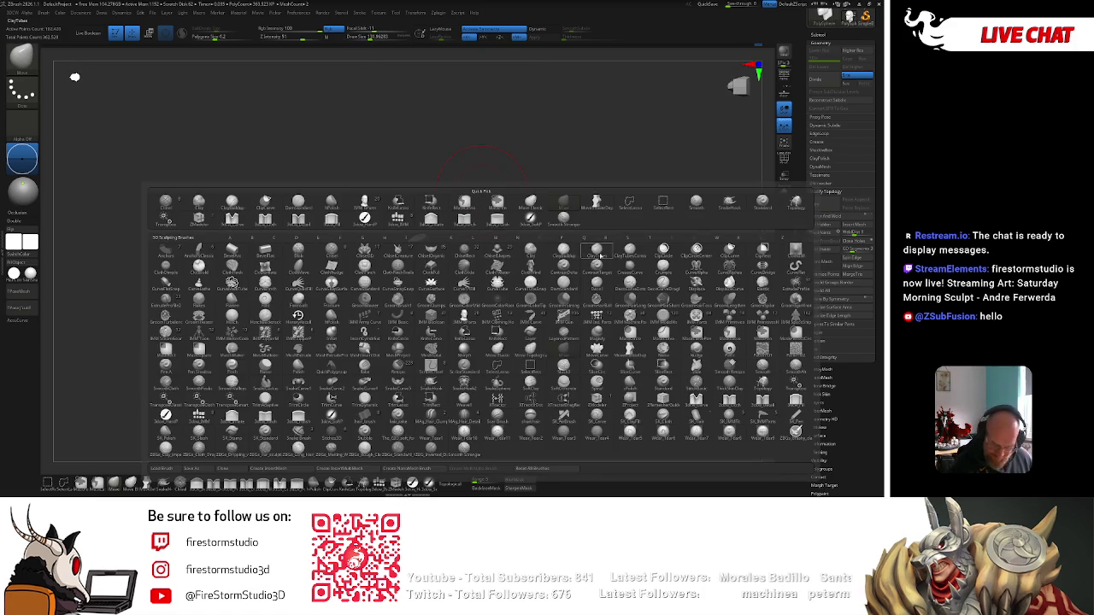
click(598, 253)
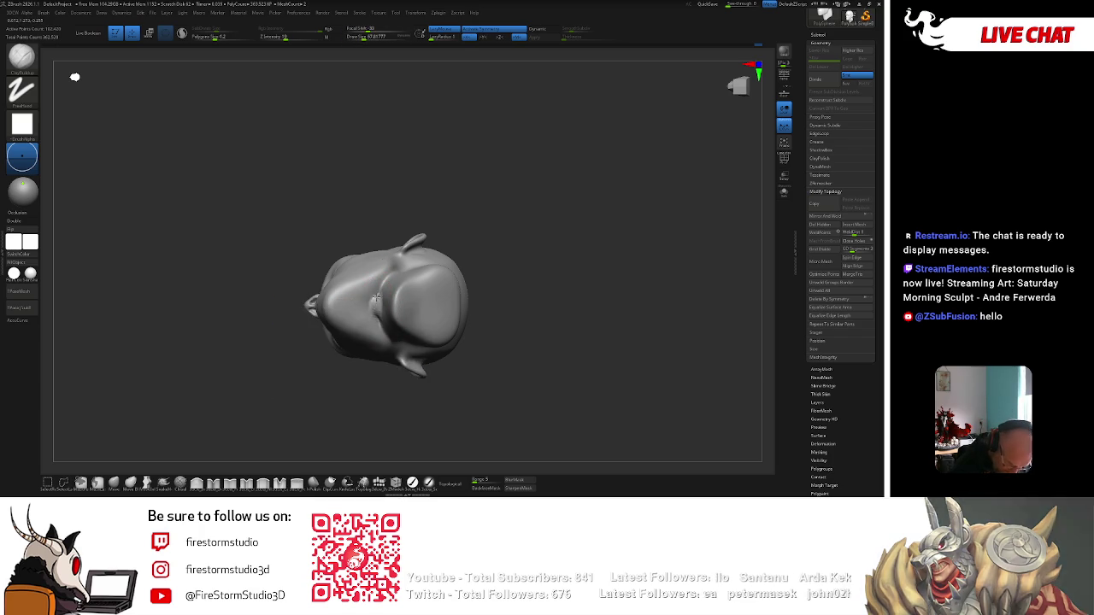
right_drag(381, 248, 381, 289)
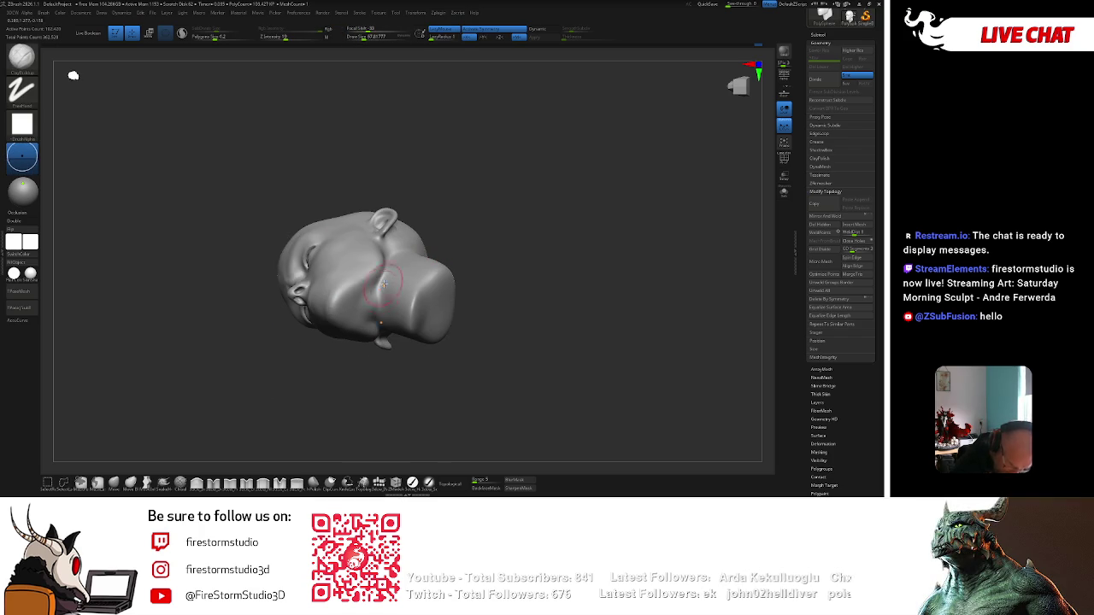
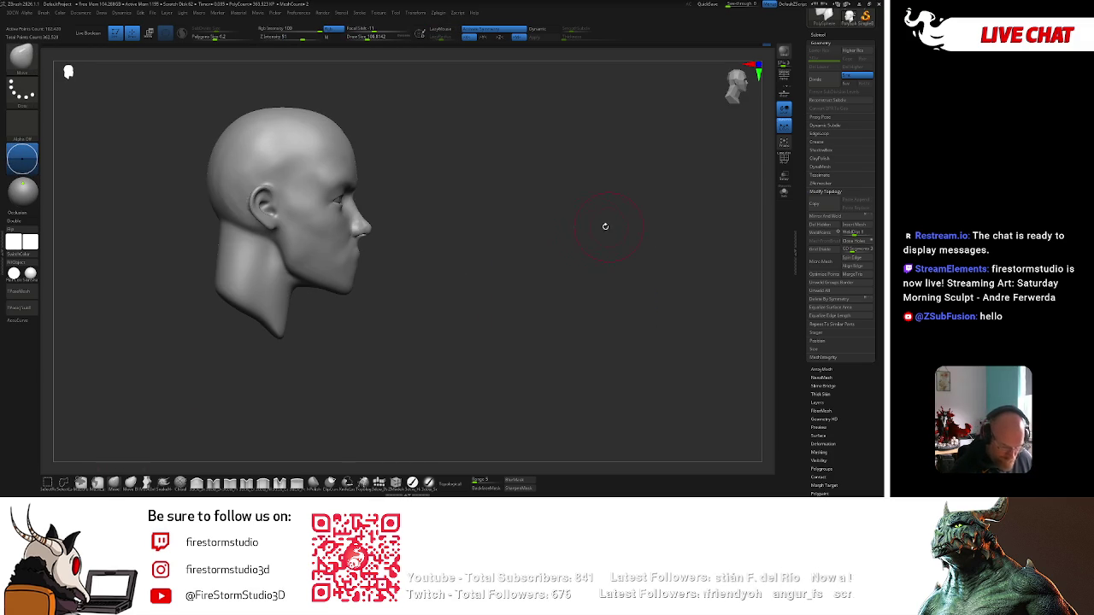
Reshape the jaw and chin in side profile with an enlarged brush, then shrink it.
drag(435, 287, 352, 265)
key(bracketright)
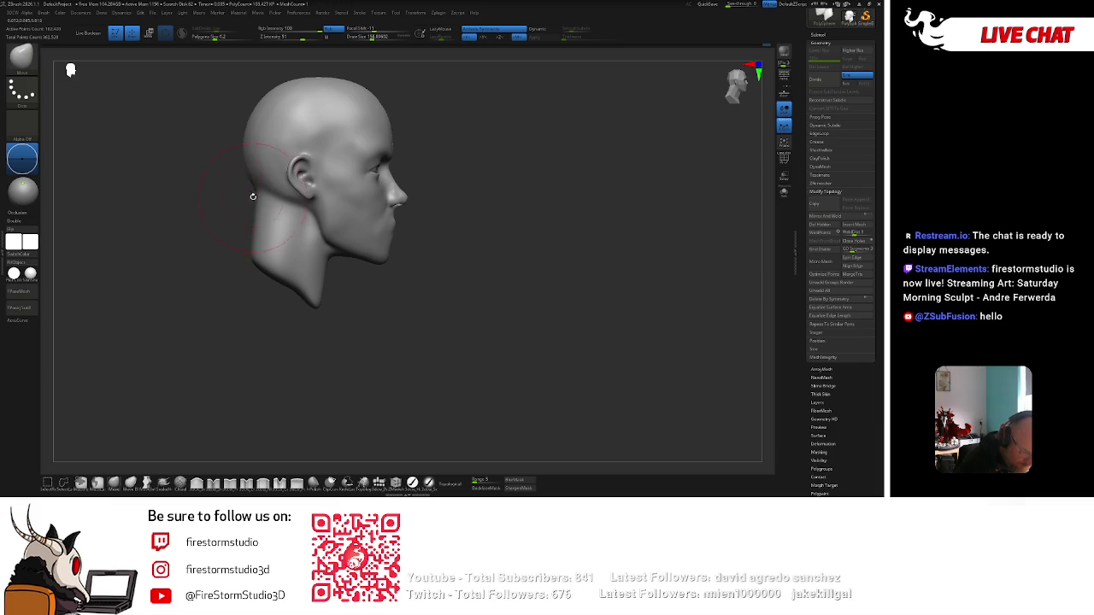
key(bracketright)
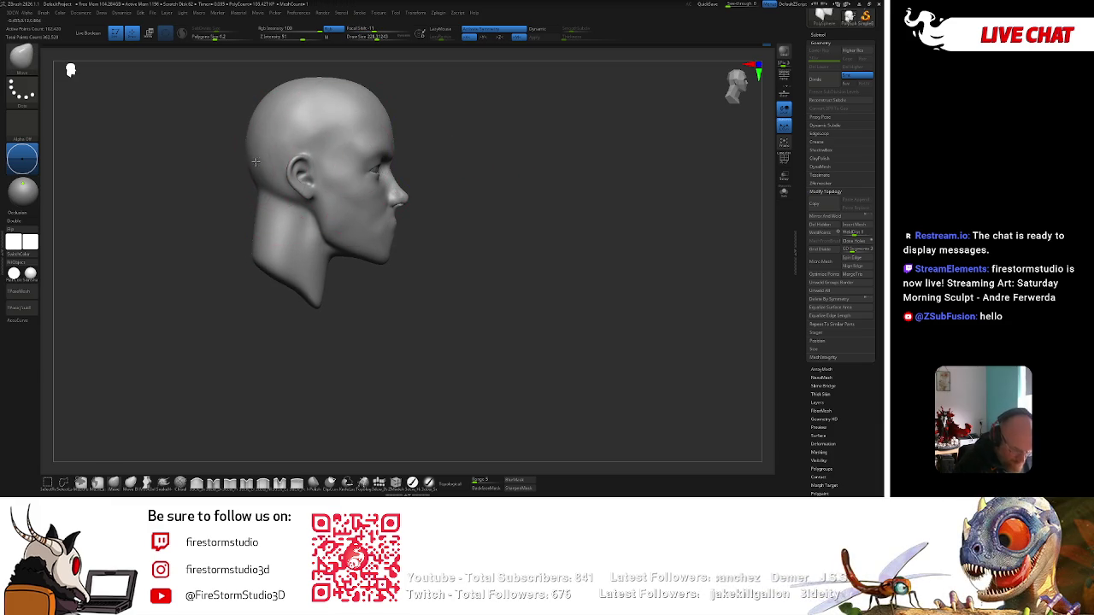
drag(316, 248, 328, 287)
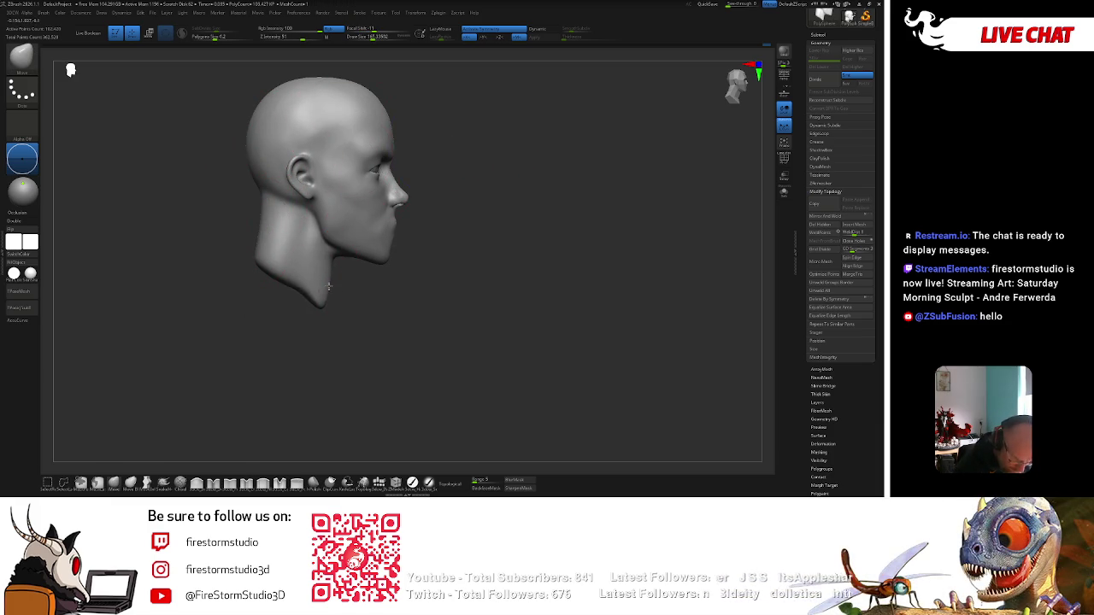
key(bracketright)
key(bracketleft)
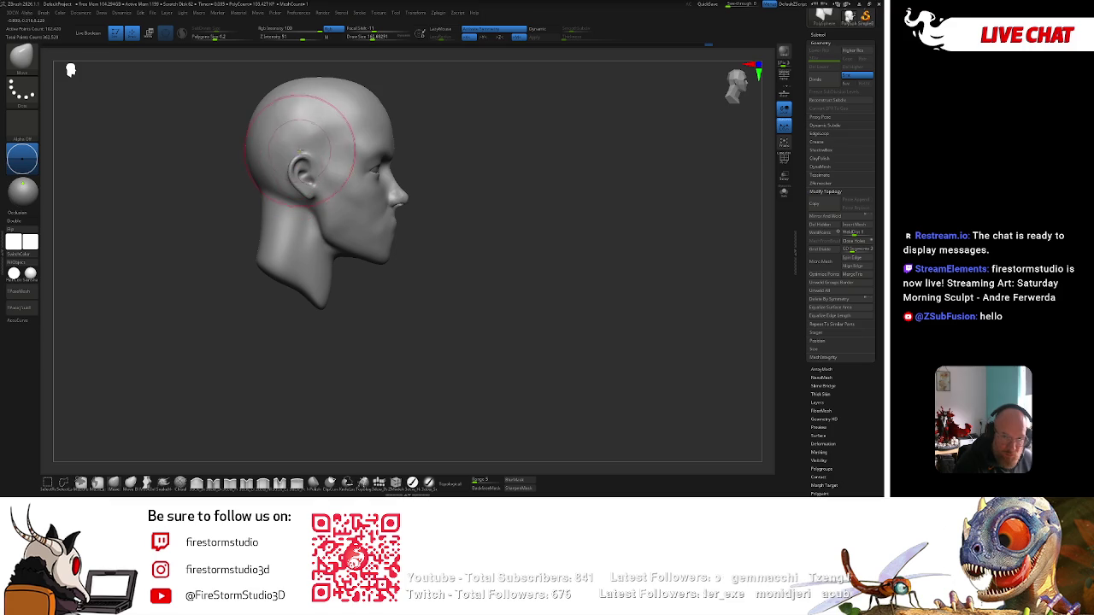
key(bracketleft)
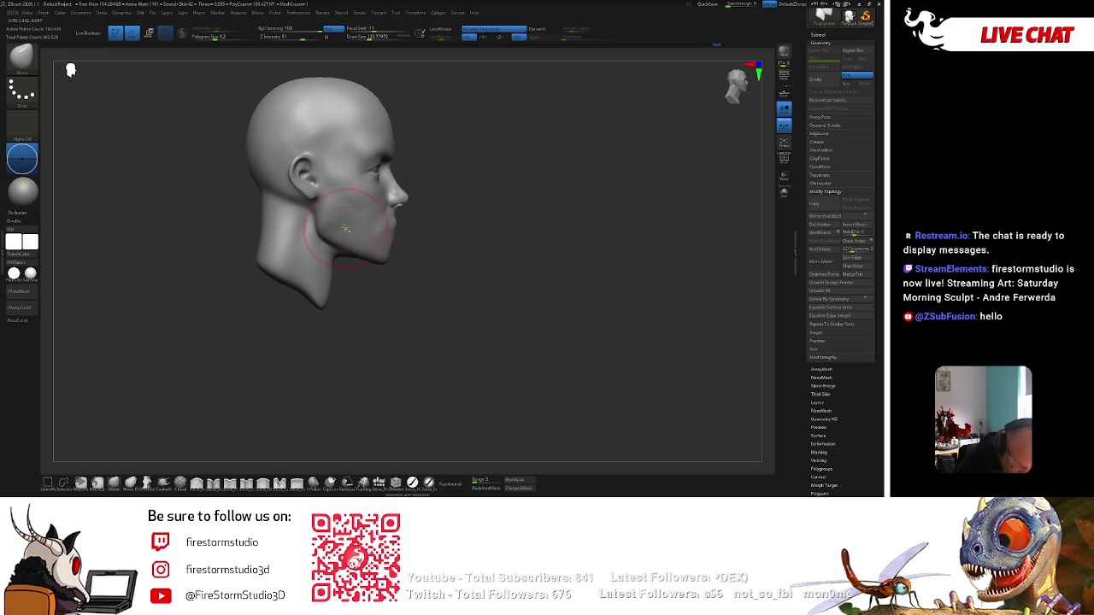
Smooth the underside of the neck, checking it from below and in profile.
key(shift)
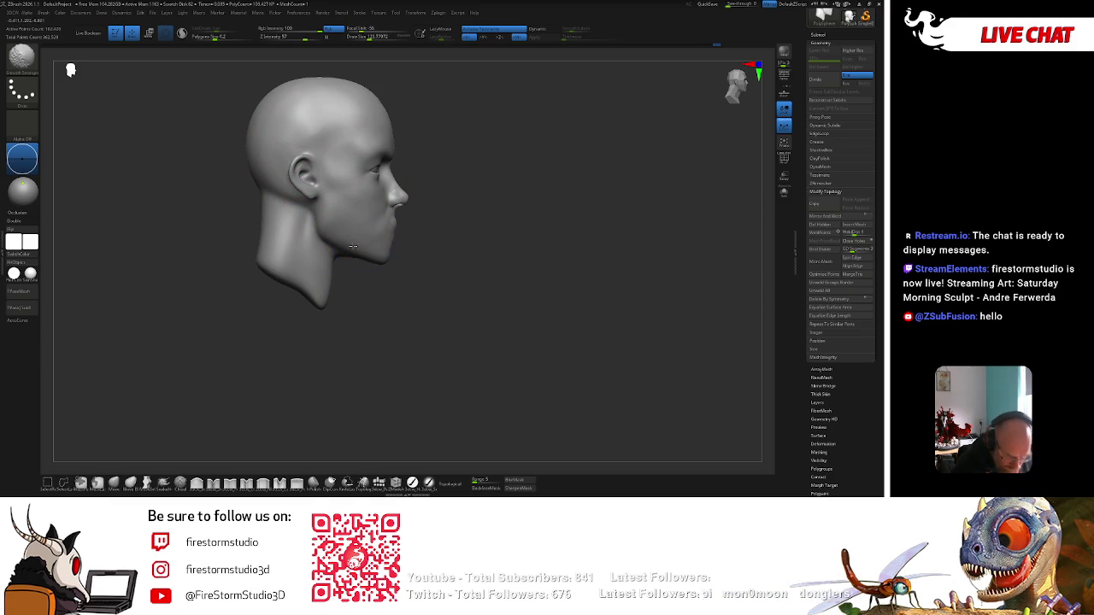
drag(349, 310, 342, 275)
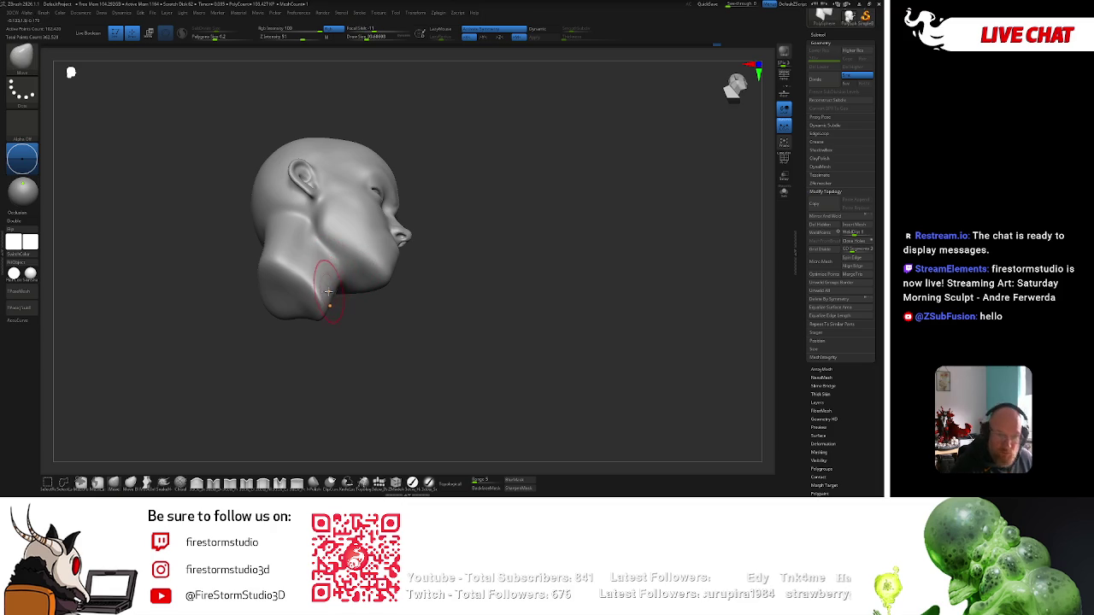
key(b)
key(b)
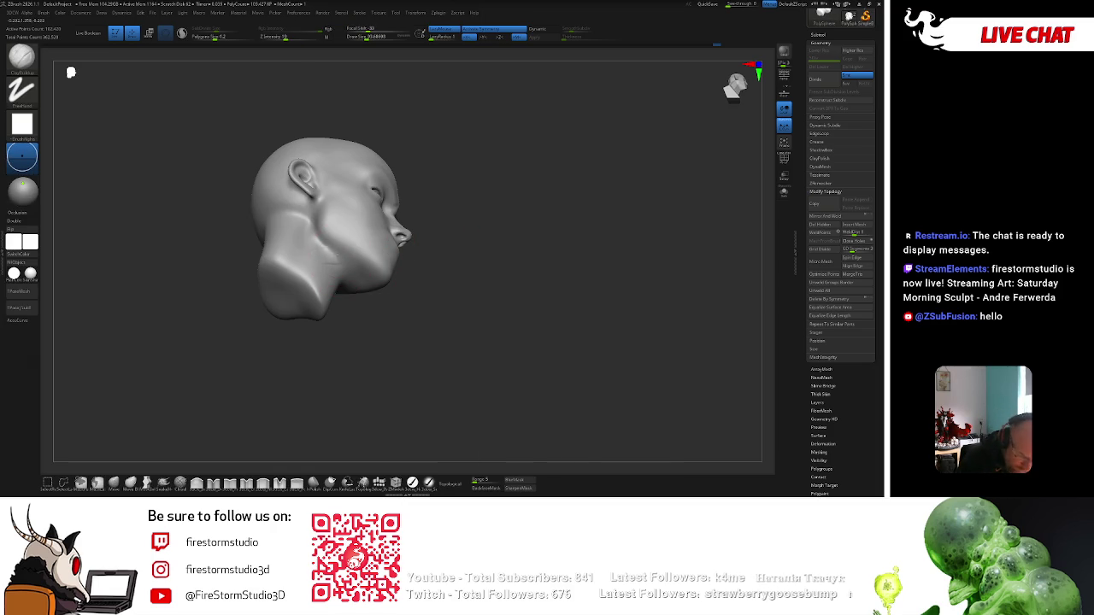
key(shift)
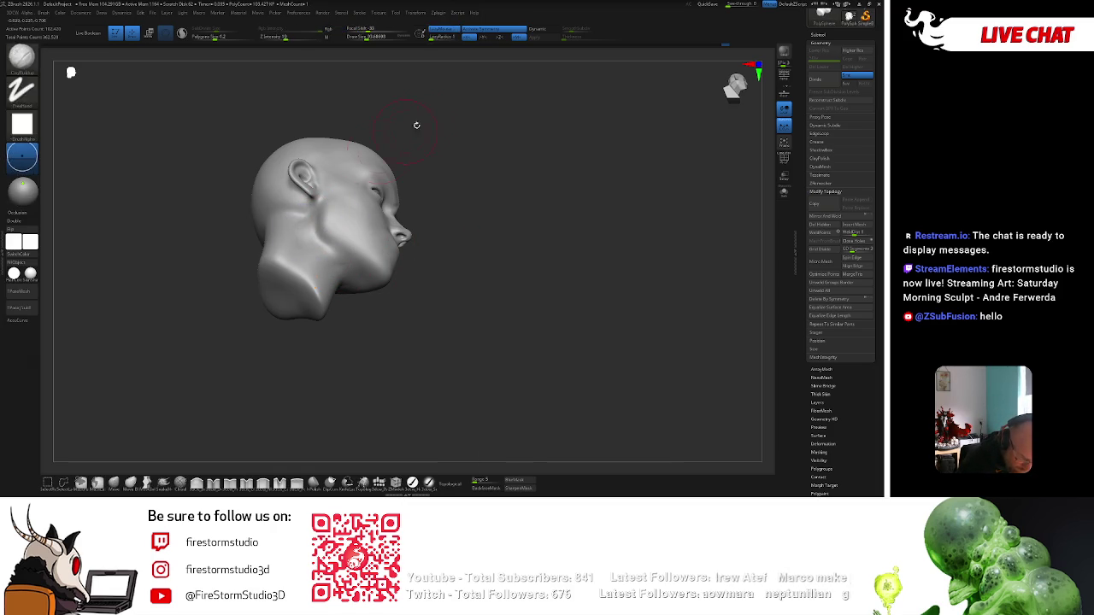
shift+drag(398, 140, 306, 224)
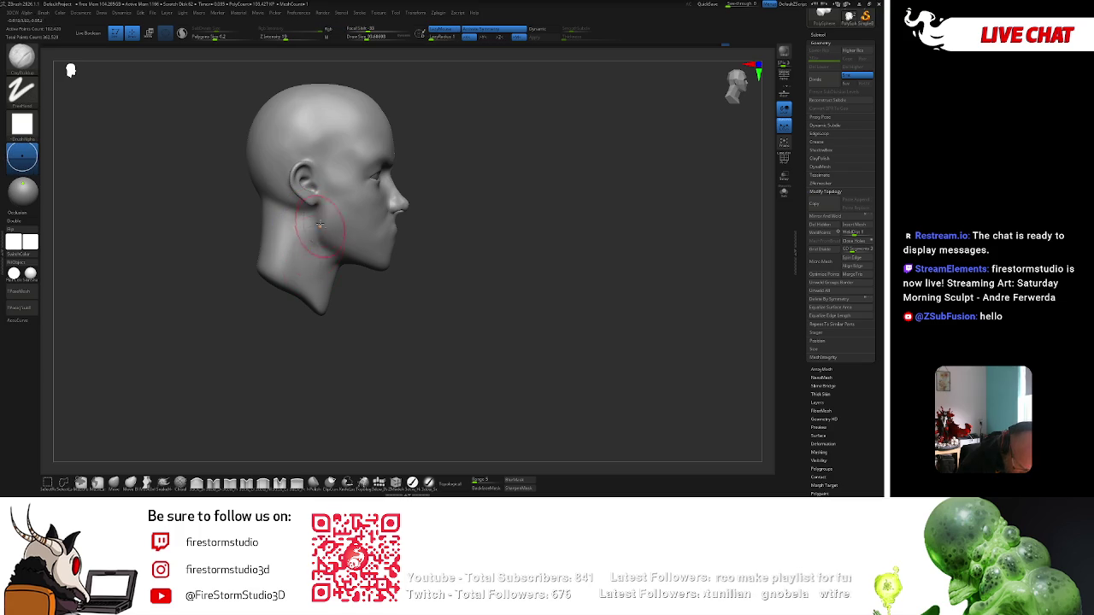
key(shift)
Build up the brow above the eye from the front, swapping between Standard and ClayBuildup brushes.
mouse_move(399, 215)
shift+mouse_down()
mouse_move(425, 171)
mouse_move(479, 173)
shift+mouse_up()
drag(365, 194, 387, 219)
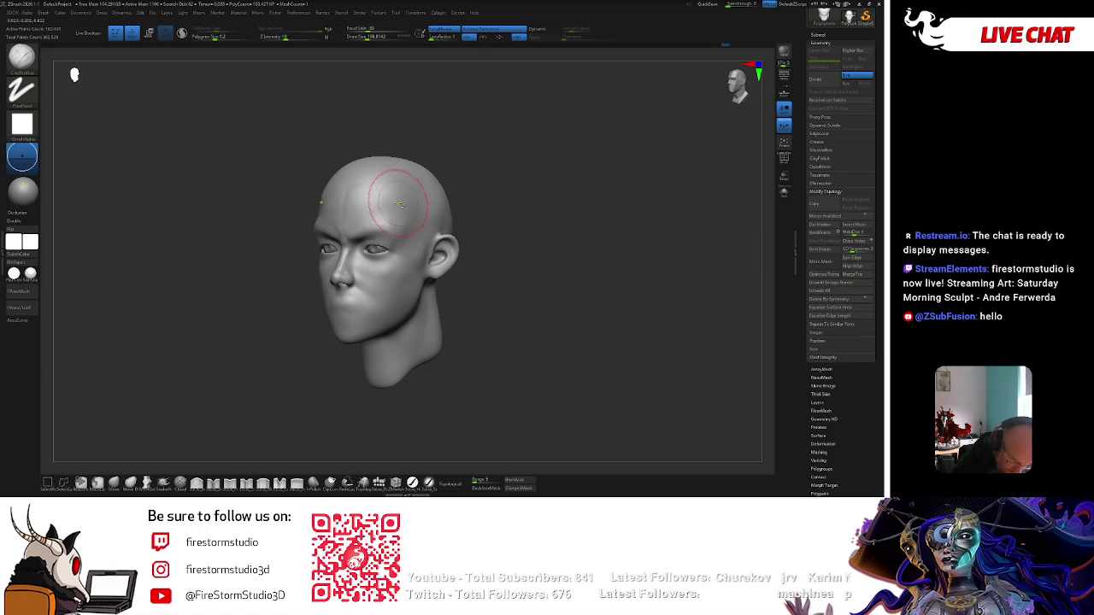
key(b)
key(s)
key(t)
key(b)
key(c)
key(b)
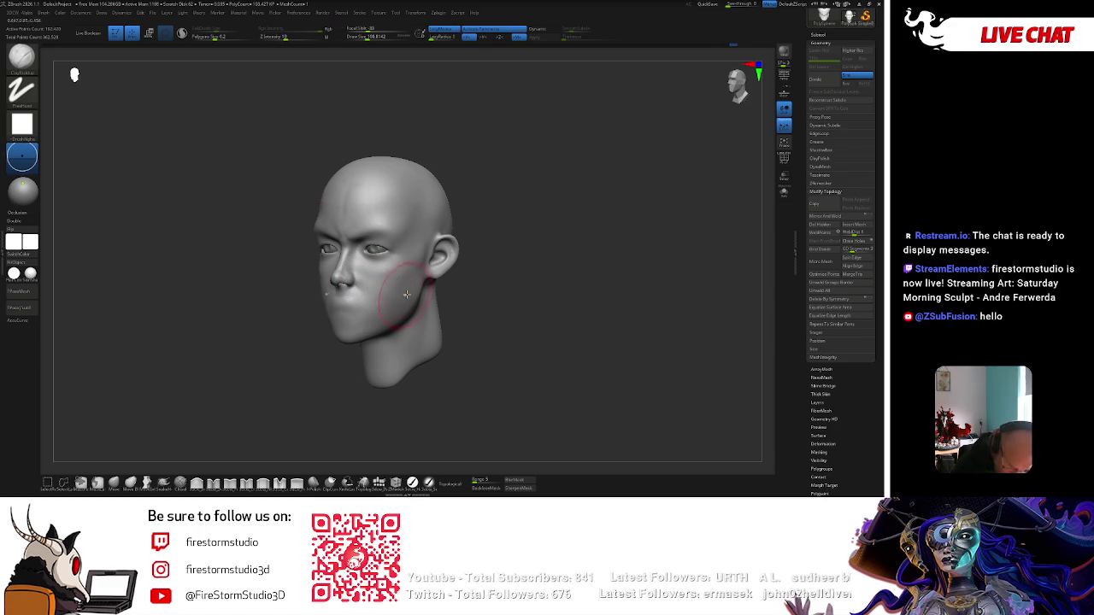
Smooth the cheek from a side profile and bring up the brush settings.
mouse_move(496, 266)
mouse_down()
mouse_move(511, 237)
mouse_move(547, 224)
mouse_up()
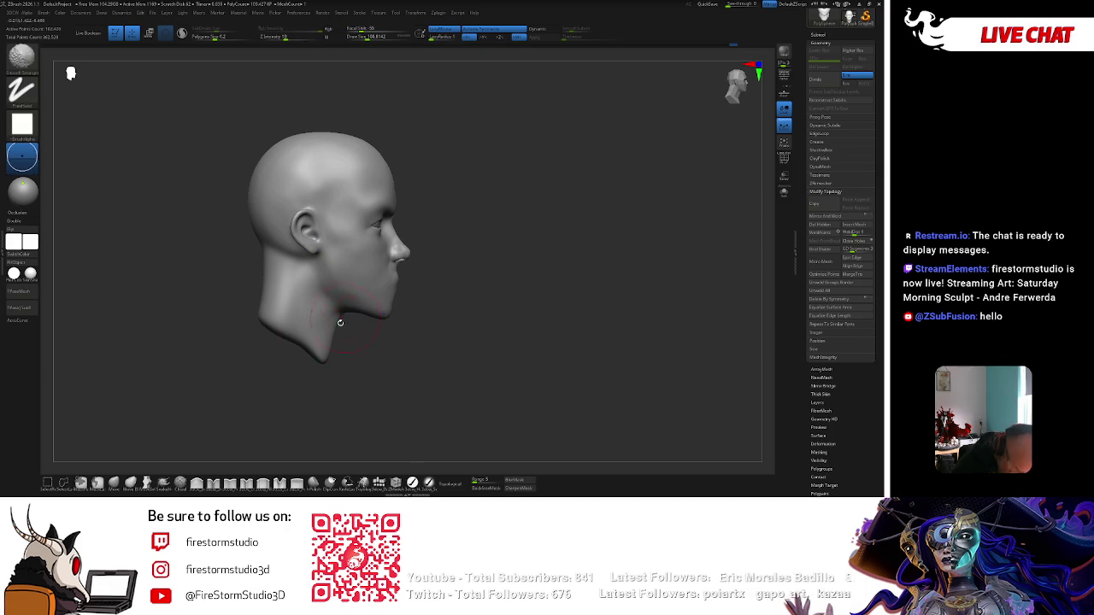
key(shift)
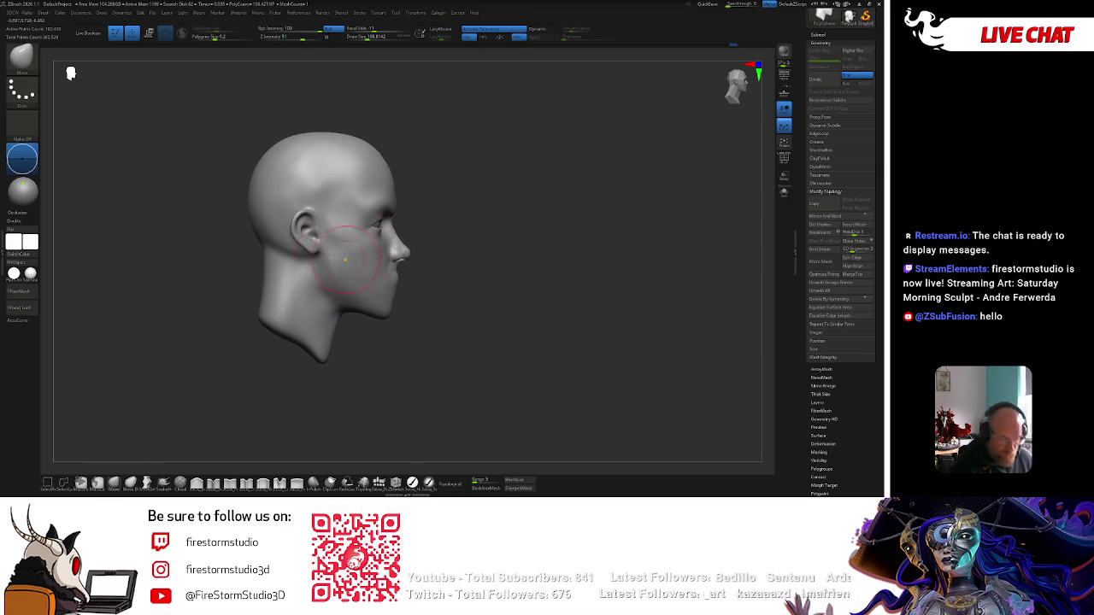
key(space)
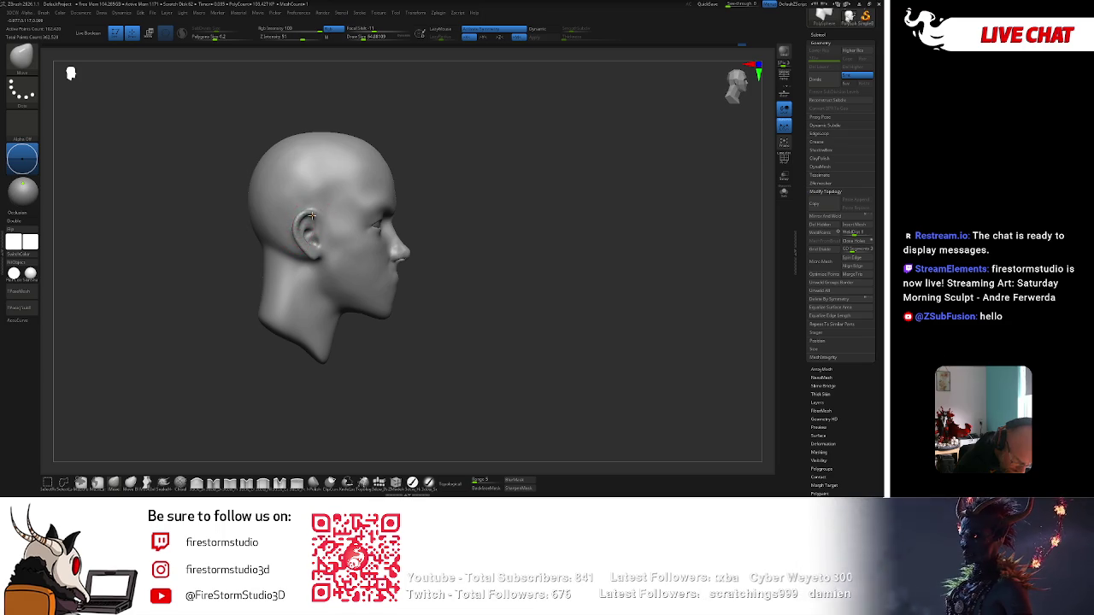
Pick a different sculpting brush from the brush library.
key(b)
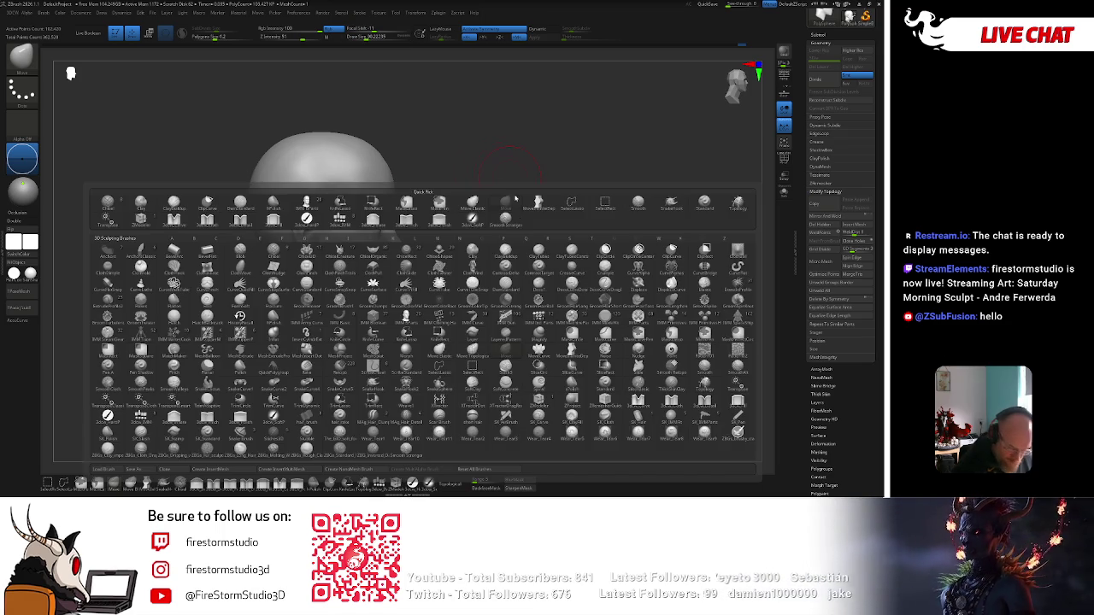
click(538, 259)
key(b)
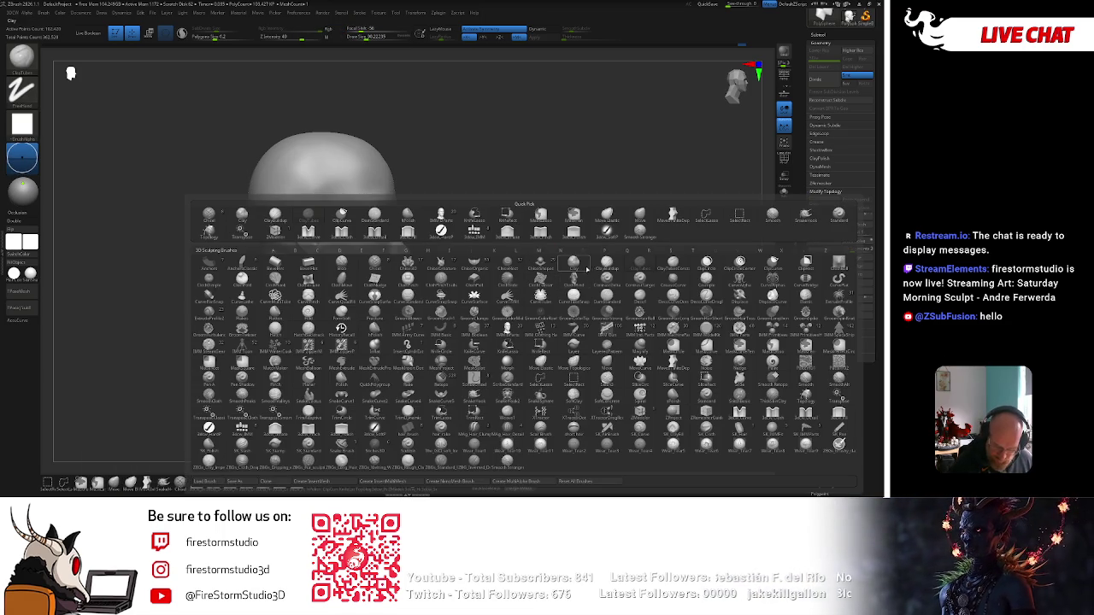
mouse_move(445, 248)
mouse_down()
mouse_move(511, 252)
mouse_move(305, 268)
mouse_up()
Smooth the jaw below the ear, alternating the Smooth and ClayBuildup brushes.
key(b)
key(s)
key(t)
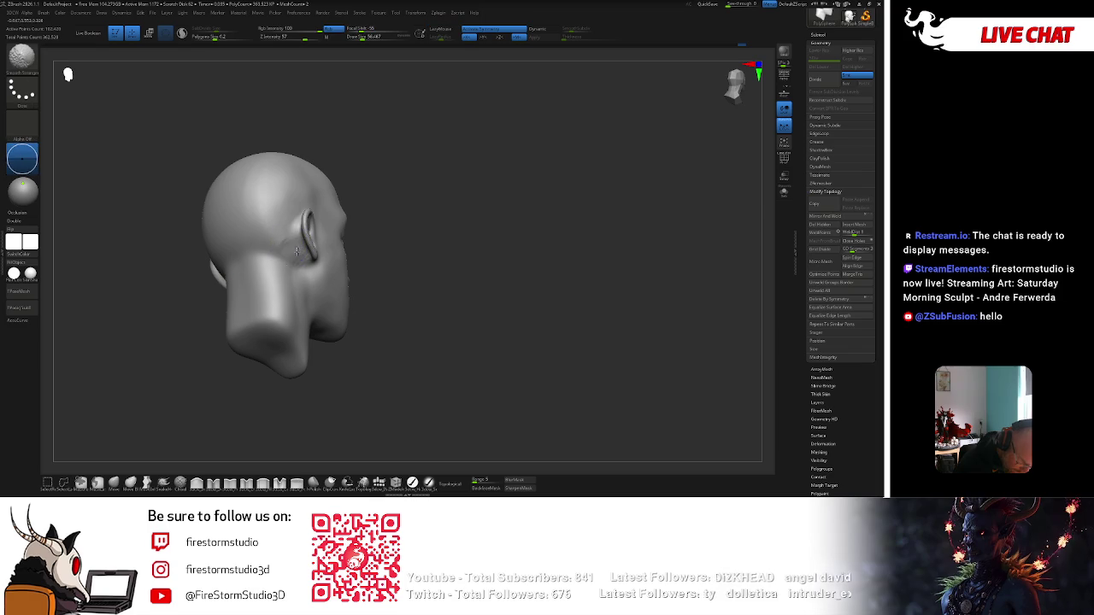
drag(305, 244, 366, 237)
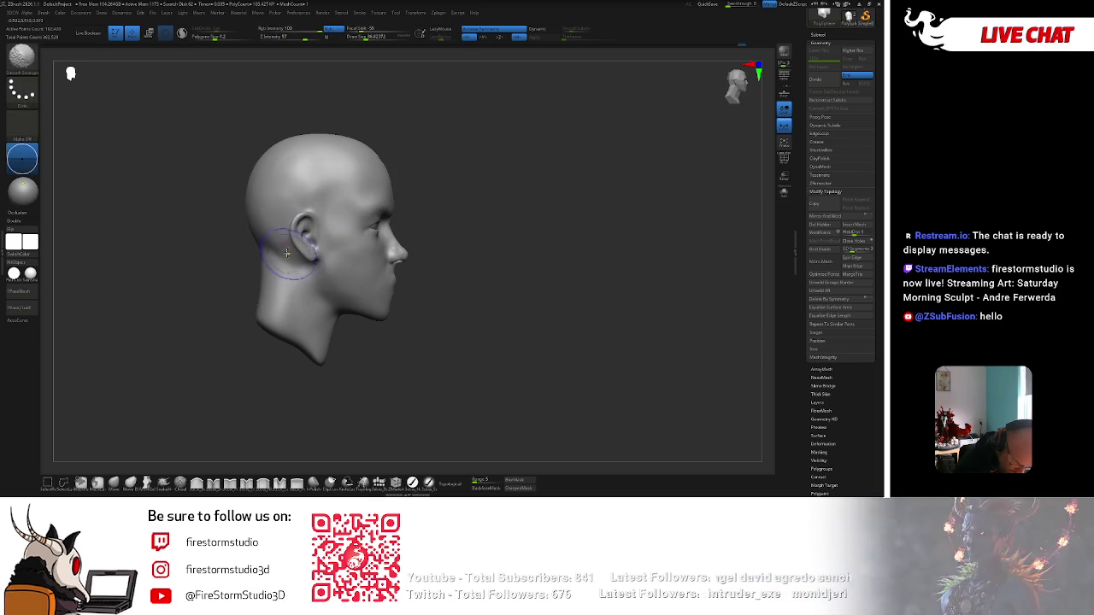
key(b)
key(c)
key(b)
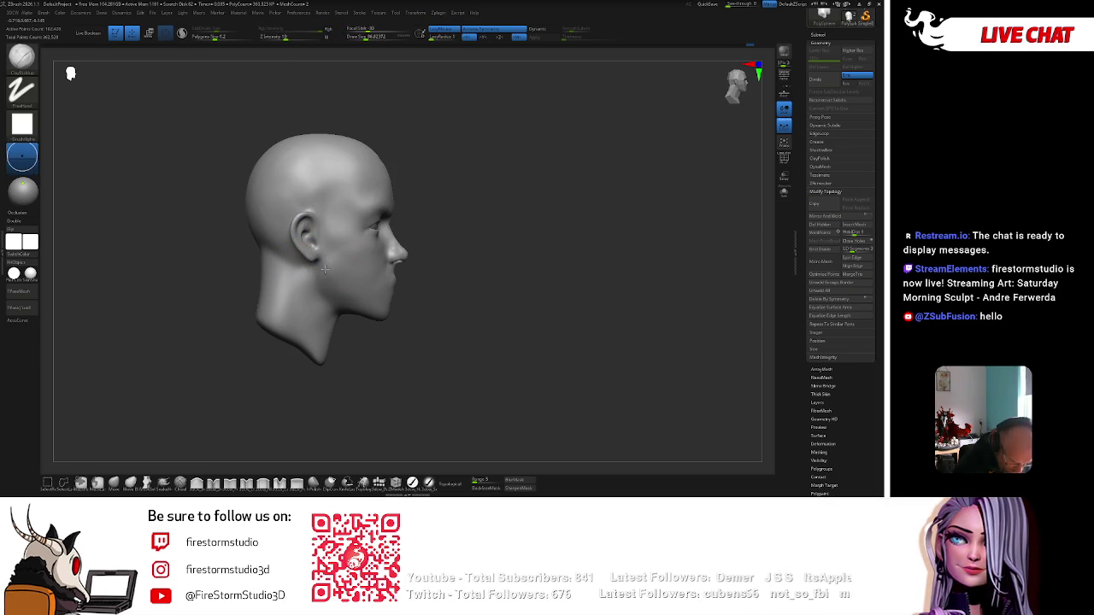
shift+drag(329, 274, 336, 299)
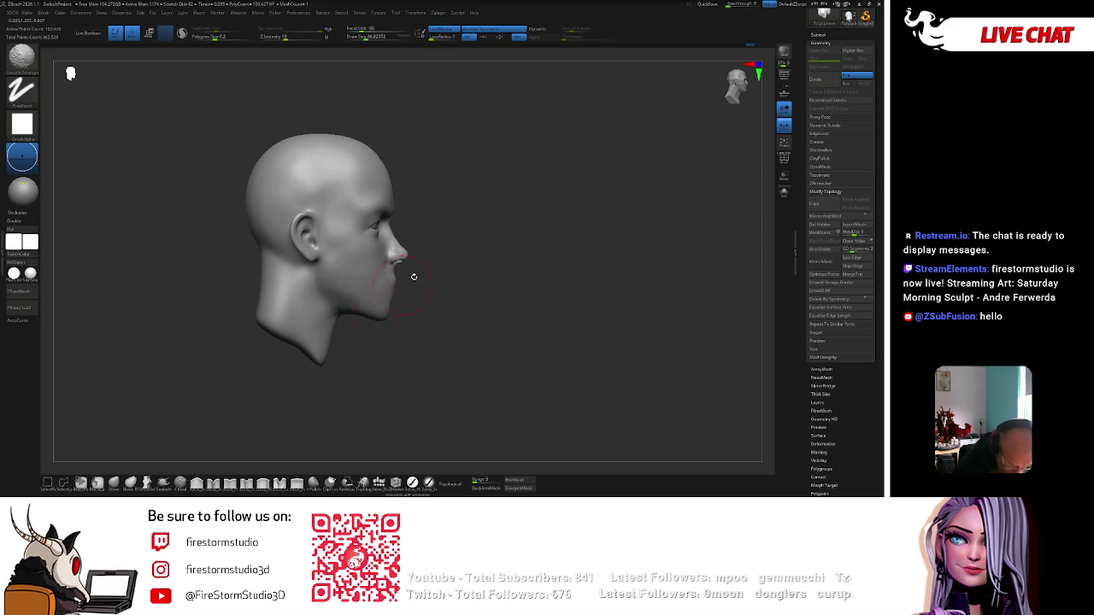
right_drag(391, 295, 384, 309)
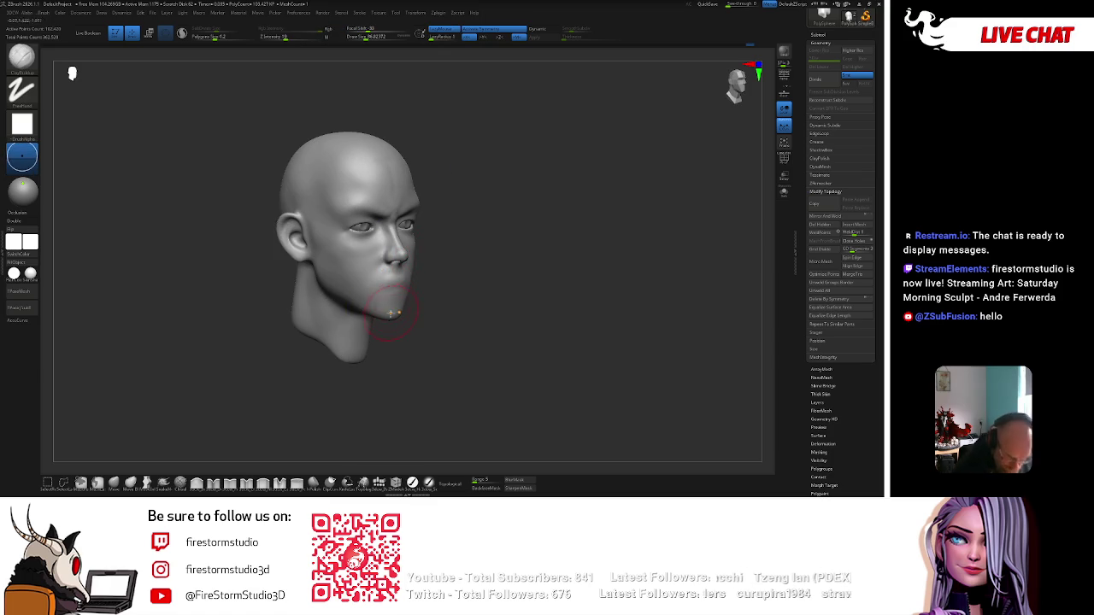
mouse_move(368, 291)
shift+right_down()
mouse_move(478, 254)
mouse_move(380, 320)
shift+right_up()
Select the DamStandard brush from the D-filtered brush palette for carving creases.
key(space)
key(space)
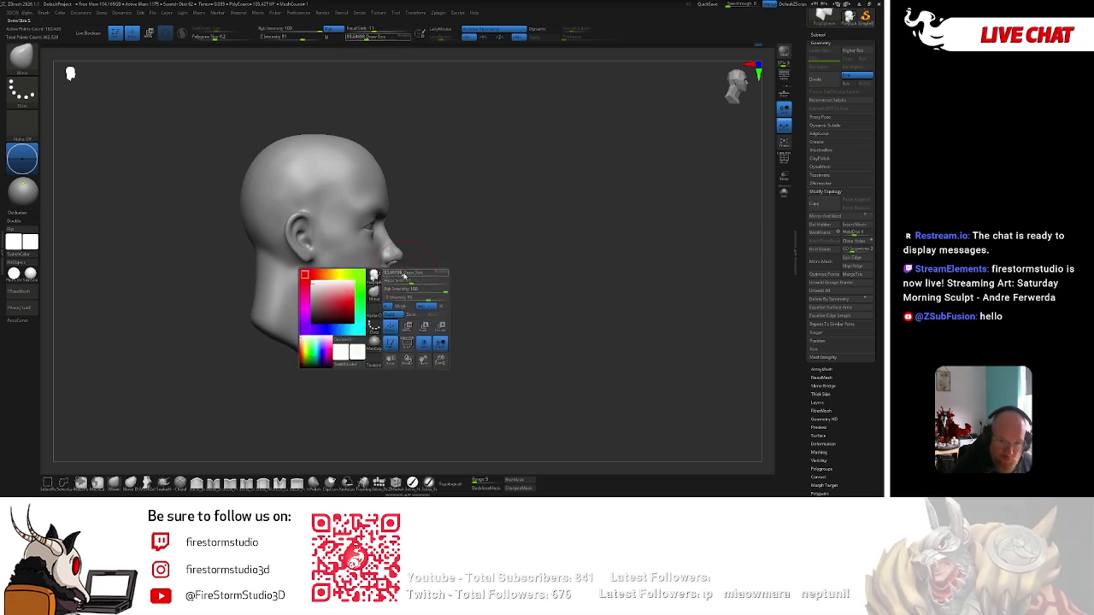
key(b)
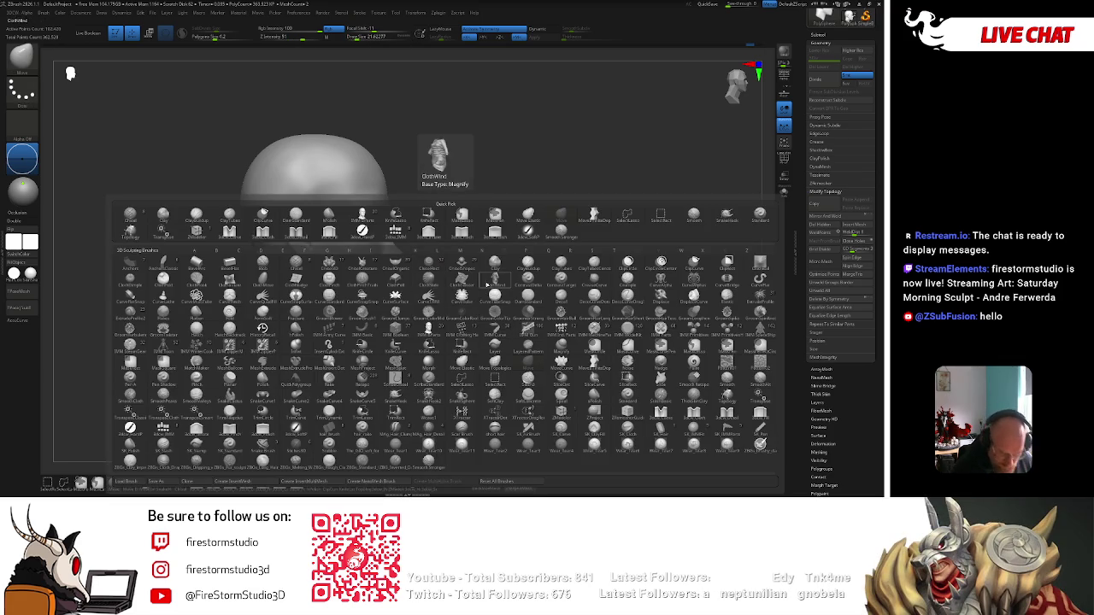
key(d)
click(528, 295)
drag(532, 276, 552, 230)
drag(417, 265, 332, 287)
key(space)
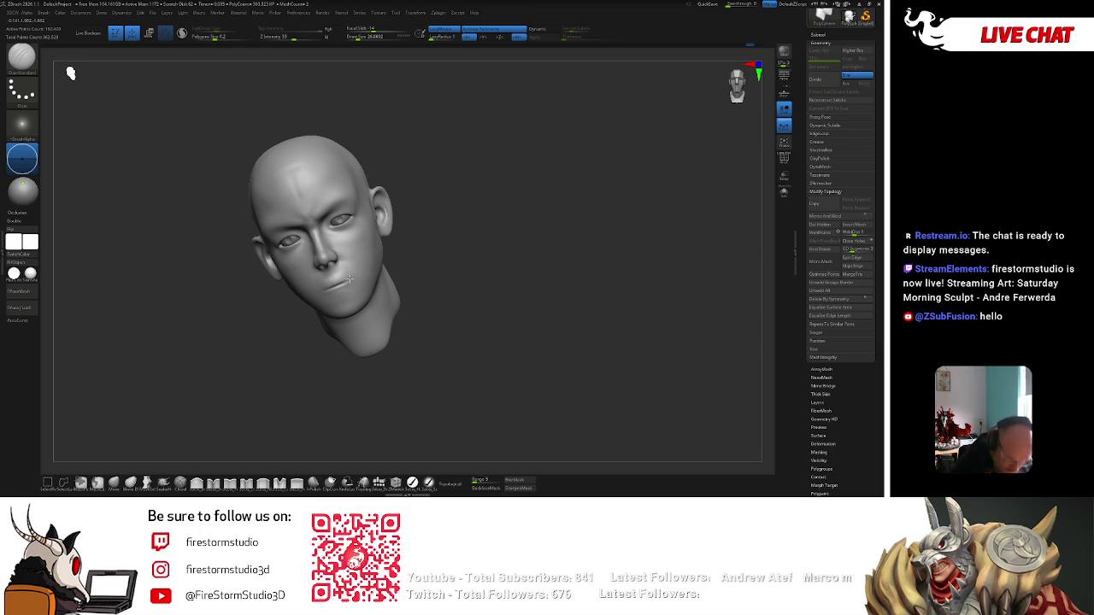
Zoom in on the mouth in front view and pick a resized brush for the lips.
mouse_move(399, 261)
shift+mouse_down()
mouse_move(478, 252)
mouse_move(461, 231)
mouse_move(494, 227)
shift+mouse_up()
scroll(493, 227, up, 2)
drag(378, 278, 317, 278)
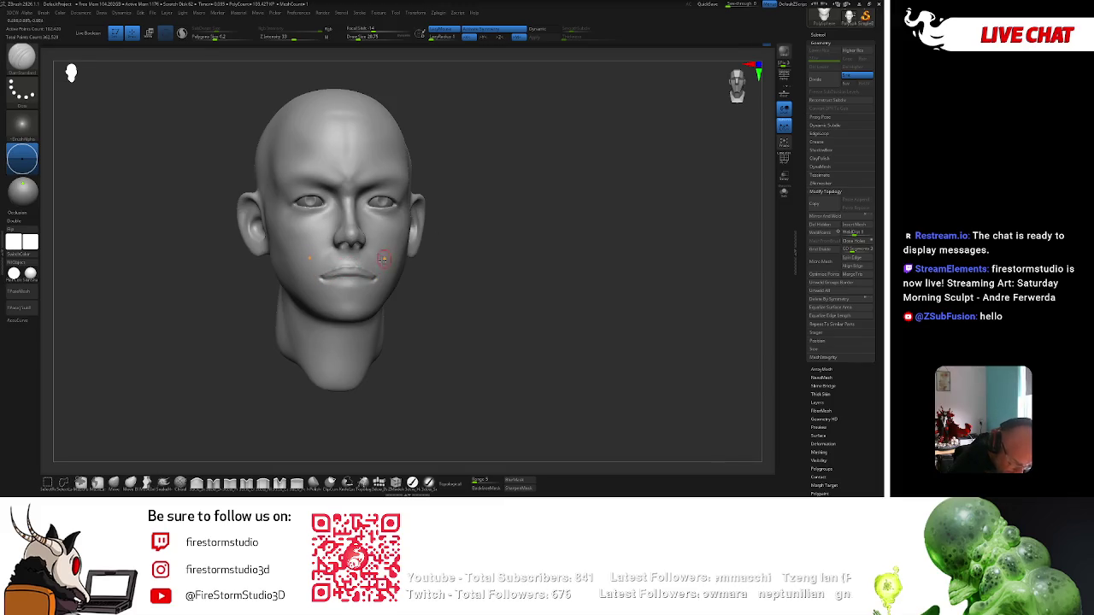
click(129, 482)
right_click(359, 265)
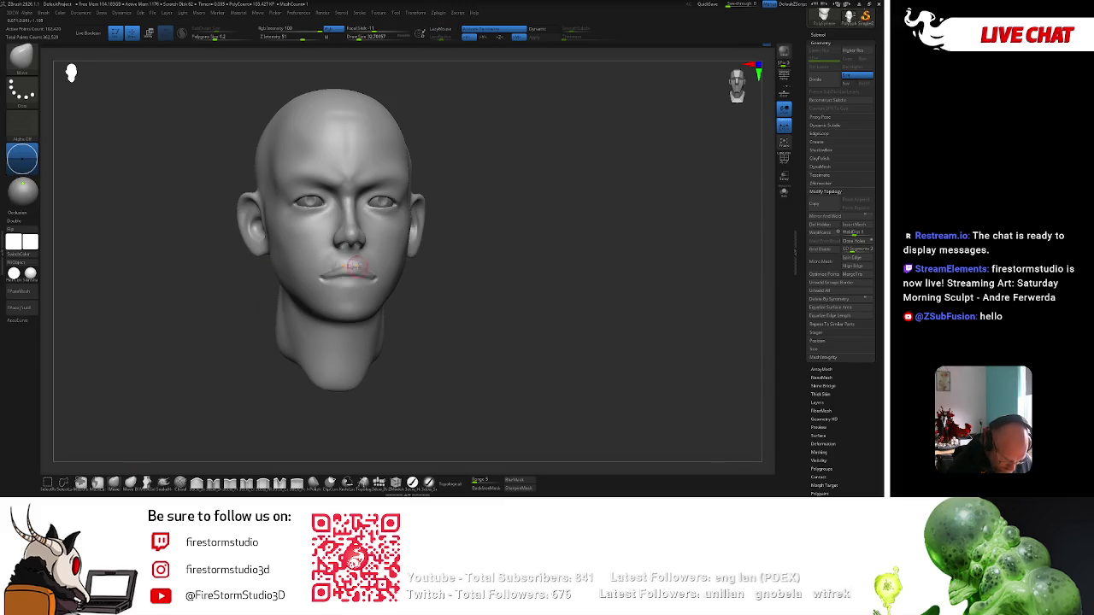
right_click(348, 262)
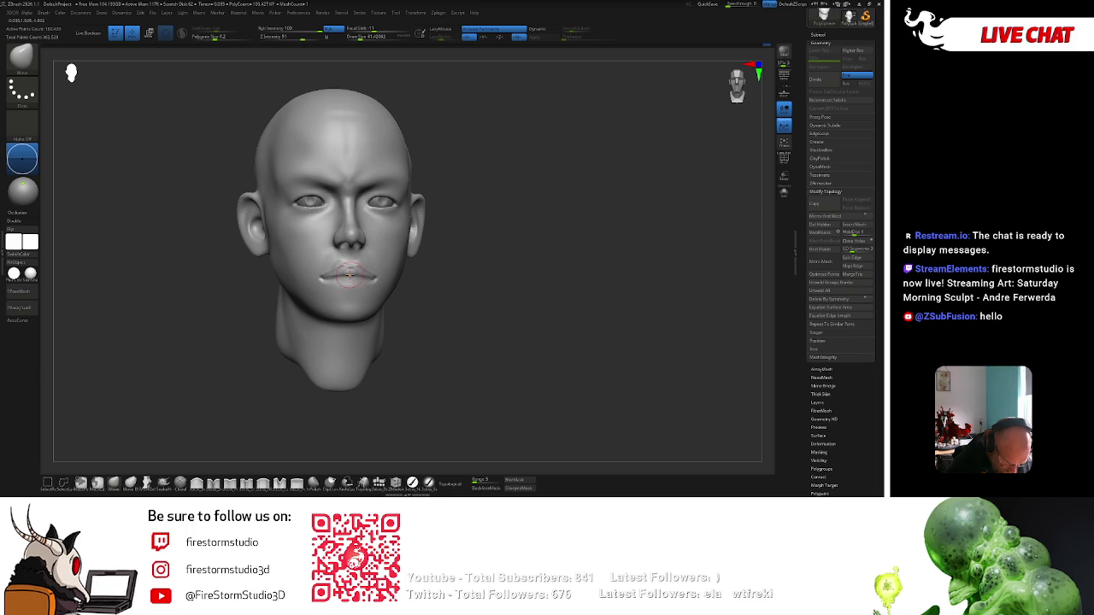
mouse_move(474, 239)
mouse_down()
mouse_move(466, 196)
mouse_move(462, 236)
mouse_move(465, 210)
mouse_up()
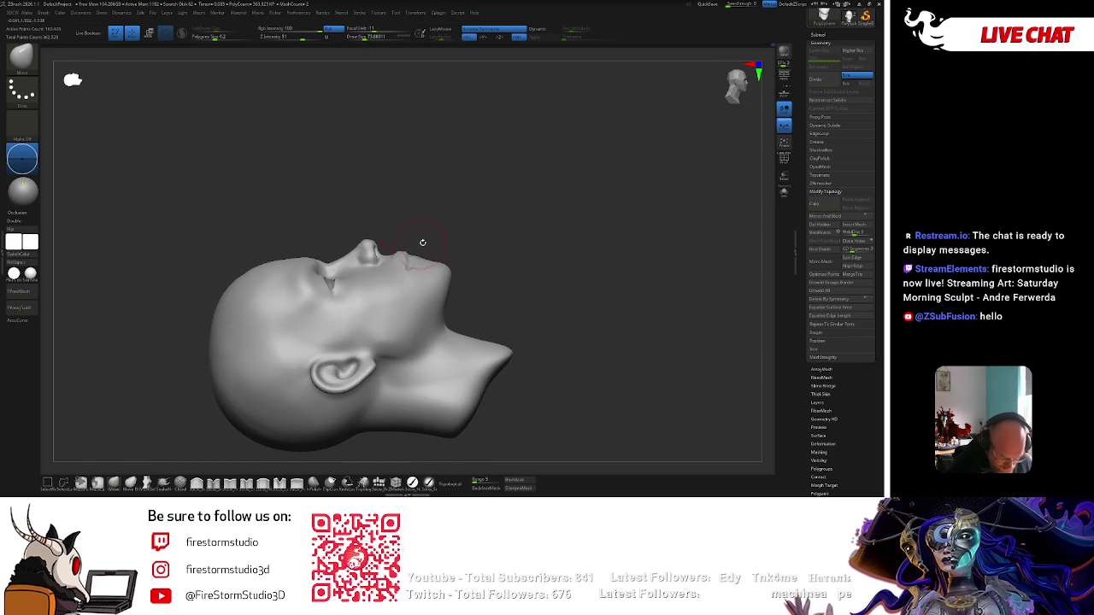
mouse_move(421, 253)
mouse_down()
mouse_move(429, 259)
mouse_move(471, 210)
mouse_move(432, 248)
mouse_up()
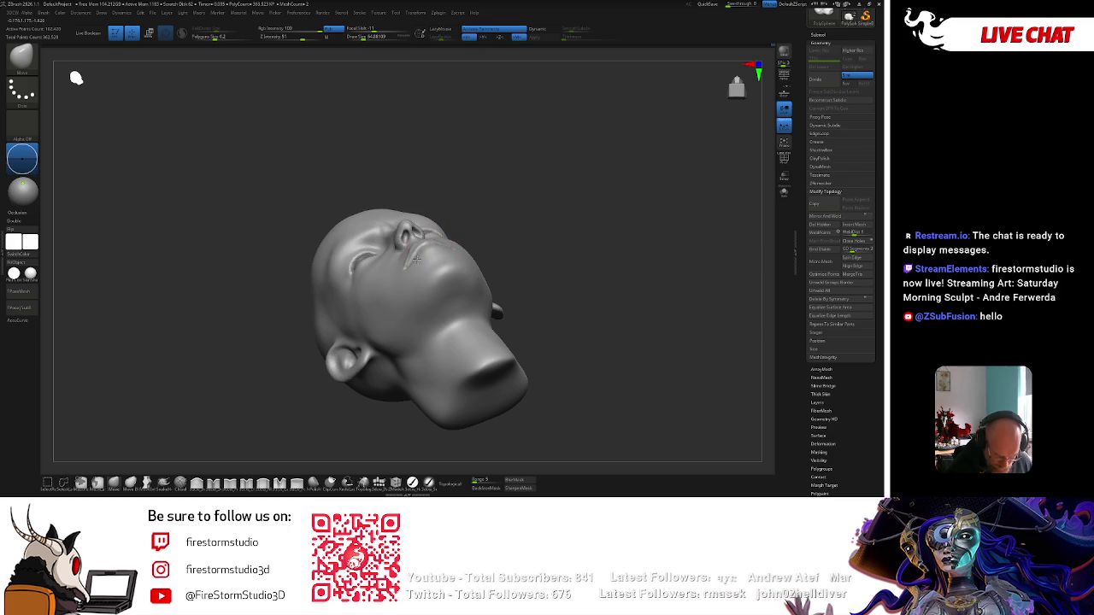
Toggle dynamic subdivision, then use the Standard brush at about size 38 on the lip crease.
key(d)
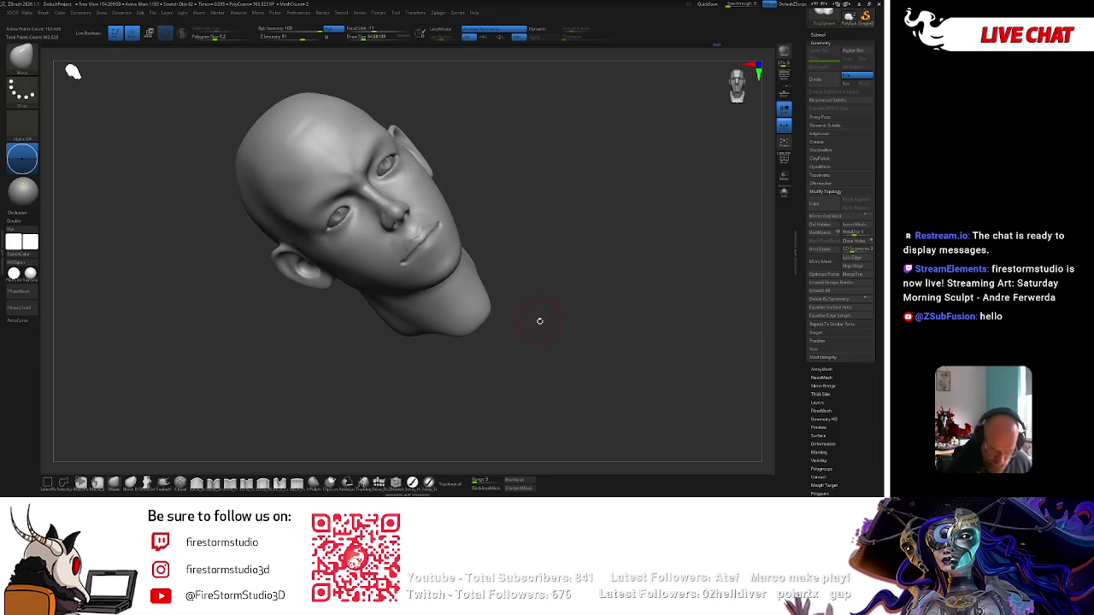
key(Return)
key(b)
key(s)
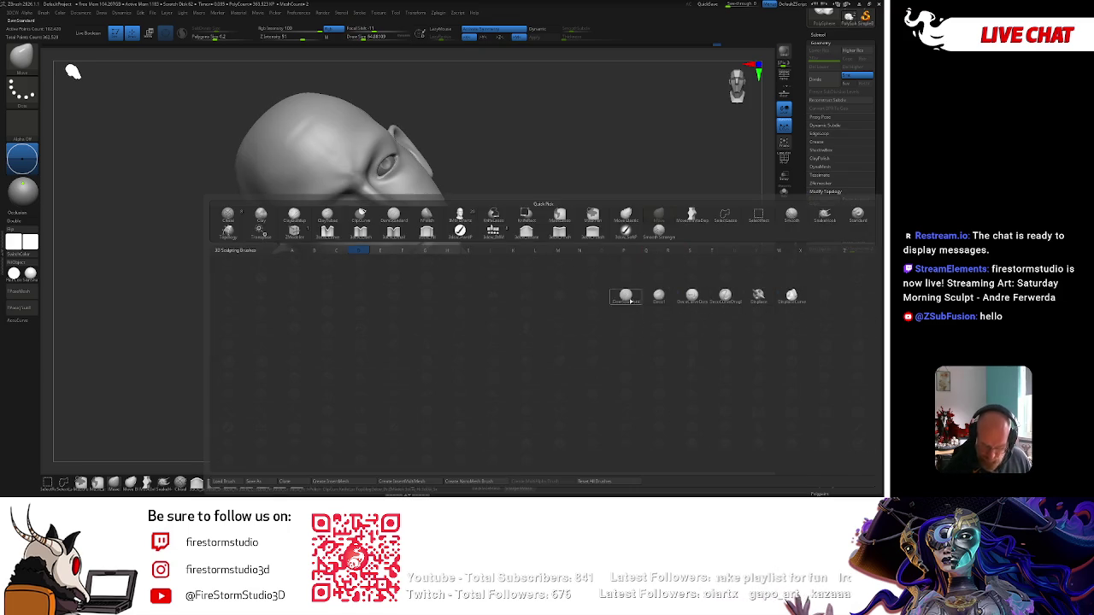
key(t)
drag(411, 258, 423, 244)
key(space)
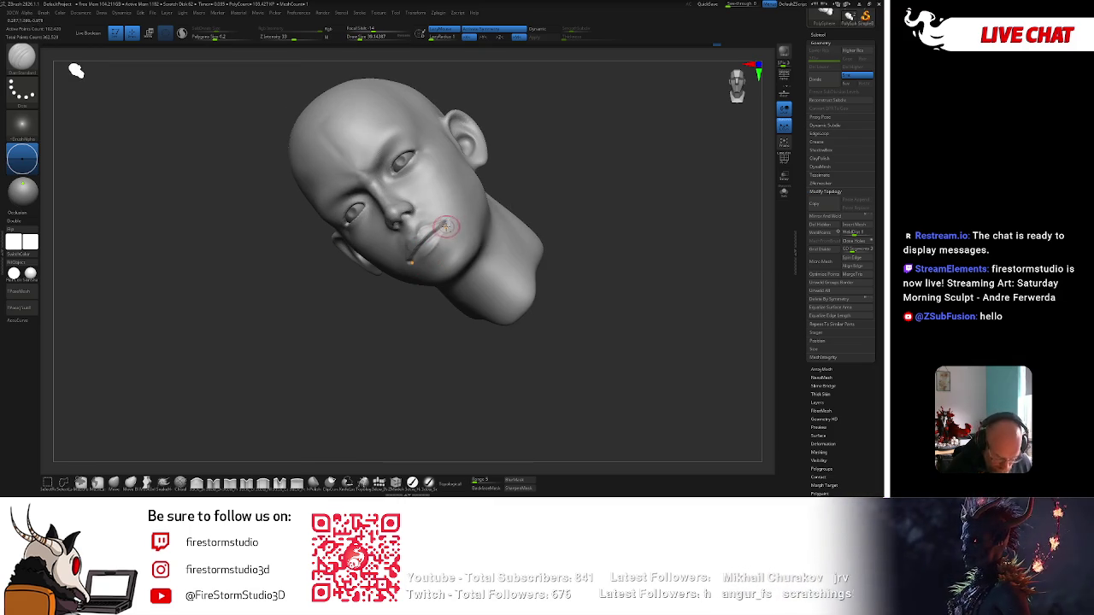
mouse_move(464, 228)
mouse_down()
mouse_move(599, 186)
mouse_move(407, 255)
mouse_up()
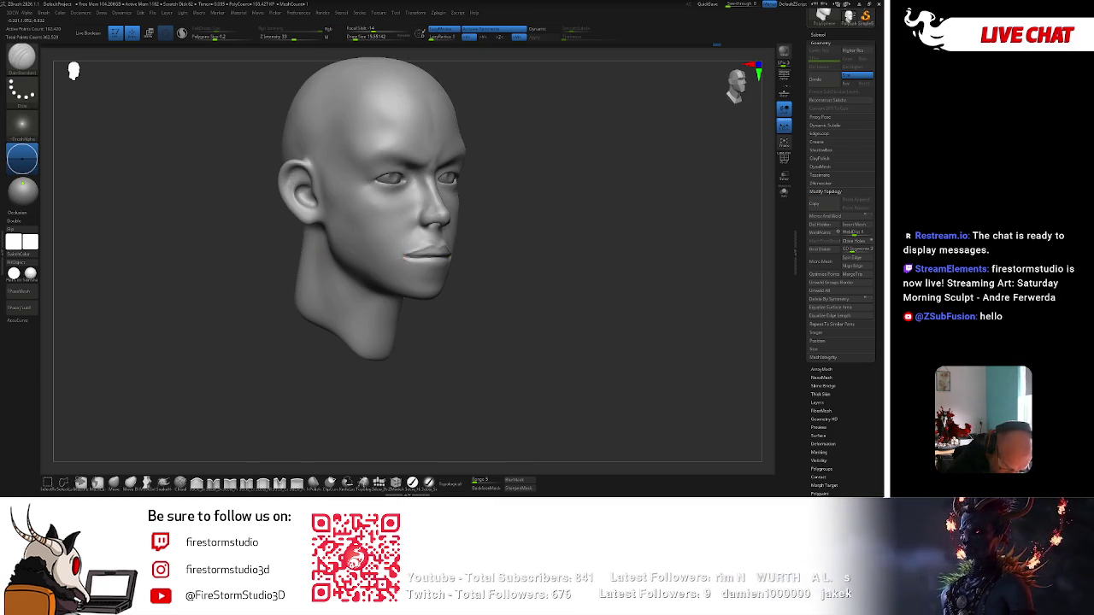
drag(407, 260, 462, 274)
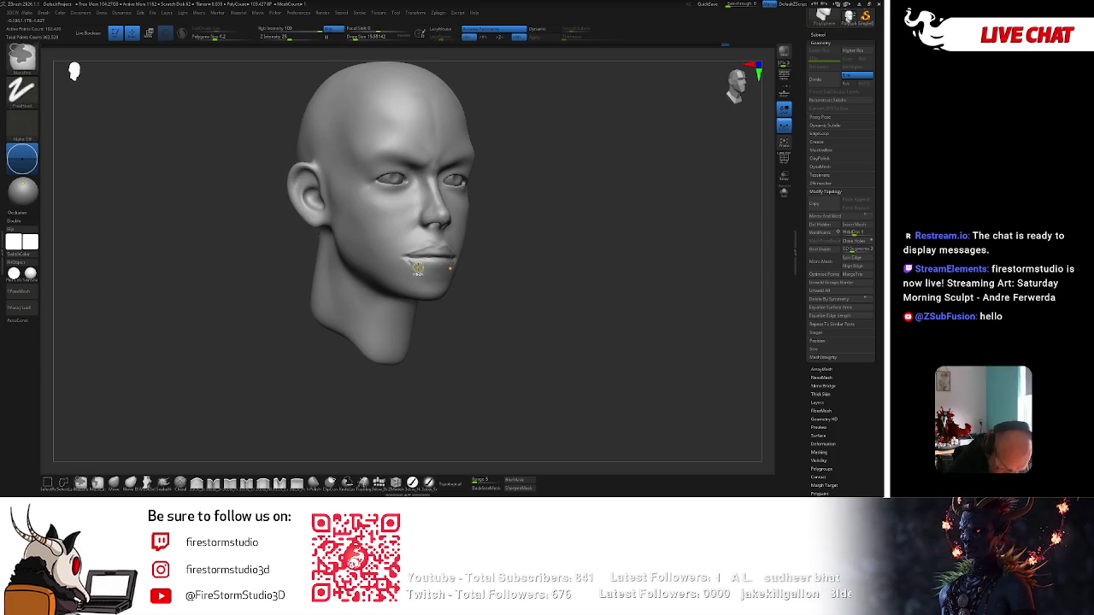
Choose a new brush and build up the lips from below and three-quarter views.
key(b)
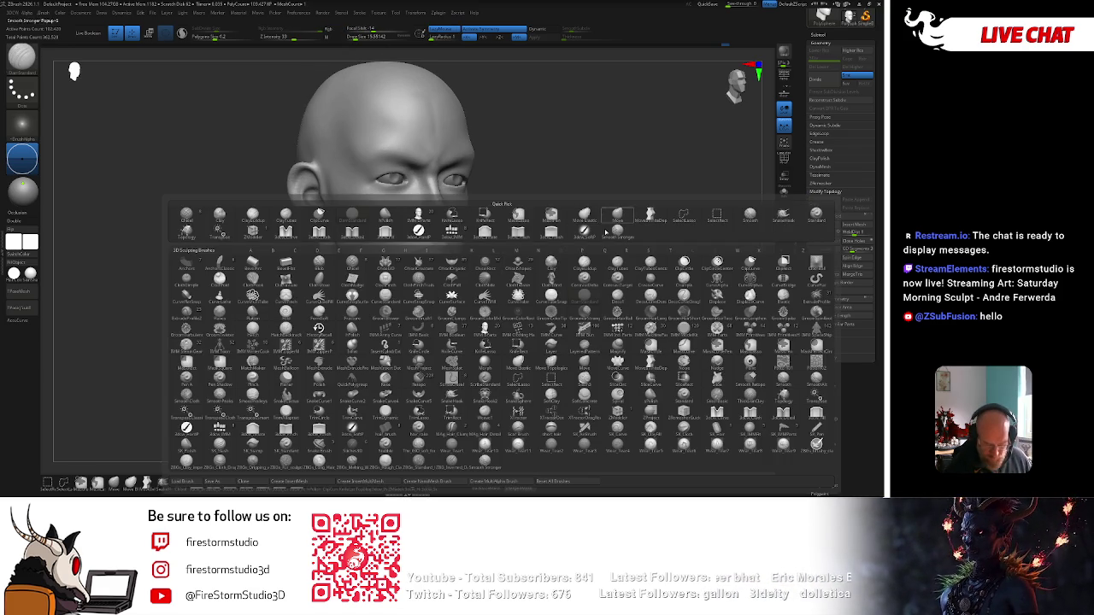
click(608, 262)
drag(589, 254, 434, 253)
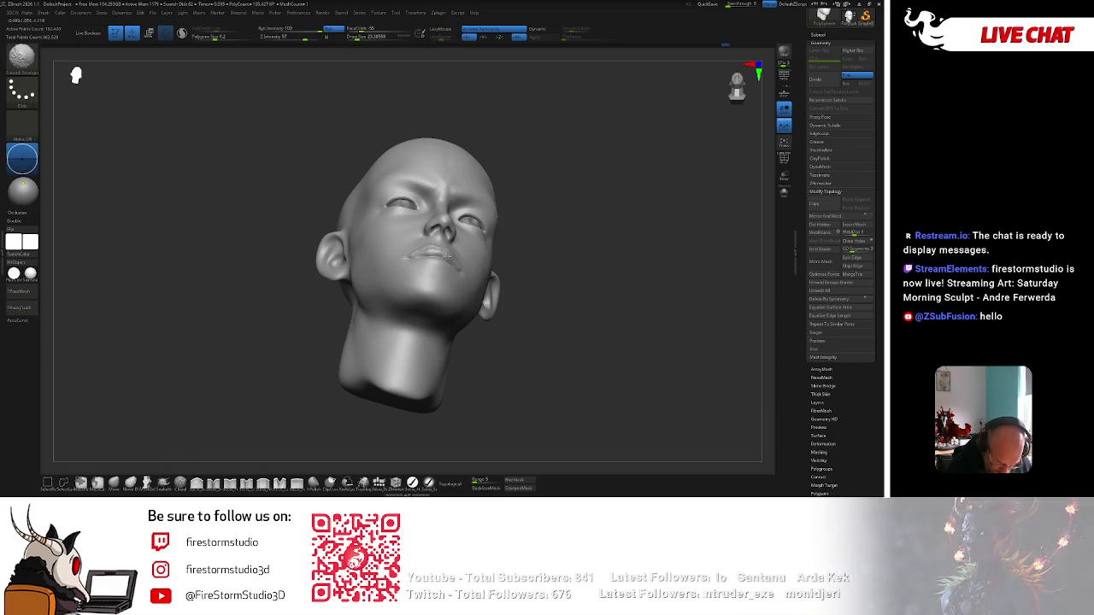
drag(512, 229, 522, 232)
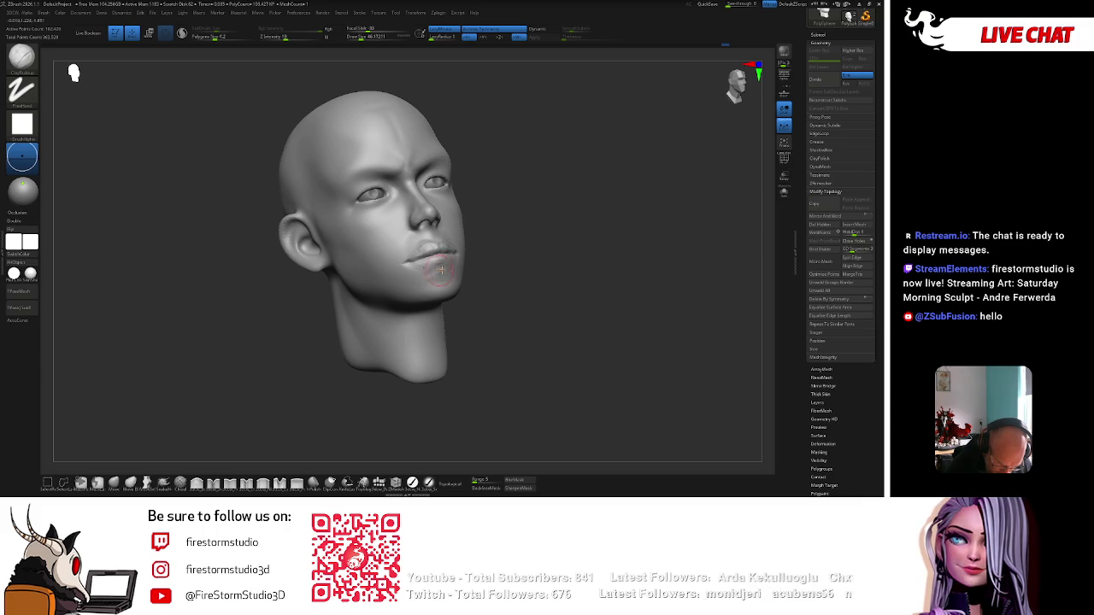
key(space)
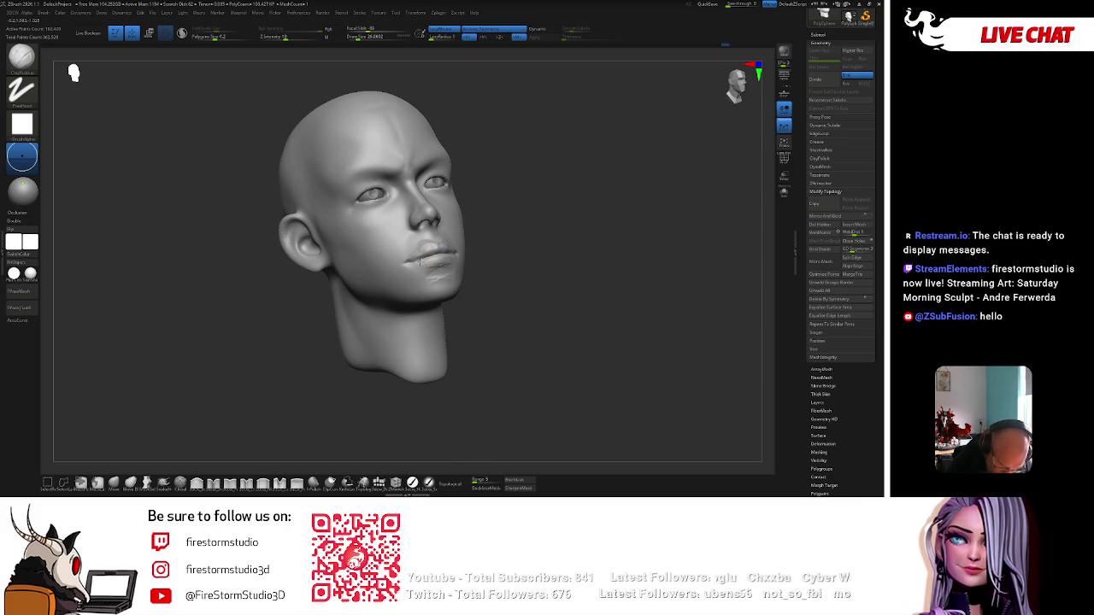
drag(516, 228, 448, 254)
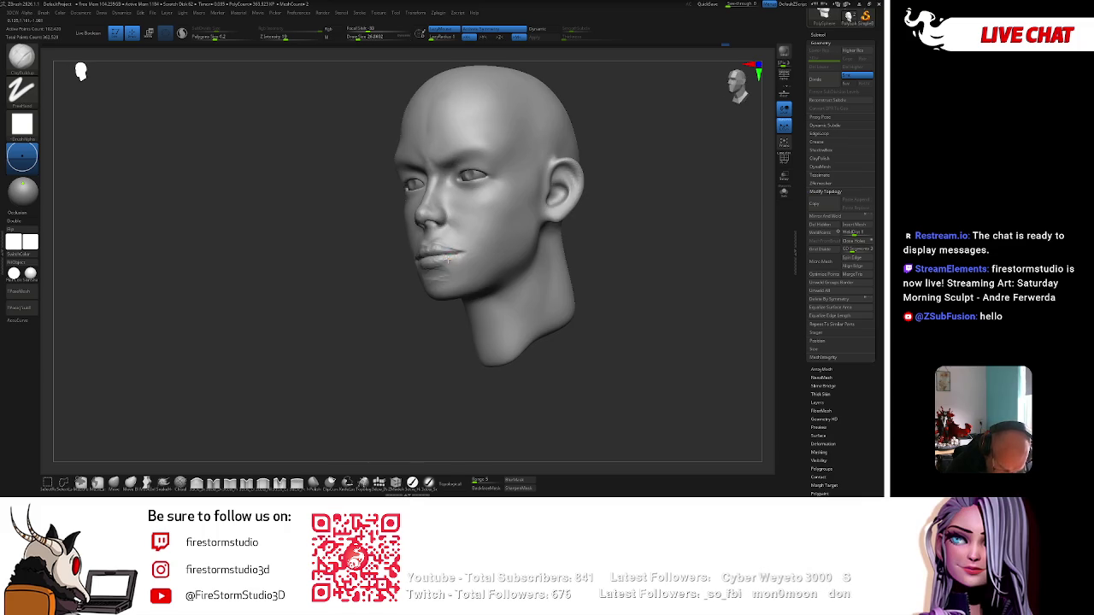
Alternate Smooth and ClayBuildup on the nose side, smoothing rough spots and resizing the brush.
key(b)
key(s)
key(t)
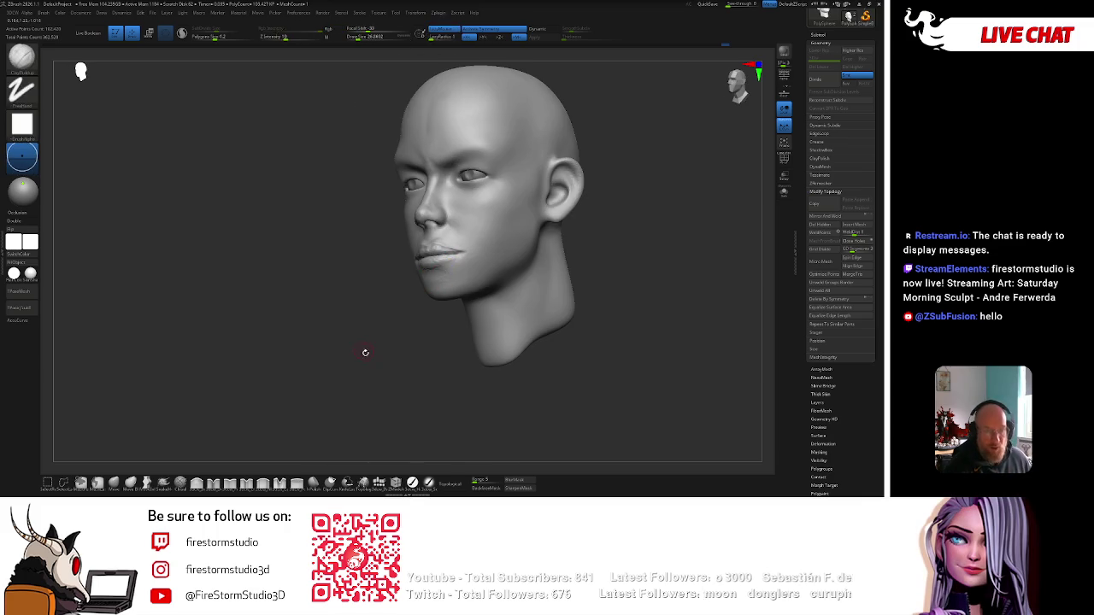
shift+drag(362, 349, 437, 267)
key(b)
key(c)
key(b)
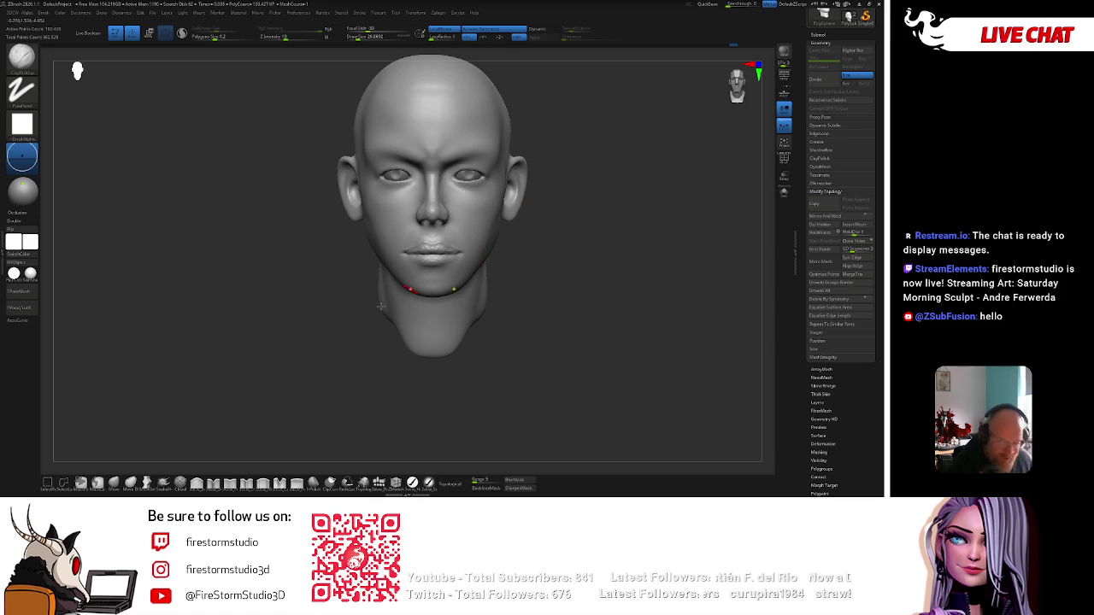
click(114, 483)
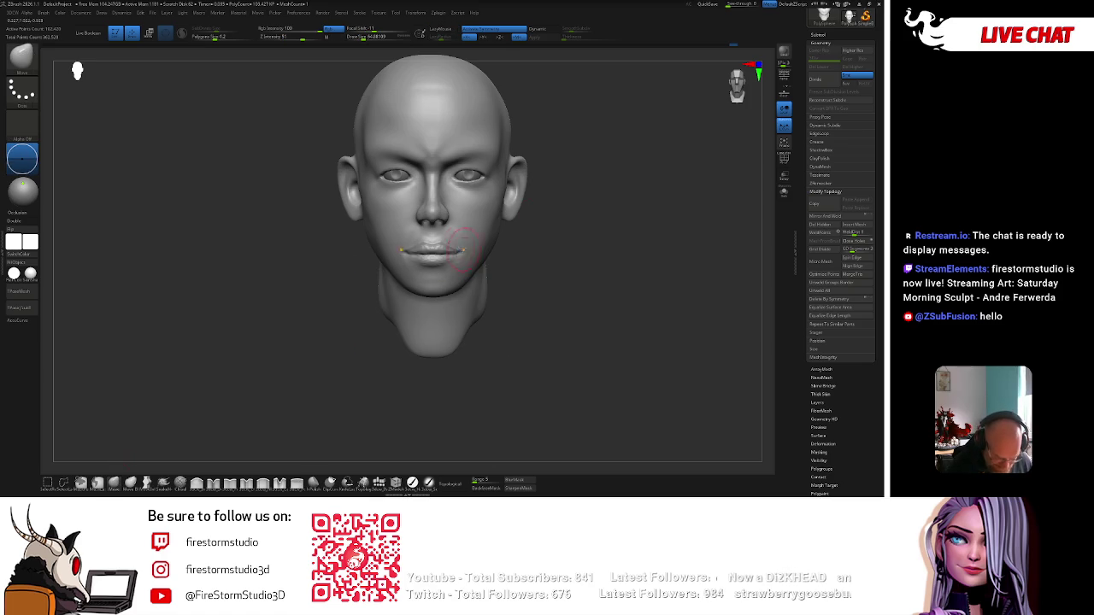
key(space)
key(space)
key(space)
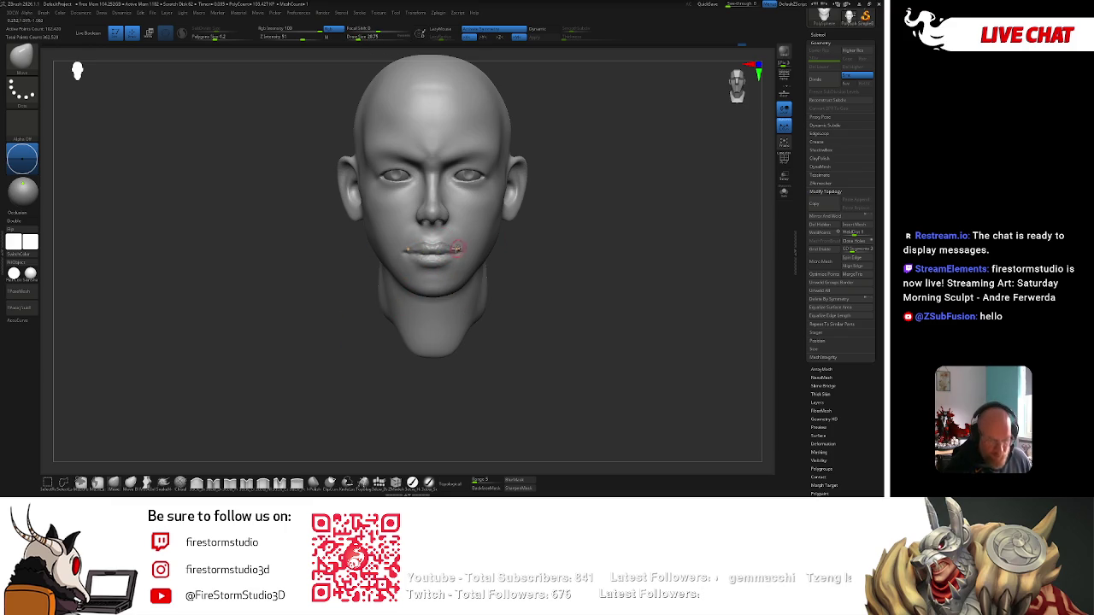
key(space)
key(space)
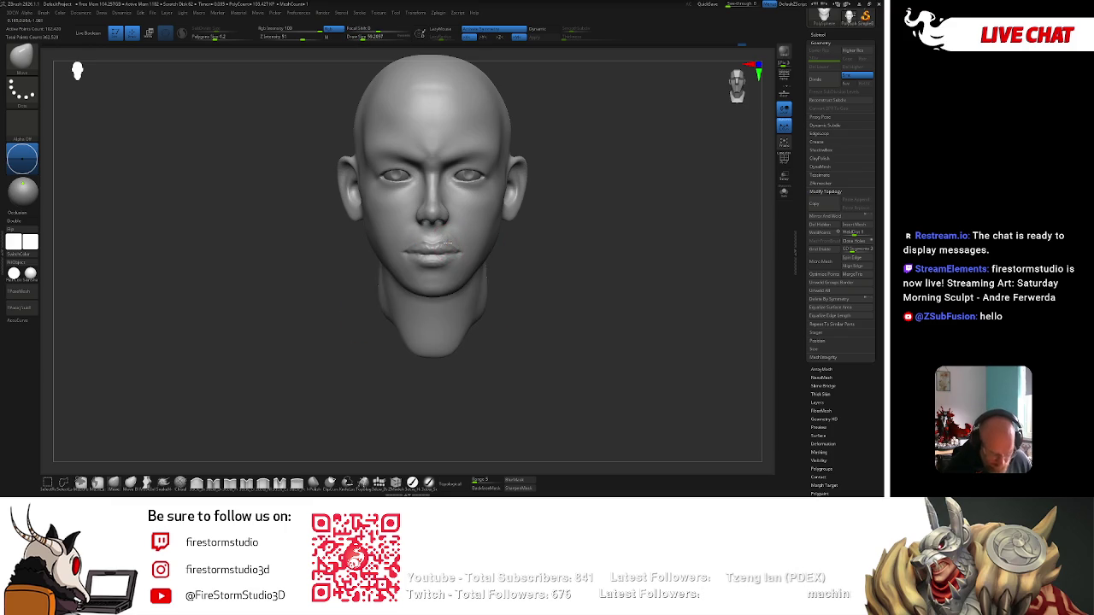
Switch to the Standard brush to refine the eye area from several angles, then smooth.
key(b)
key(b)
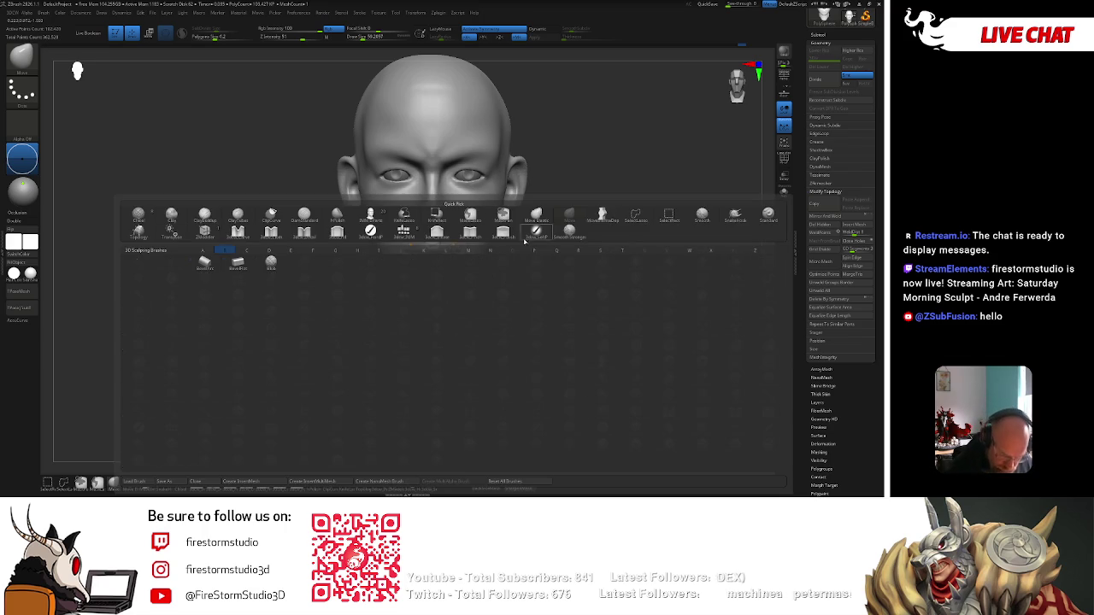
key(s)
key(t)
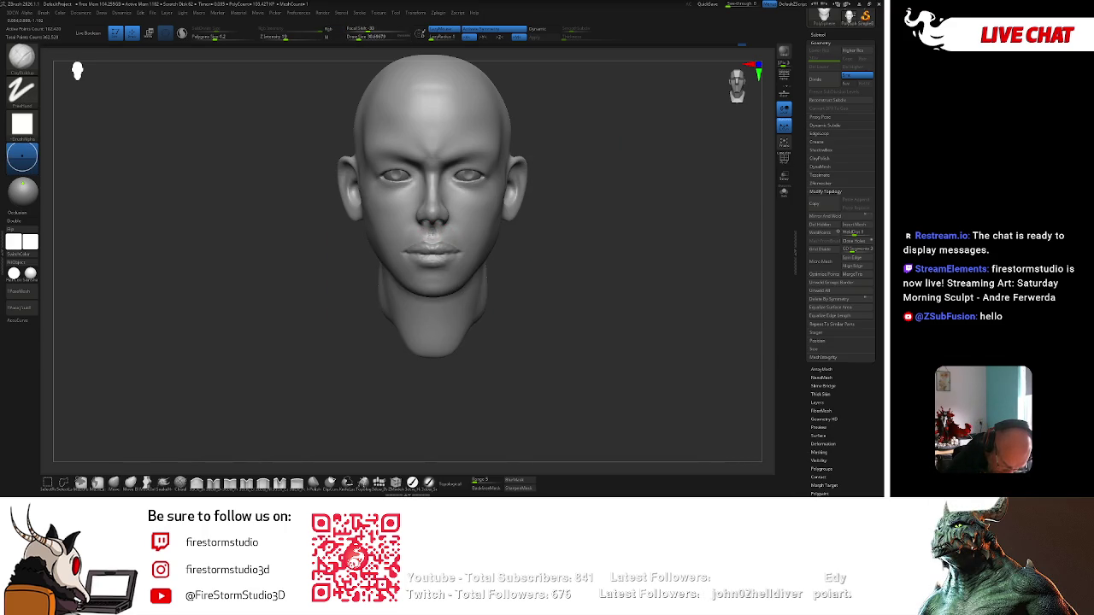
drag(505, 247, 479, 244)
key(space)
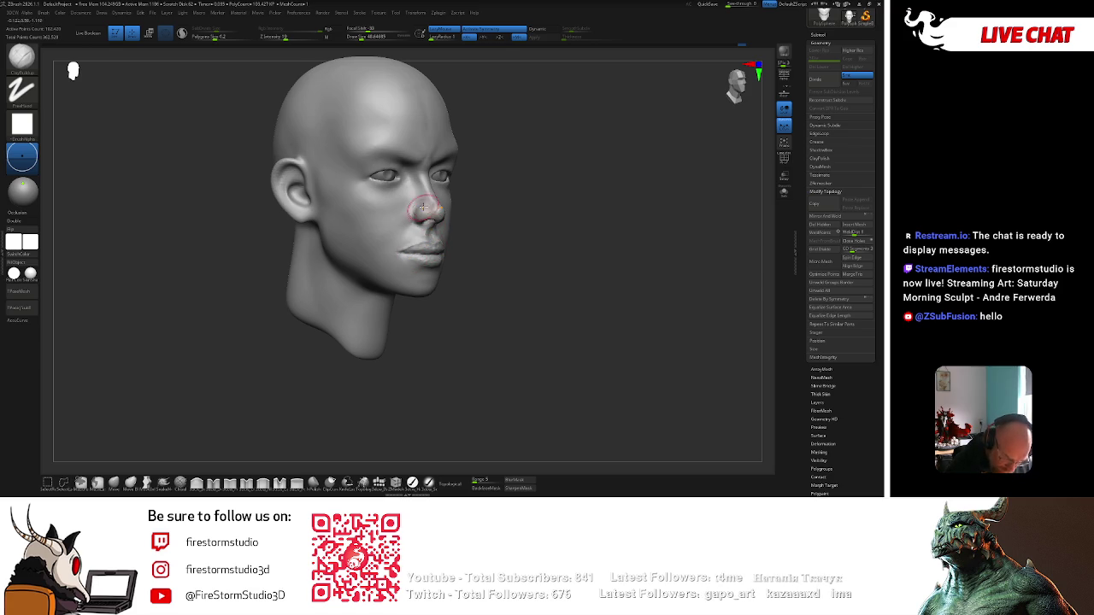
drag(510, 179, 523, 209)
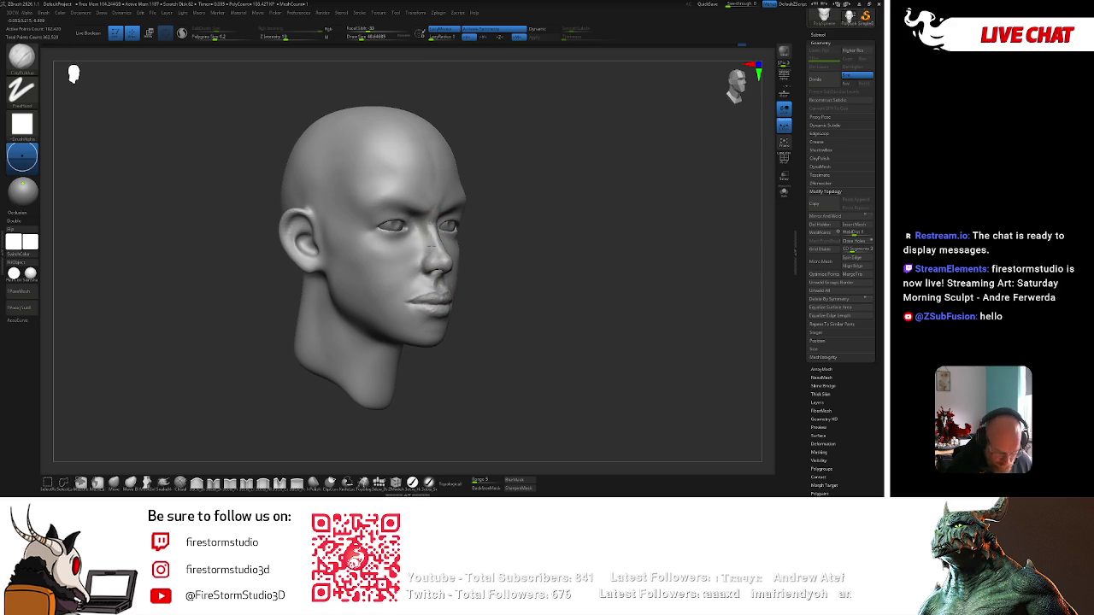
drag(420, 245, 376, 240)
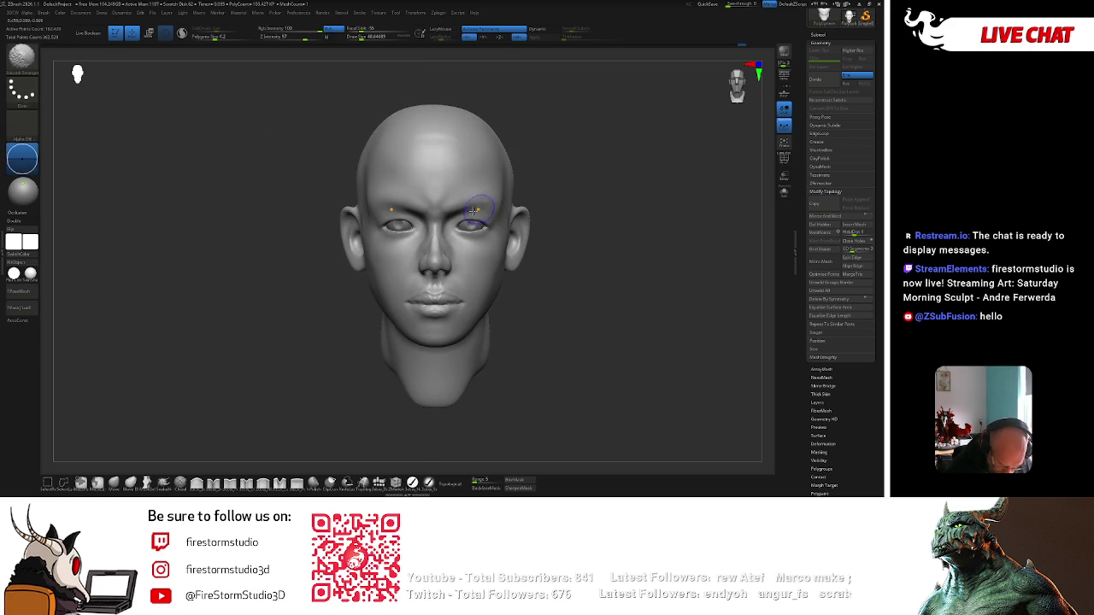
drag(512, 224, 477, 220)
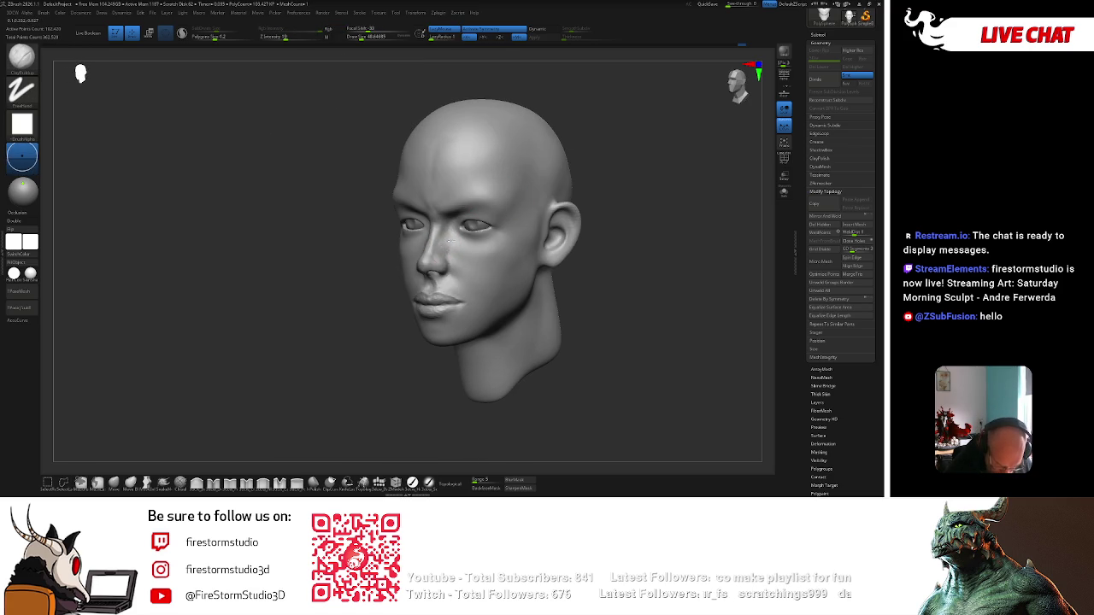
key(shift)
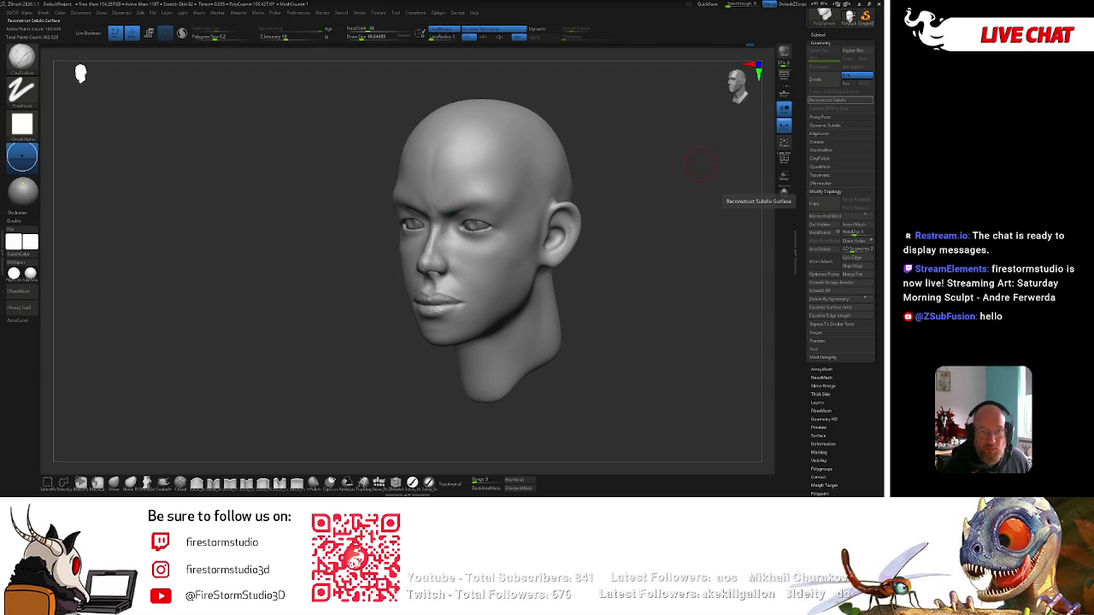
Reconstruct a subdivision level and enlarge the brush to about 97 for eye and cheek refinement.
click(828, 100)
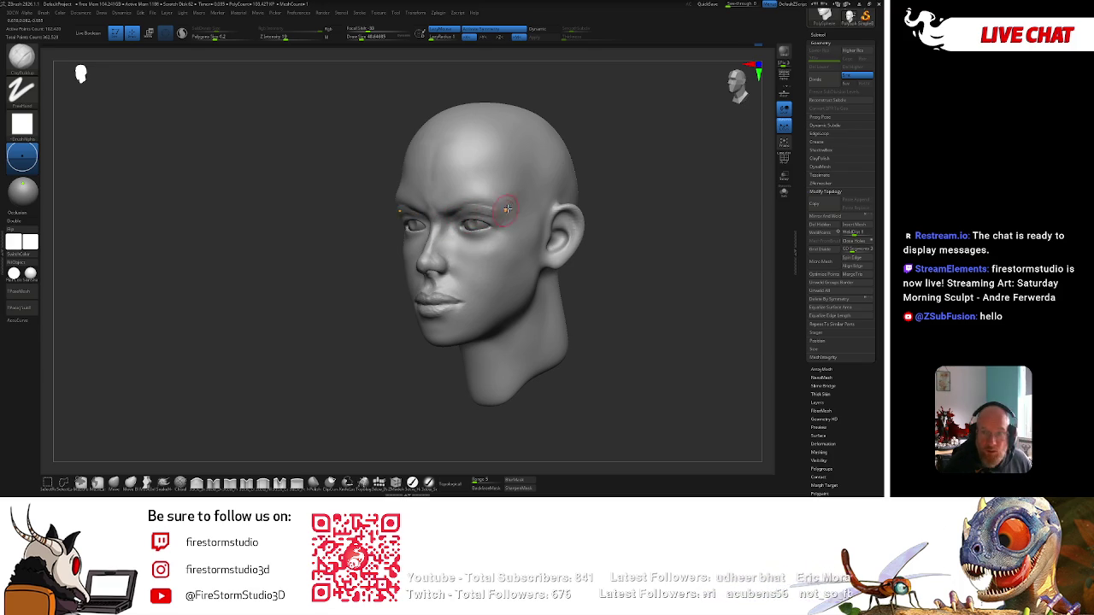
right_drag(500, 213, 627, 179)
key(space)
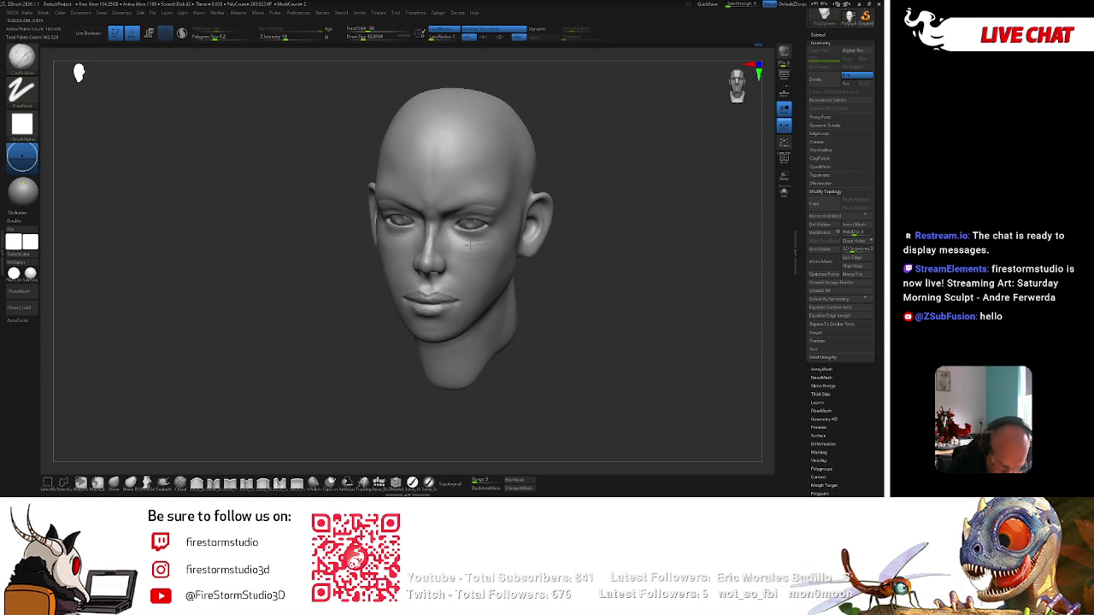
right_drag(579, 197, 496, 232)
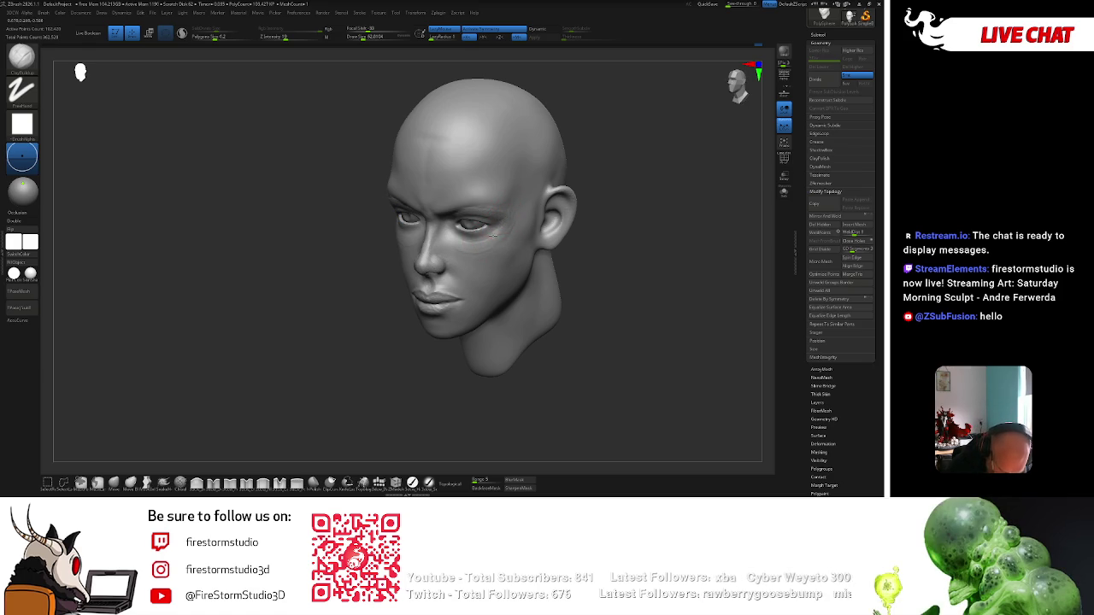
key(bracketright)
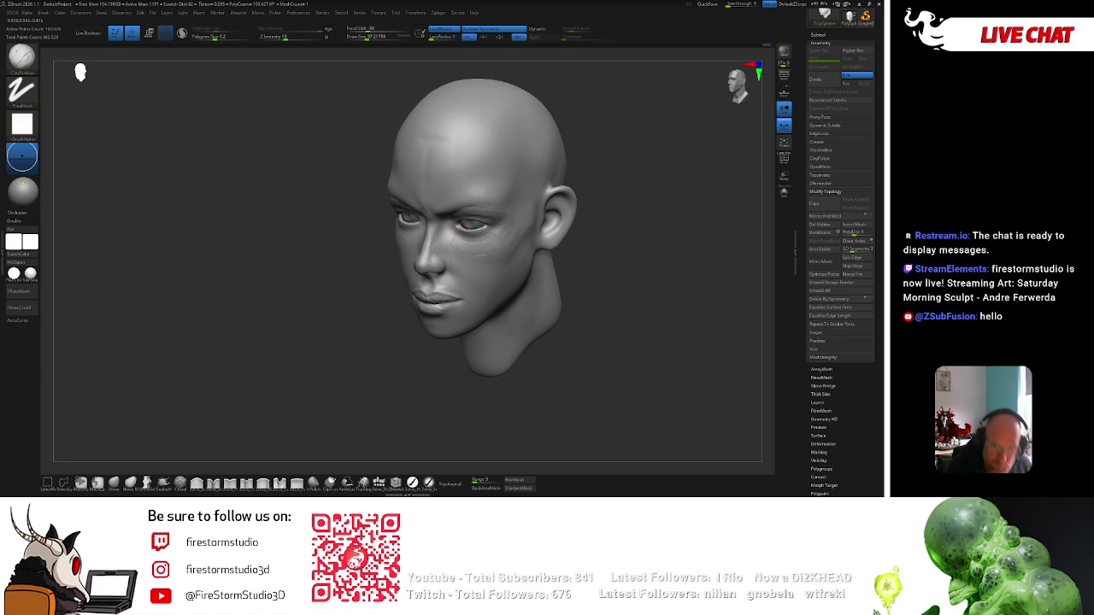
Step the head down to a lower subdivision level from a front view.
key(space)
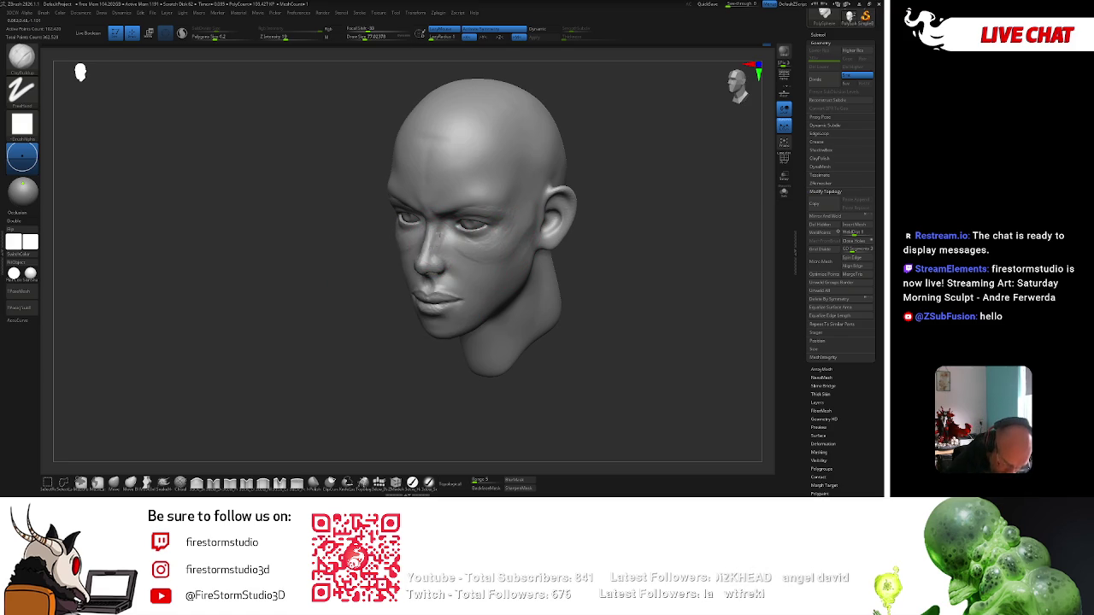
shift+right_drag(440, 245, 414, 244)
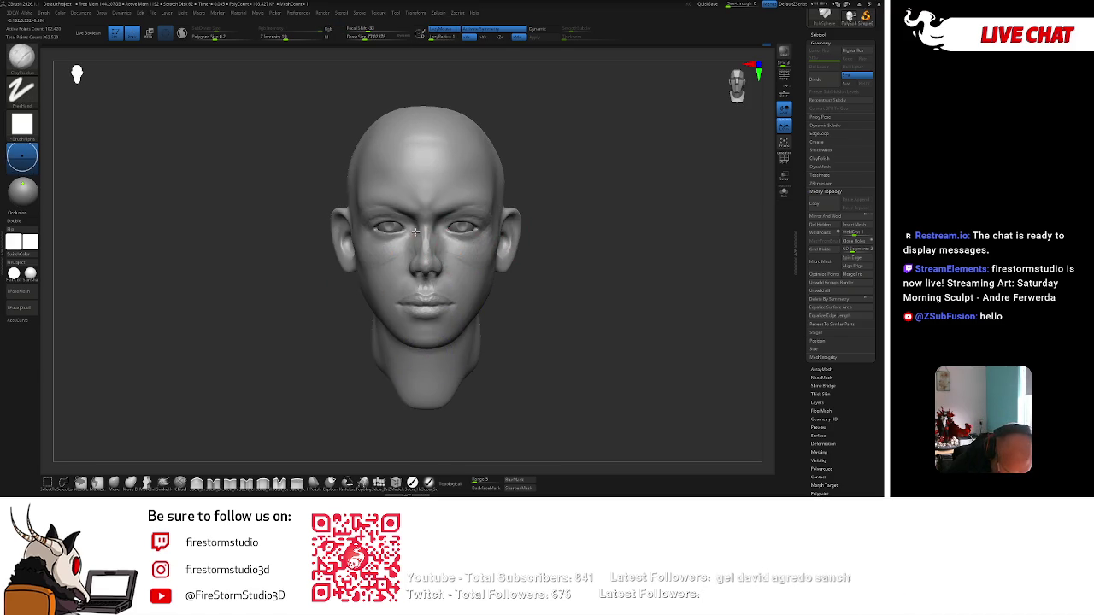
key(shift+d)
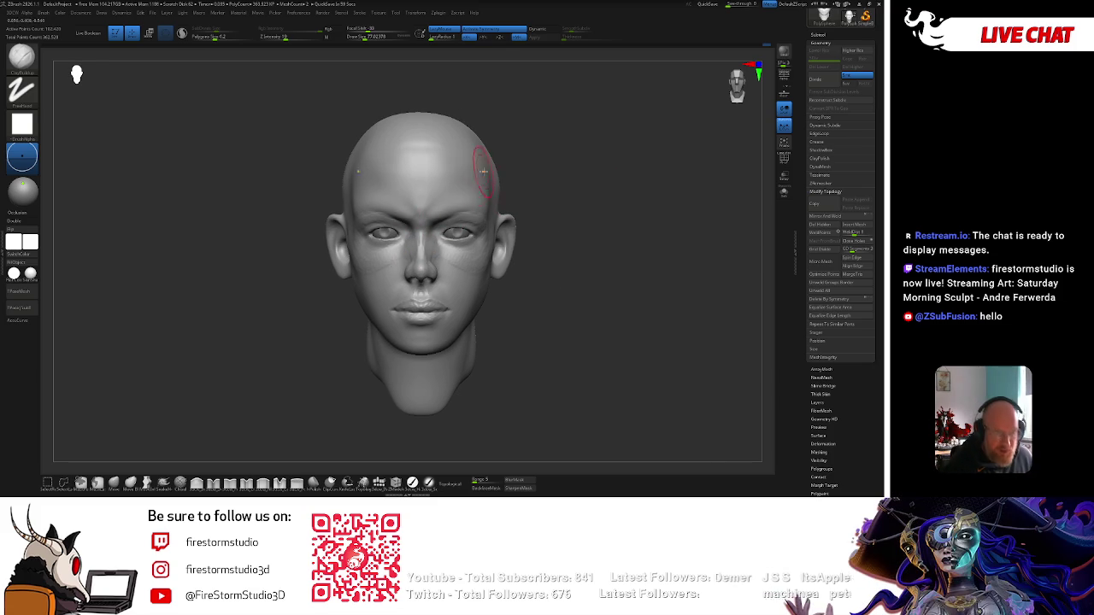
Select a new sculpting brush and reduce its Draw Size via the spacebar popup for mouth work.
key(b)
key(s)
key(t)
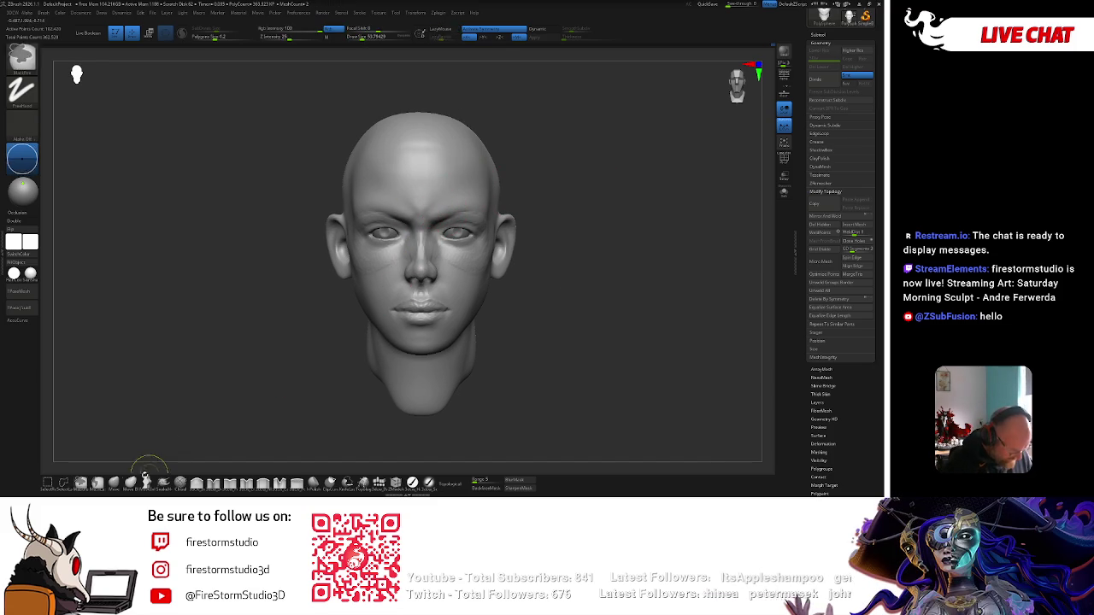
key(space)
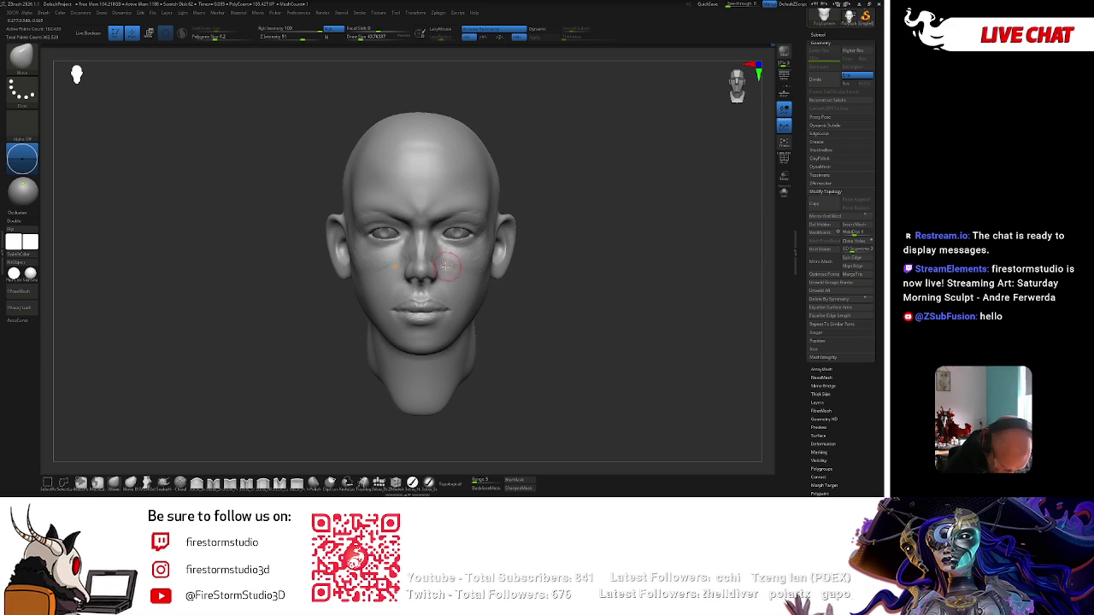
key(bracketright)
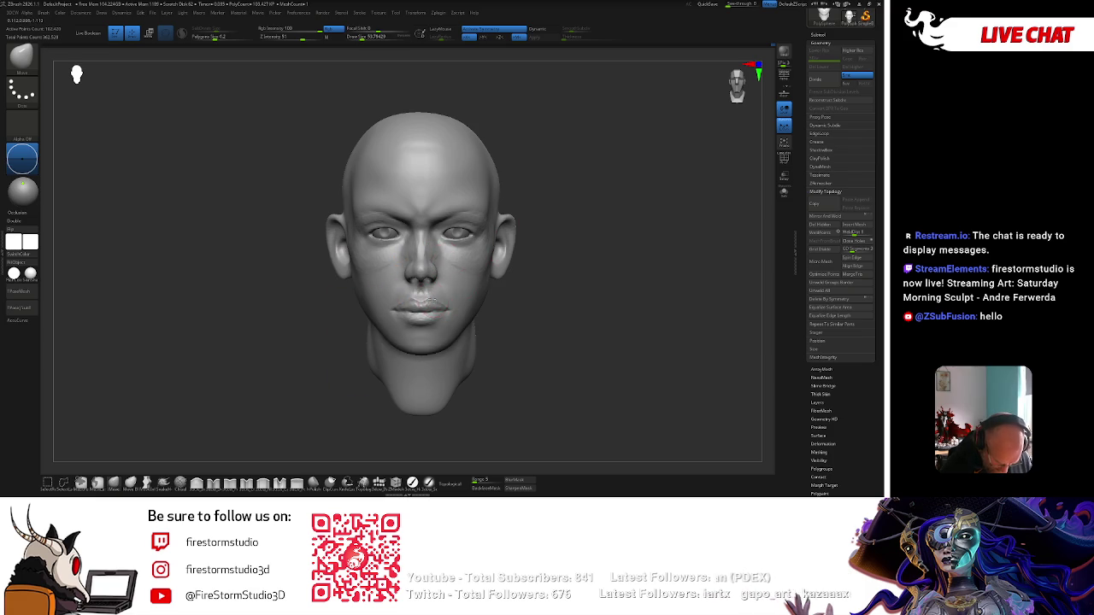
key(space)
key(space)
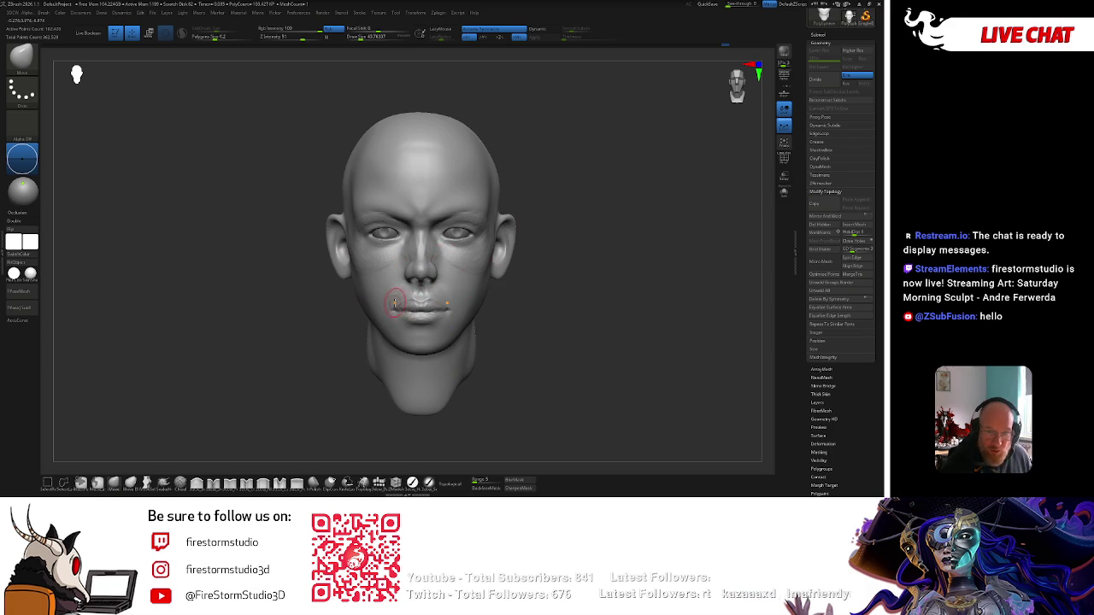
key(space)
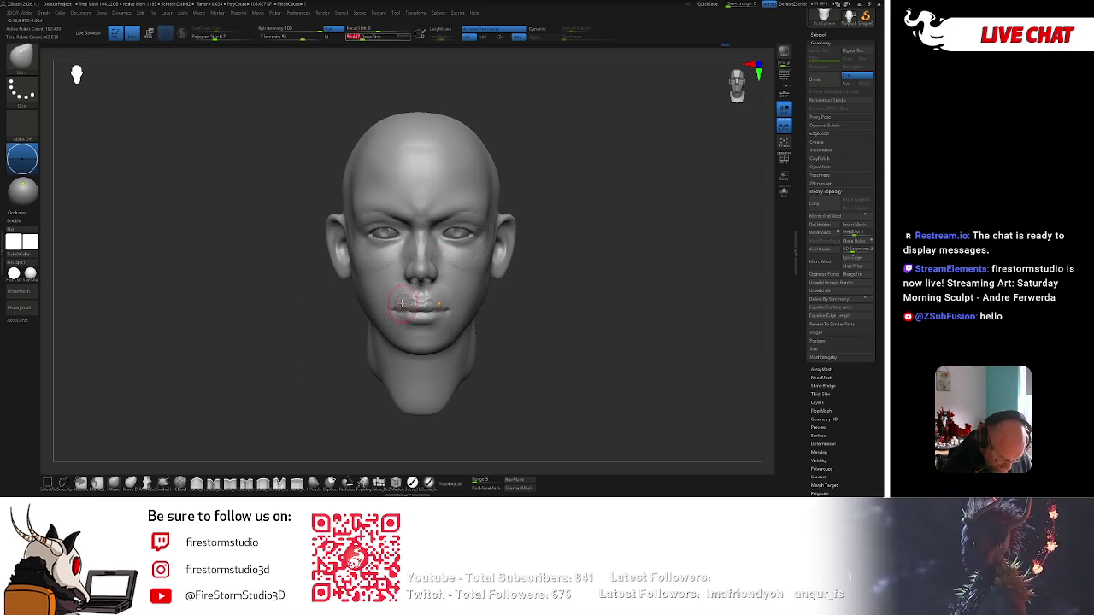
key(space)
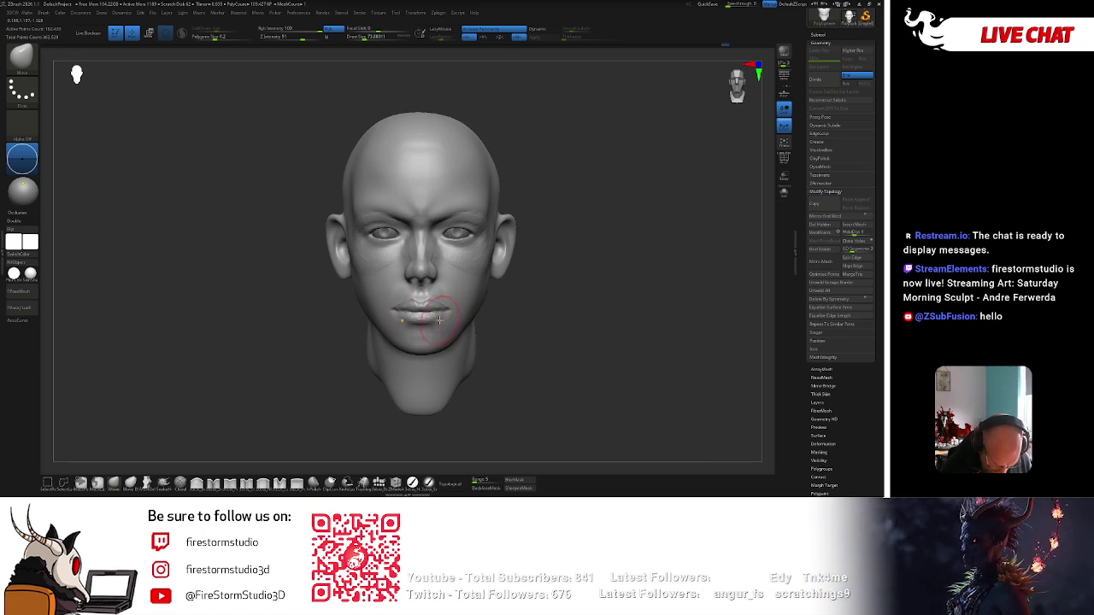
key(space)
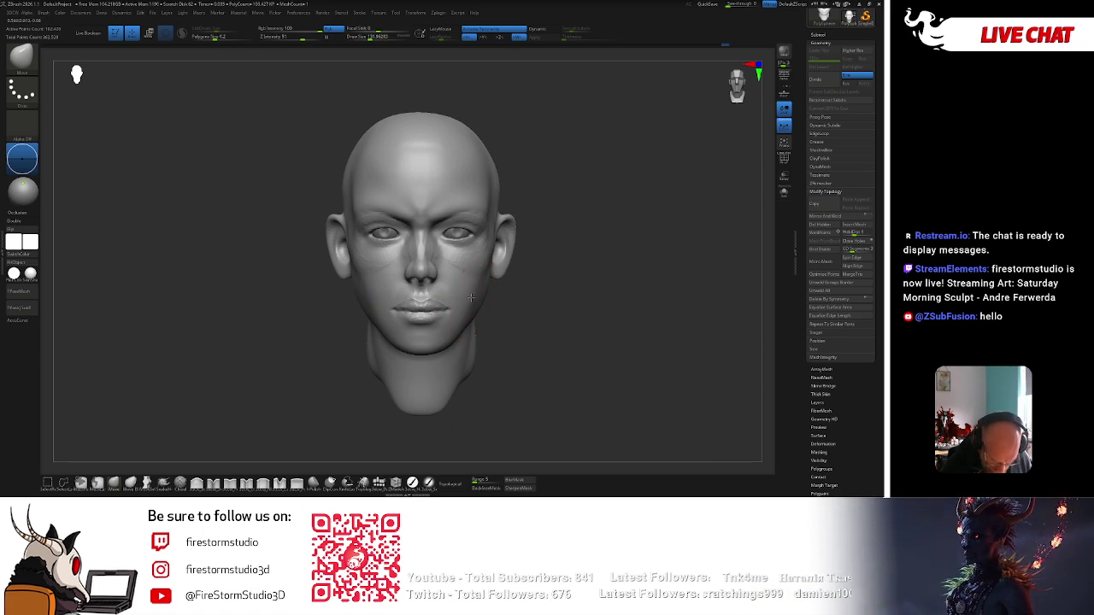
mouse_move(505, 183)
right_down()
mouse_move(458, 218)
mouse_move(543, 196)
right_up()
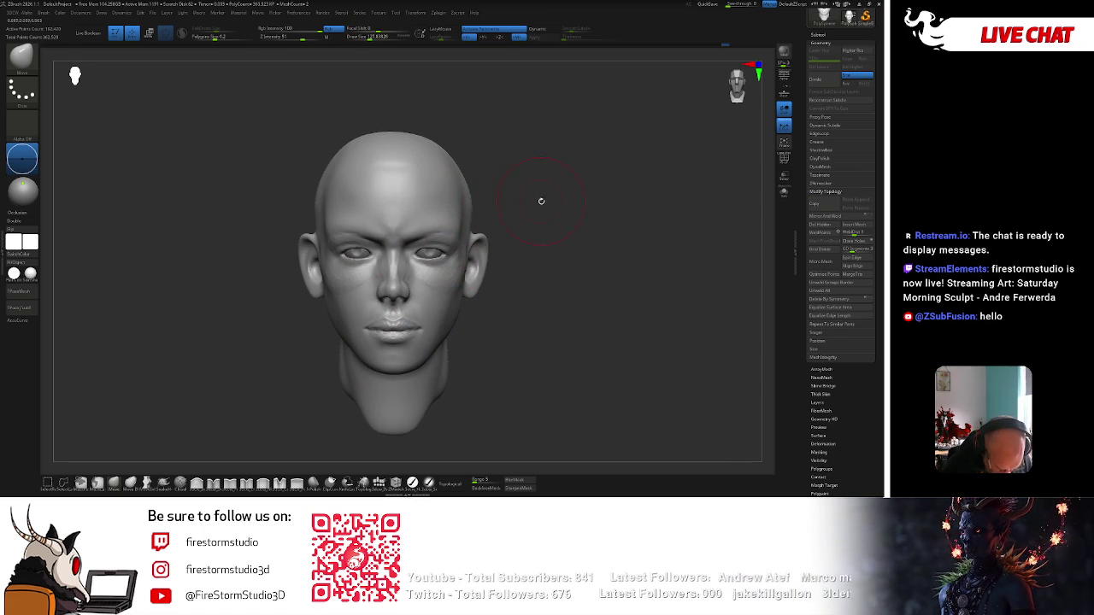
right_drag(413, 133, 359, 154)
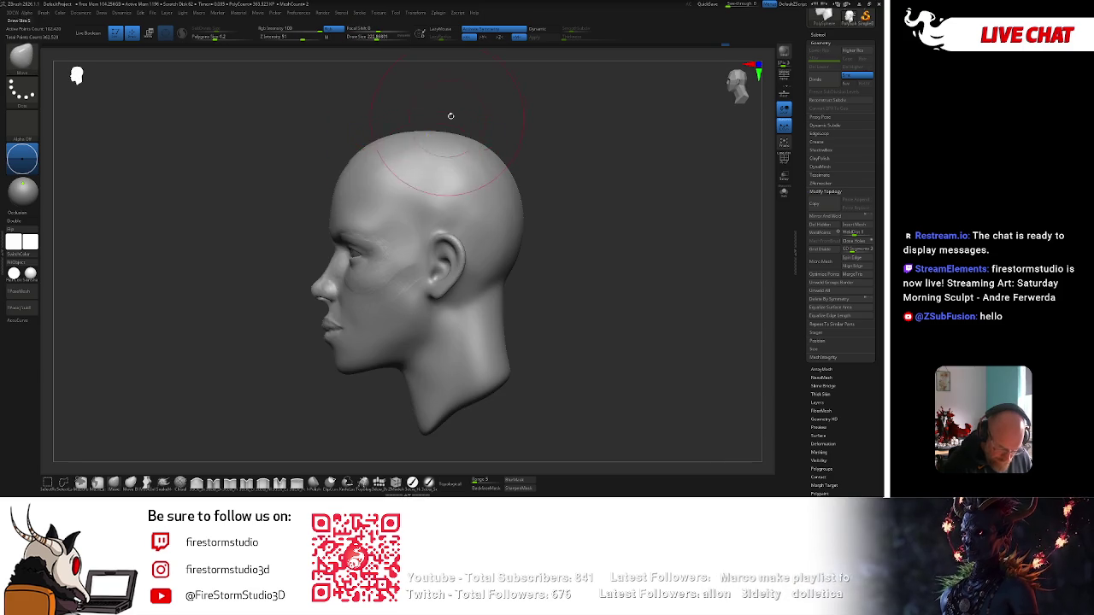
Reduce the brush size to about 228 and orbit the head to three-quarter and face-up views.
right_click(453, 205)
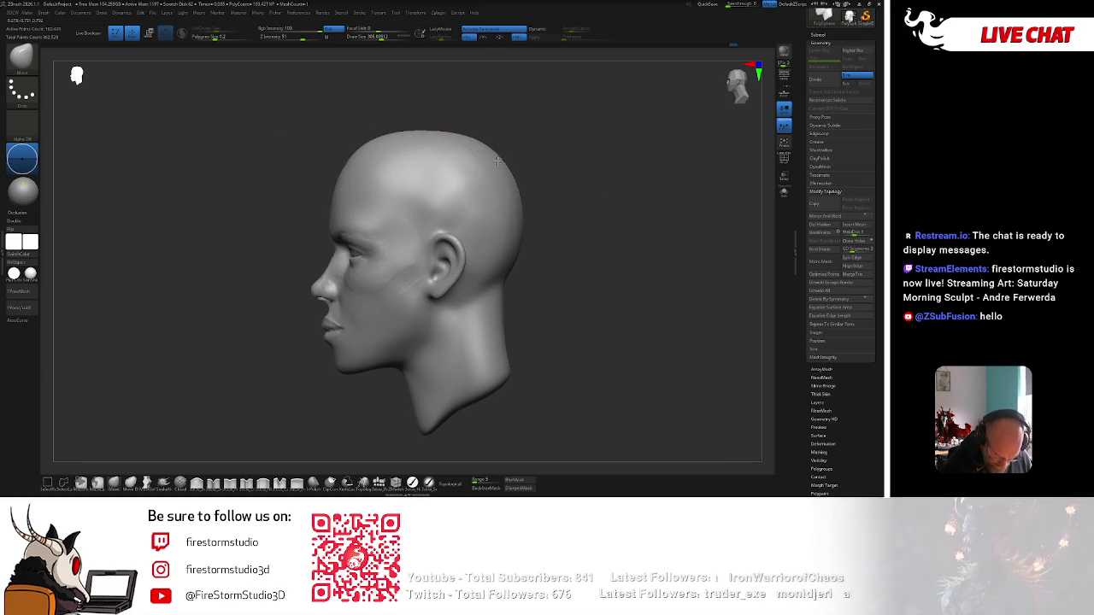
right_drag(510, 171, 556, 256)
drag(553, 257, 368, 307)
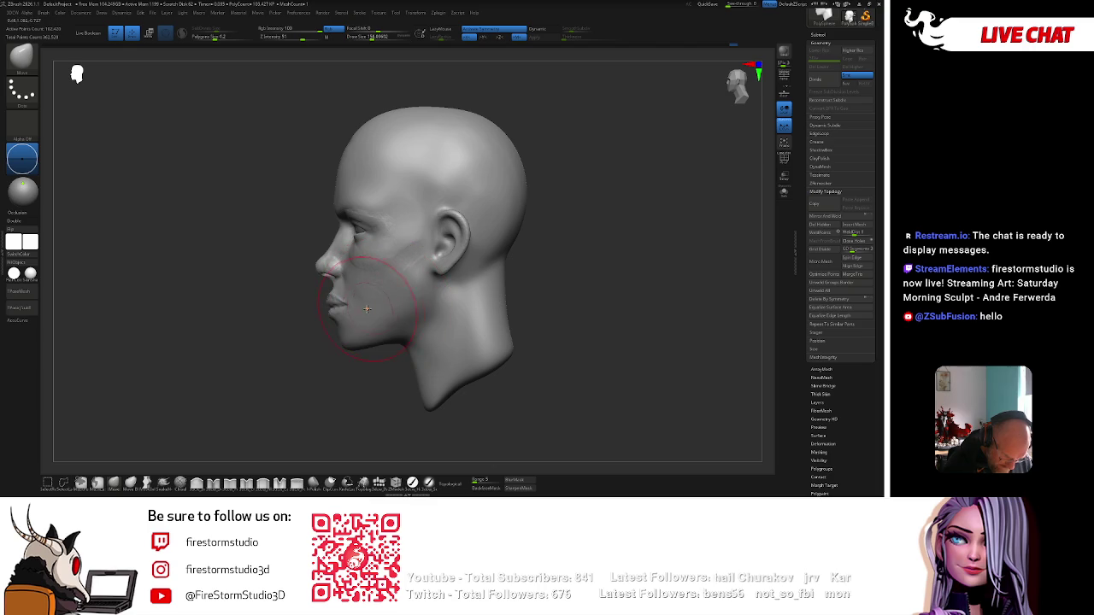
mouse_move(361, 310)
right_down()
mouse_move(315, 390)
mouse_move(408, 262)
mouse_move(535, 144)
right_up()
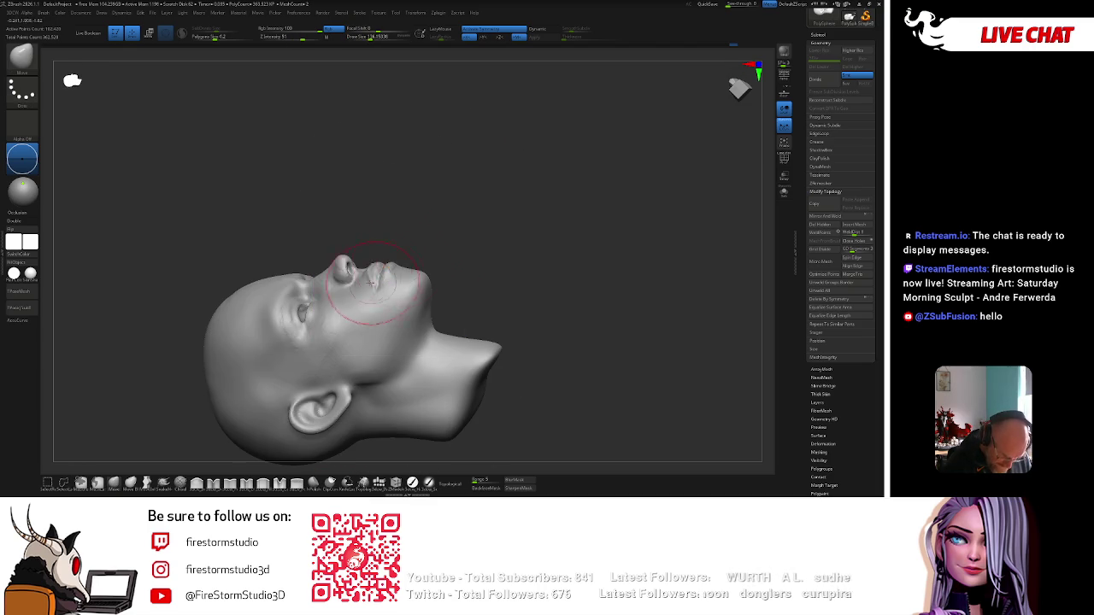
mouse_move(373, 282)
right_down()
mouse_move(419, 210)
mouse_move(417, 283)
right_up()
key(space)
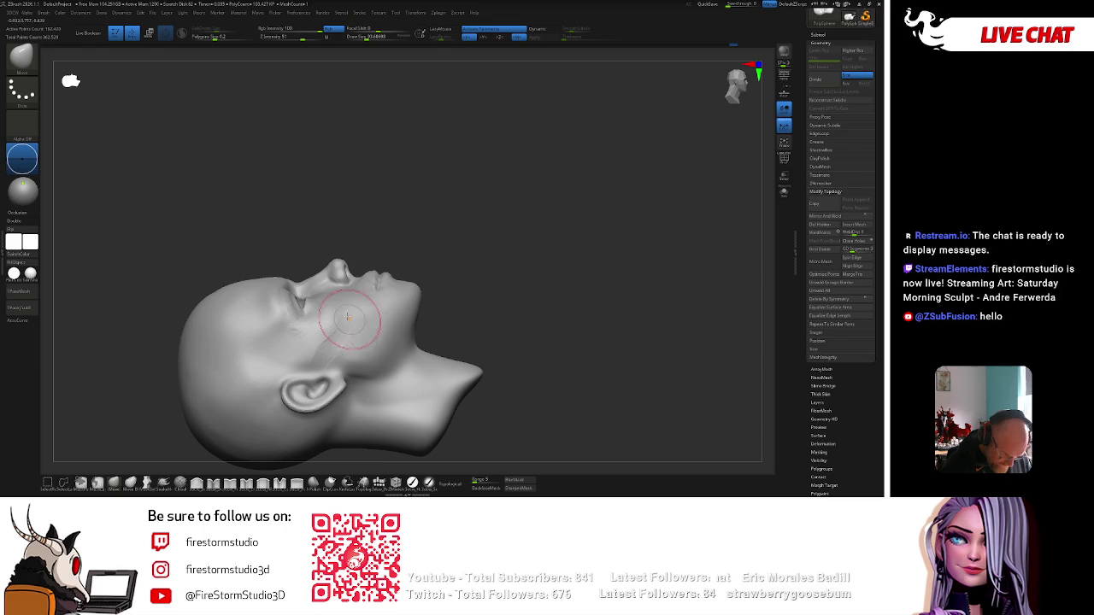
Flip the head upside down to inspect the eyes, then return upright in profile.
drag(376, 201, 432, 213)
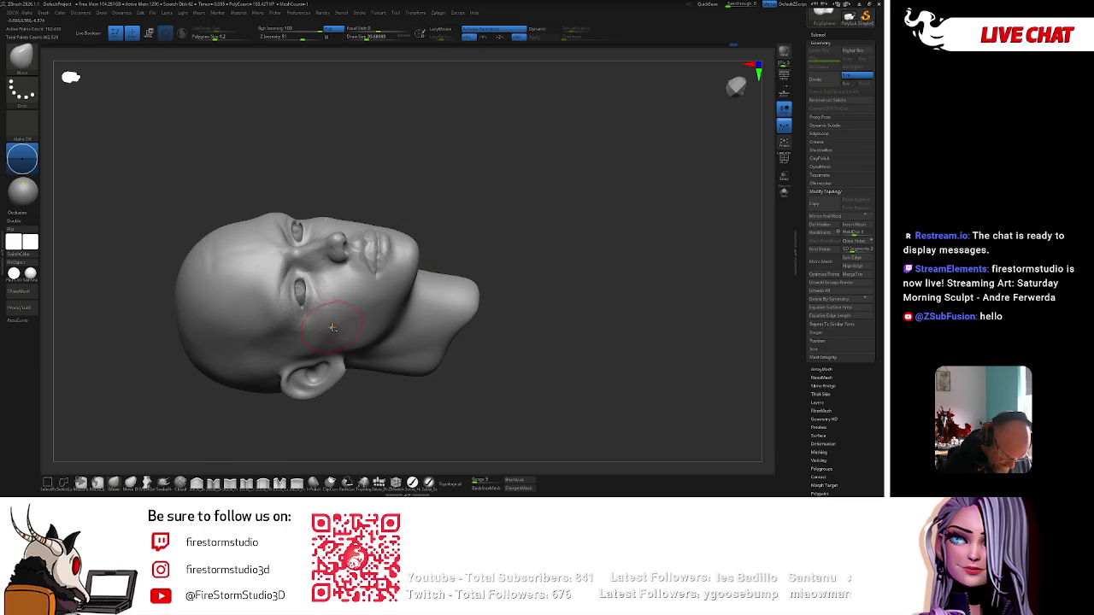
mouse_move(529, 171)
mouse_down()
mouse_move(589, 166)
mouse_move(569, 283)
mouse_move(395, 303)
mouse_up()
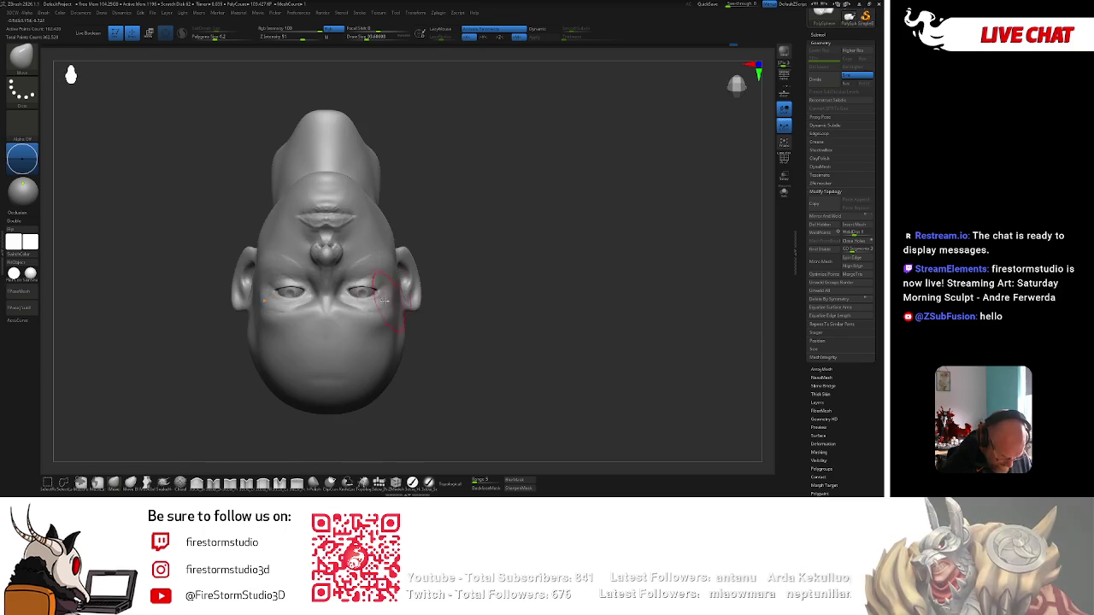
ctrl+right_drag(433, 239, 537, 247)
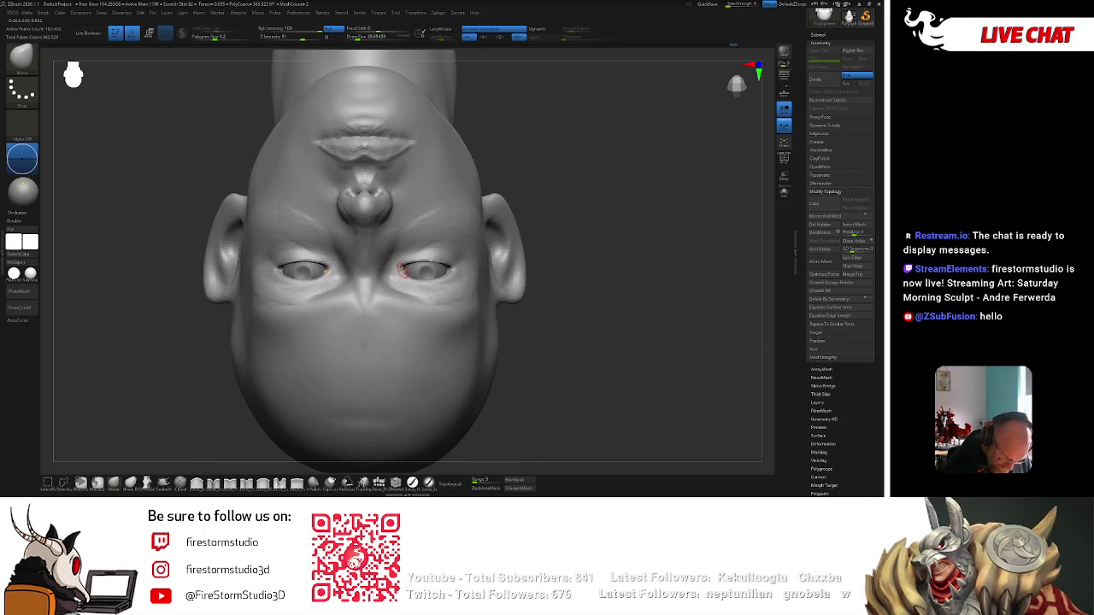
key(space)
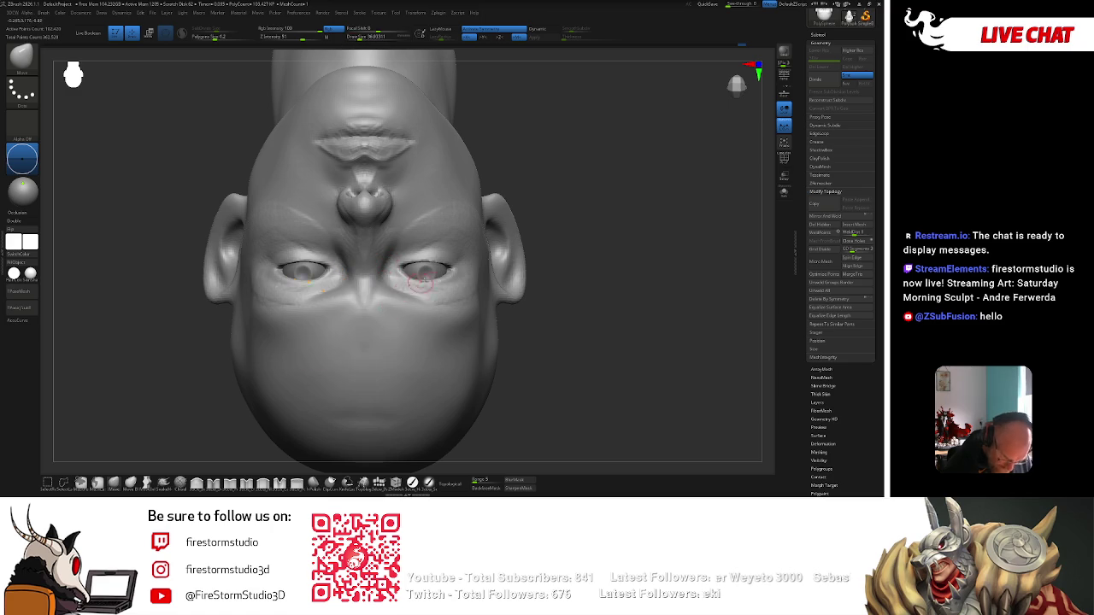
key(space)
key(space)
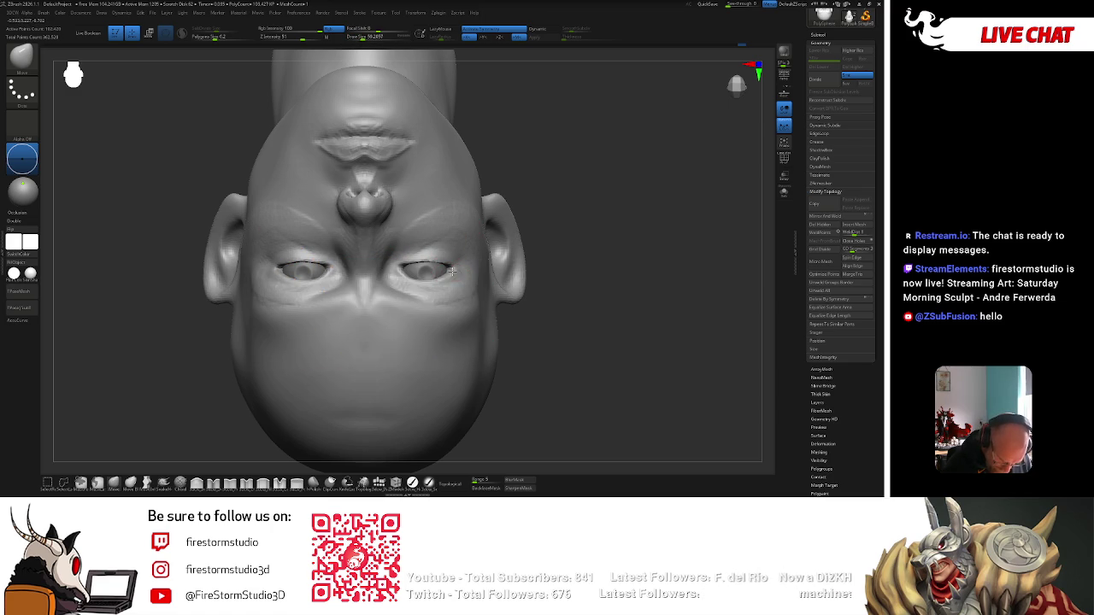
mouse_move(512, 256)
alt+mouse_down()
mouse_move(552, 236)
mouse_move(576, 197)
mouse_move(561, 162)
alt+mouse_up()
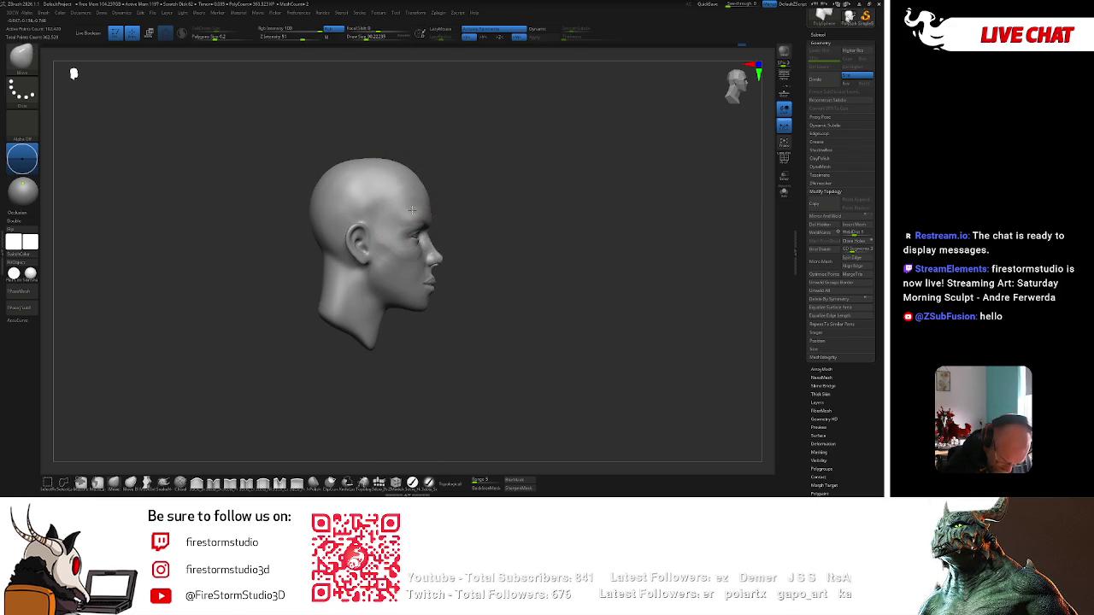
Raise Draw Size to 108.2 and orbit and pan around the head's side profile.
key(space)
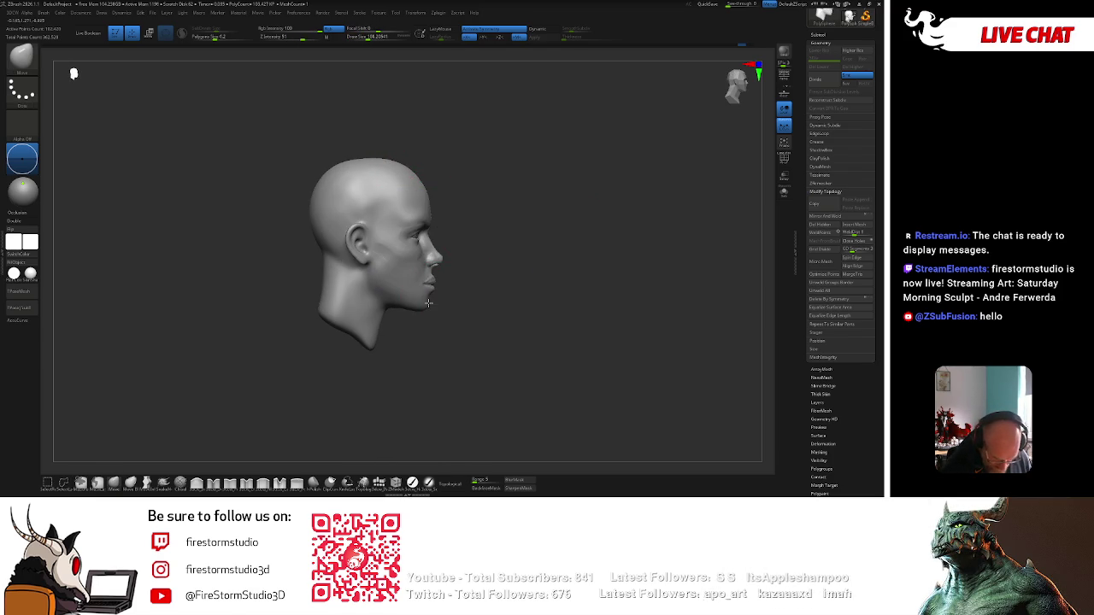
drag(459, 251, 487, 234)
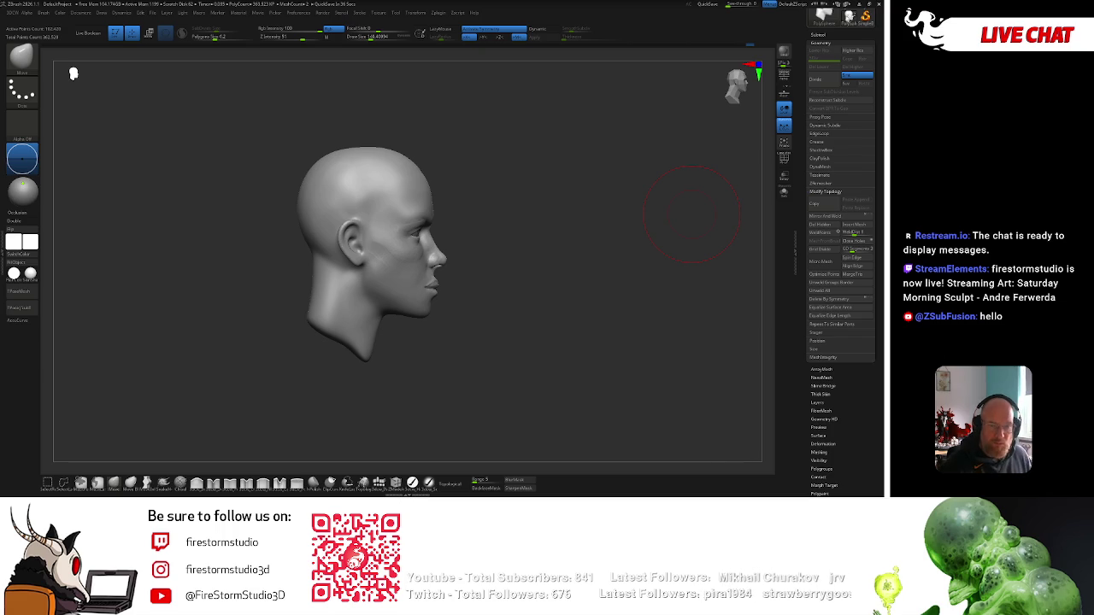
right_click(538, 231)
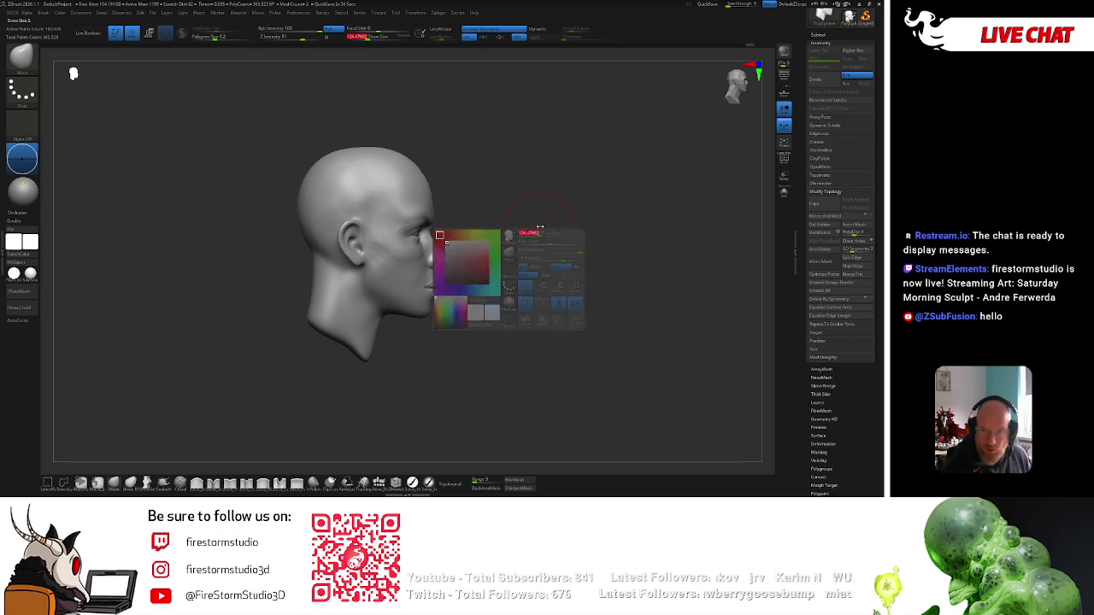
alt+drag(538, 231, 539, 199)
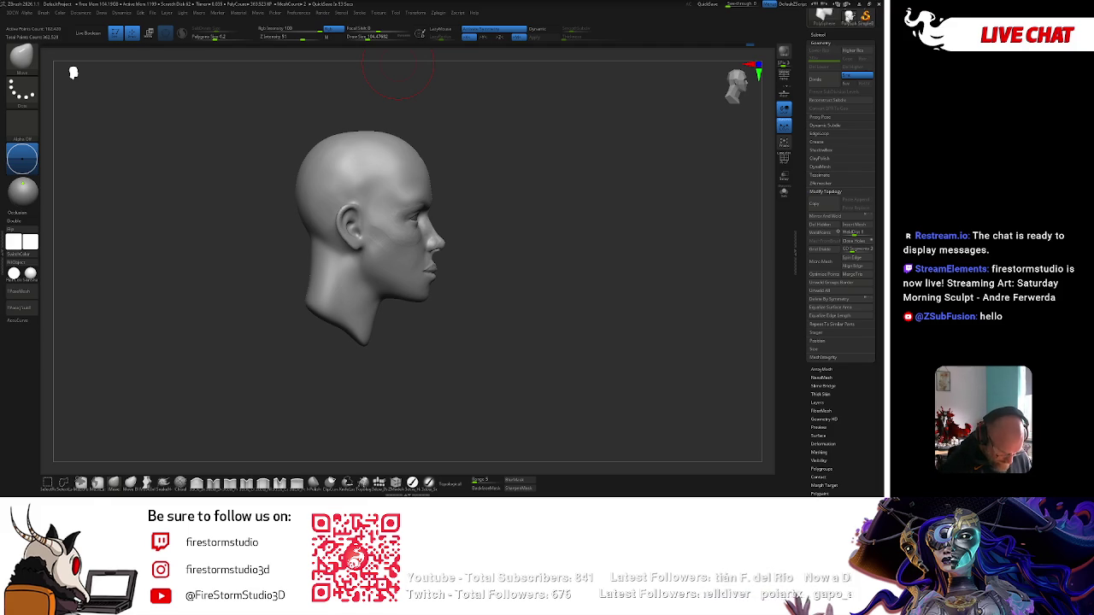
drag(397, 72, 469, 173)
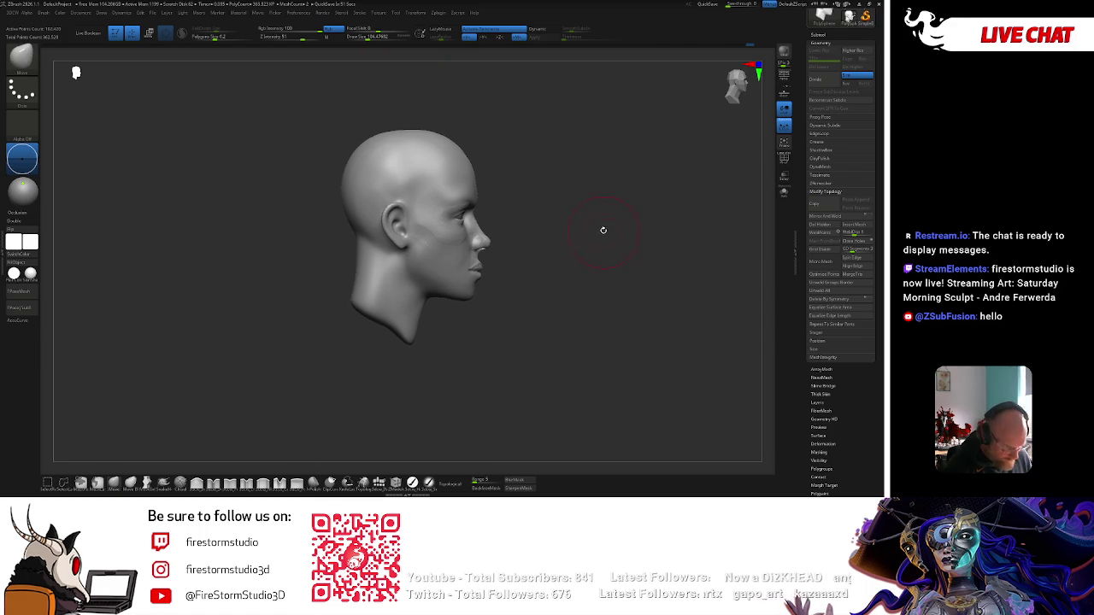
Paint the lips red with polypaint.
key(space)
key(space)
click(417, 103)
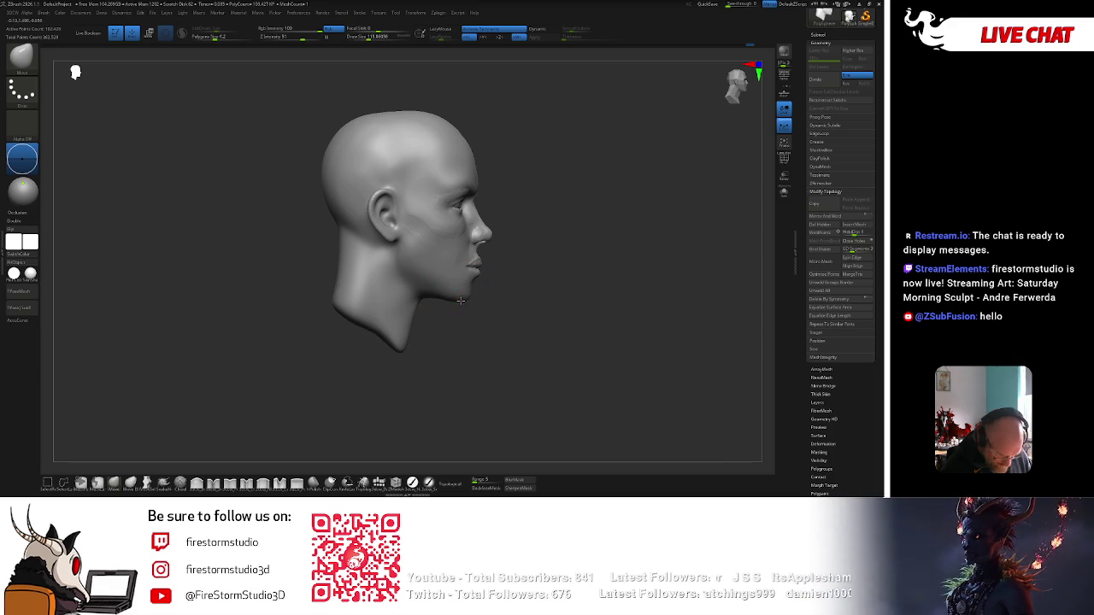
key(space)
drag(475, 246, 478, 265)
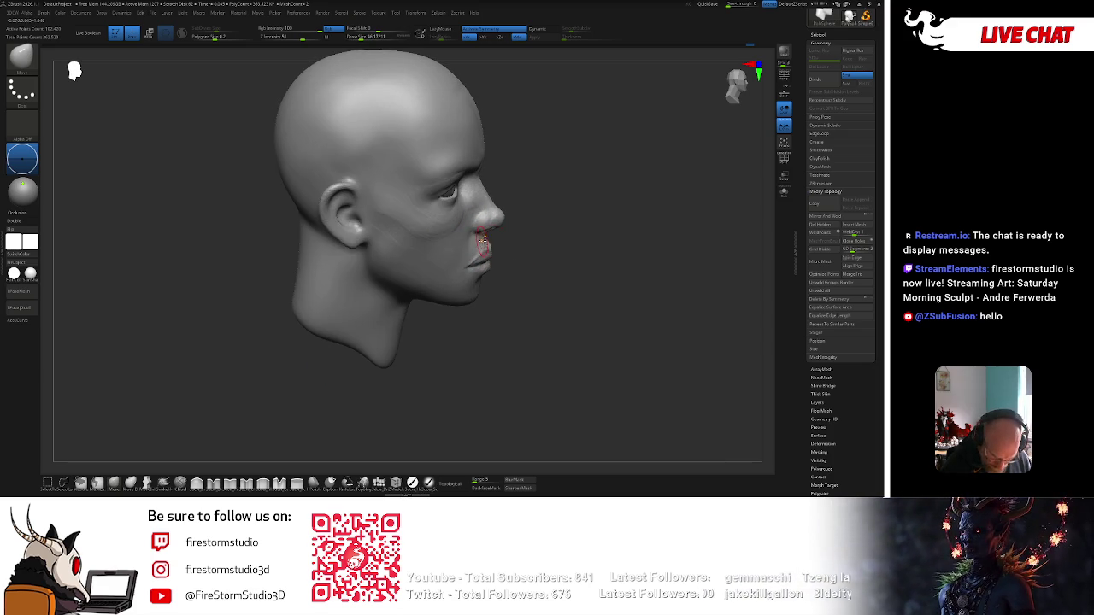
Undo the red lip paint and rotate the head to a front view.
key(ctrl+z)
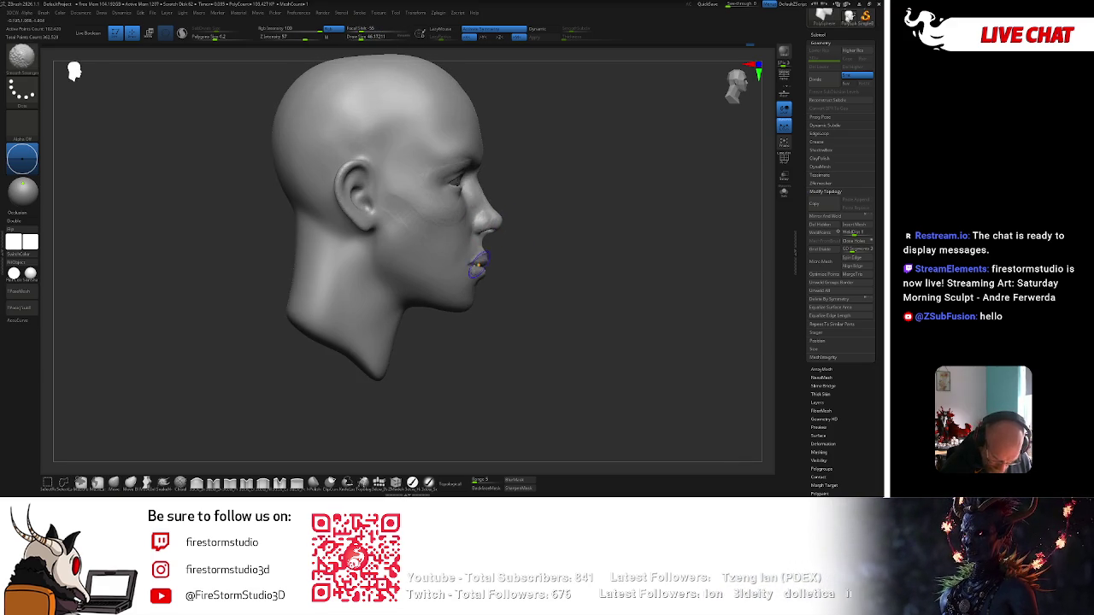
key(ctrl+z)
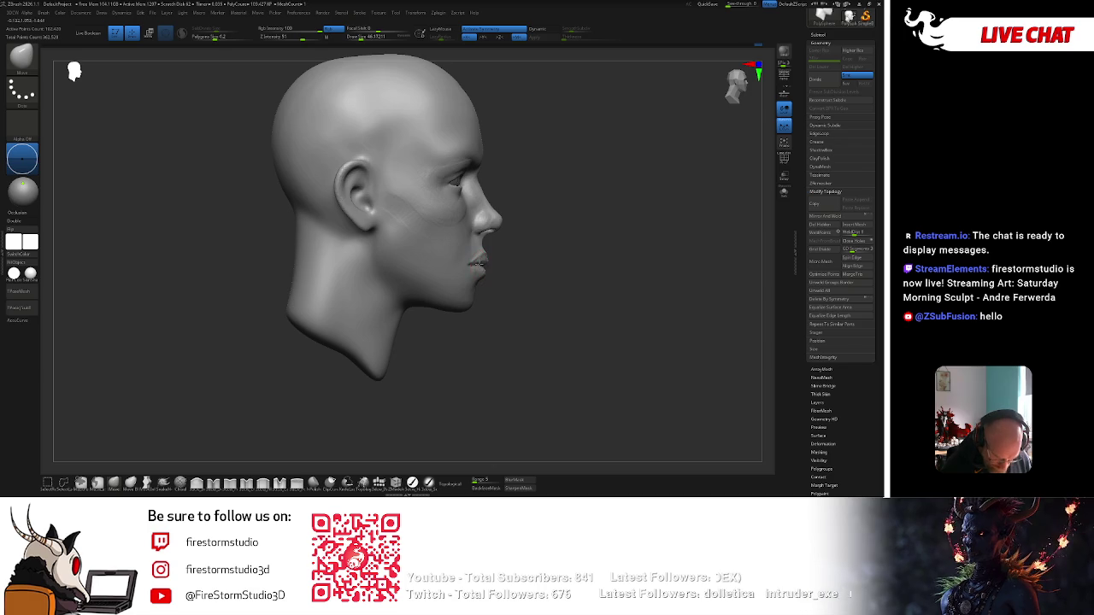
key(space)
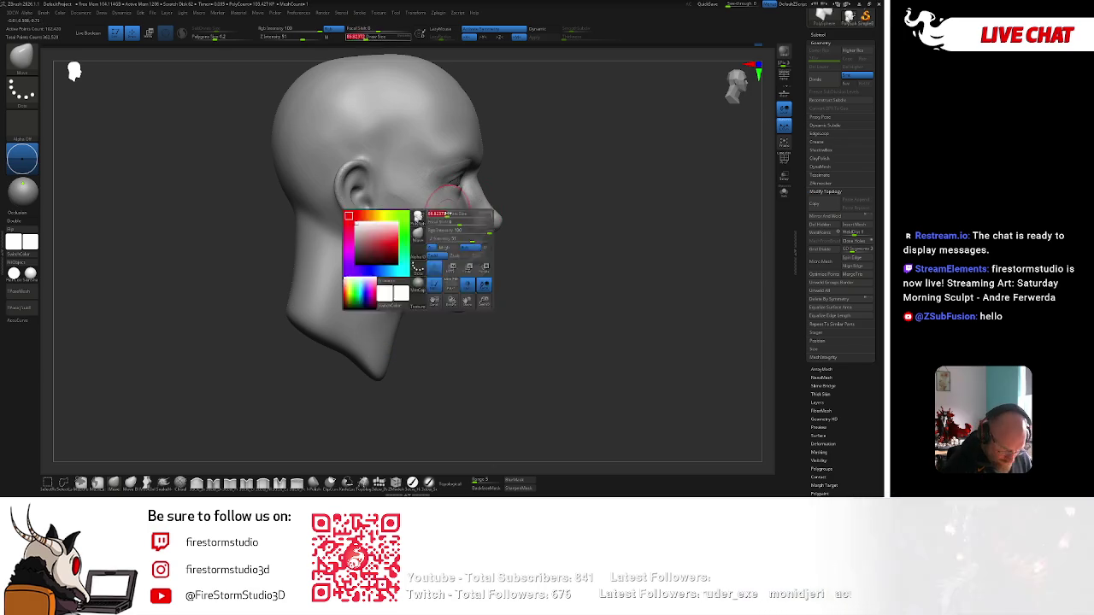
key(ctrl+shift+z)
drag(649, 188, 610, 180)
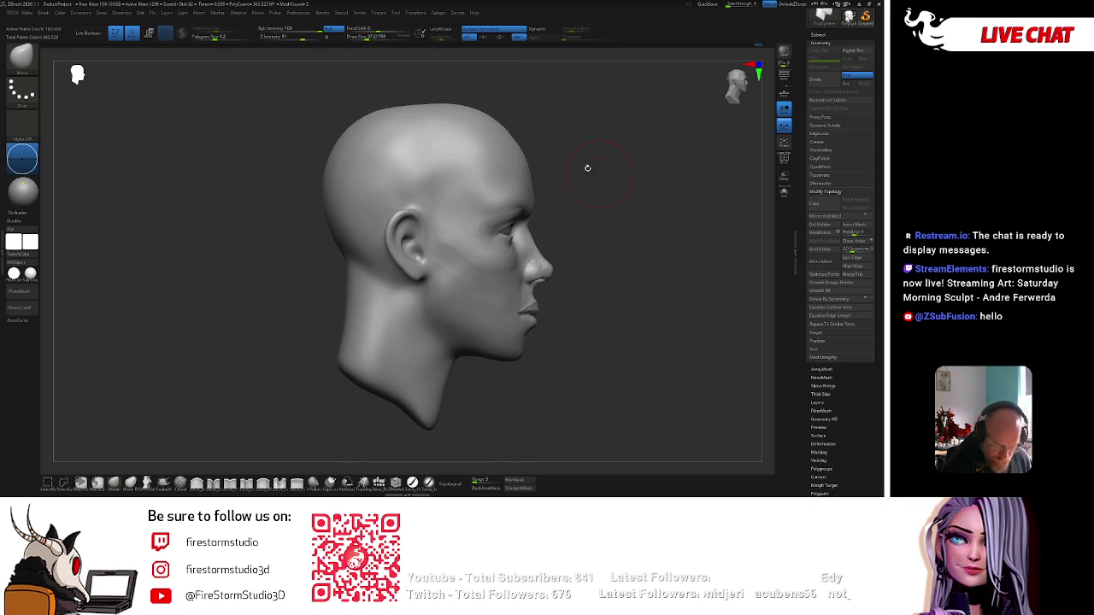
key(space)
drag(513, 128, 571, 146)
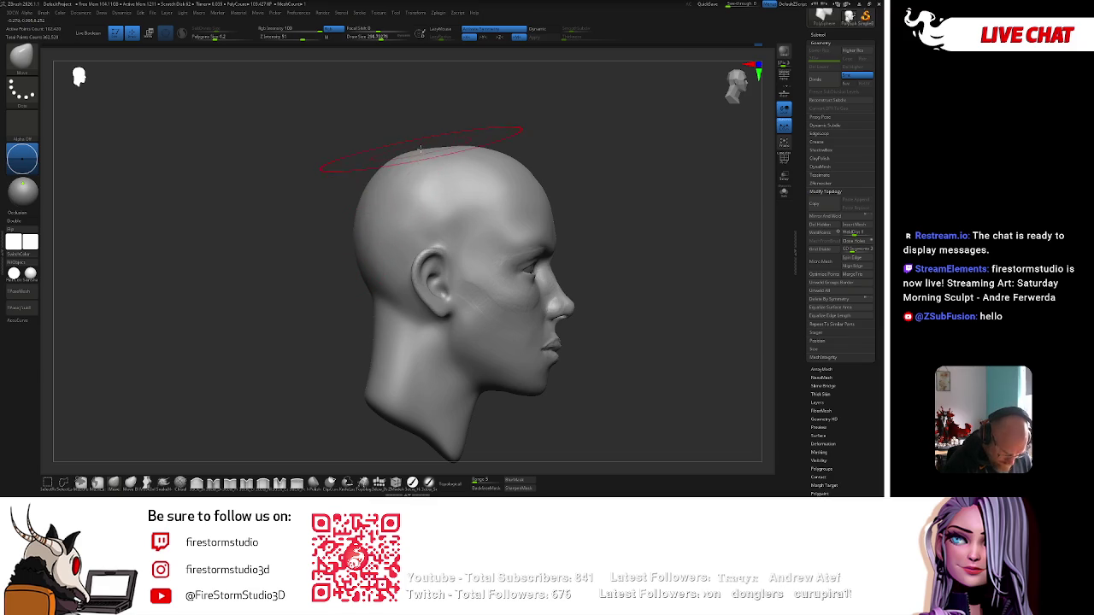
shift+drag(480, 138, 561, 112)
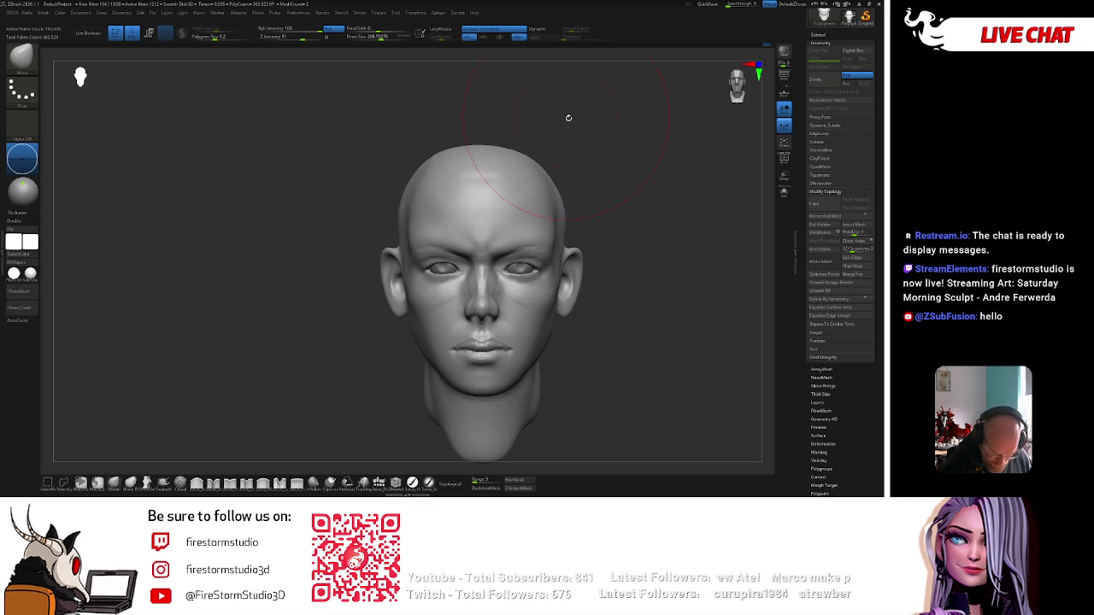
key(space)
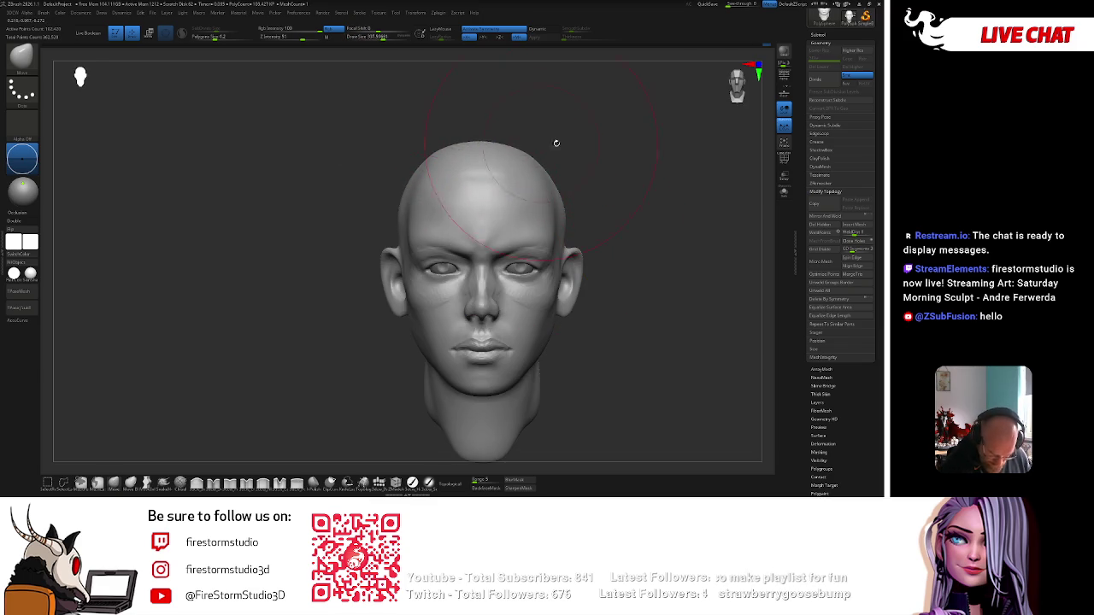
alt+drag(576, 154, 551, 142)
Pick a D-filtered brush from the brush library, then reopen the library.
key(space)
key(b)
key(d)
click(624, 295)
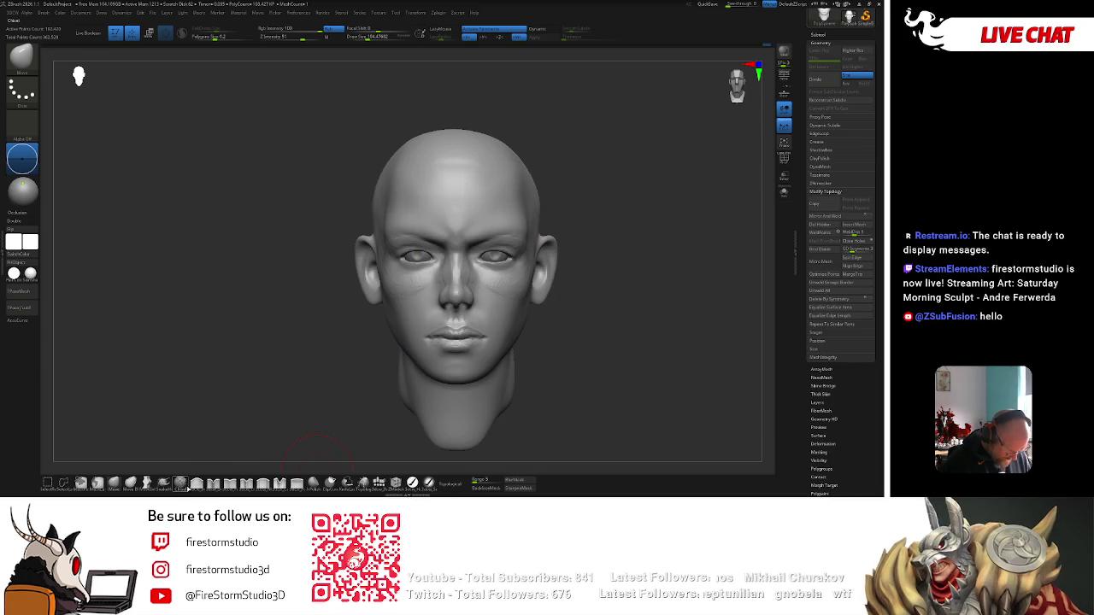
key(b)
key(b)
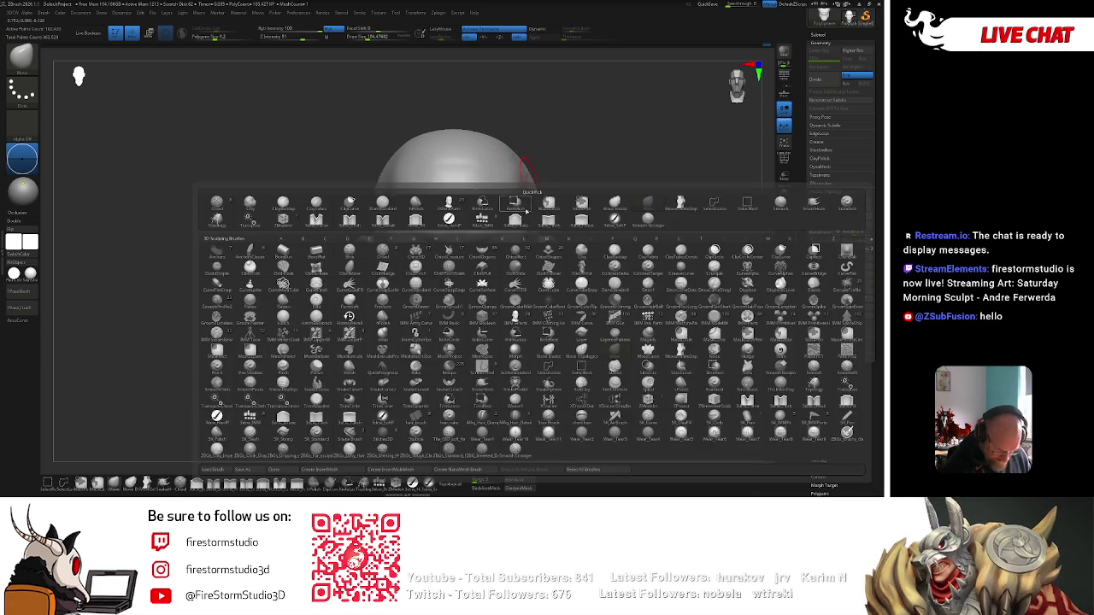
Select a different sculpting brush and shrink it to about 77.
click(633, 249)
drag(628, 206, 509, 224)
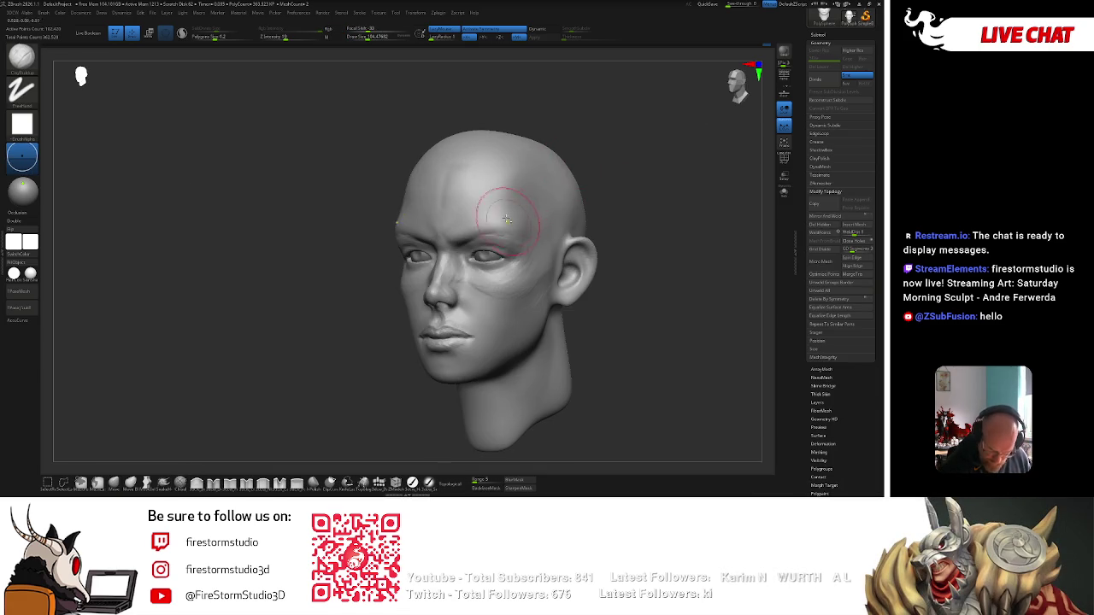
mouse_move(589, 181)
mouse_down()
mouse_move(664, 202)
mouse_move(675, 243)
mouse_up()
key(space)
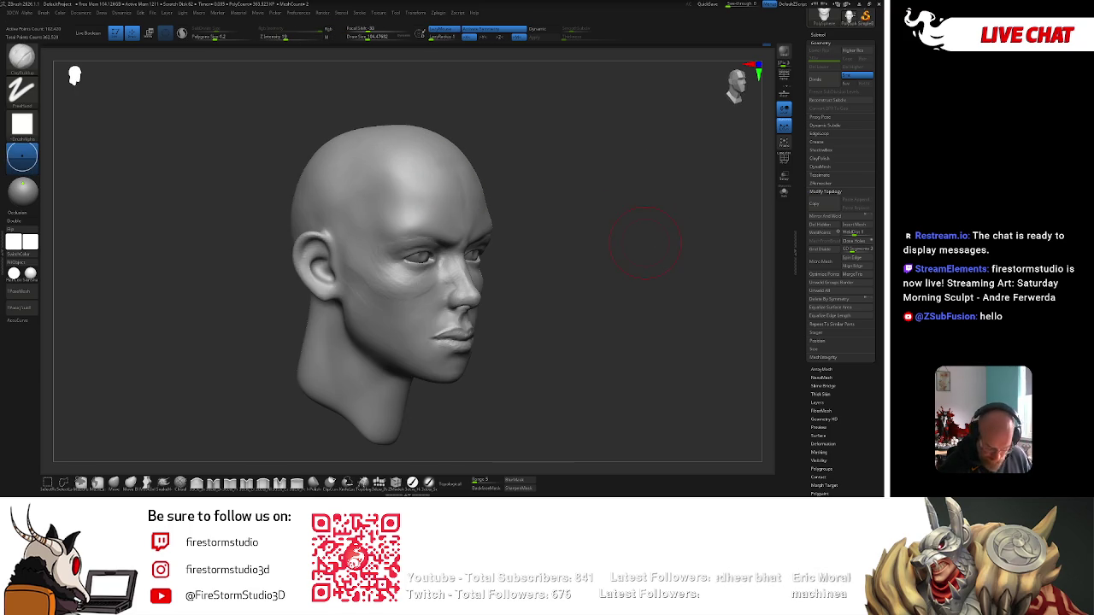
key(bracketleft)
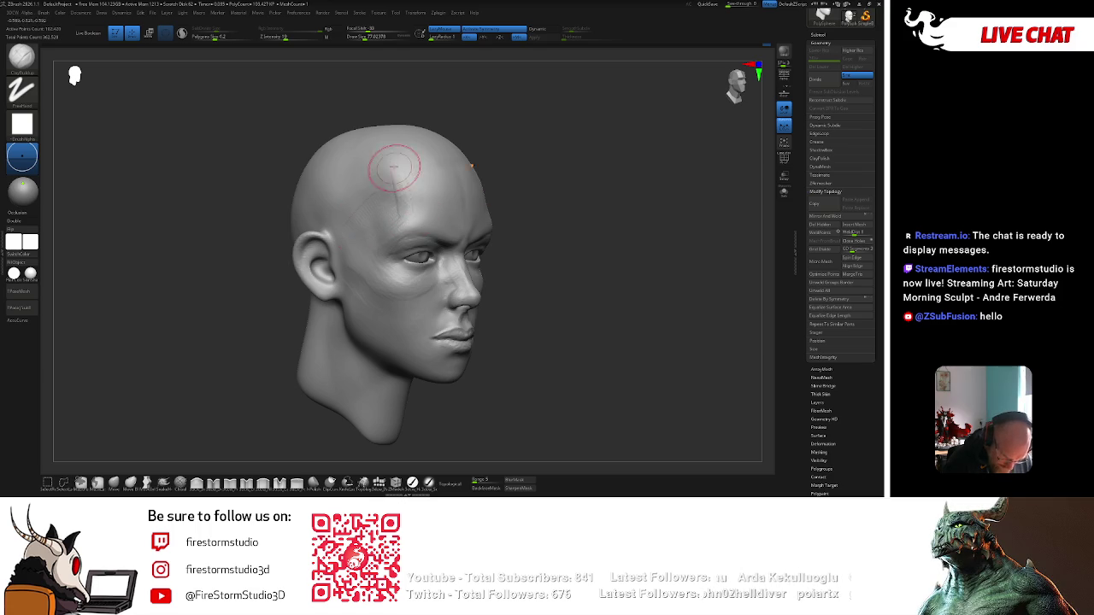
shift+right_drag(396, 176, 415, 183)
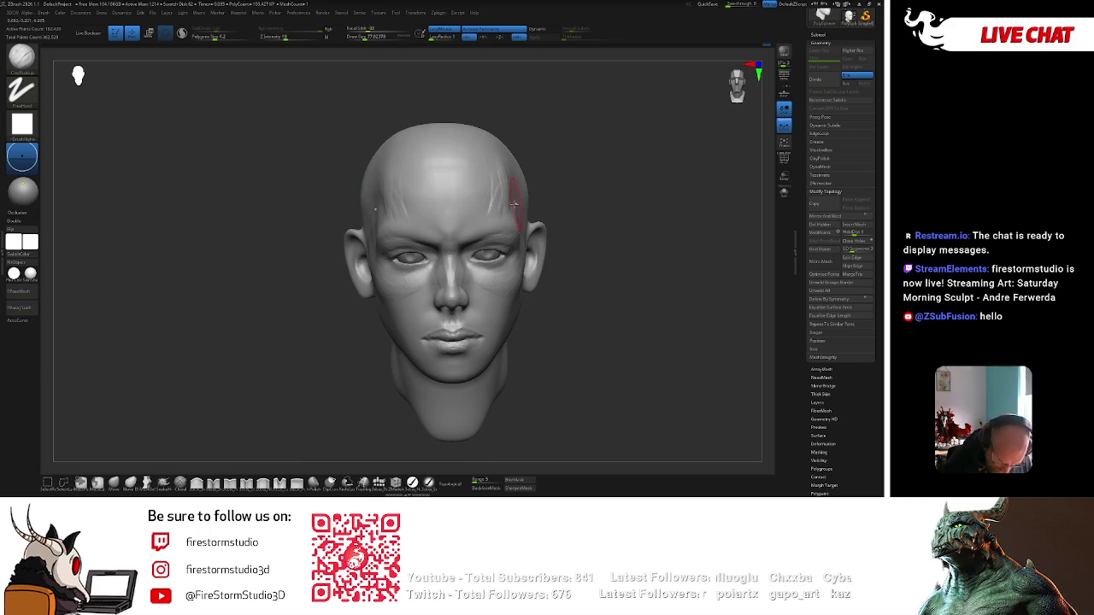
Undo the trial forehead strokes to restore the earlier head shape.
key(ctrl+z)
key(space)
key(space)
key(ctrl+z)
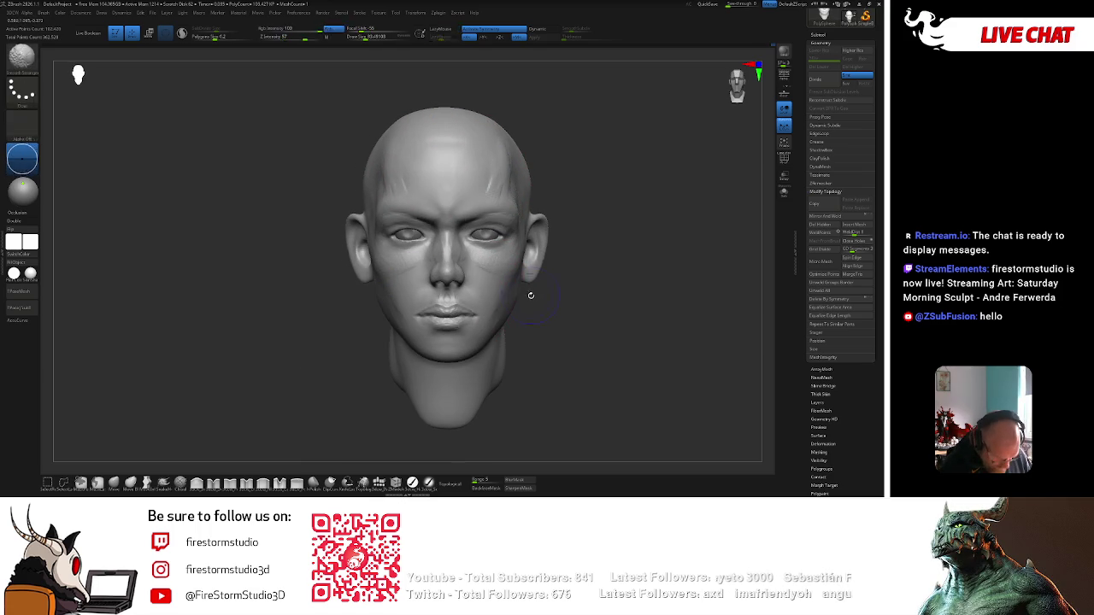
key(ctrl+z)
Push the cheek below the eye into a new shape with the Move brush.
mouse_move(528, 255)
mouse_down()
mouse_move(598, 236)
mouse_move(471, 253)
mouse_up()
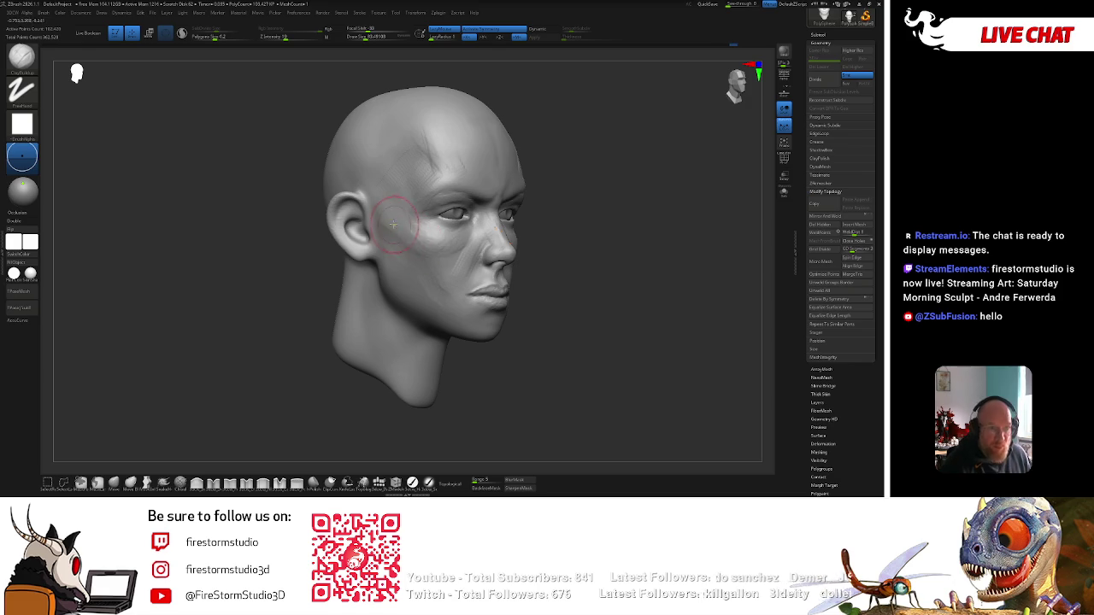
drag(395, 252, 384, 263)
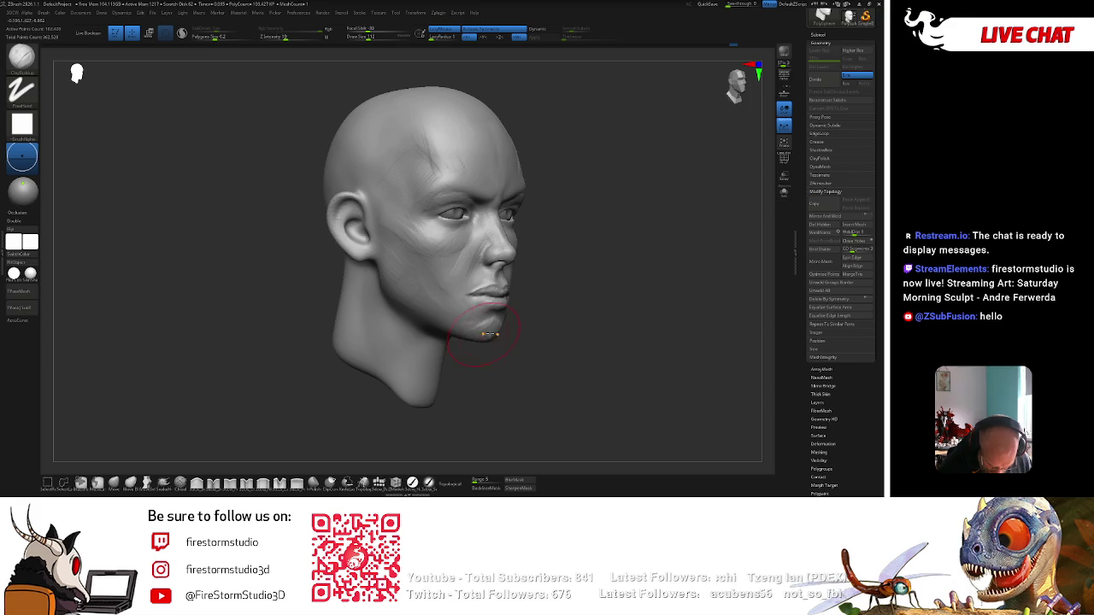
right_drag(480, 336, 494, 334)
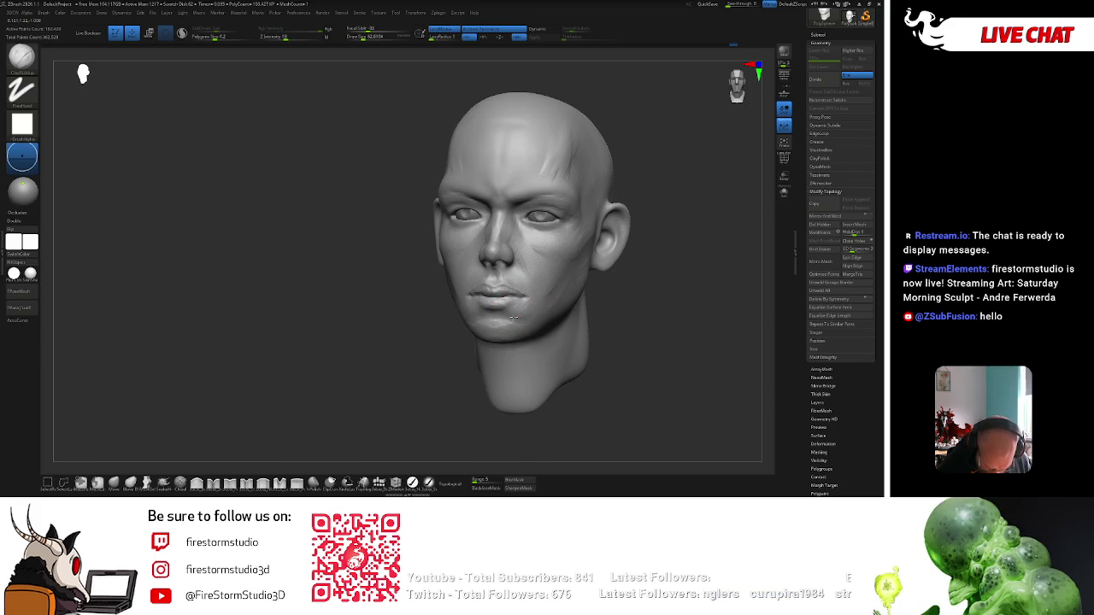
Switch to ClayBuildup and build up the lips and brow.
drag(623, 280, 652, 279)
key(b)
key(c)
key(b)
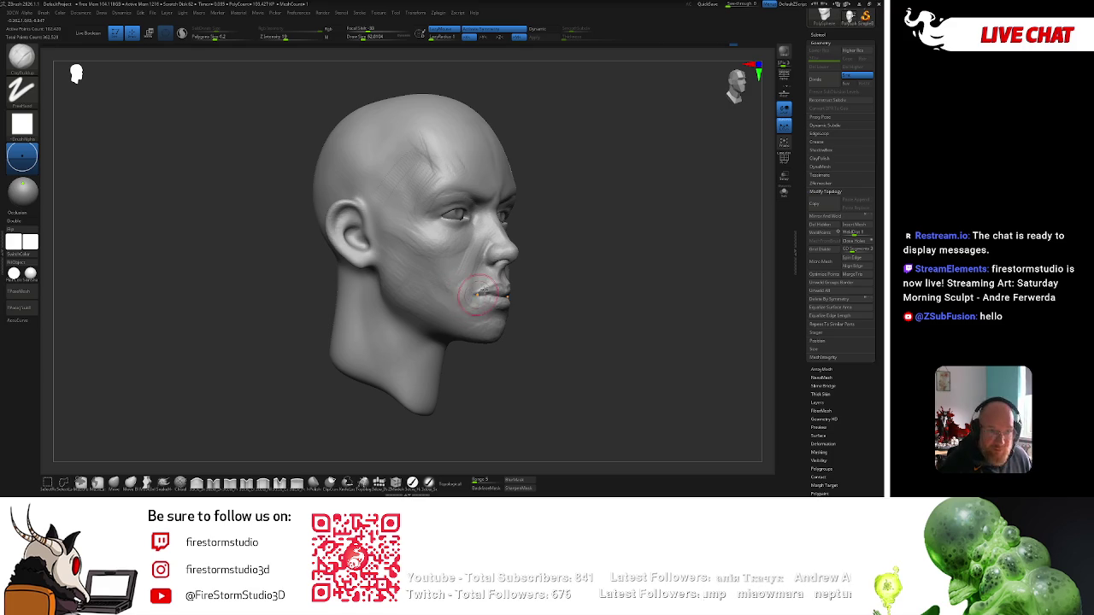
drag(468, 292, 536, 287)
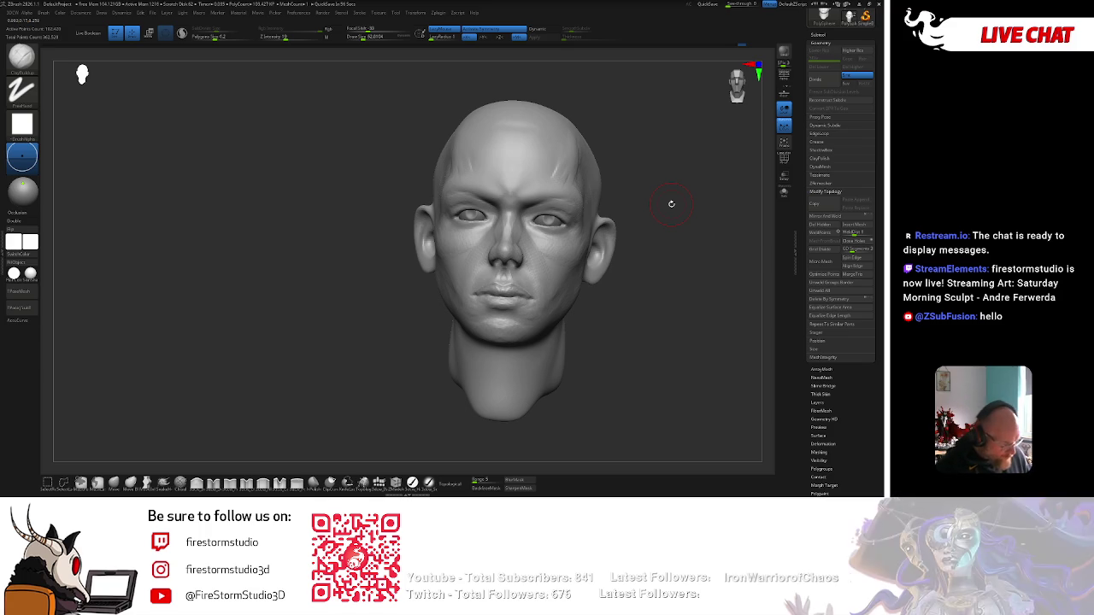
drag(671, 203, 659, 204)
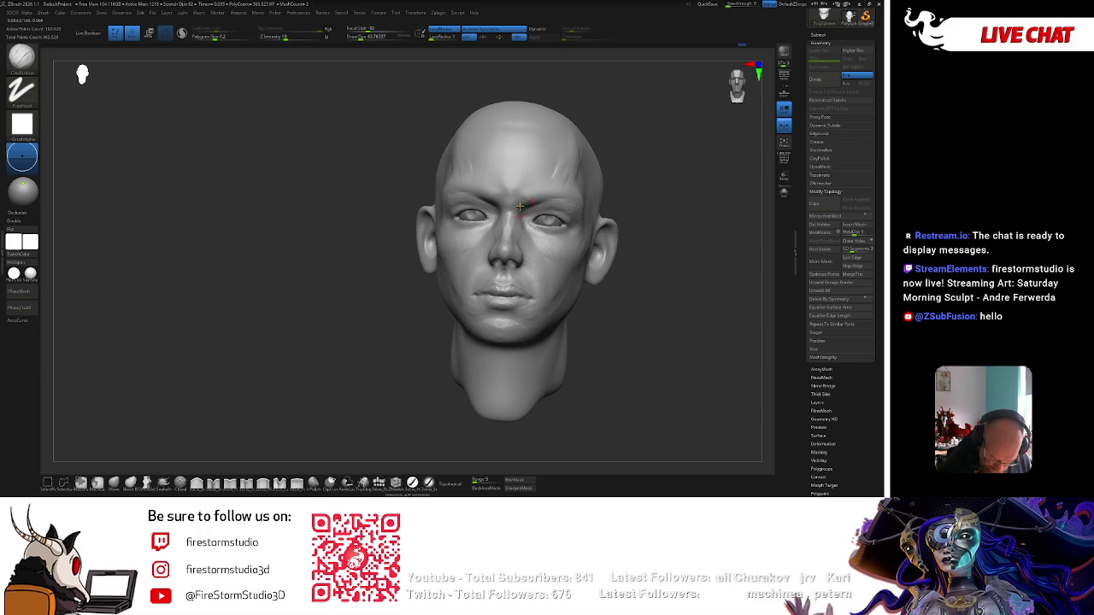
right_drag(523, 209, 522, 211)
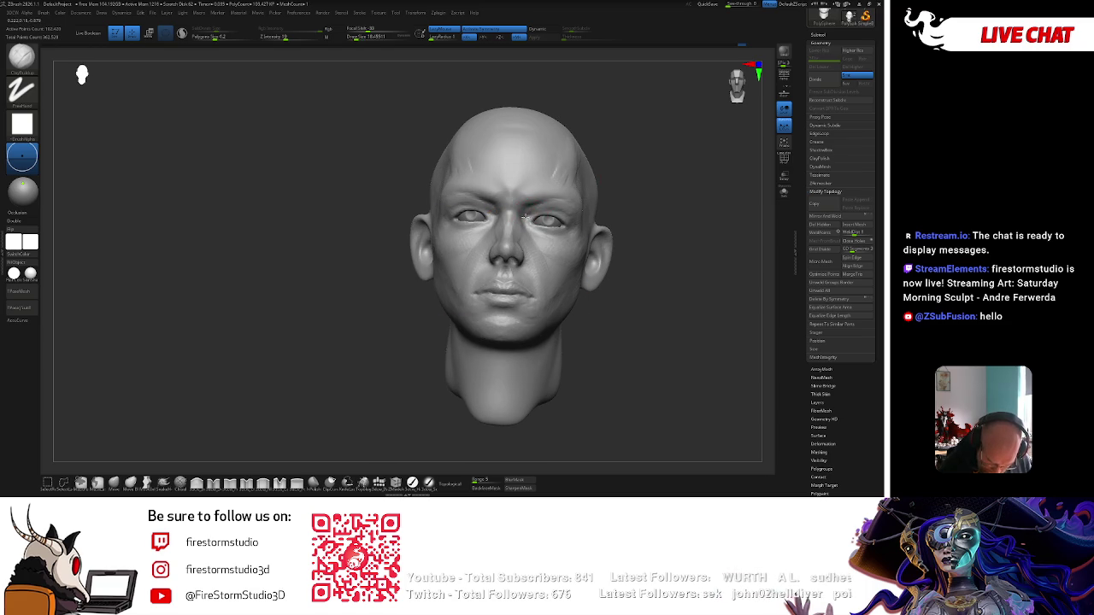
Switch to a finer Dots-stroke detailing brush (B-S-T) and check its Draw Size.
key(b)
key(s)
key(t)
right_click(530, 215)
key(Escape)
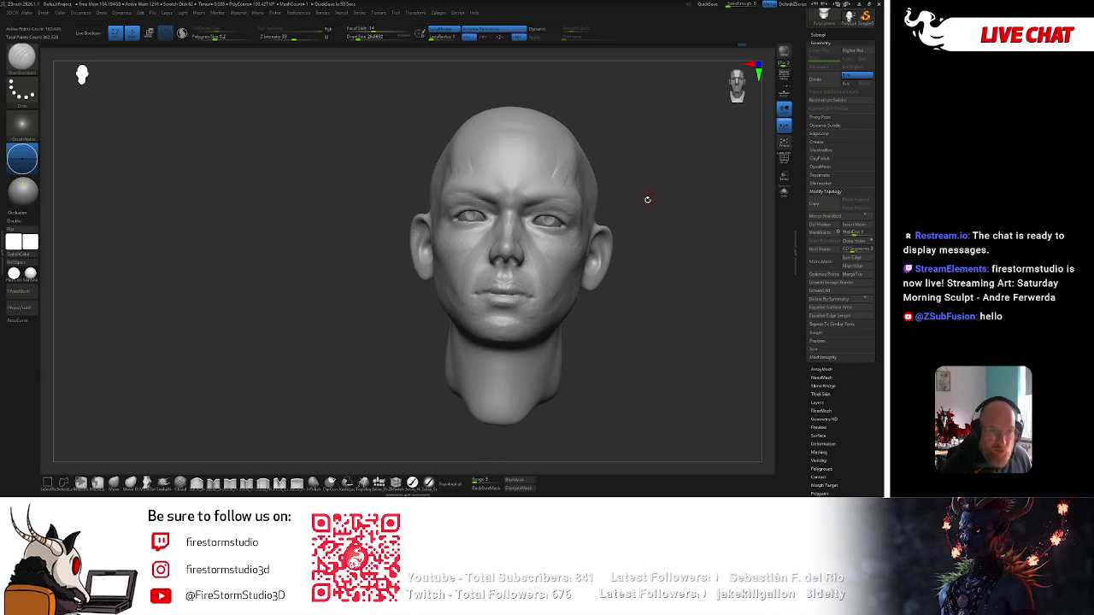
Reduce the brush size and cut small creases around the eyes, lower eyelids and brow from several angles.
key(space)
alt+drag(647, 202, 638, 146)
key([)
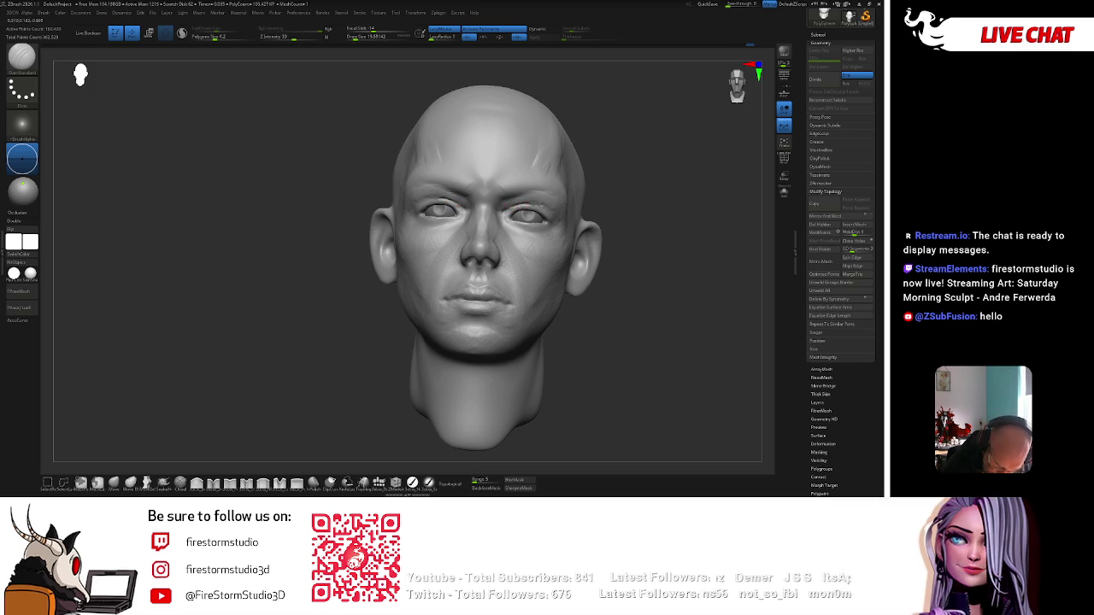
drag(534, 205, 597, 157)
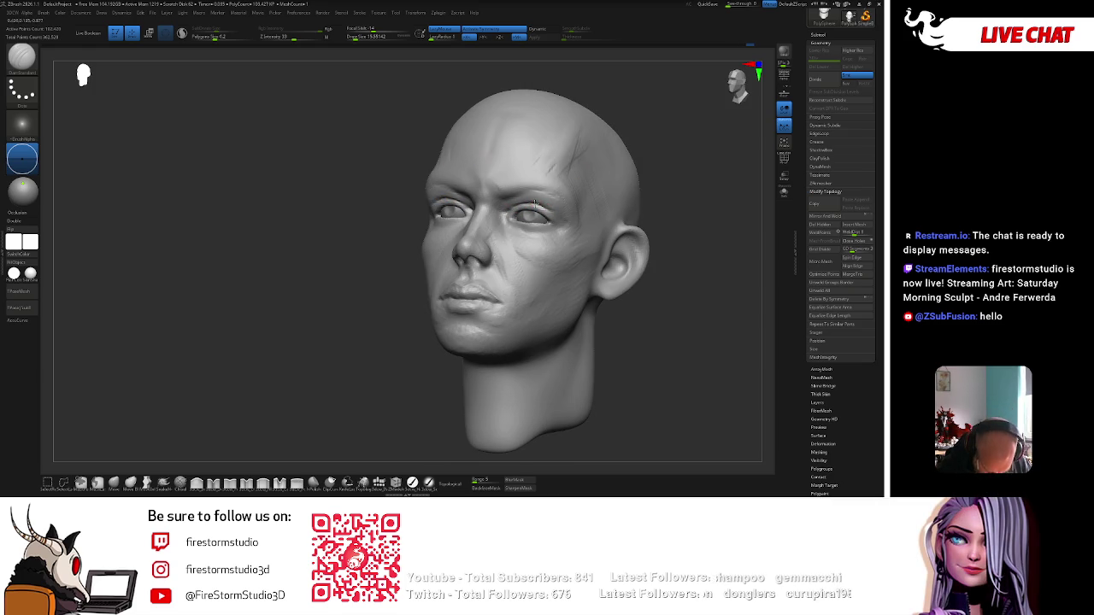
drag(557, 168, 502, 223)
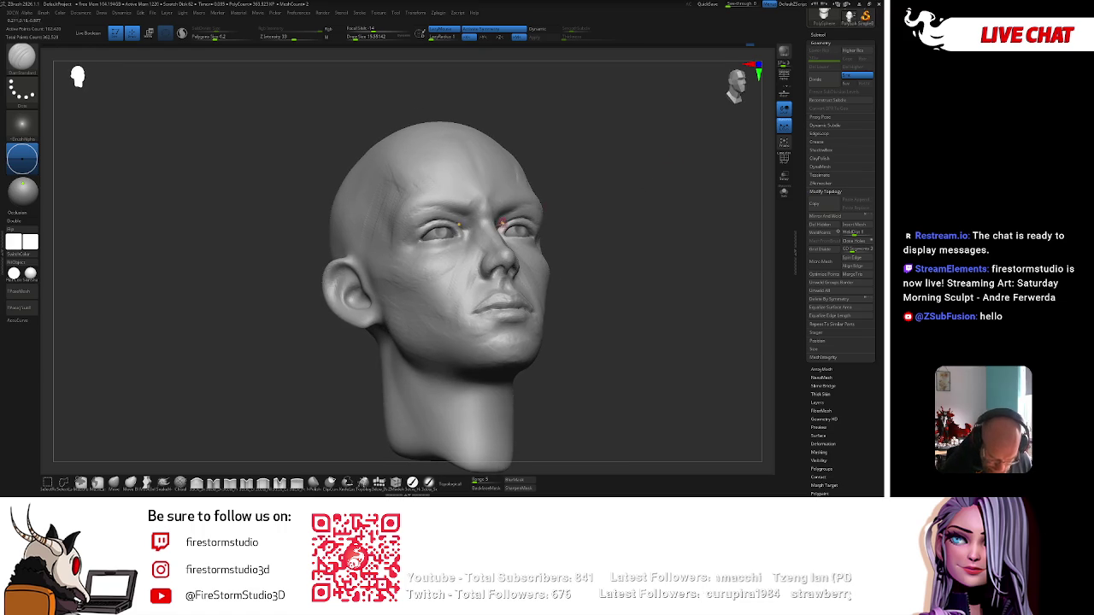
mouse_move(580, 189)
mouse_down()
mouse_move(659, 178)
mouse_move(597, 198)
mouse_up()
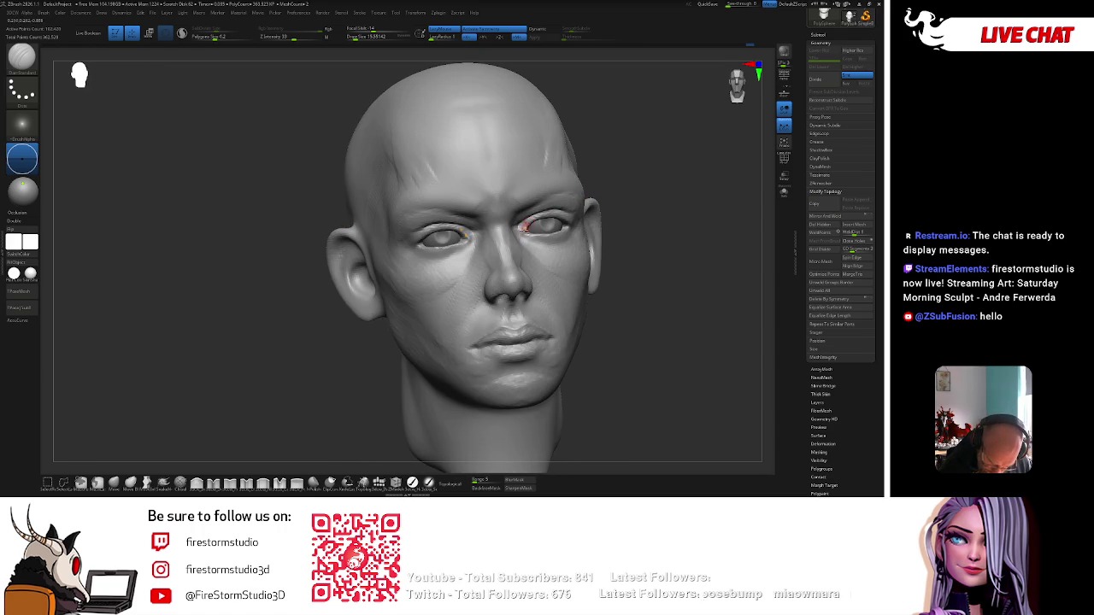
mouse_move(627, 191)
mouse_down()
mouse_move(546, 224)
mouse_move(570, 223)
mouse_up()
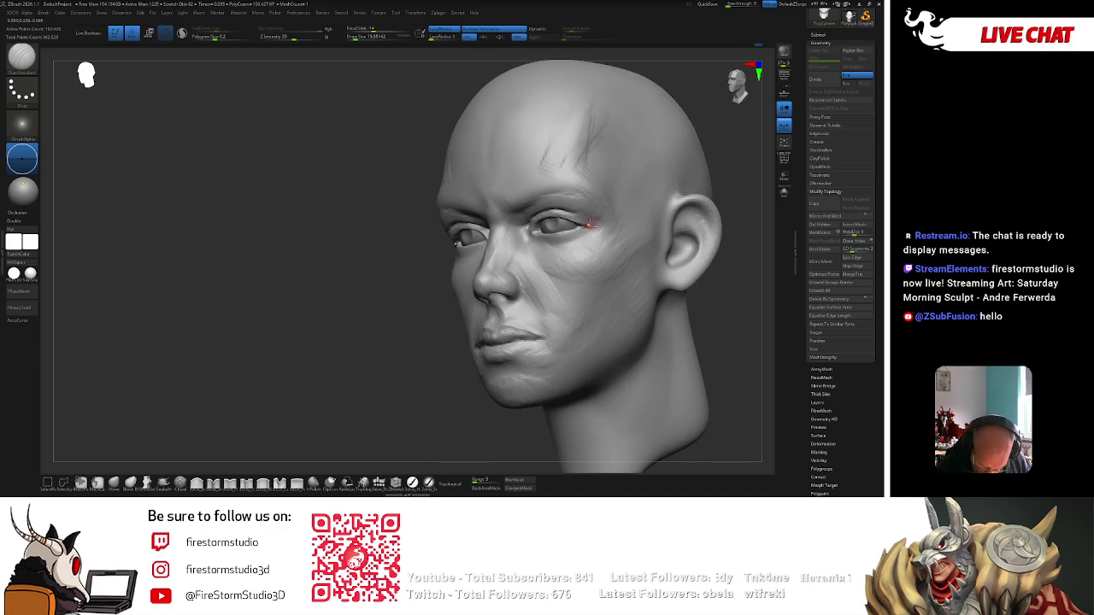
mouse_move(377, 360)
mouse_down()
mouse_move(334, 344)
mouse_move(354, 354)
mouse_move(510, 217)
mouse_up()
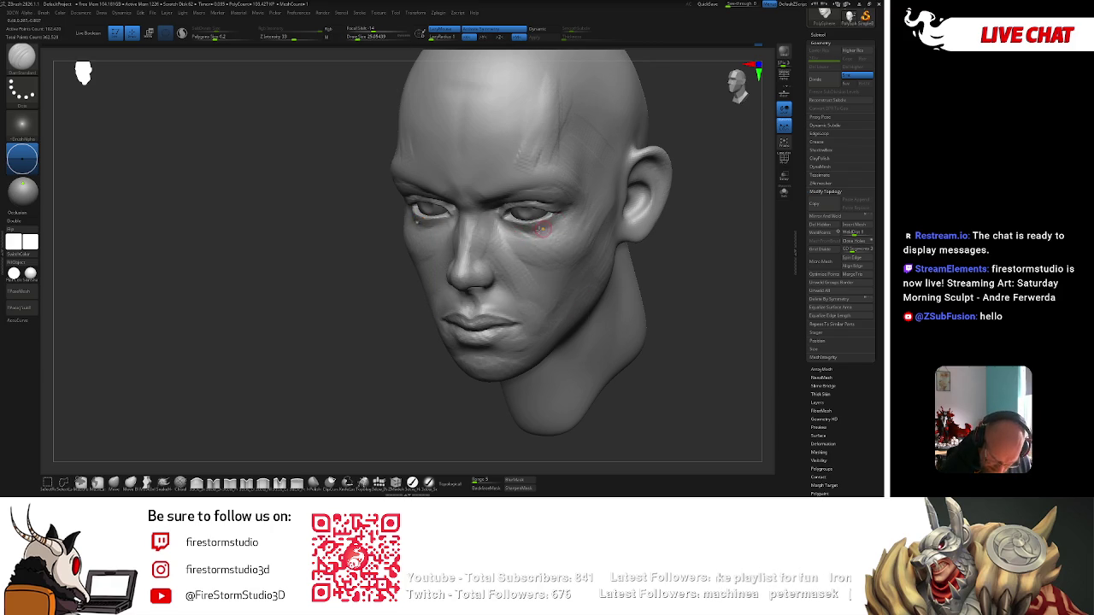
key(])
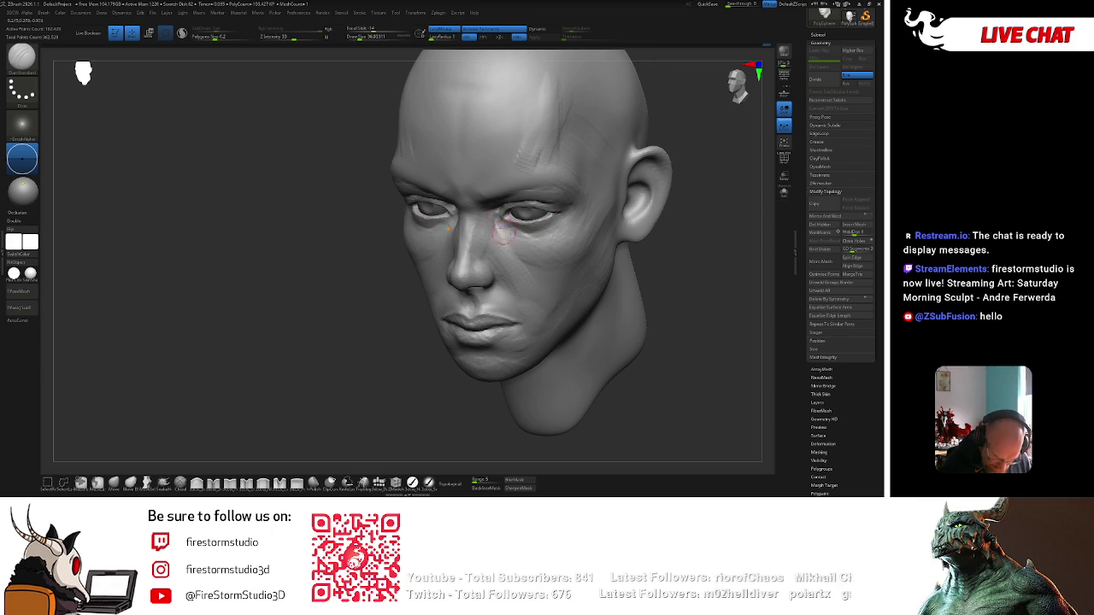
shift+drag(693, 261, 448, 220)
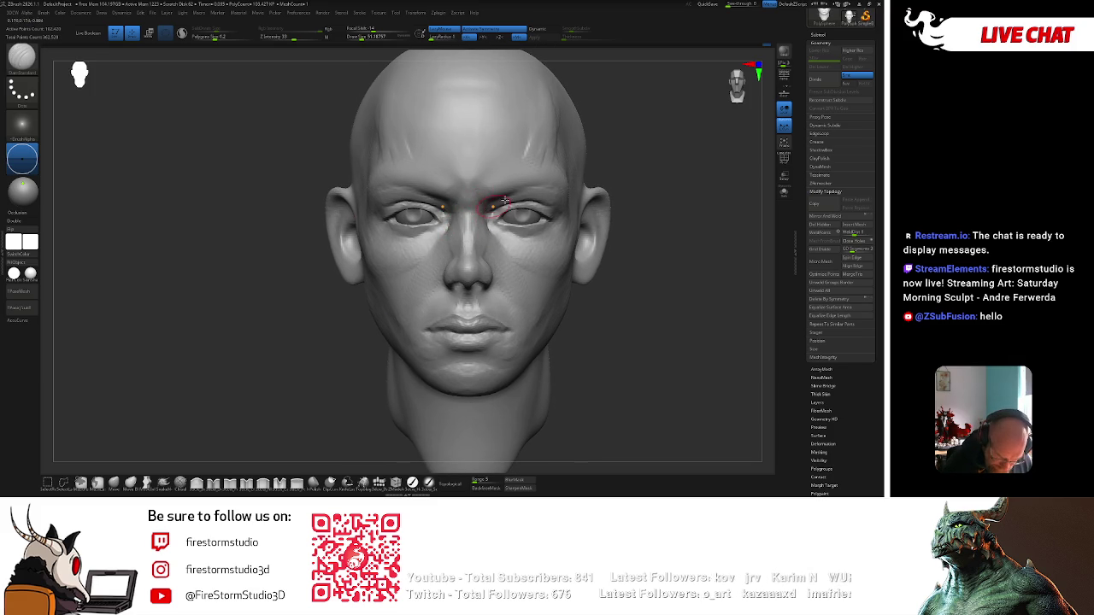
Smooth the brow above the eye with a Shift stroke.
right_drag(489, 208, 491, 199)
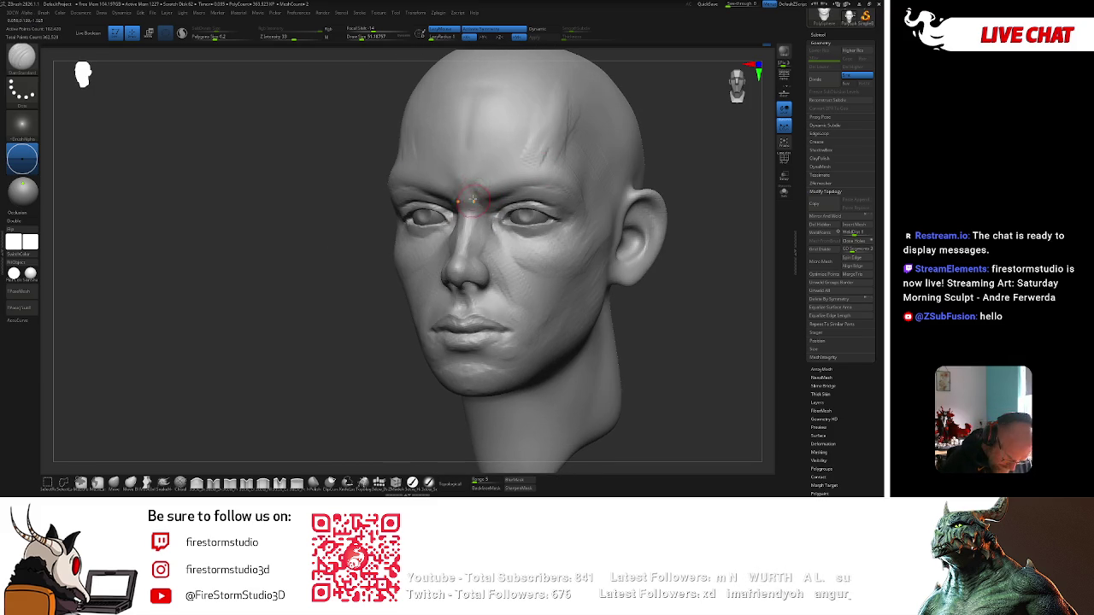
key(shift)
shift+drag(492, 179, 521, 178)
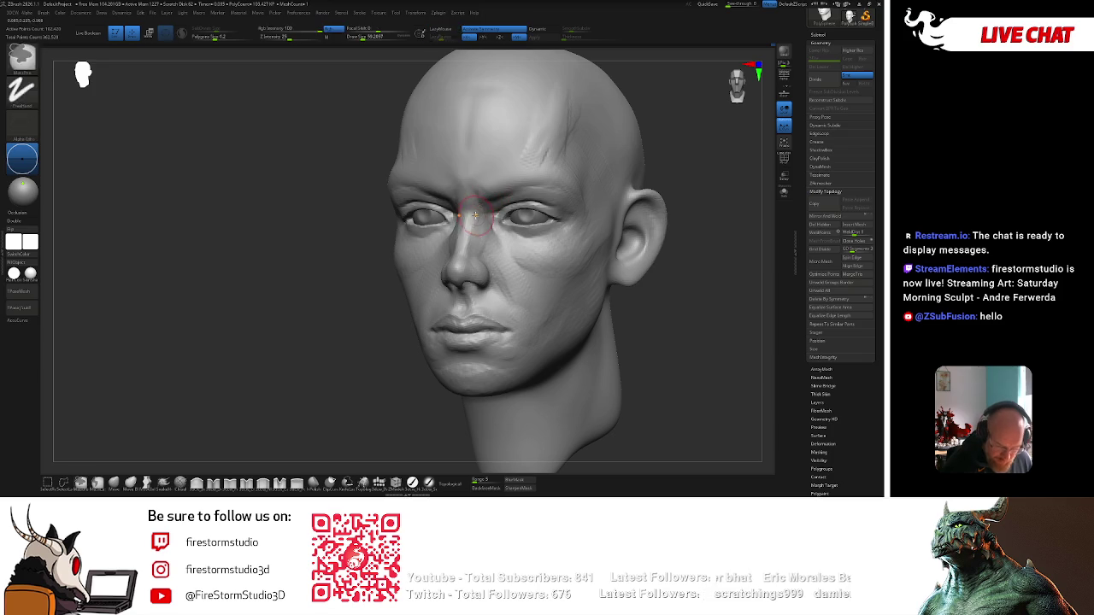
key(space)
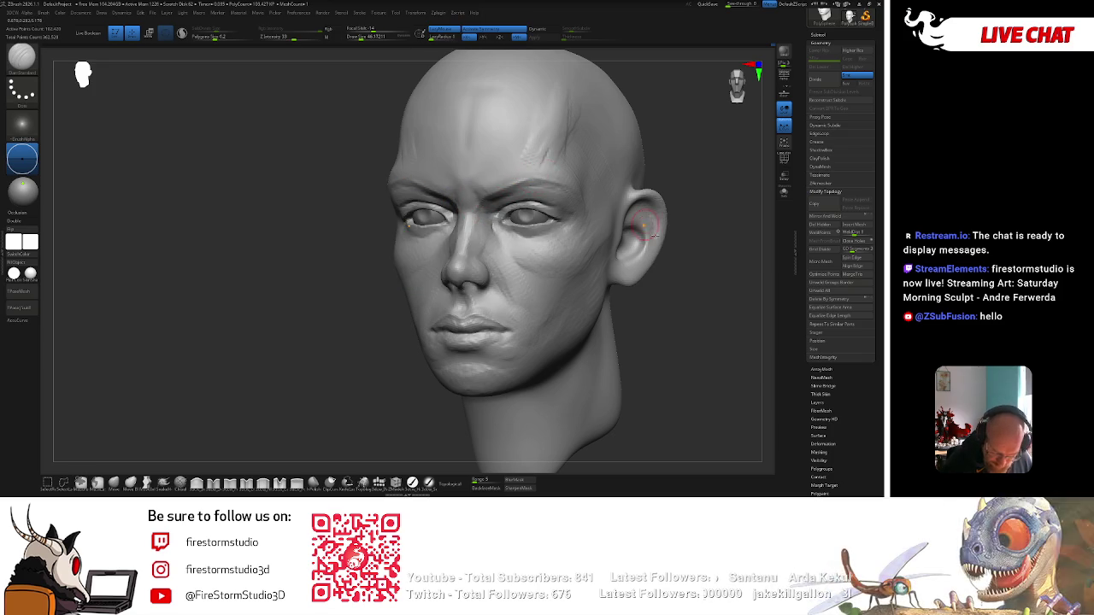
Enlarge the brush and inspect the face from front and three-quarter views.
right_drag(545, 176, 491, 190)
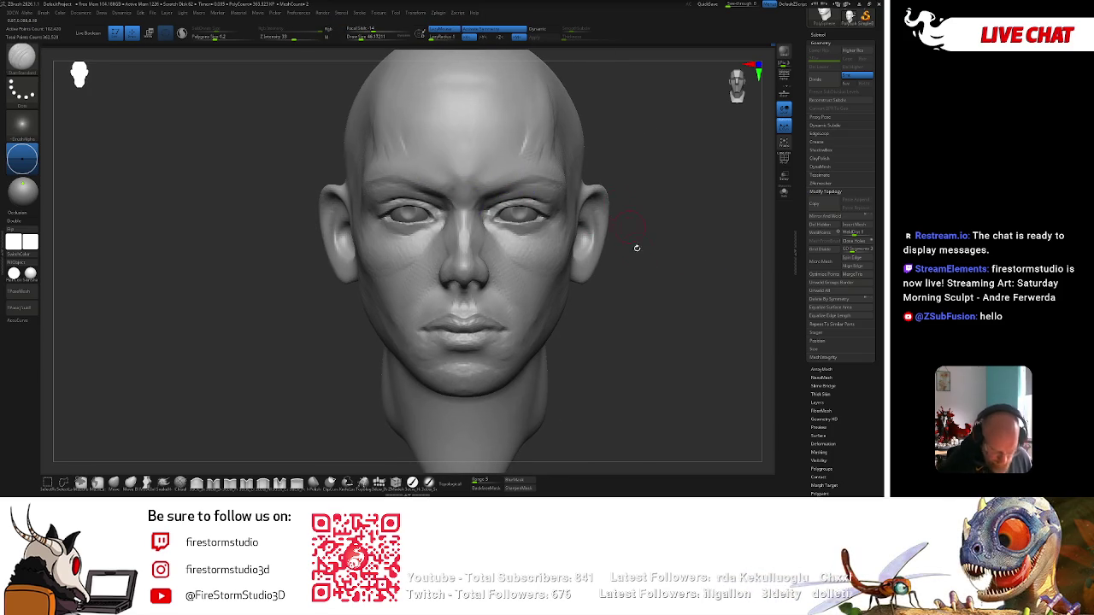
alt+right_drag(627, 223, 627, 197)
alt+right_drag(484, 284, 468, 274)
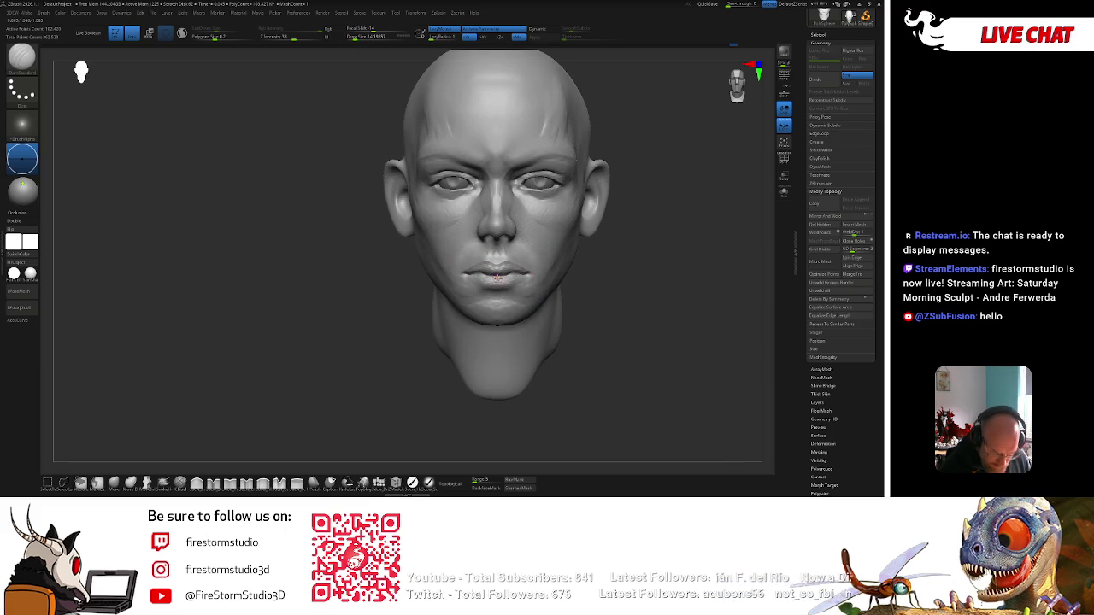
key(])
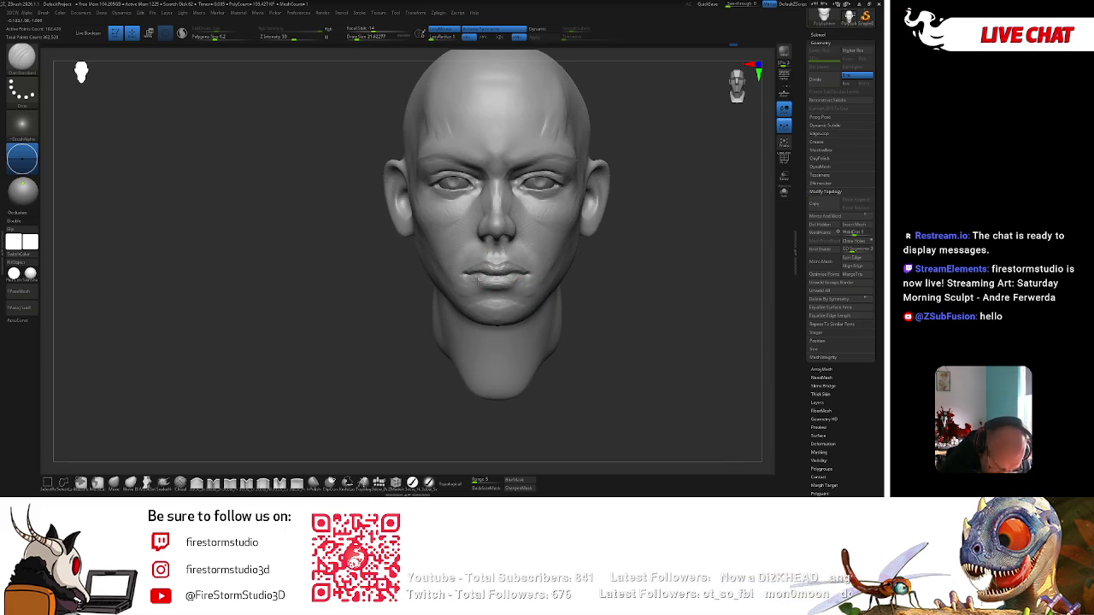
drag(610, 276, 618, 254)
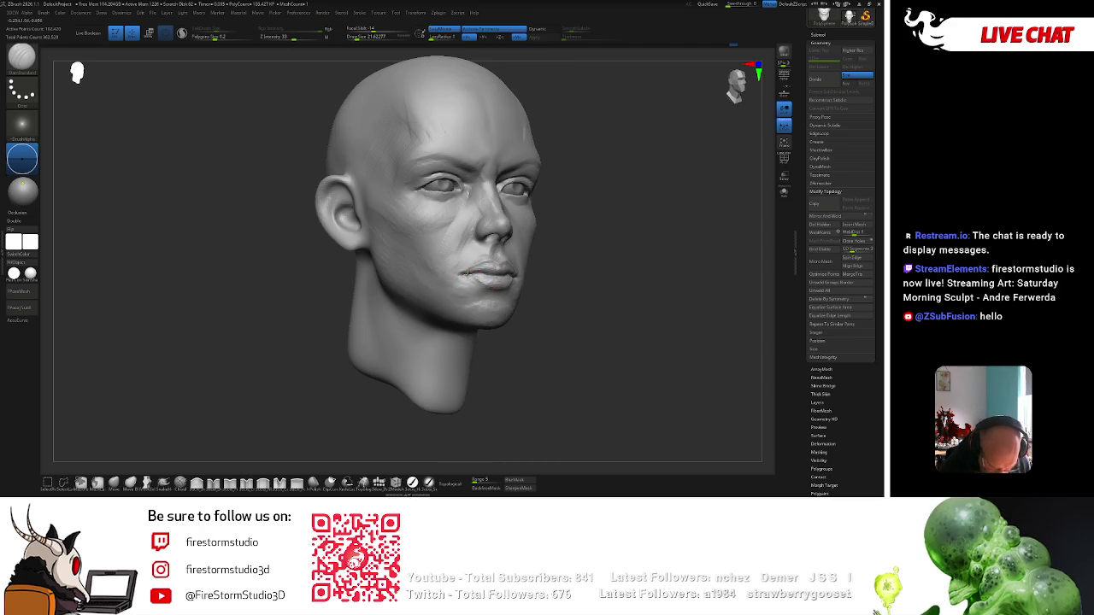
key(])
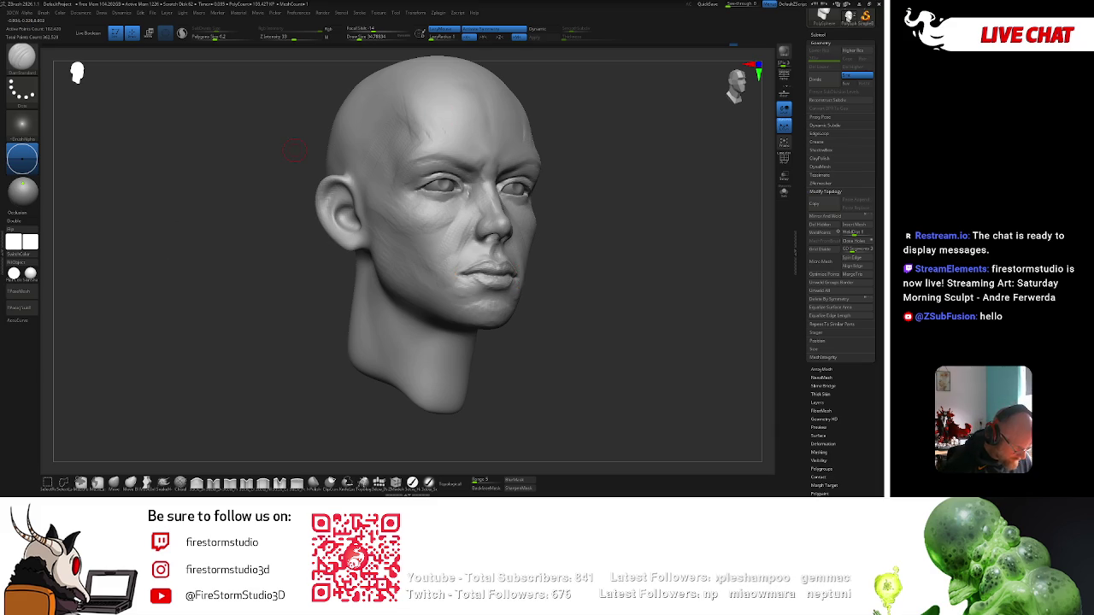
mouse_move(293, 150)
mouse_down()
mouse_move(600, 207)
mouse_move(496, 271)
mouse_move(596, 221)
mouse_up()
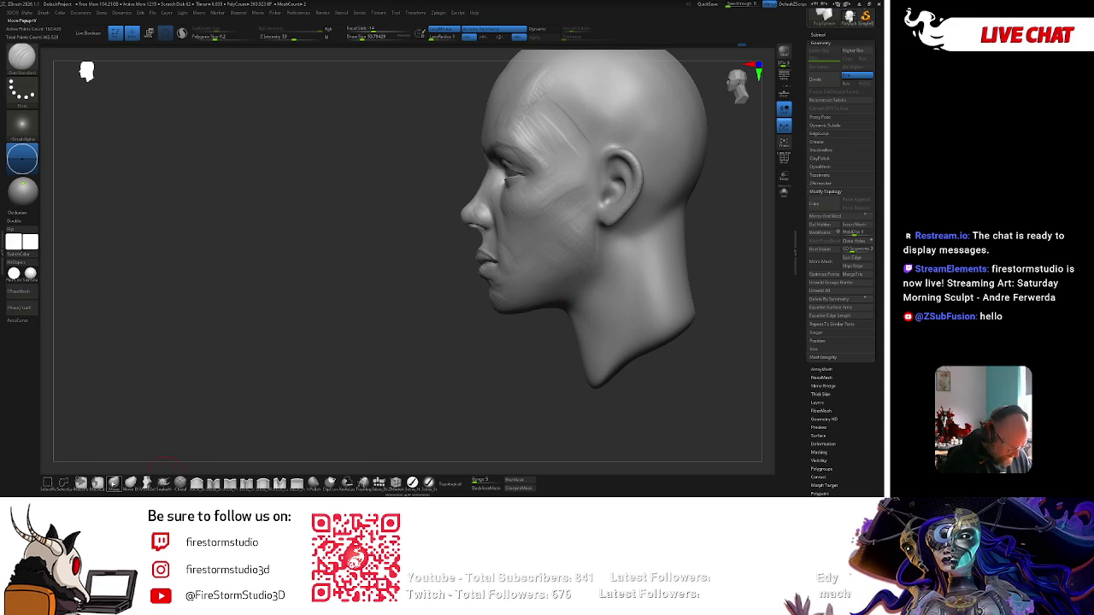
Select the Move brush, shrink it for the mouth area, and orbit to the other profile.
click(114, 483)
key(space)
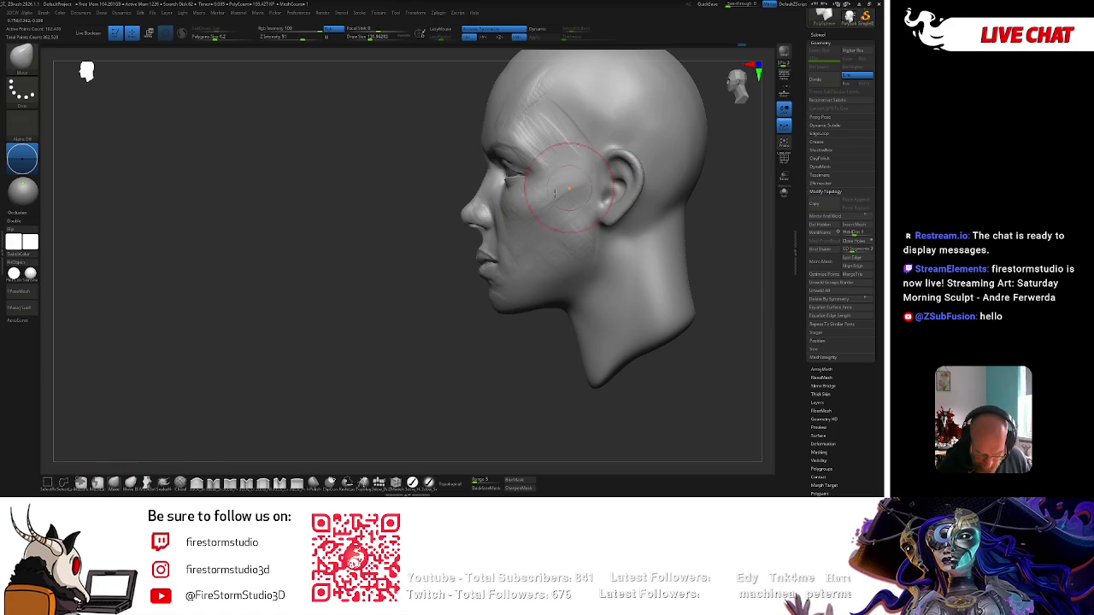
key(space)
key(space)
alt+drag(499, 236, 449, 353)
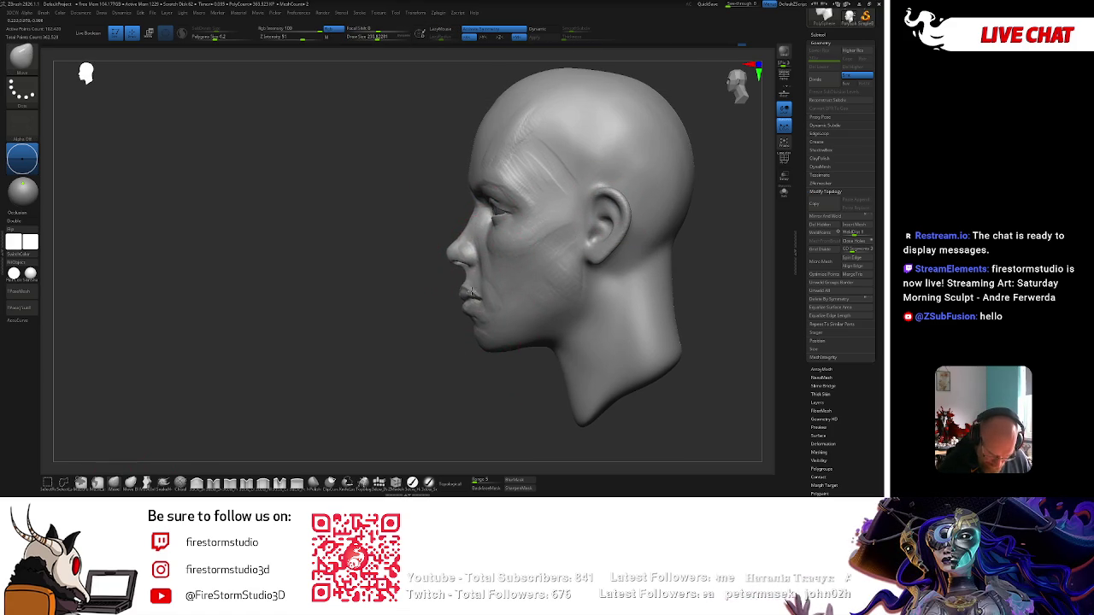
key(space)
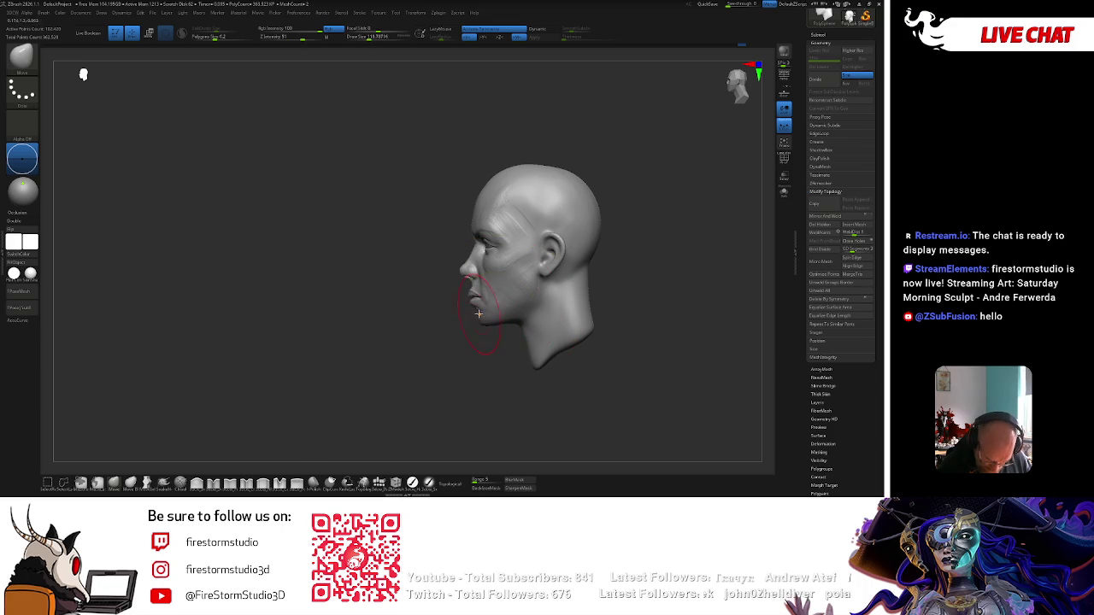
key(space)
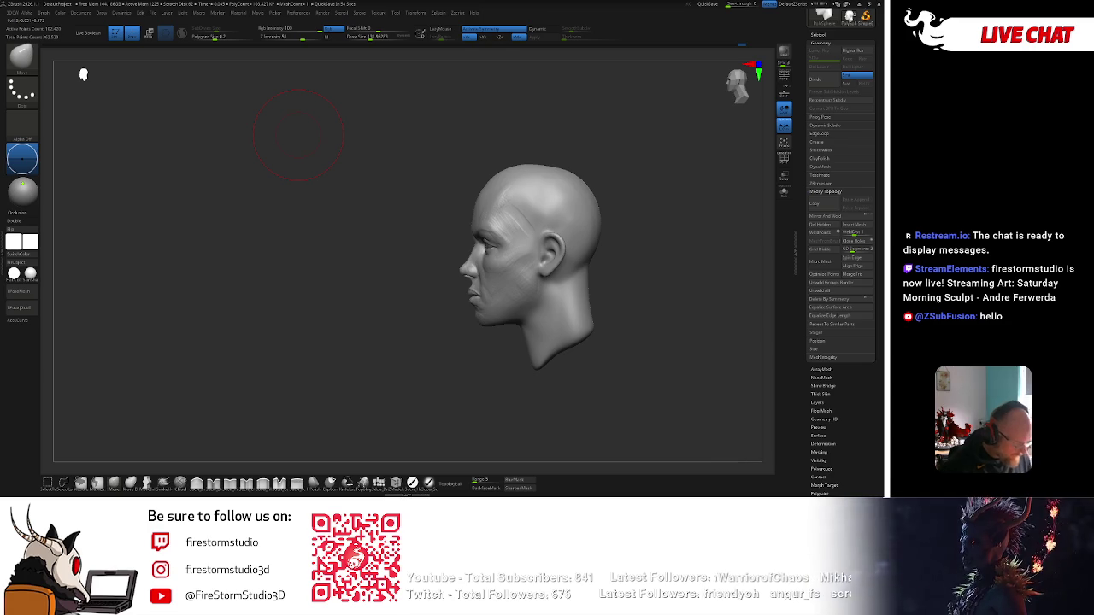
mouse_move(300, 132)
mouse_down()
mouse_move(483, 265)
mouse_move(532, 240)
mouse_up()
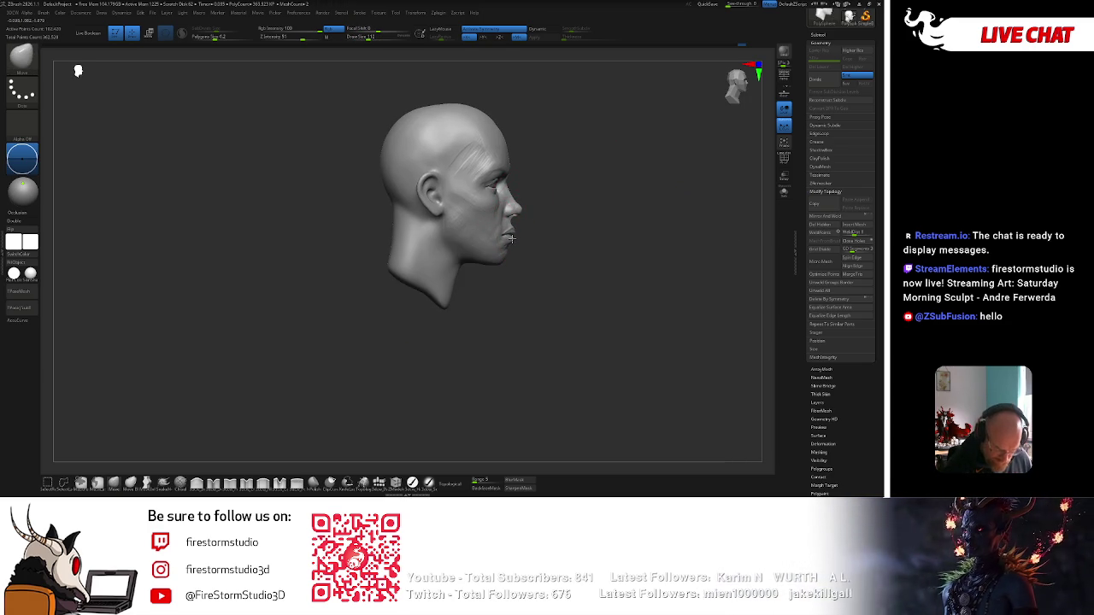
key(space)
key(f)
drag(536, 218, 538, 212)
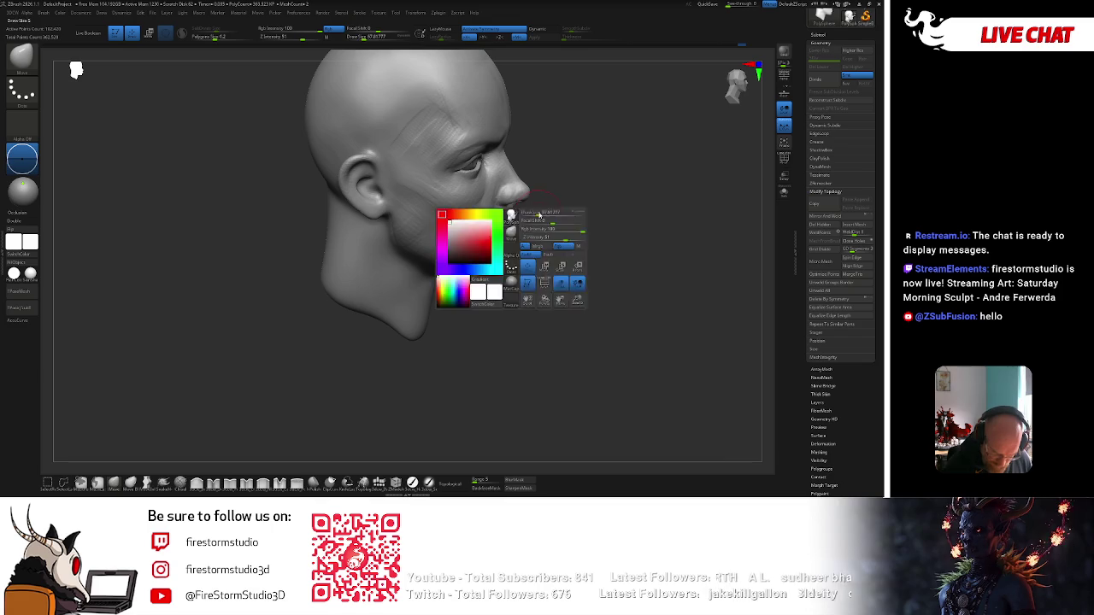
Orbit the head to an exact profile and reduce the Move brush size.
right_click(514, 213)
shift+right_drag(514, 214, 505, 216)
right_click(504, 216)
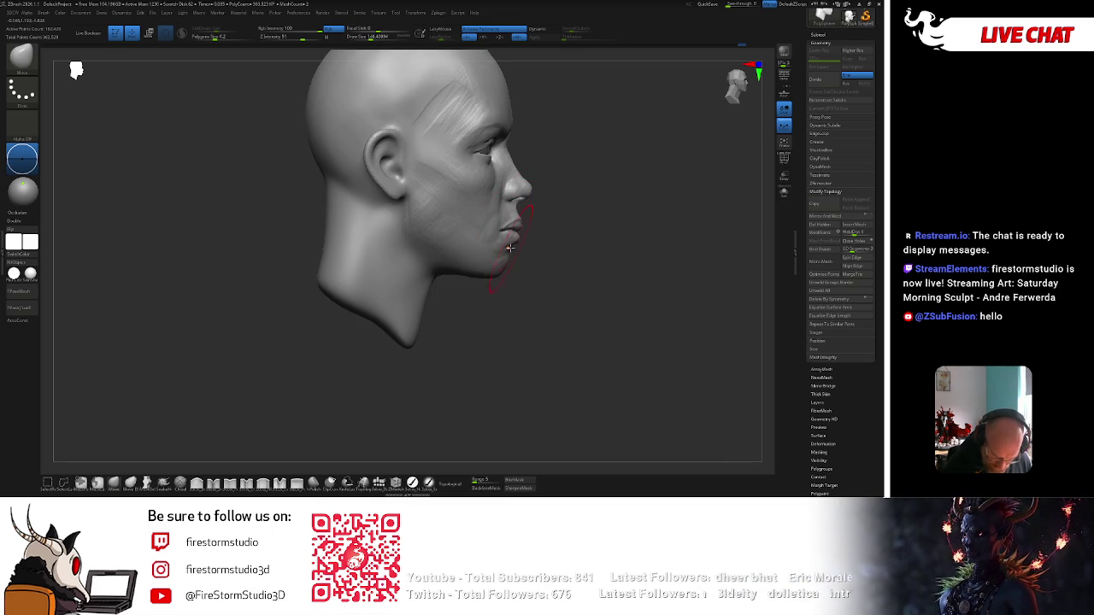
alt+right_drag(489, 285, 590, 270)
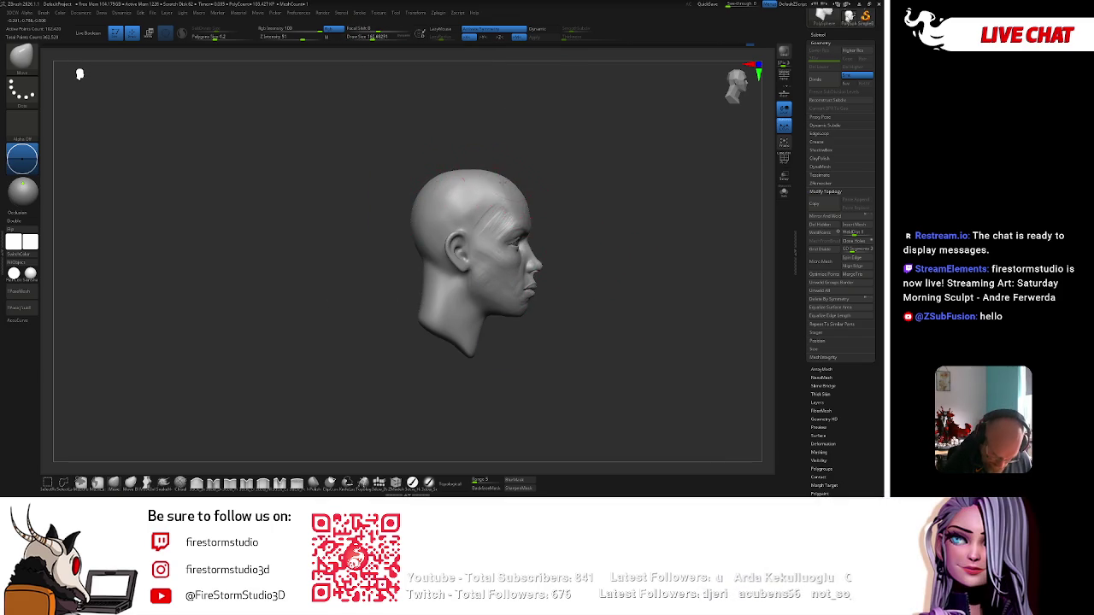
key(space)
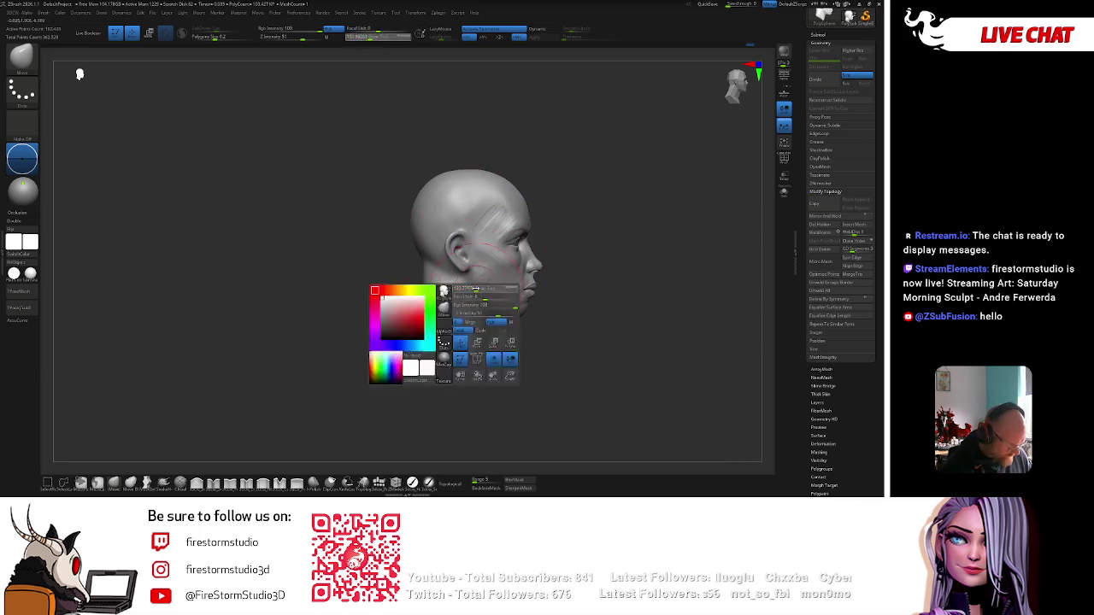
key(space)
key(space)
key(space)
key(bracketright)
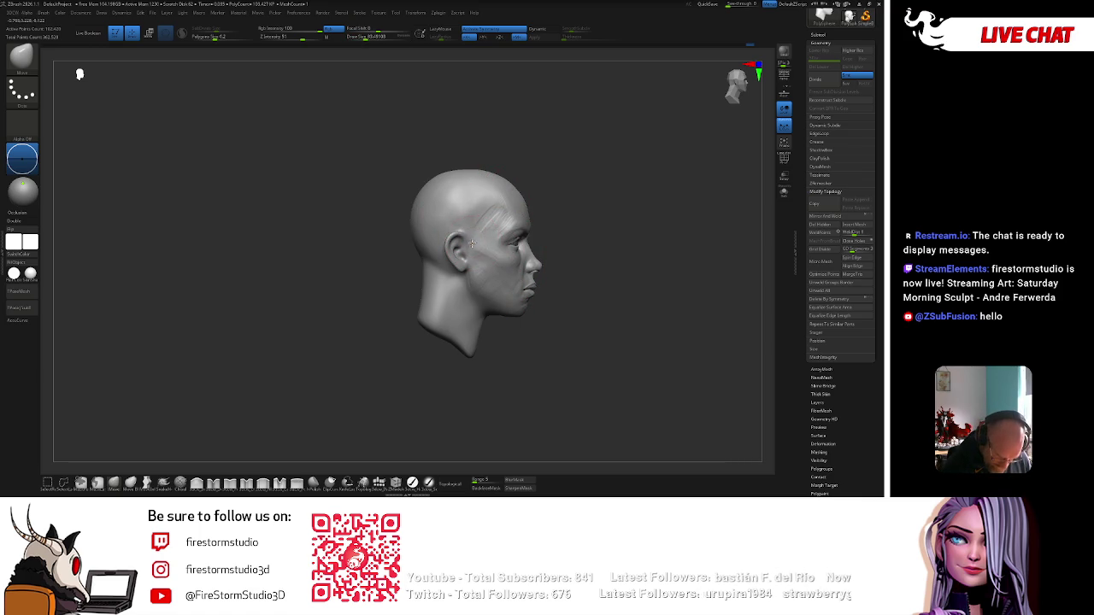
key(space)
key(bracketleft)
key(space)
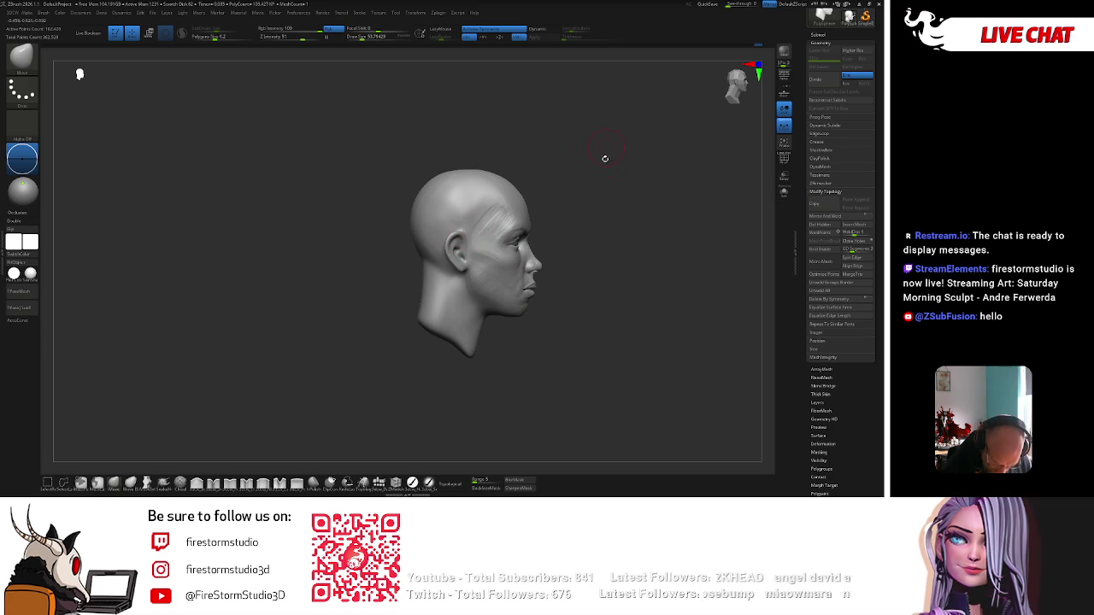
Orbit around the head and frame it front-on, enlarging the brush.
mouse_move(546, 215)
mouse_down()
mouse_move(541, 236)
mouse_move(514, 248)
mouse_up()
key(space)
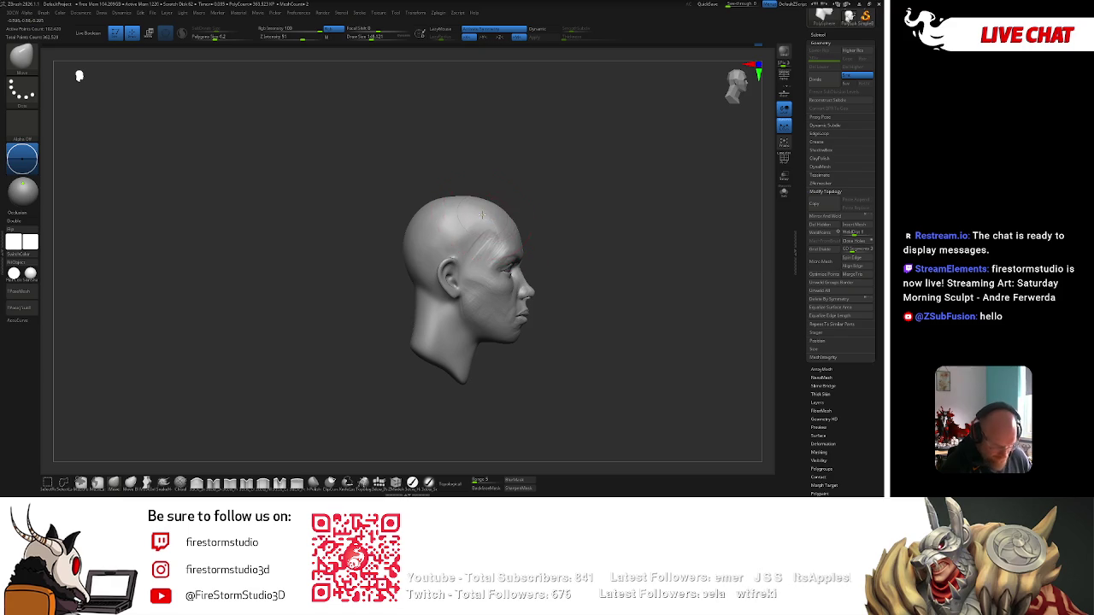
drag(517, 207, 519, 221)
key(bracketleft)
key(bracketright)
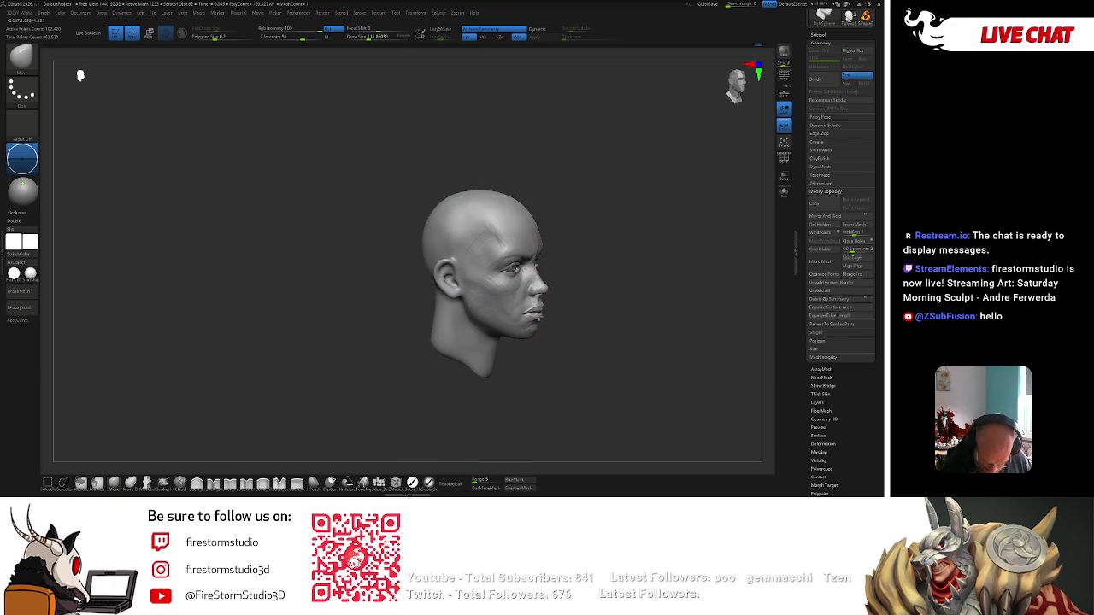
mouse_move(581, 295)
mouse_down()
mouse_move(610, 281)
mouse_move(665, 180)
mouse_move(508, 119)
mouse_up()
right_click(598, 295)
key(f)
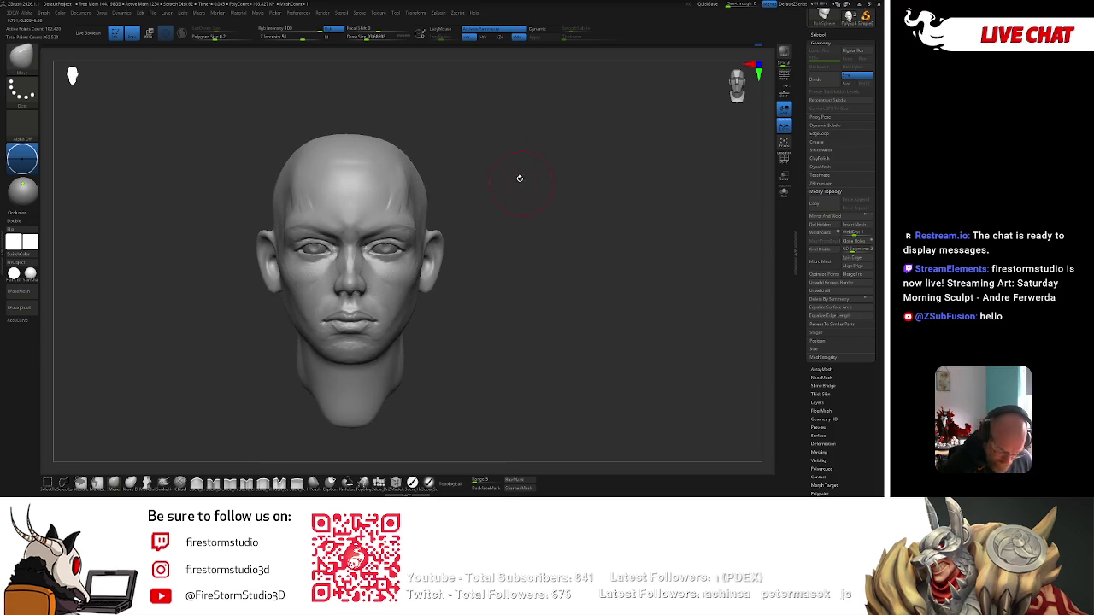
key(bracketright)
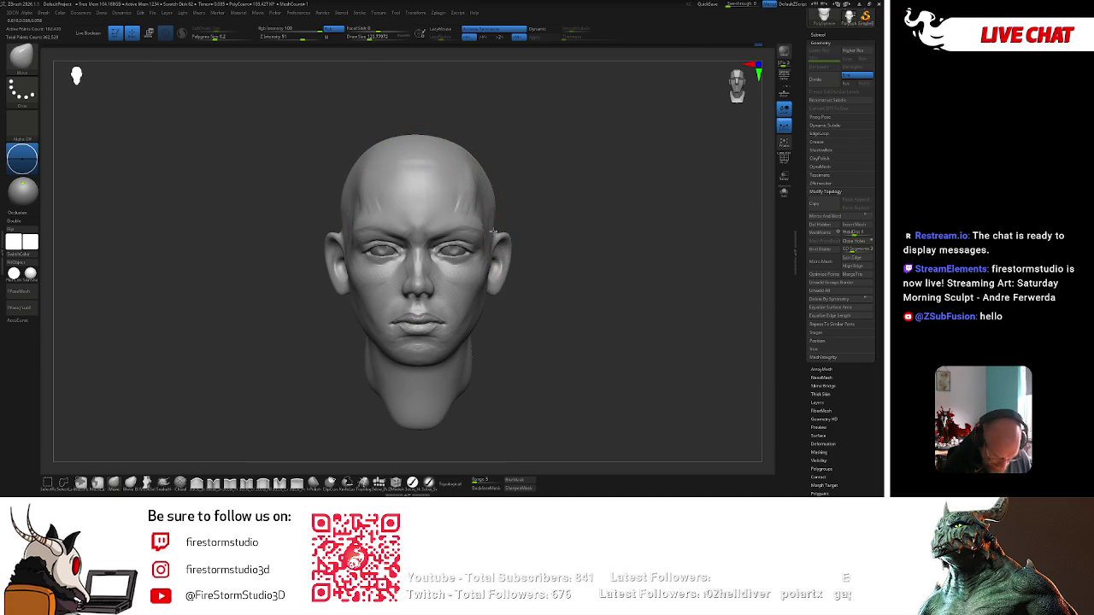
right_drag(493, 233, 492, 229)
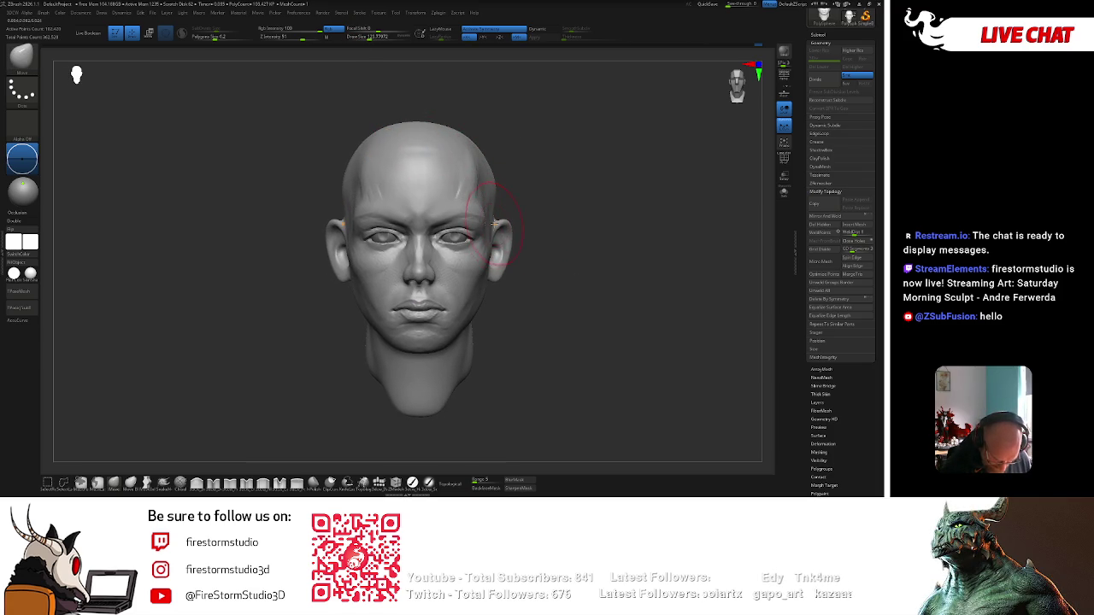
Drag the jaw beside the mouth into a new shape and reframe the whole head.
ctrl+shift+drag(483, 300, 470, 321)
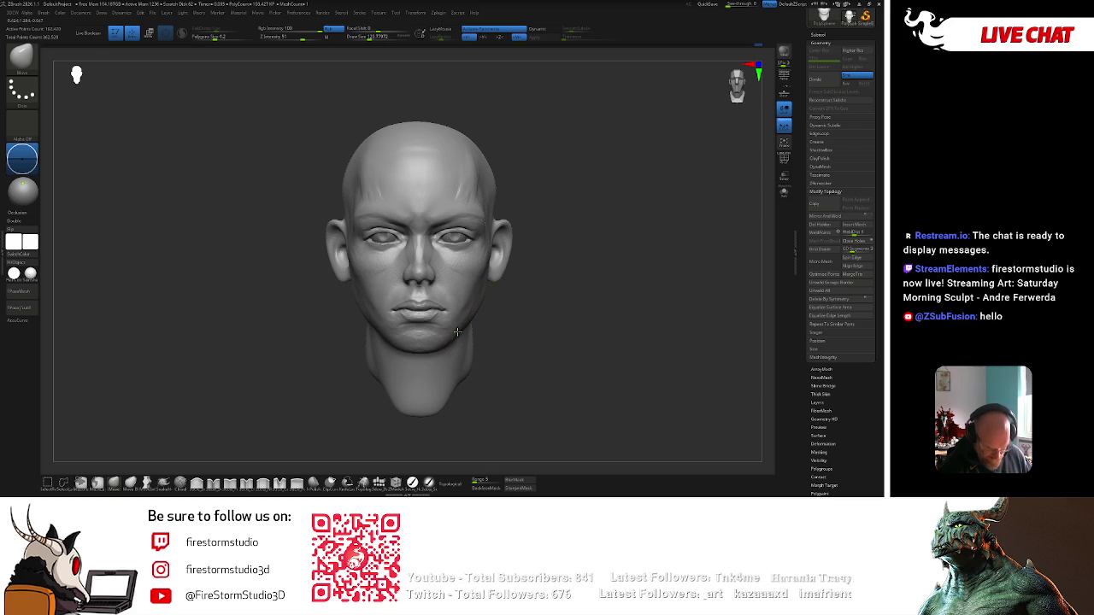
alt+right_drag(475, 307, 502, 259)
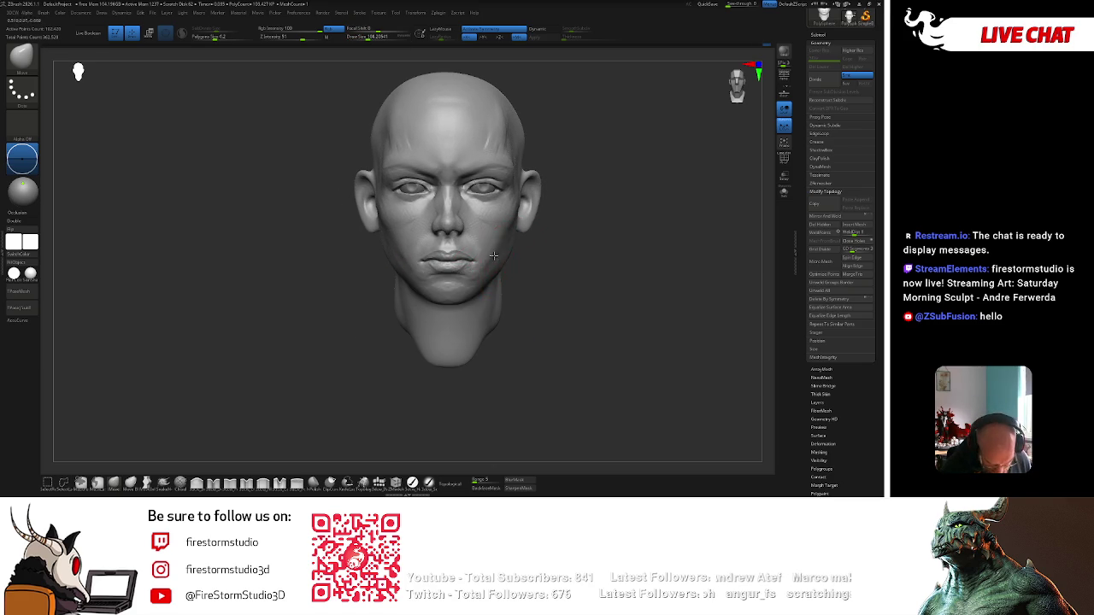
ctrl+right_drag(494, 256, 465, 293)
right_click(465, 292)
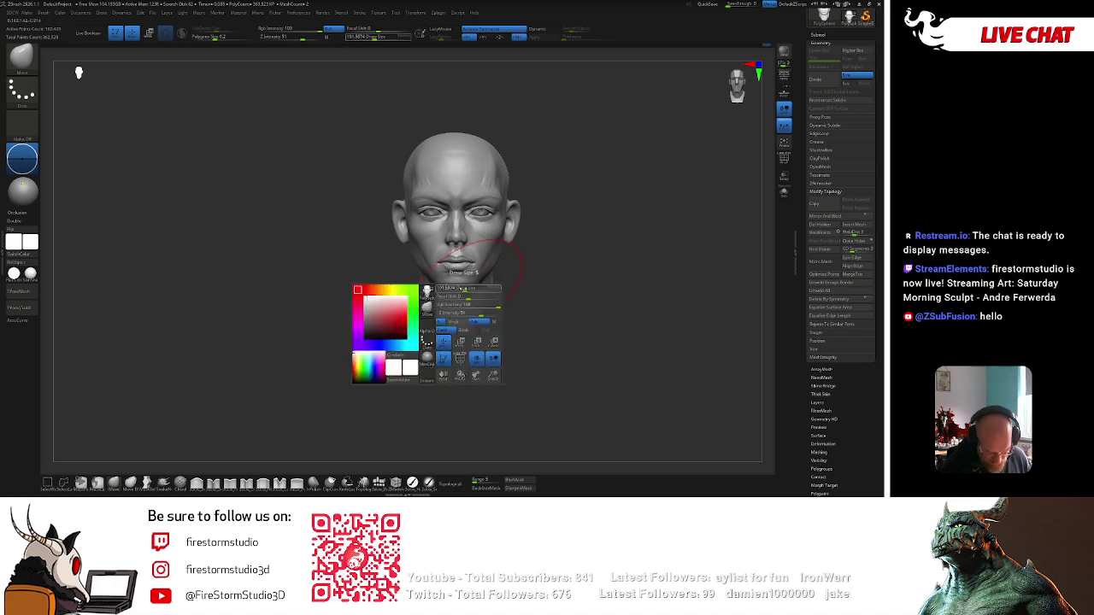
right_click(512, 234)
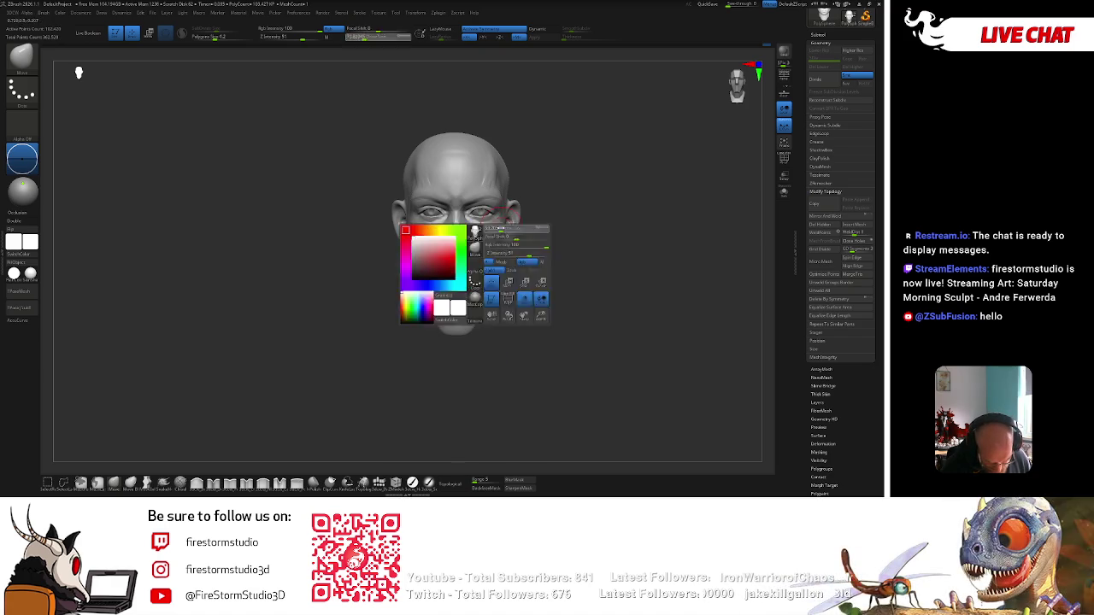
right_click(485, 262)
Select ClayBuildup (B-C-B), enlarge it and build up clay along the jaw and neck.
key(b)
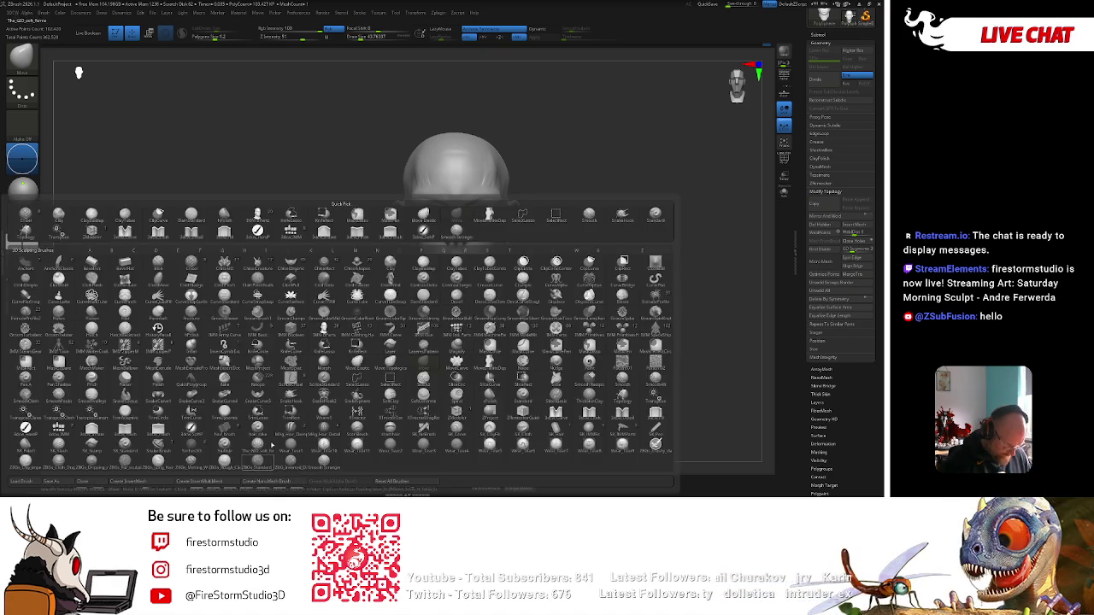
key(b)
key(c)
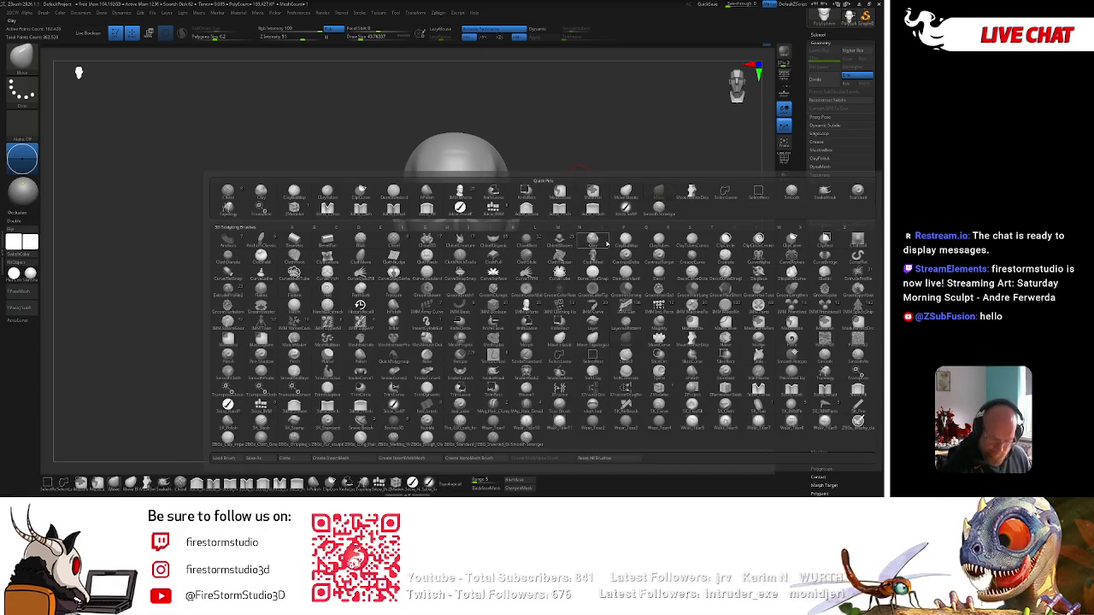
key(b)
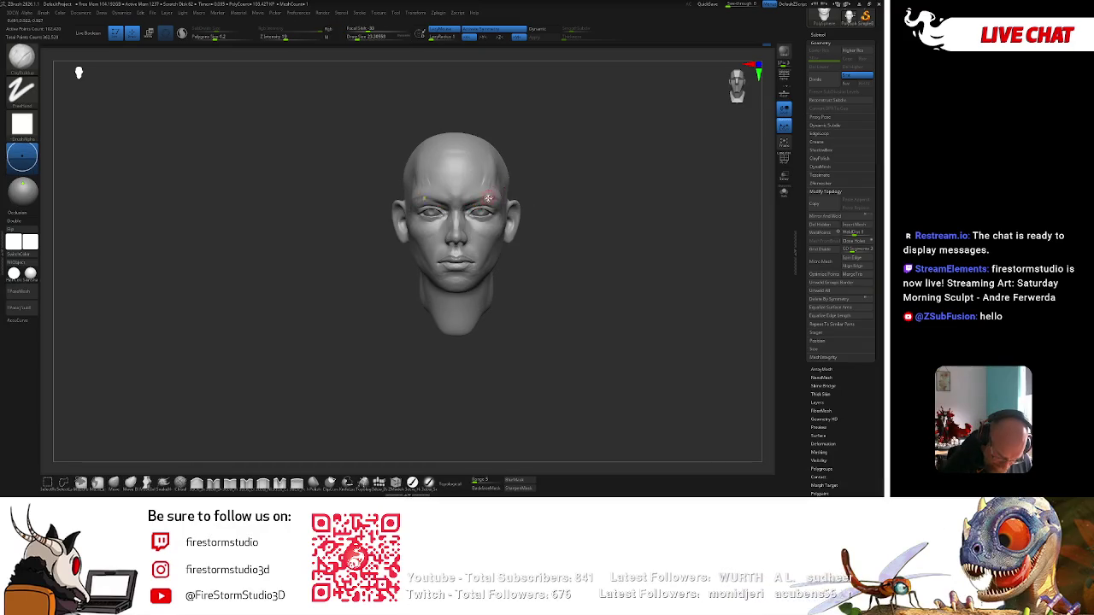
drag(487, 196, 456, 236)
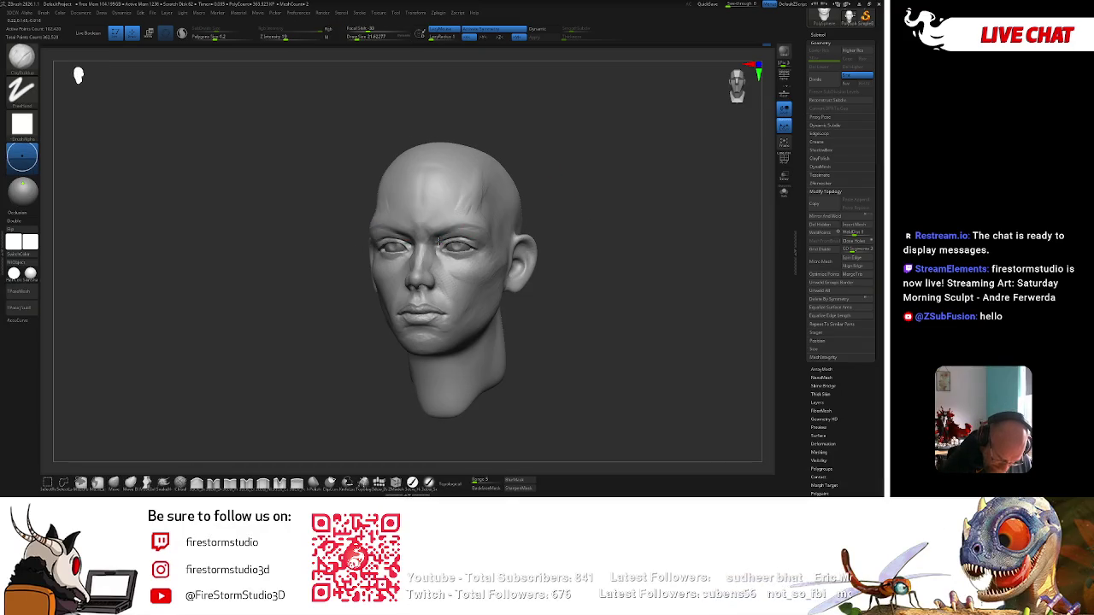
key(bracketright)
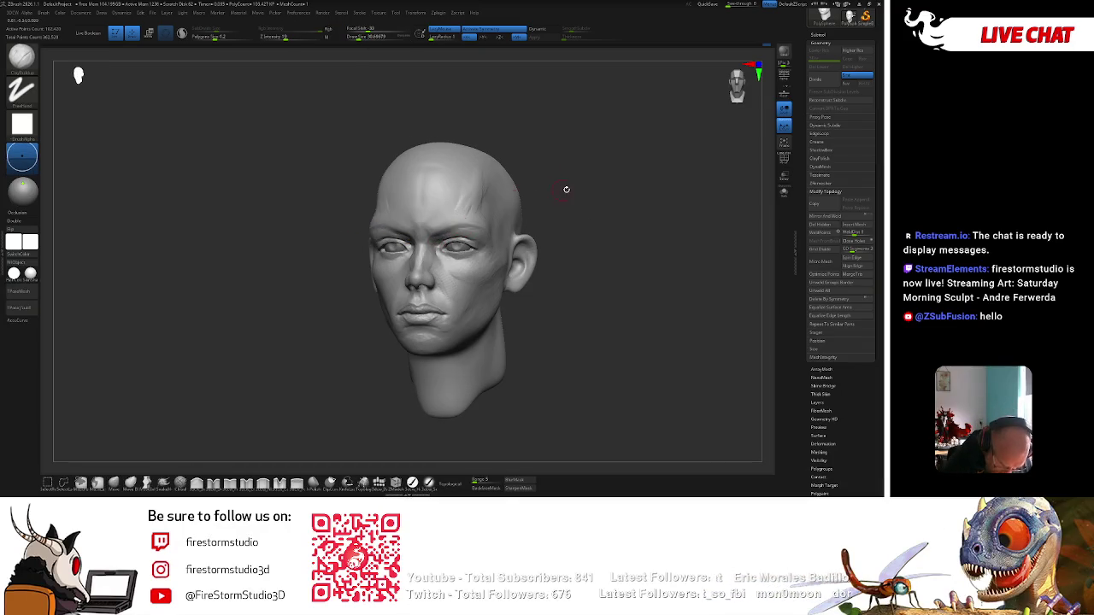
drag(560, 188, 416, 237)
shift+right_drag(410, 254, 419, 257)
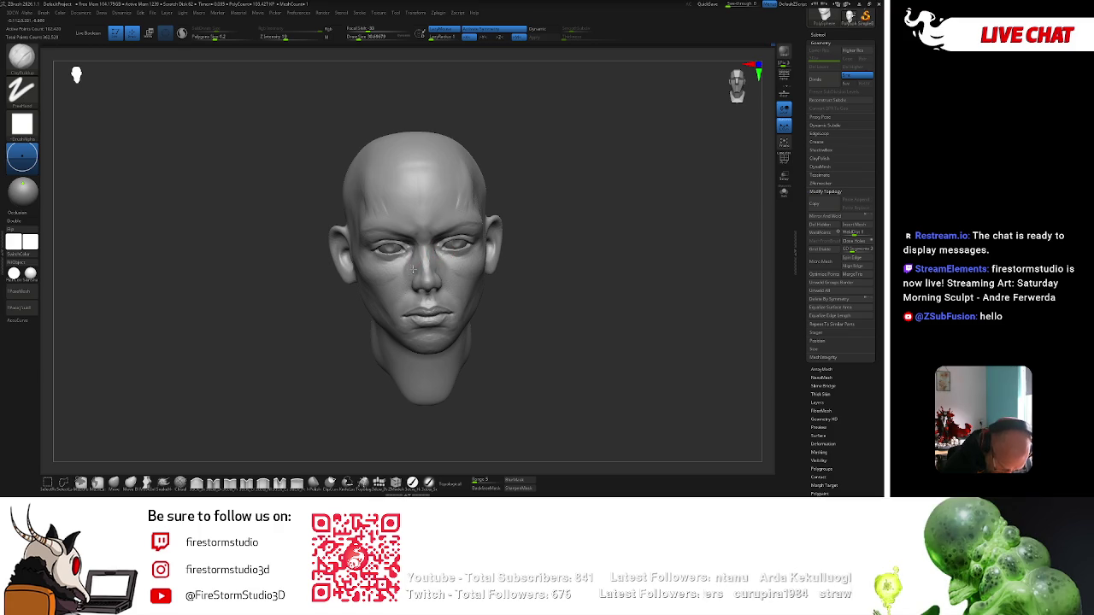
drag(563, 220, 510, 214)
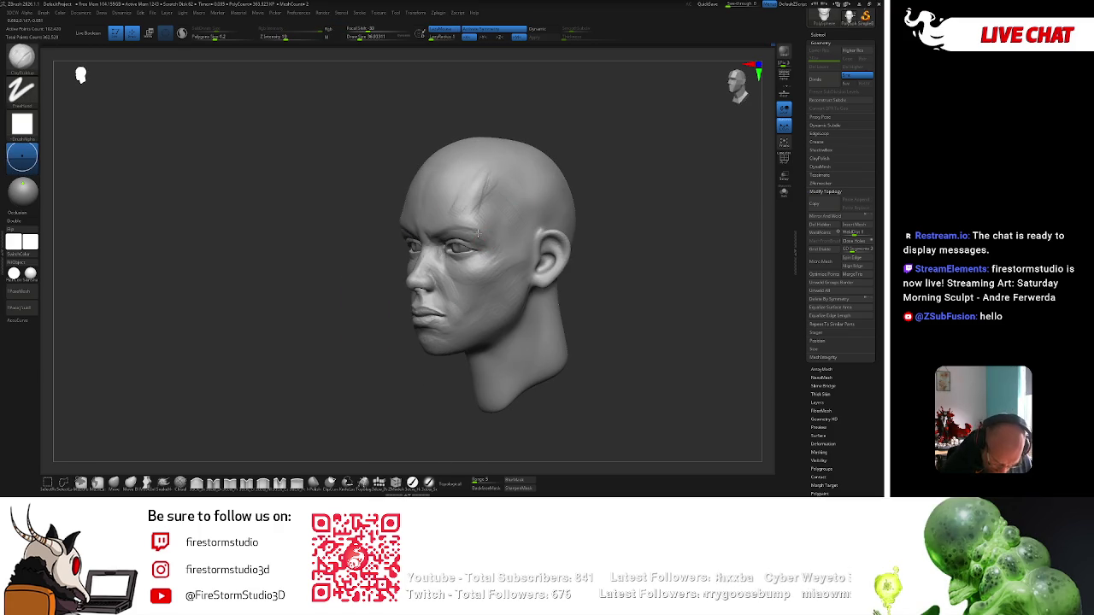
drag(599, 170, 623, 176)
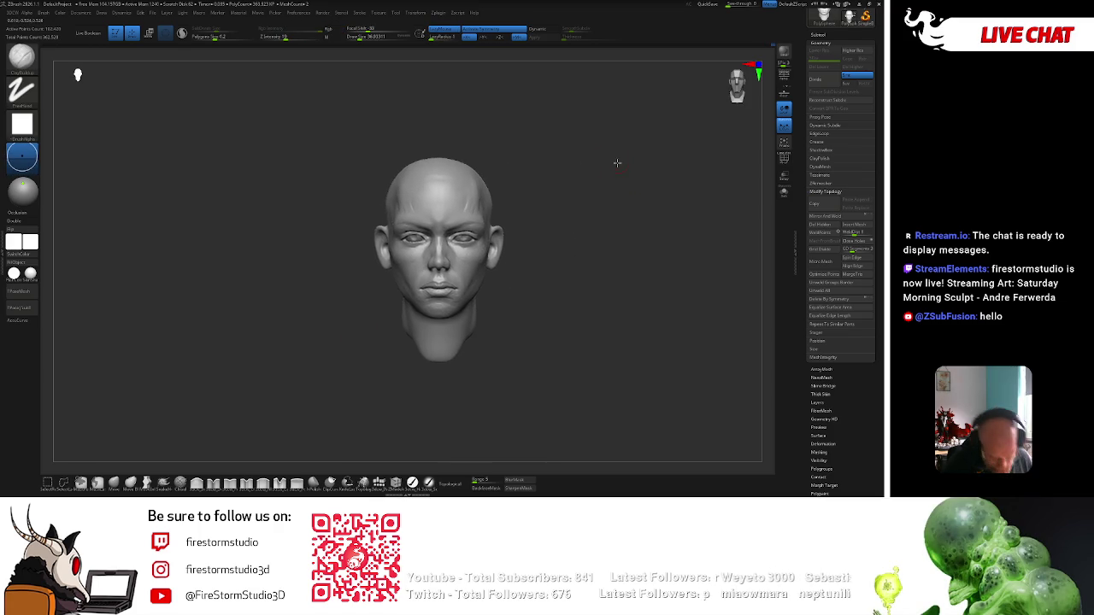
drag(456, 314, 489, 264)
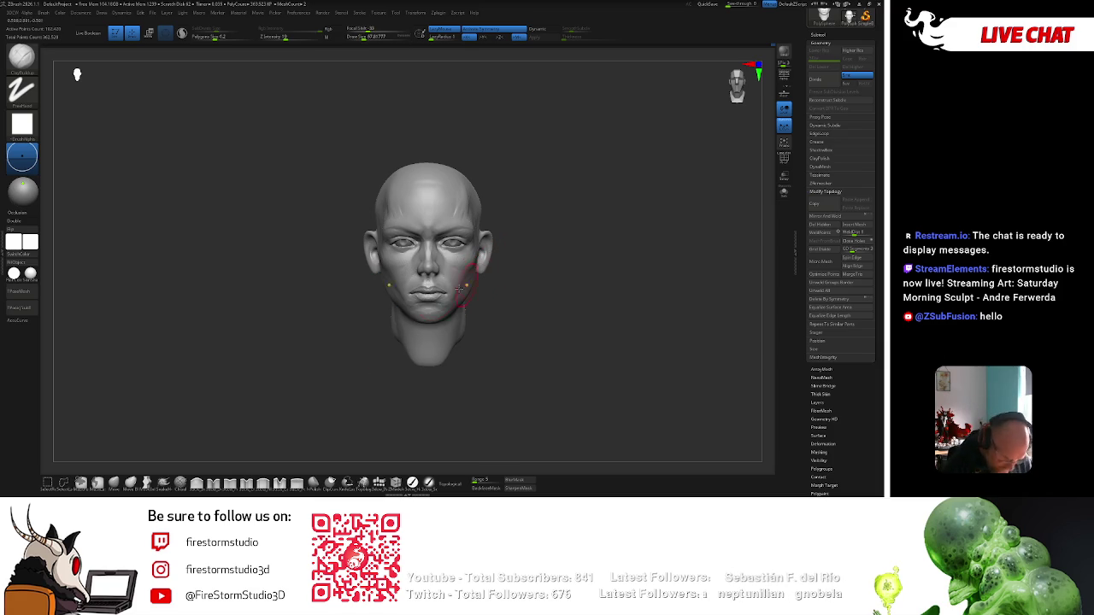
Switch to the Move brush (B-M-V) and shift the lower face and jaw symmetrically.
key(b)
key(m)
key(v)
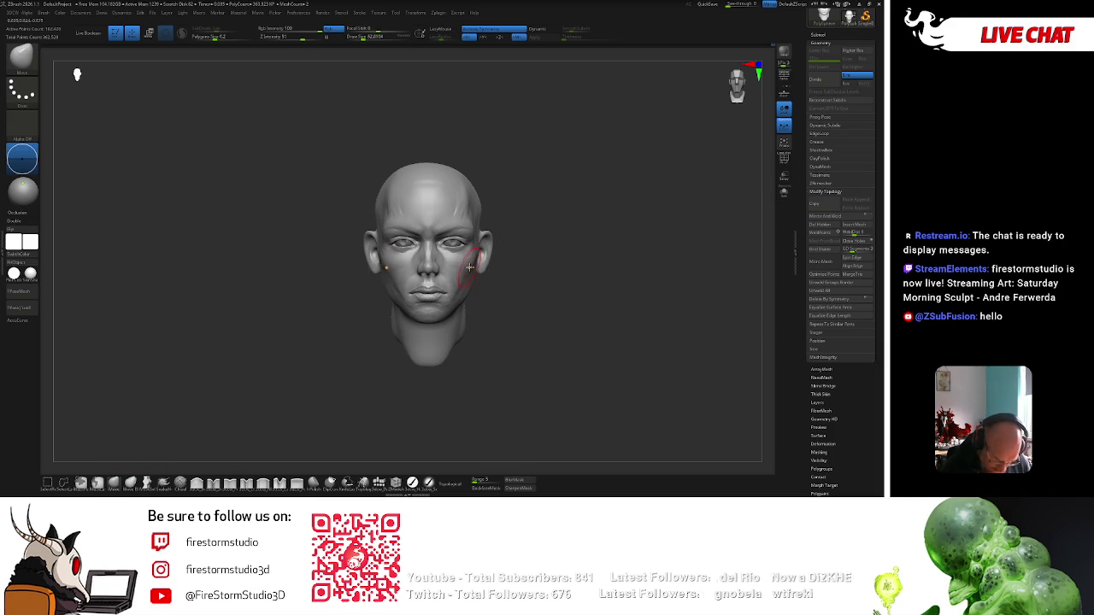
drag(470, 269, 473, 278)
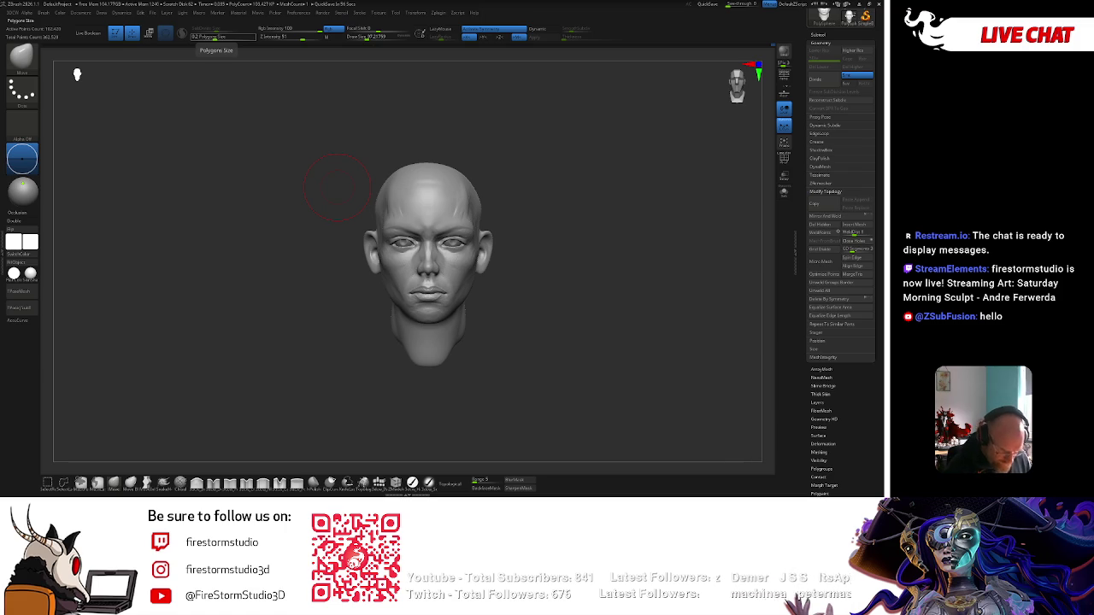
Zoom in and switch to another Move-type brush via B-M-E.
ctrl+right_drag(556, 225, 601, 243)
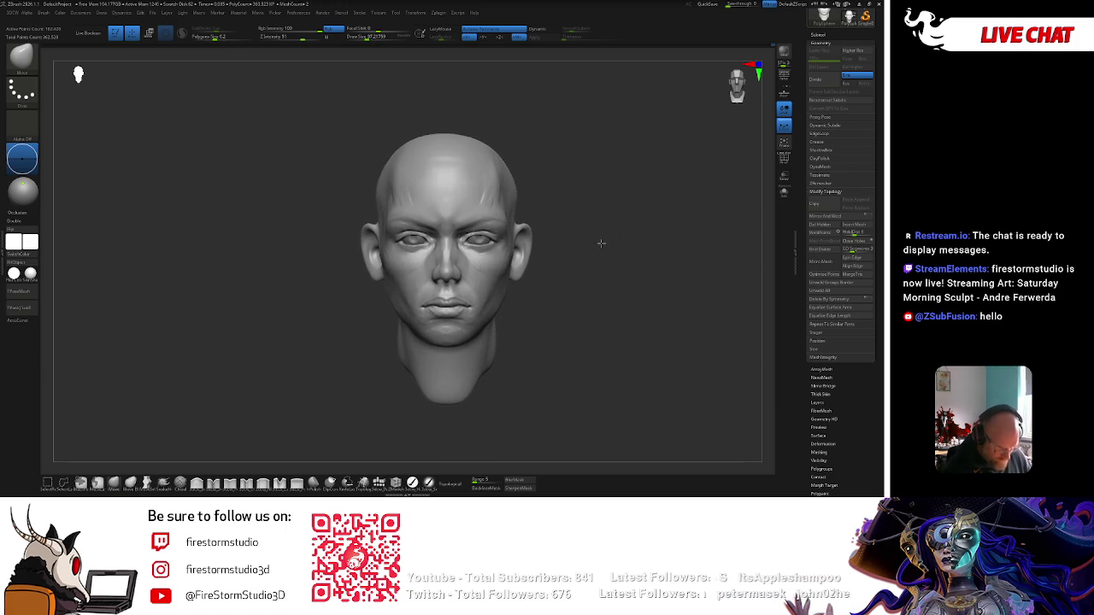
key(b)
key(m)
key(e)
key(b)
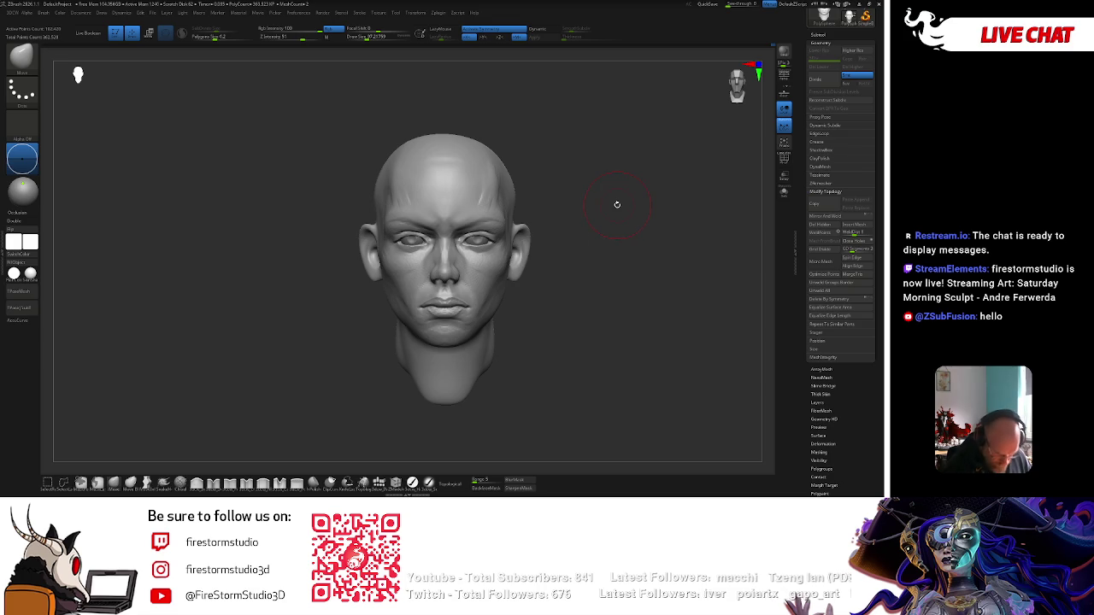
drag(584, 240, 547, 273)
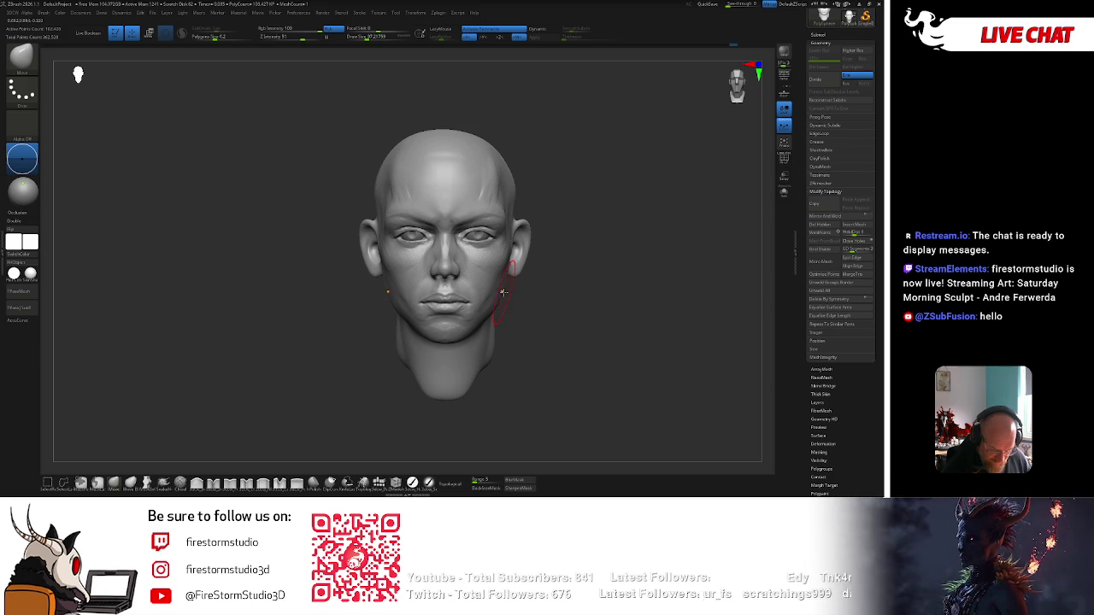
Push the right jaw, cheek, forehead and temple into new shape, adjusting brush size.
drag(509, 275, 466, 334)
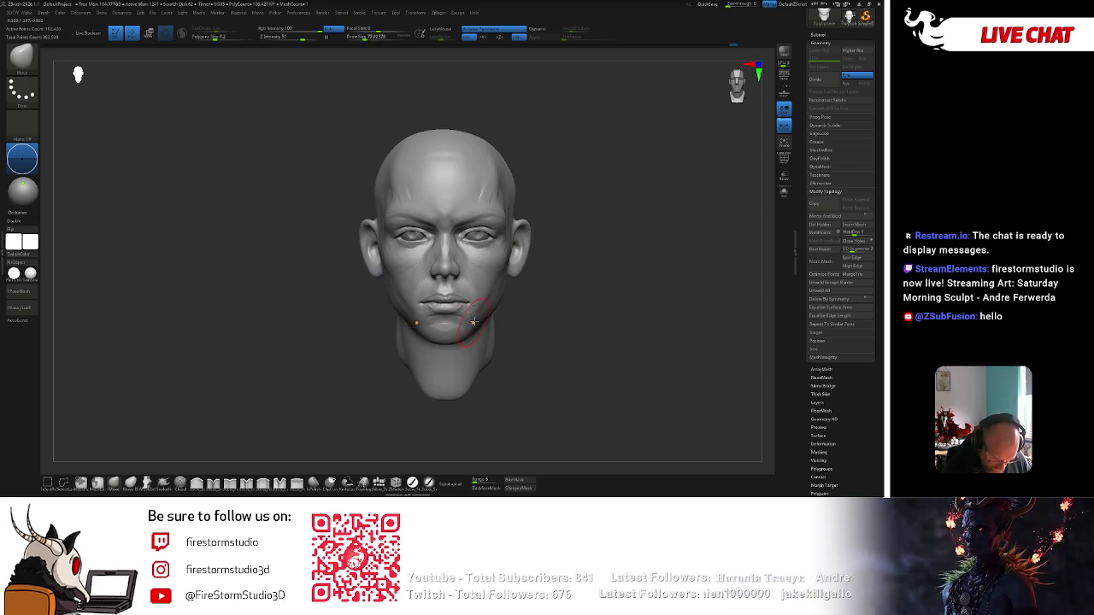
key(space)
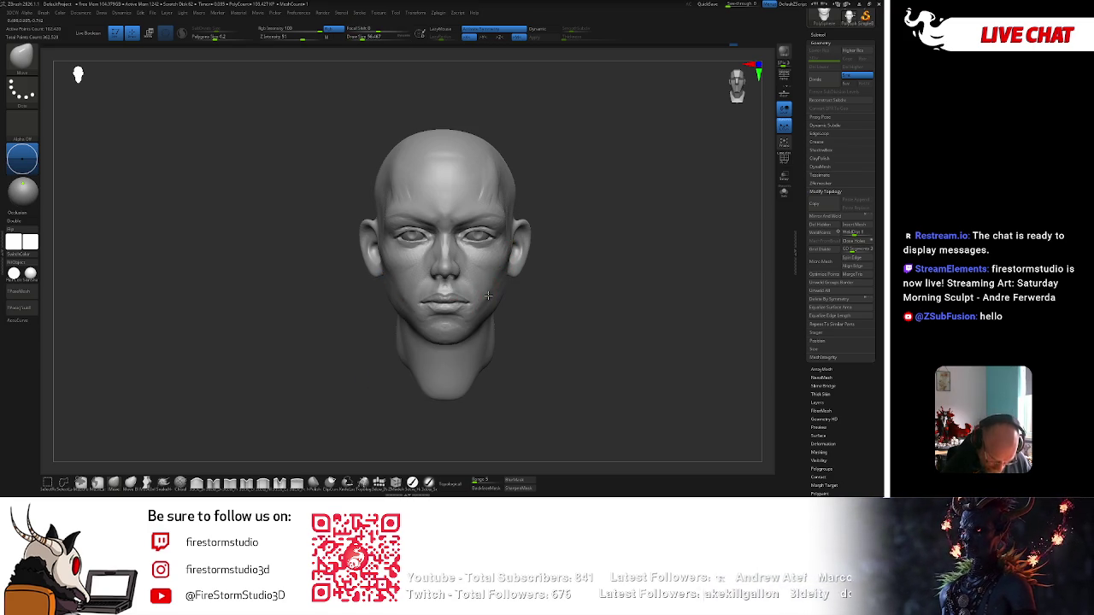
key(space)
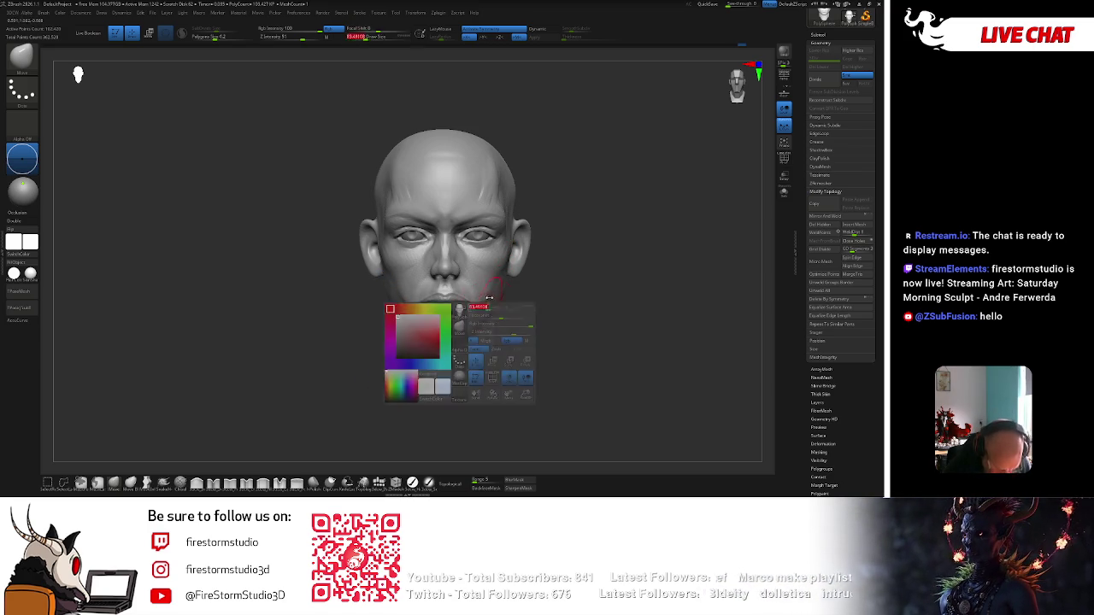
drag(419, 188, 511, 248)
drag(480, 187, 449, 224)
key(space)
alt+click(481, 237)
key(w)
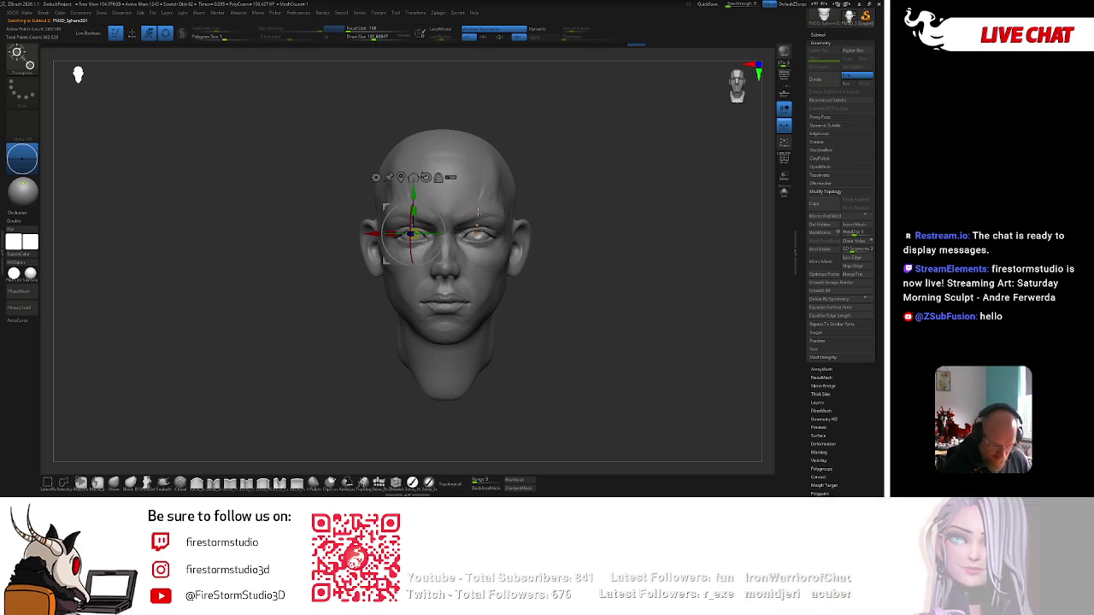
key(q)
alt+click(490, 254)
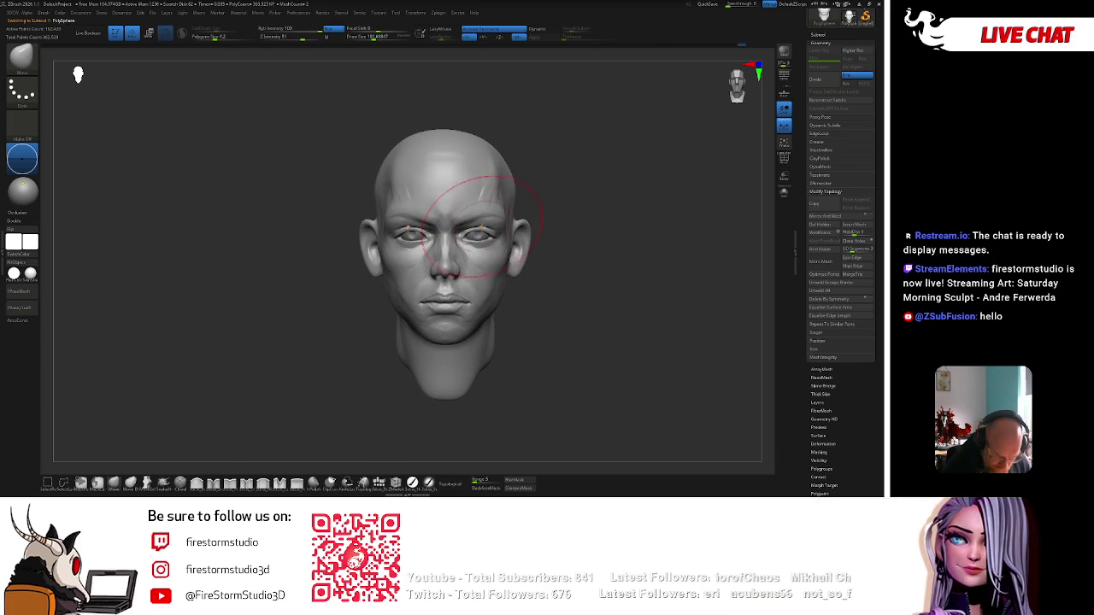
alt+click(479, 231)
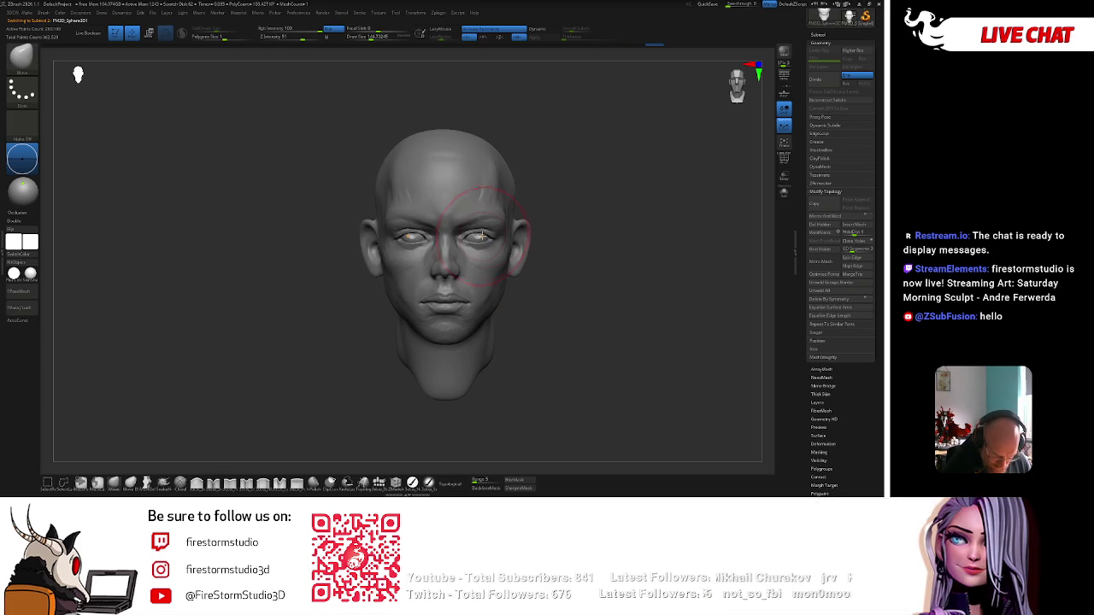
key(w)
key(q)
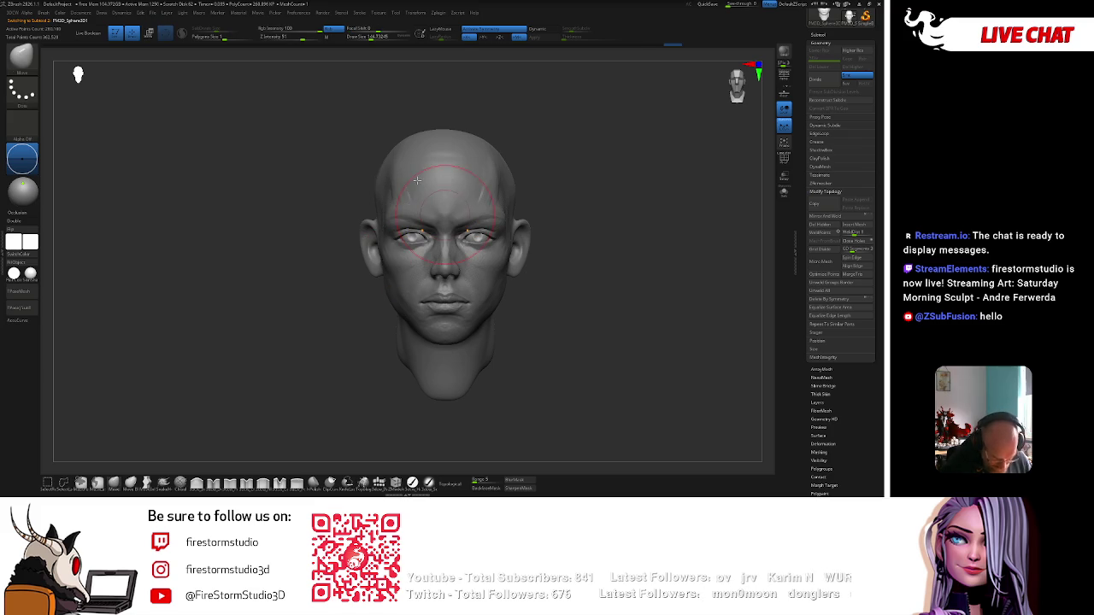
alt+click(503, 282)
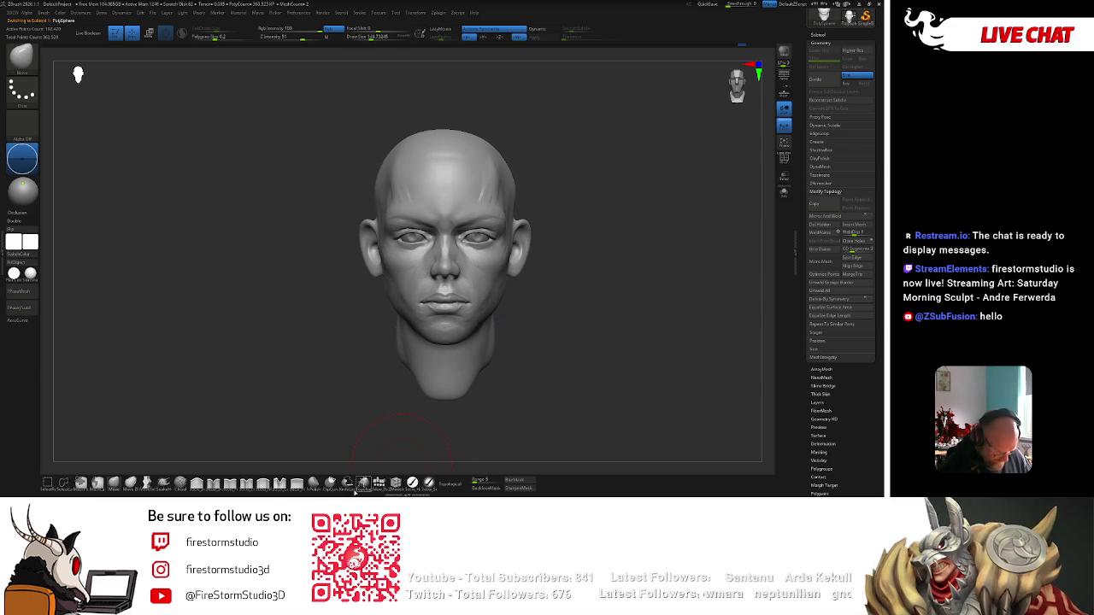
click(279, 484)
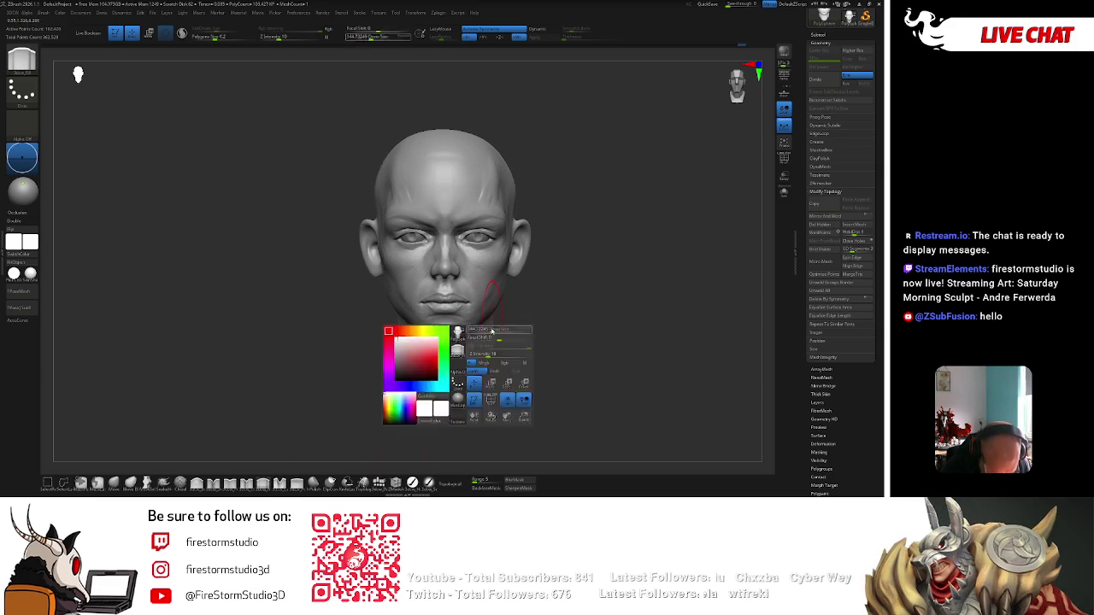
Polish the jaw, chin and temple planes through three-quarter and chin-up views.
alt+drag(542, 287, 561, 286)
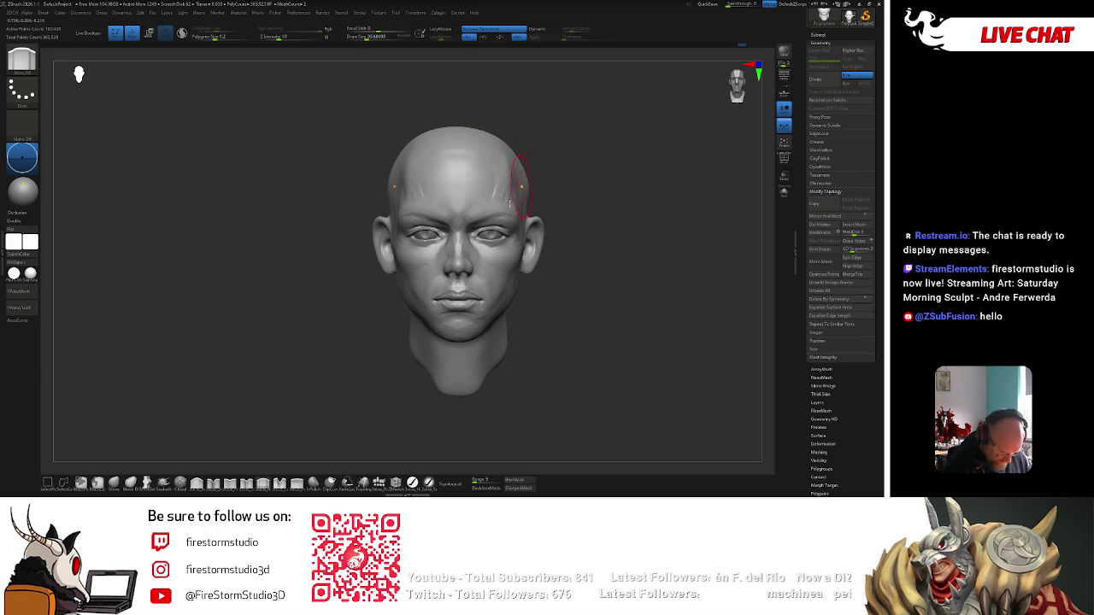
right_drag(439, 342, 581, 268)
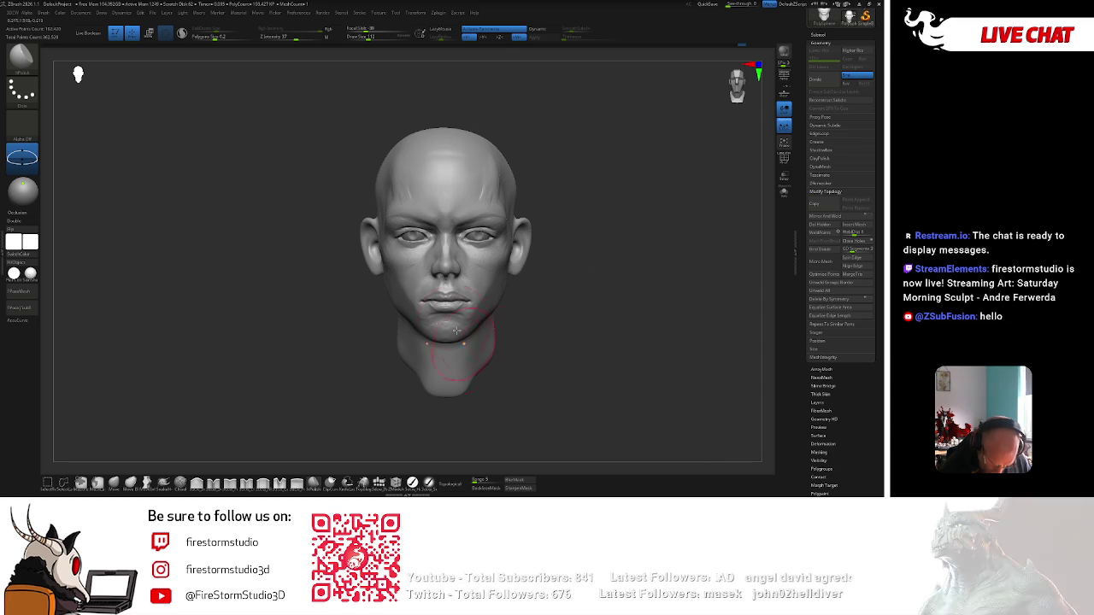
key(space)
key(space)
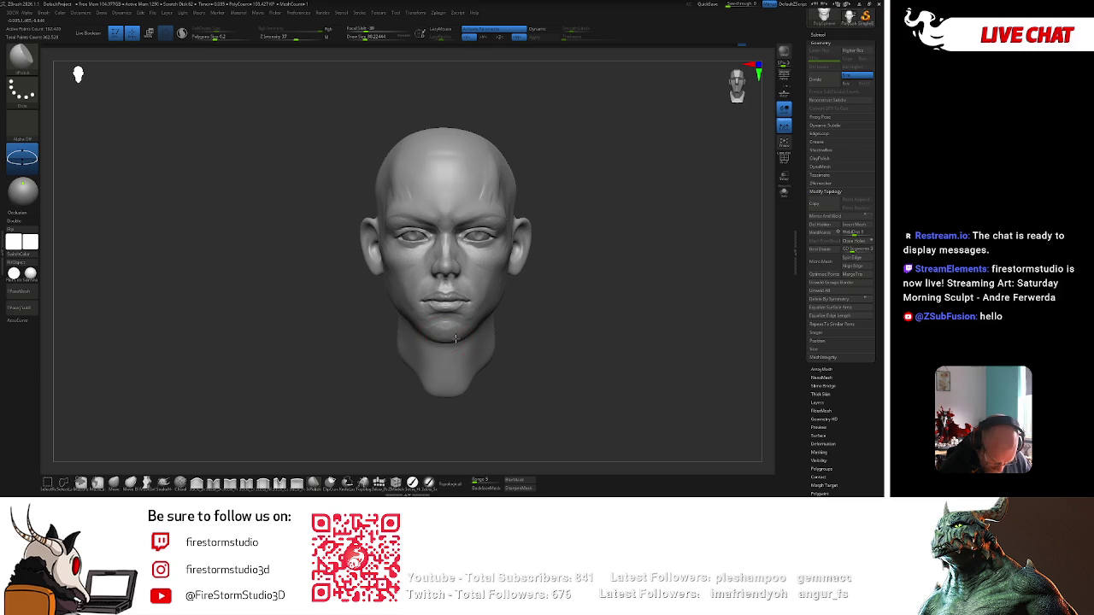
mouse_move(452, 339)
right_down()
mouse_move(518, 274)
mouse_move(453, 339)
right_up()
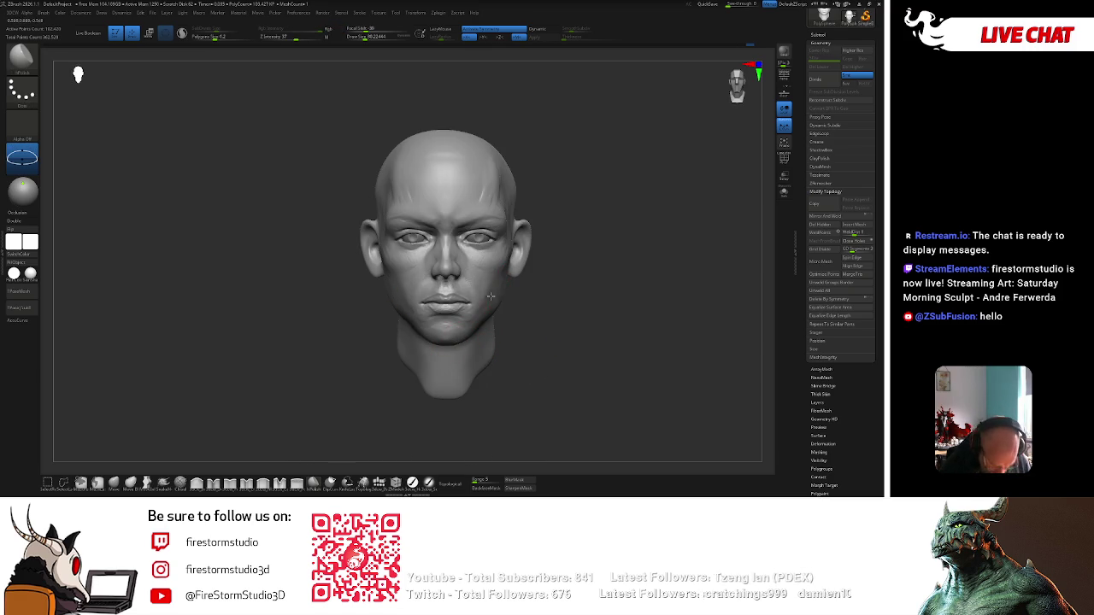
mouse_move(504, 266)
right_down()
mouse_move(497, 278)
mouse_move(479, 265)
right_up()
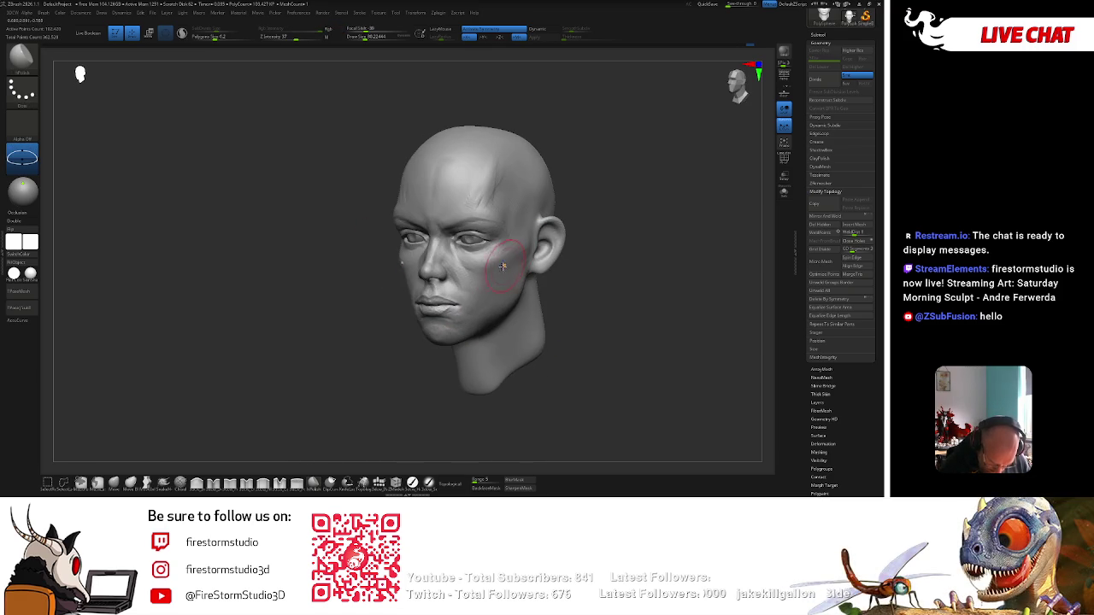
right_click(490, 286)
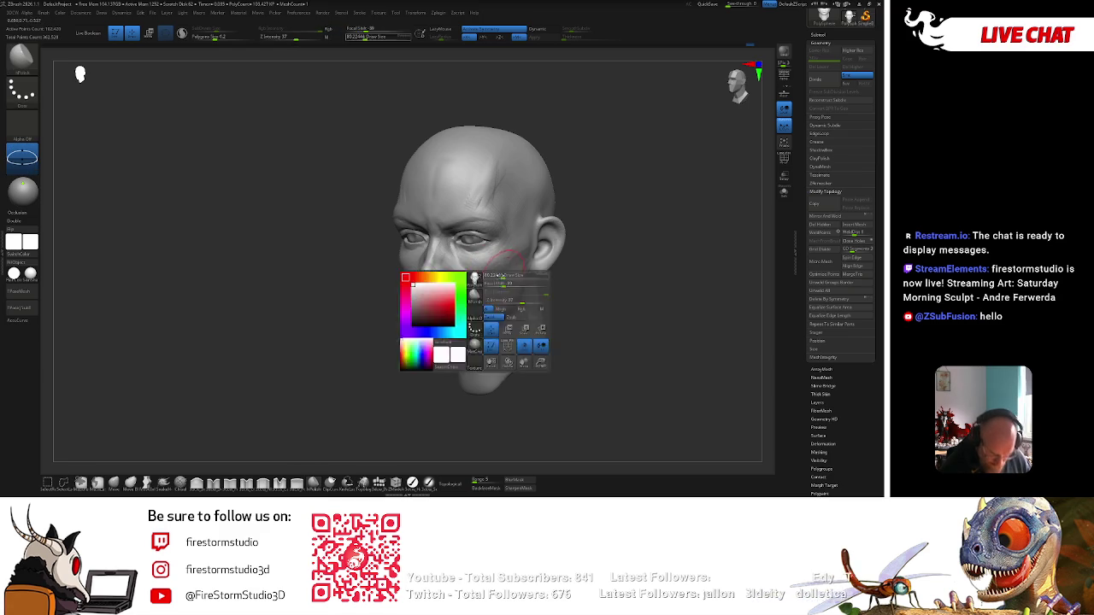
Orbit the head through chin-up, profile, top and back views to a tilted three-quarter.
mouse_move(609, 242)
right_down()
mouse_move(621, 193)
mouse_move(516, 263)
right_up()
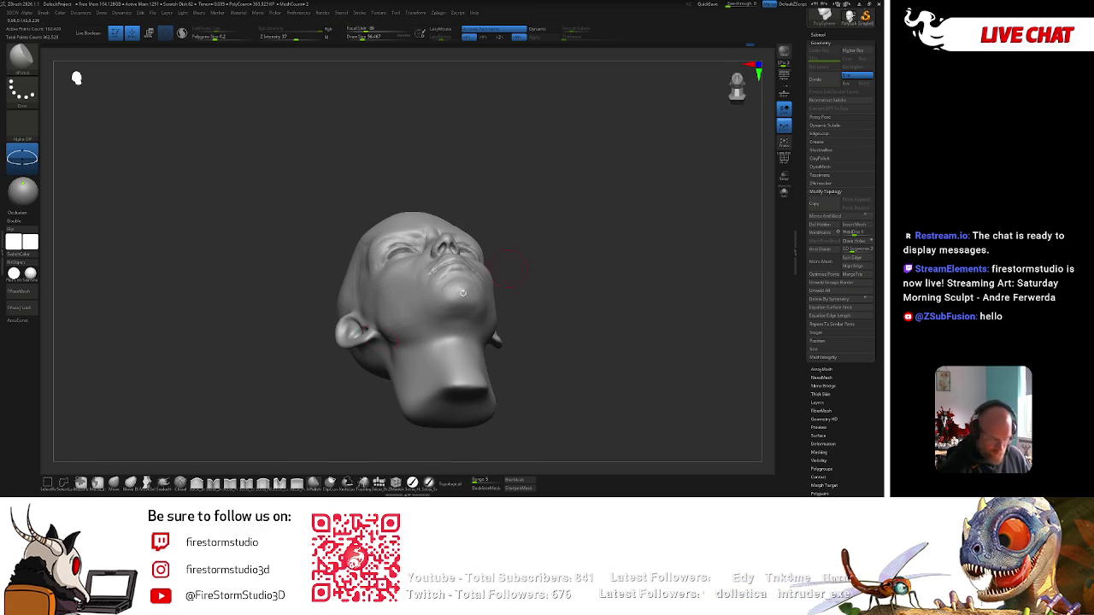
mouse_move(461, 239)
right_down()
mouse_move(536, 222)
mouse_move(536, 239)
mouse_move(560, 225)
mouse_move(481, 283)
right_up()
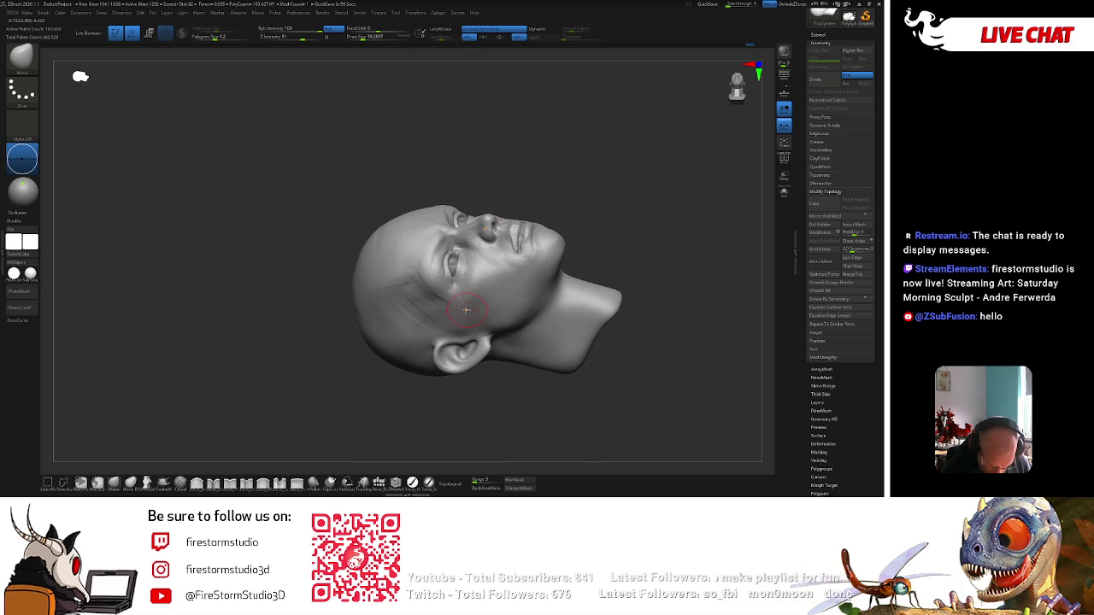
mouse_move(461, 307)
right_down()
mouse_move(640, 210)
mouse_move(632, 378)
mouse_move(637, 310)
right_up()
mouse_move(613, 256)
right_down()
mouse_move(676, 166)
mouse_move(631, 204)
mouse_move(502, 265)
right_up()
right_click(632, 203)
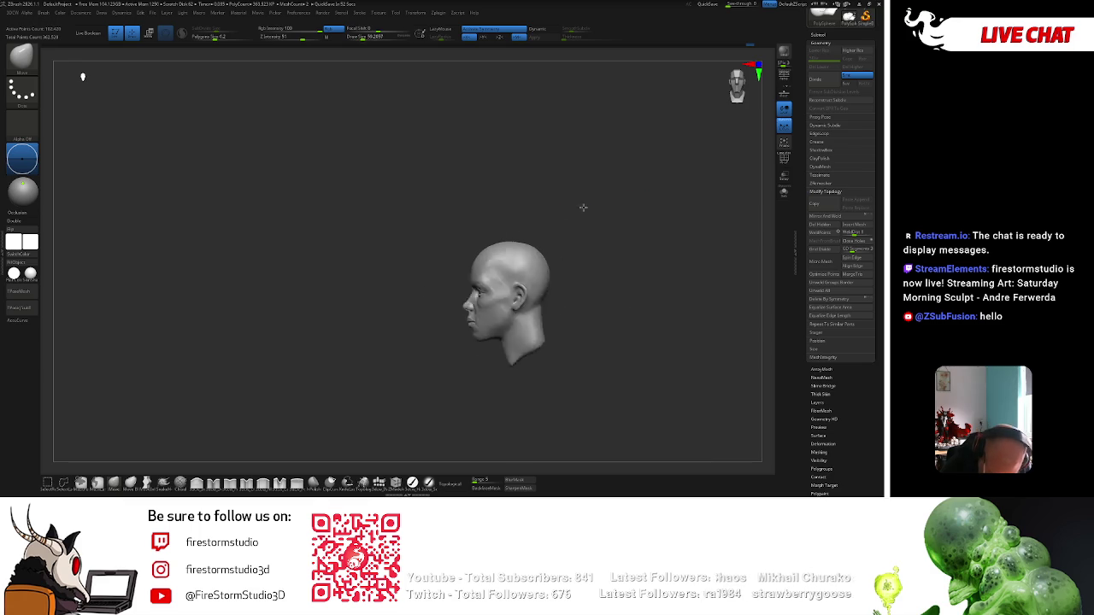
right_click(479, 340)
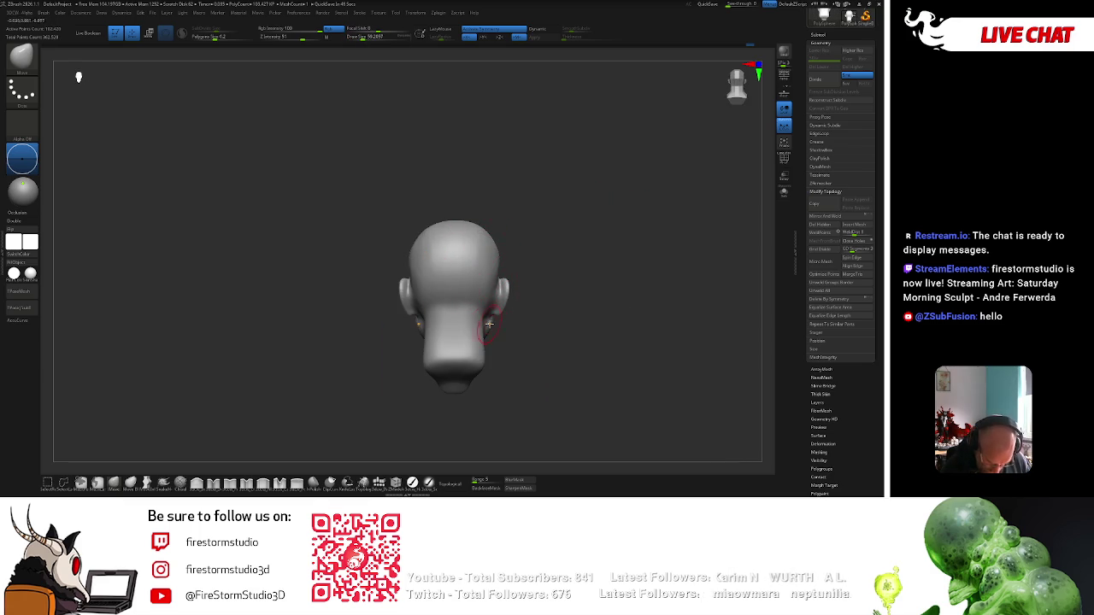
mouse_move(513, 274)
right_down()
mouse_move(585, 270)
mouse_move(623, 247)
right_up()
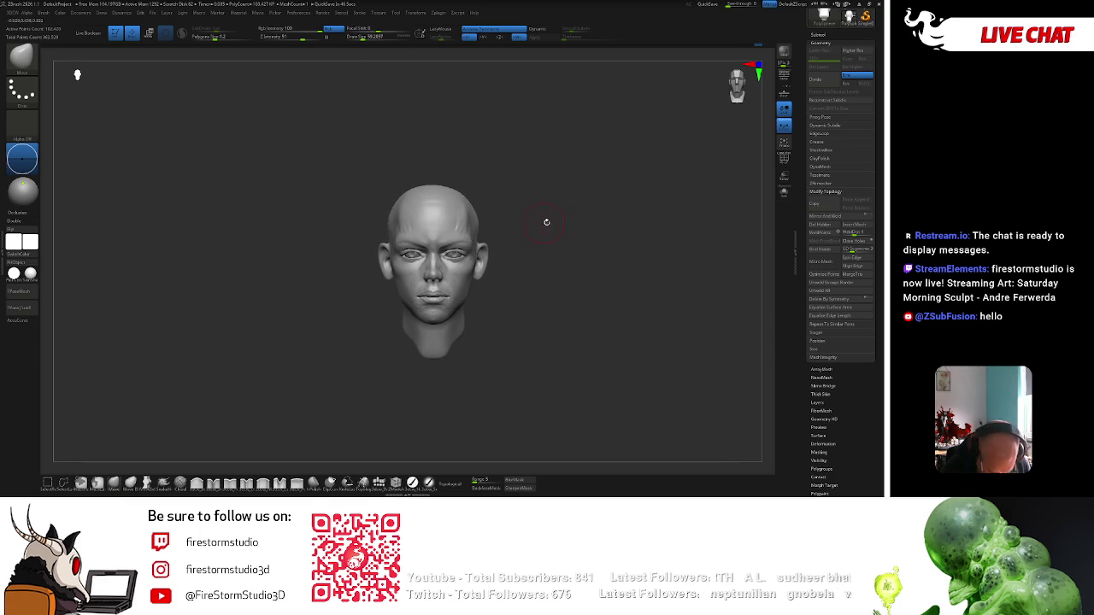
ctrl+right_drag(539, 222, 593, 252)
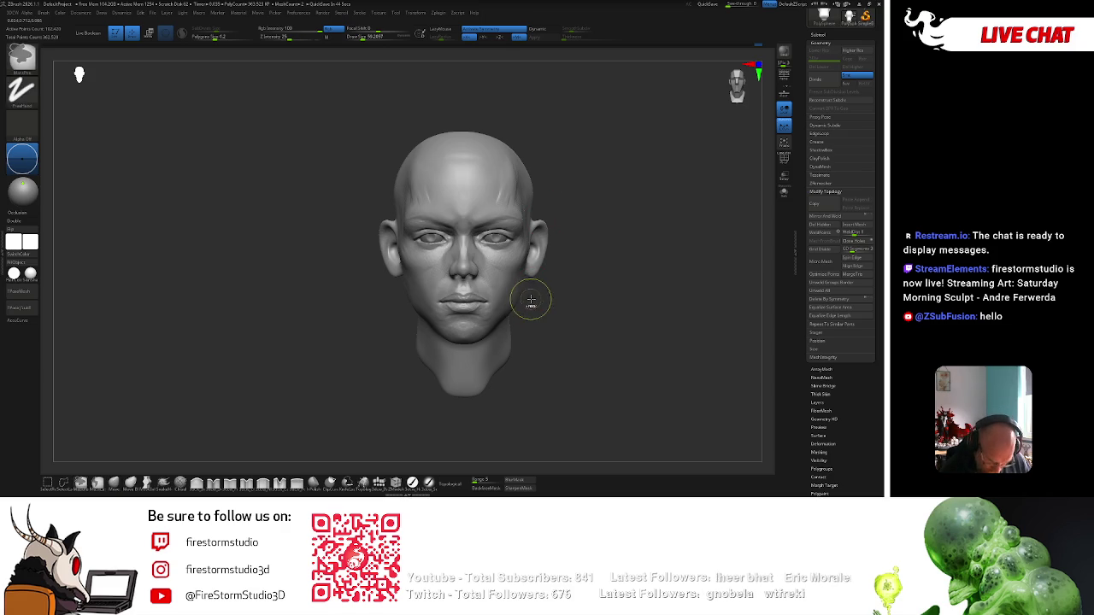
mouse_move(537, 293)
right_down()
mouse_move(512, 303)
mouse_move(535, 282)
mouse_move(529, 230)
mouse_move(521, 244)
mouse_move(579, 220)
right_up()
Sculpt light strokes along the left and right temples and shrink the brush to about 21.6.
drag(416, 282, 411, 259)
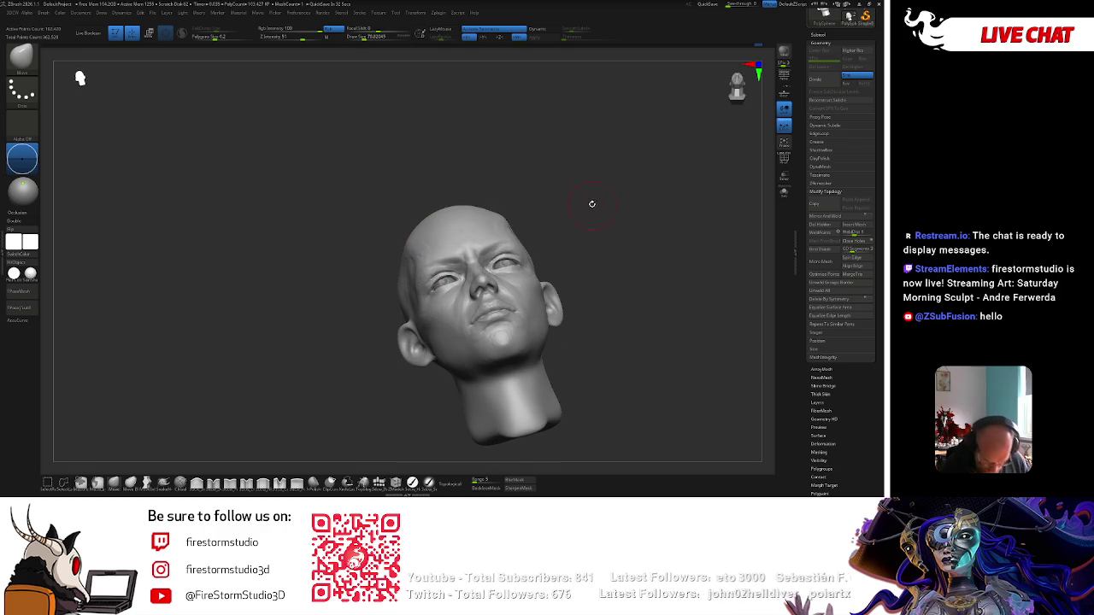
right_drag(578, 173, 561, 221)
mouse_move(523, 275)
right_down()
mouse_move(593, 237)
mouse_move(593, 215)
mouse_move(567, 240)
right_up()
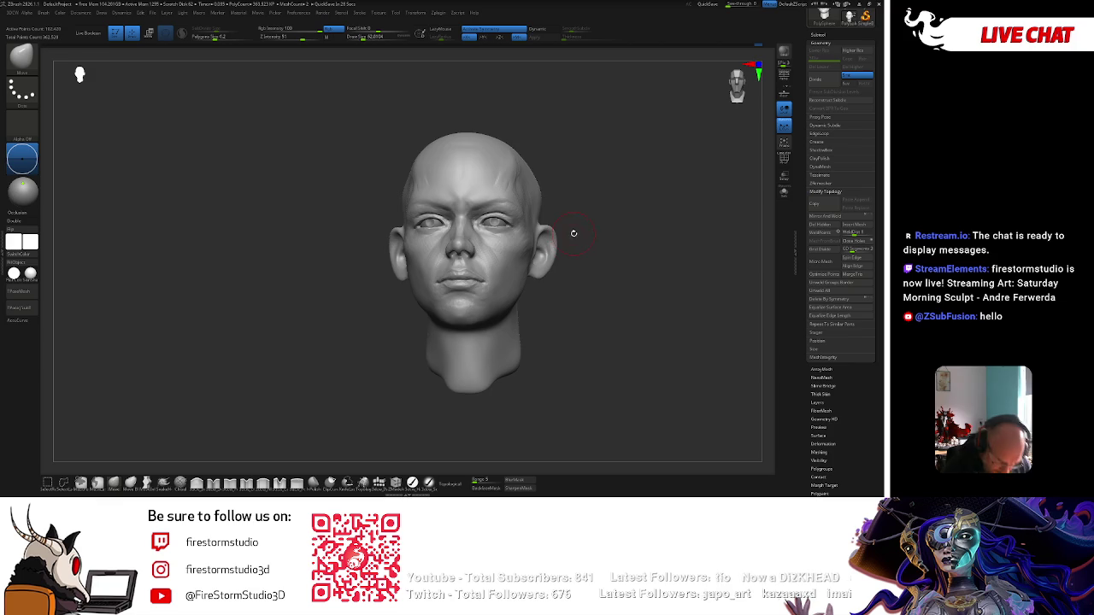
key(space)
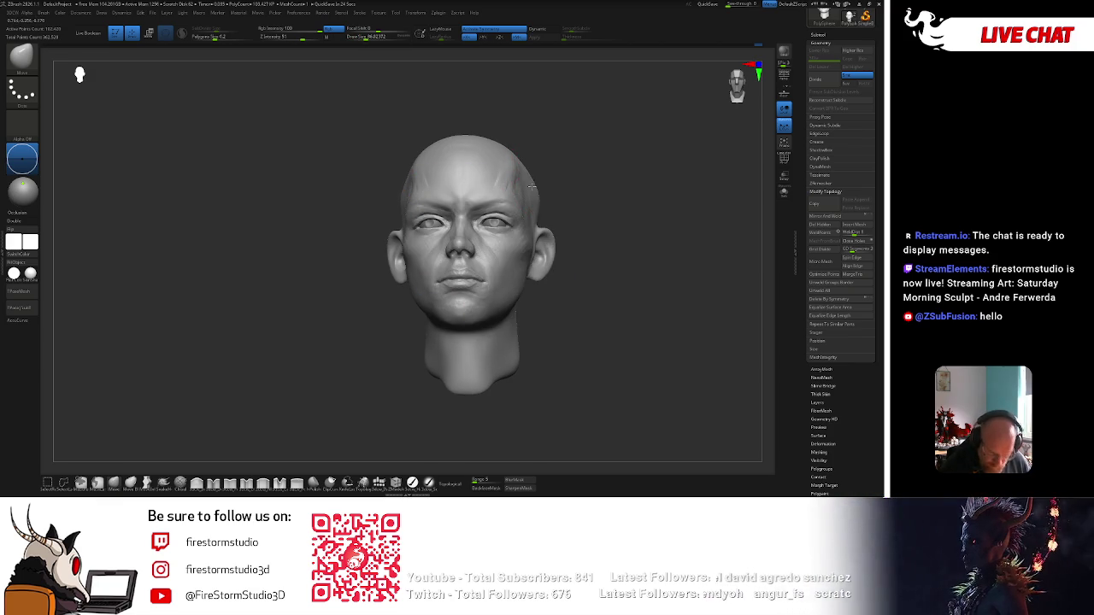
shift+right_drag(573, 166, 567, 178)
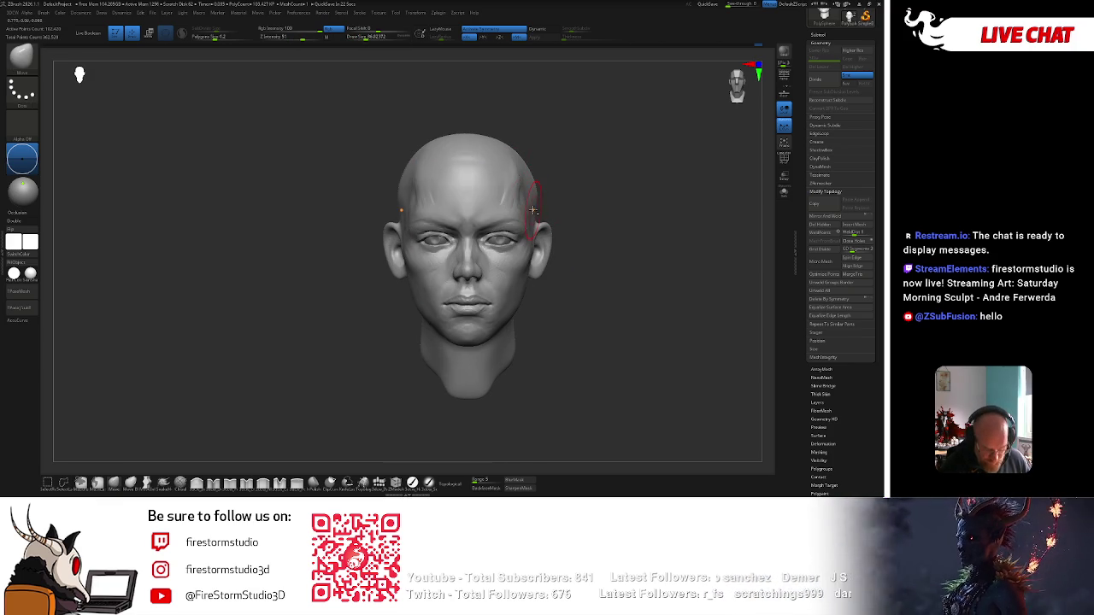
drag(533, 211, 540, 190)
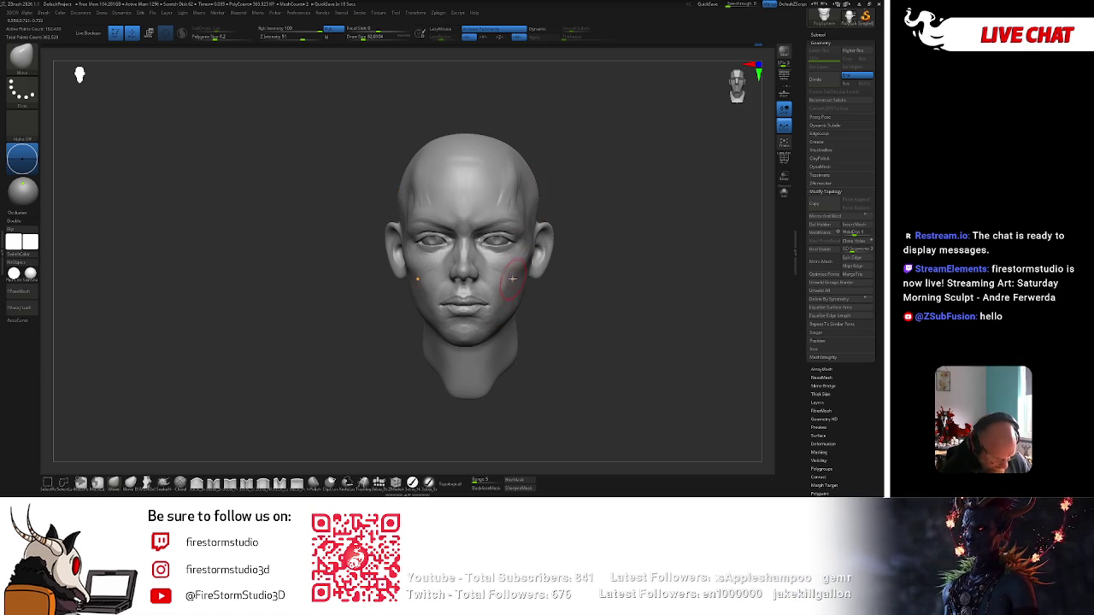
key(space)
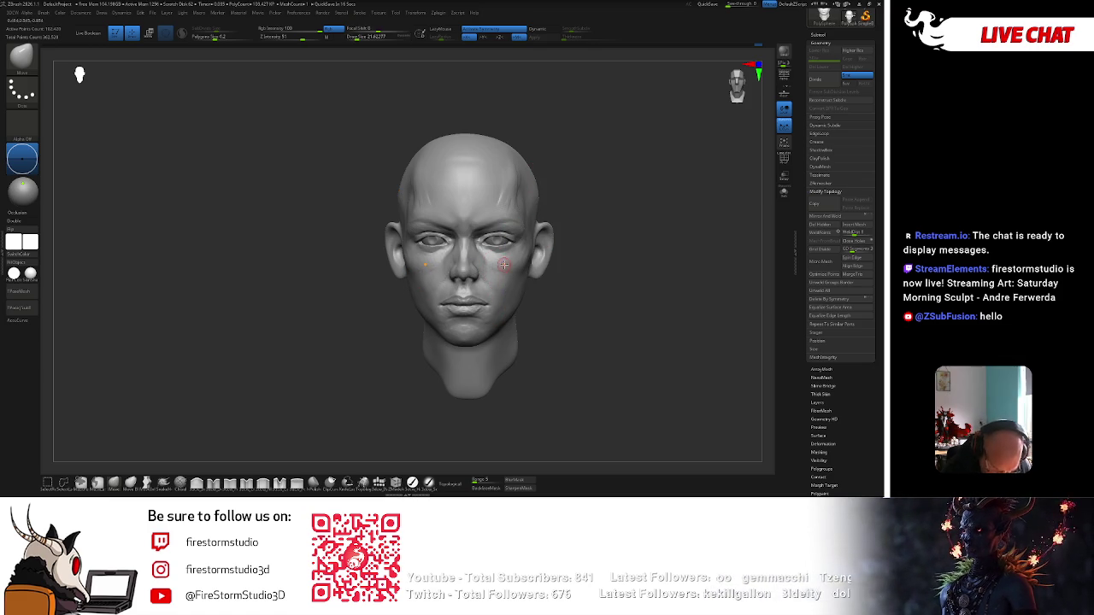
Switch to a different sculpting brush via B-C-B and make it smaller.
key(b)
key(c)
key(b)
mouse_move(598, 263)
mouse_down()
mouse_move(663, 258)
mouse_move(667, 234)
mouse_up()
key(space)
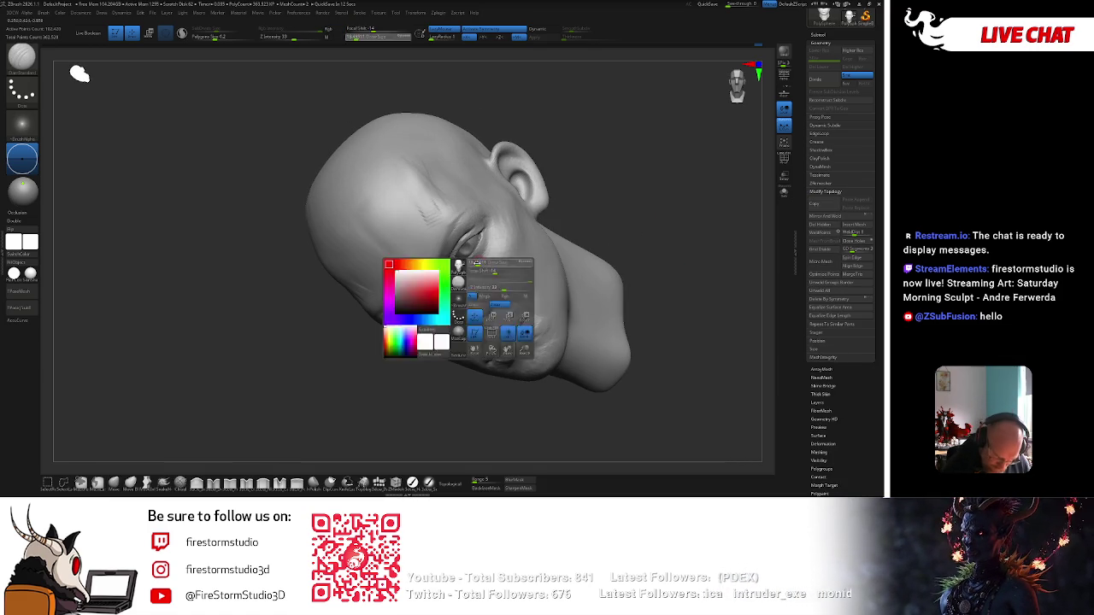
Orbit around the head to a straight front view and smooth the lips.
key(space)
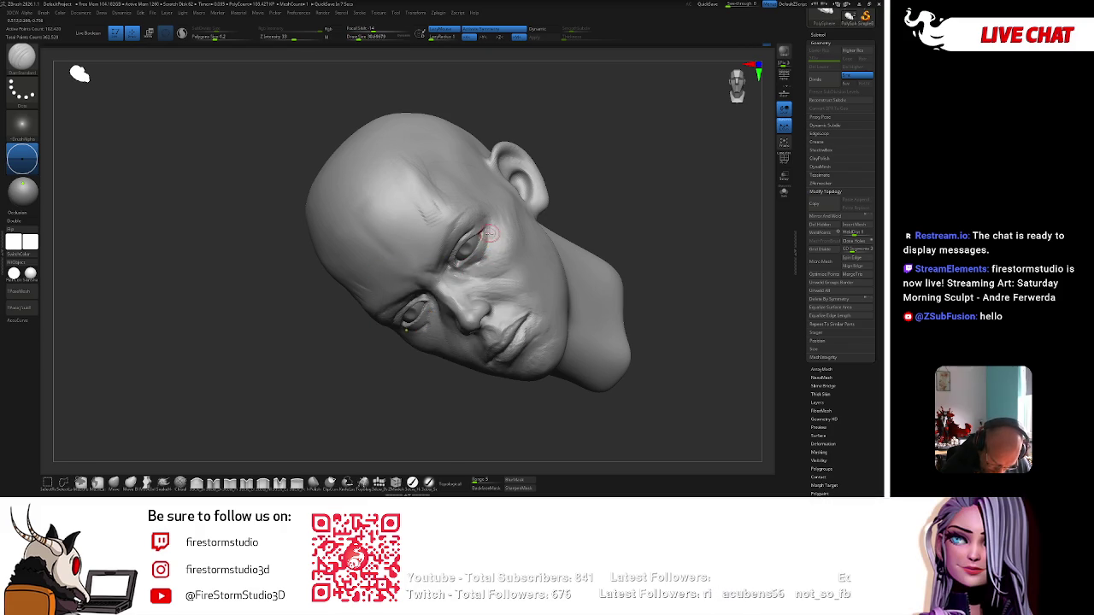
drag(613, 215, 537, 228)
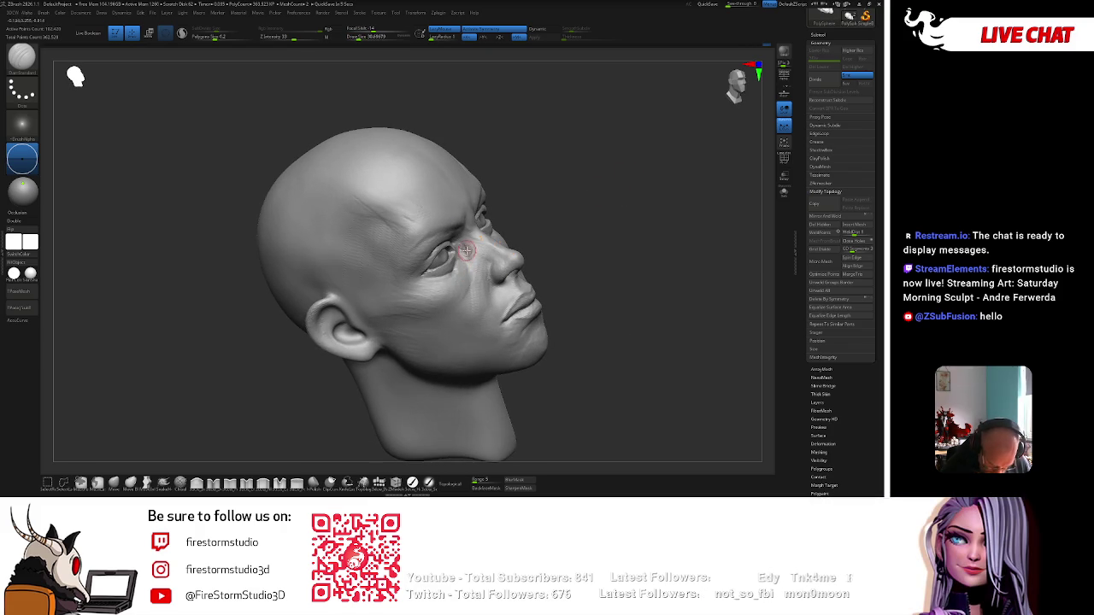
mouse_move(484, 278)
mouse_down()
mouse_move(552, 214)
mouse_move(552, 191)
mouse_up()
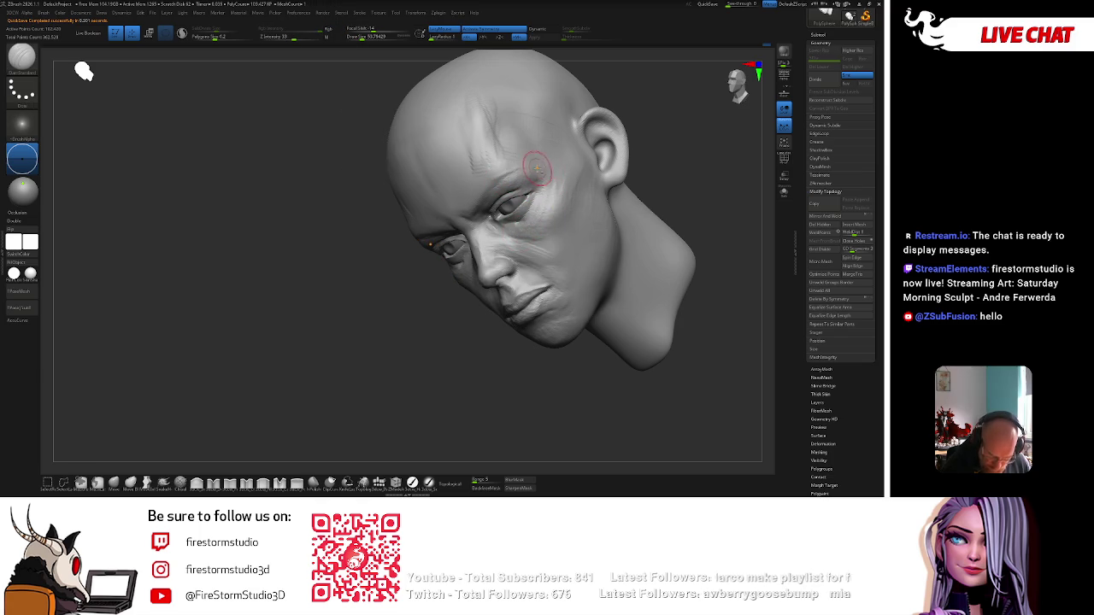
drag(481, 327, 496, 295)
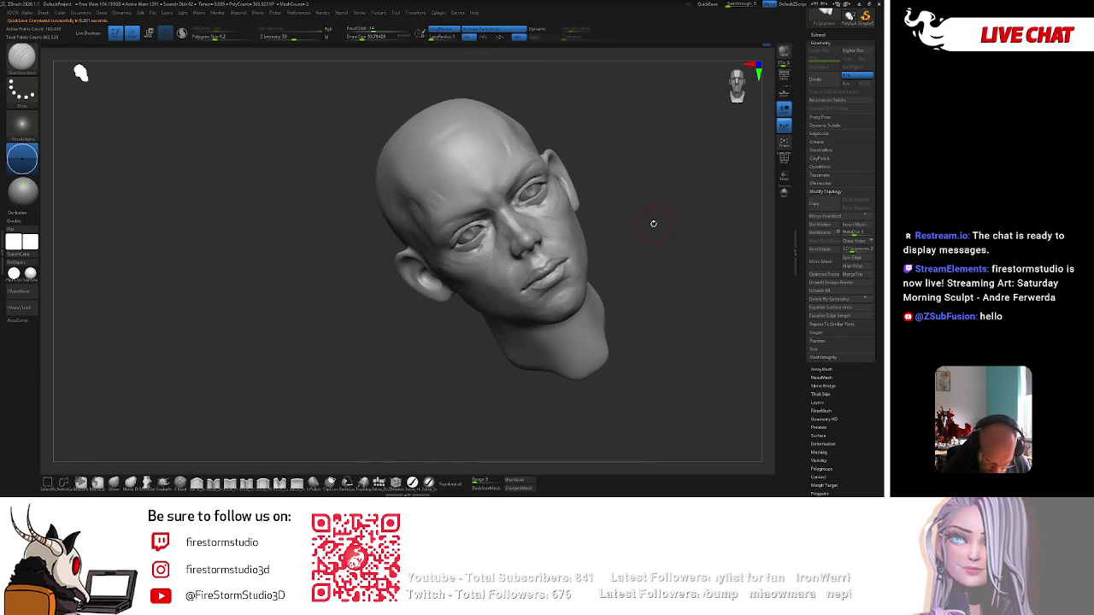
right_drag(495, 295, 610, 183)
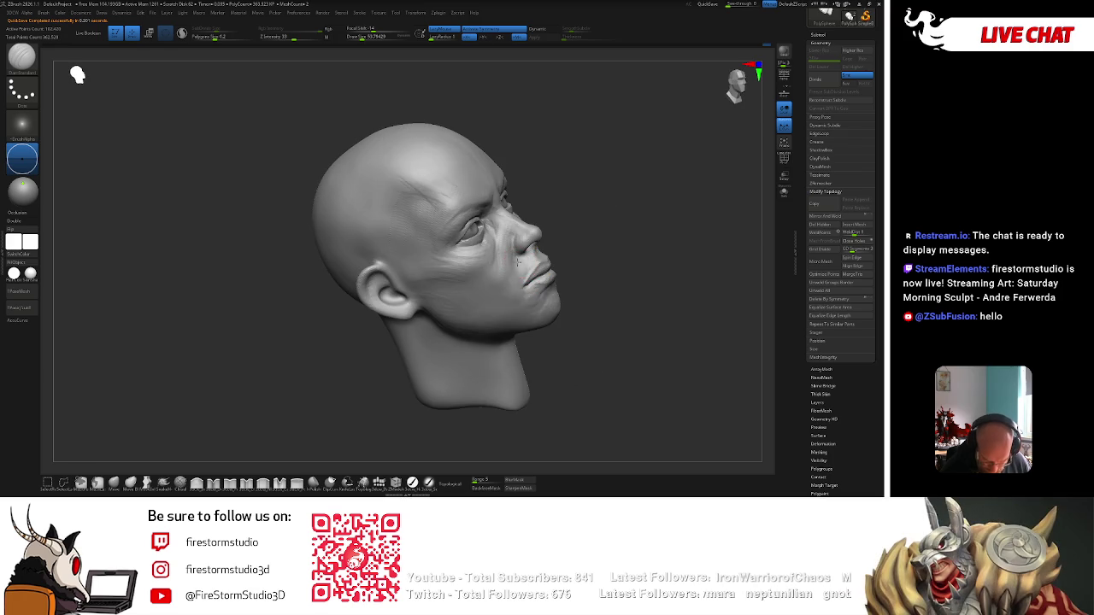
right_drag(513, 255, 561, 227)
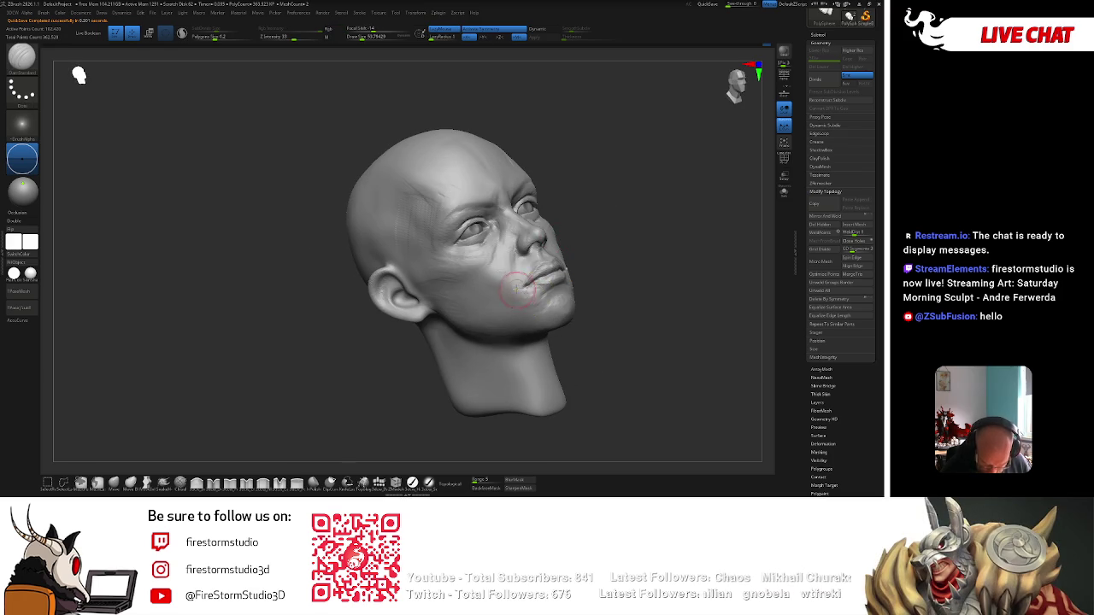
right_drag(589, 268, 565, 267)
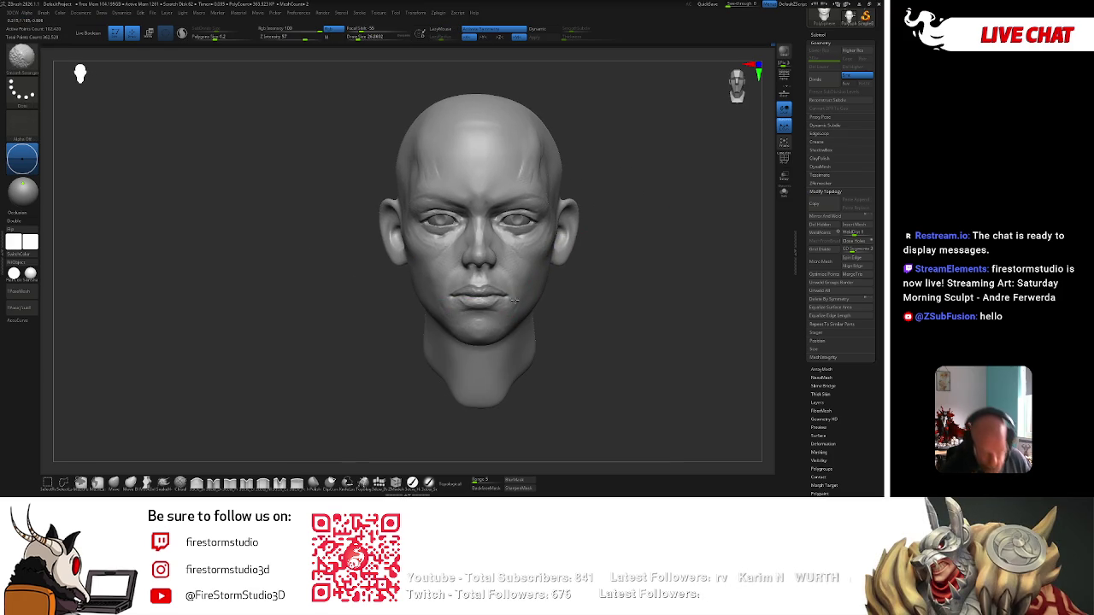
shift+drag(525, 299, 523, 293)
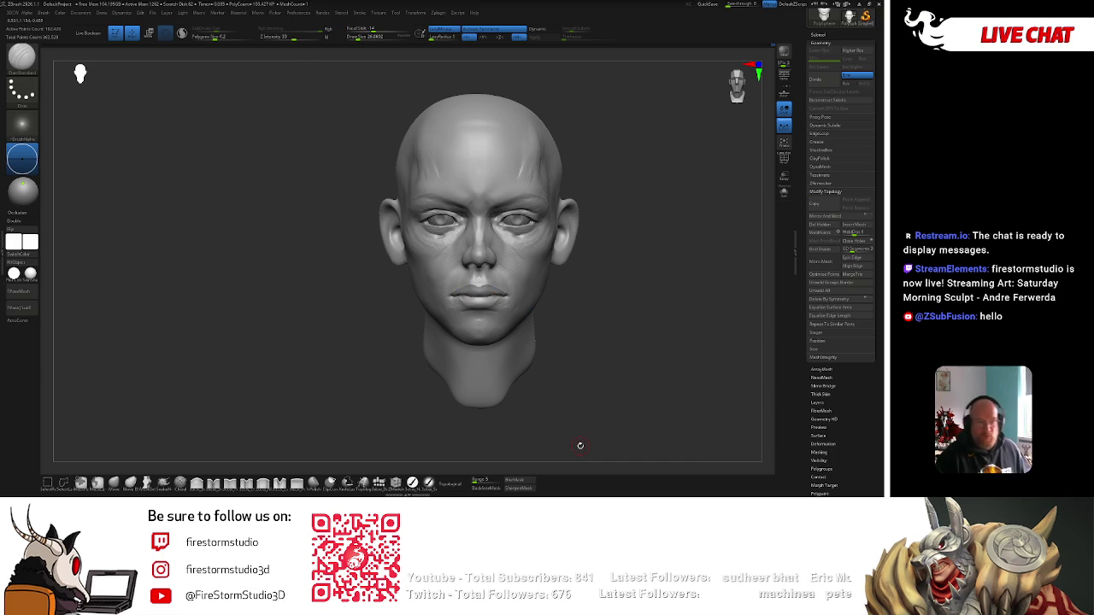
Zoom in on the eyes and build up both eyebrow ridges symmetrically.
alt+right_drag(579, 446, 604, 215)
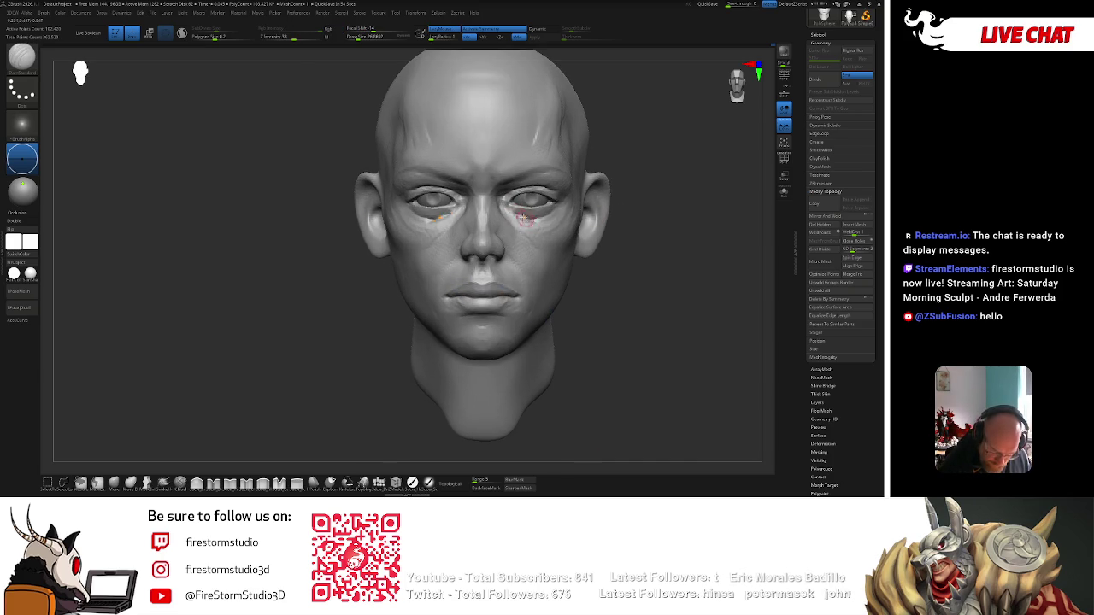
alt+right_drag(527, 218, 512, 213)
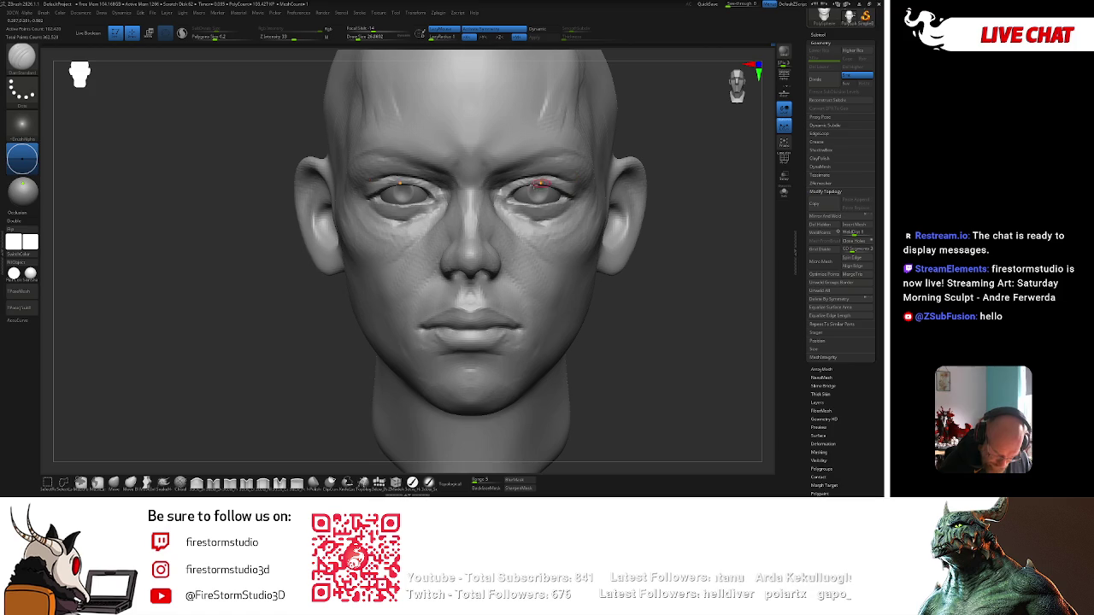
drag(674, 166, 500, 190)
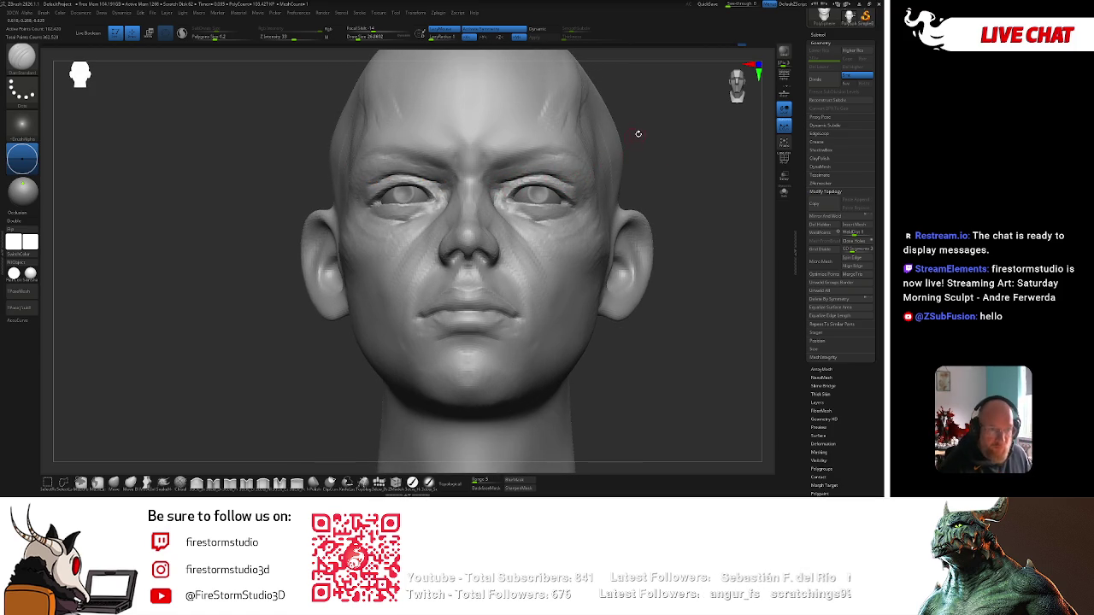
mouse_move(511, 178)
mouse_down()
mouse_move(578, 178)
mouse_move(537, 168)
mouse_move(579, 170)
mouse_move(521, 173)
mouse_up()
Switch to the Standard brush (B,S,T), toggle colour painting, and tune the brush size.
key(b)
key(s)
key(t)
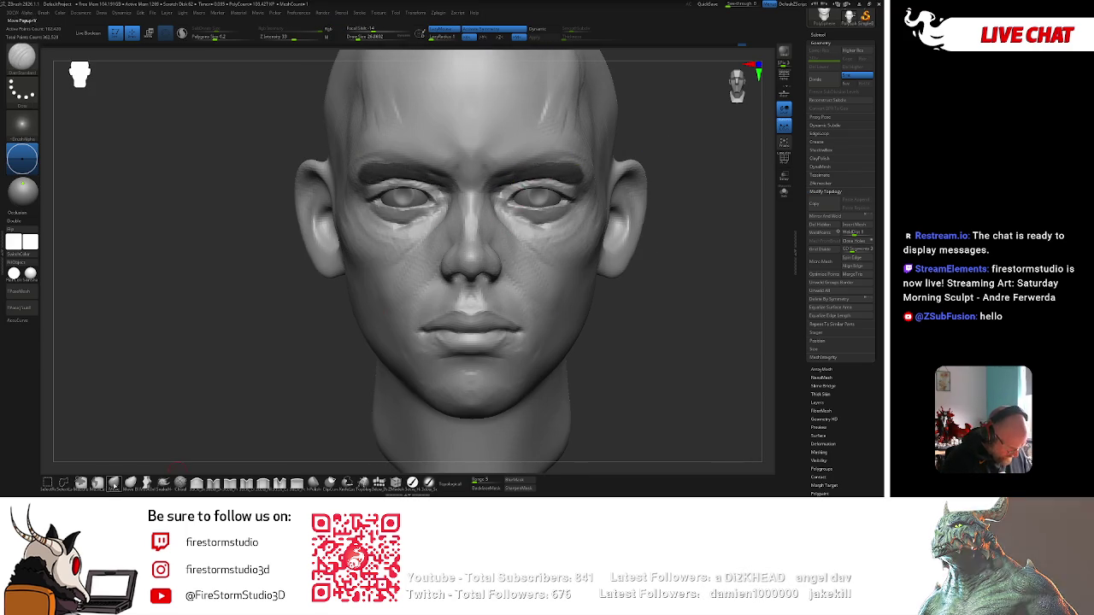
click(598, 162)
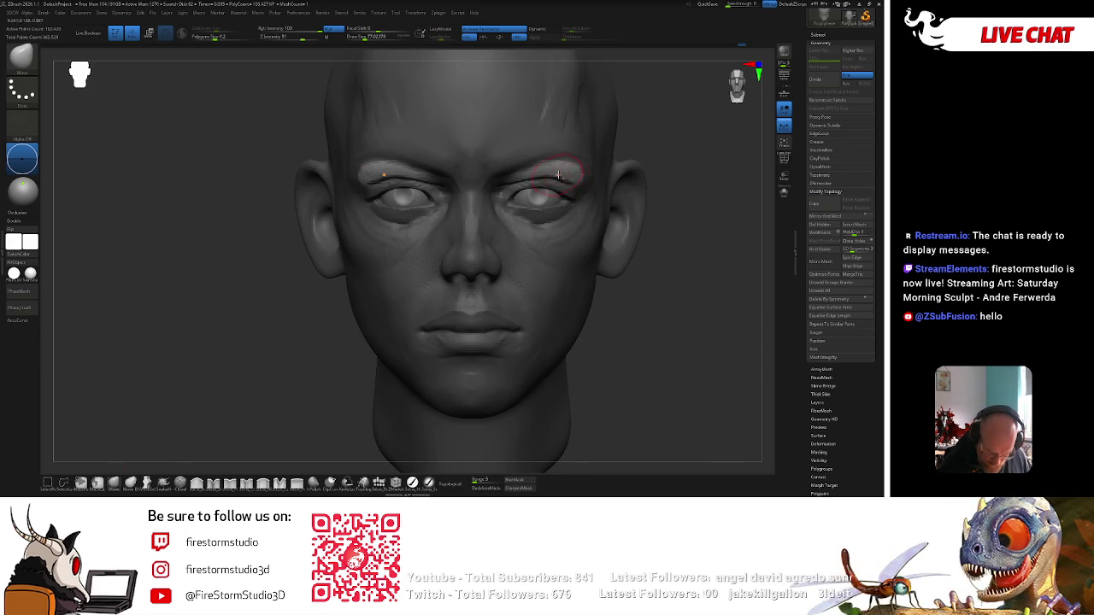
key(c)
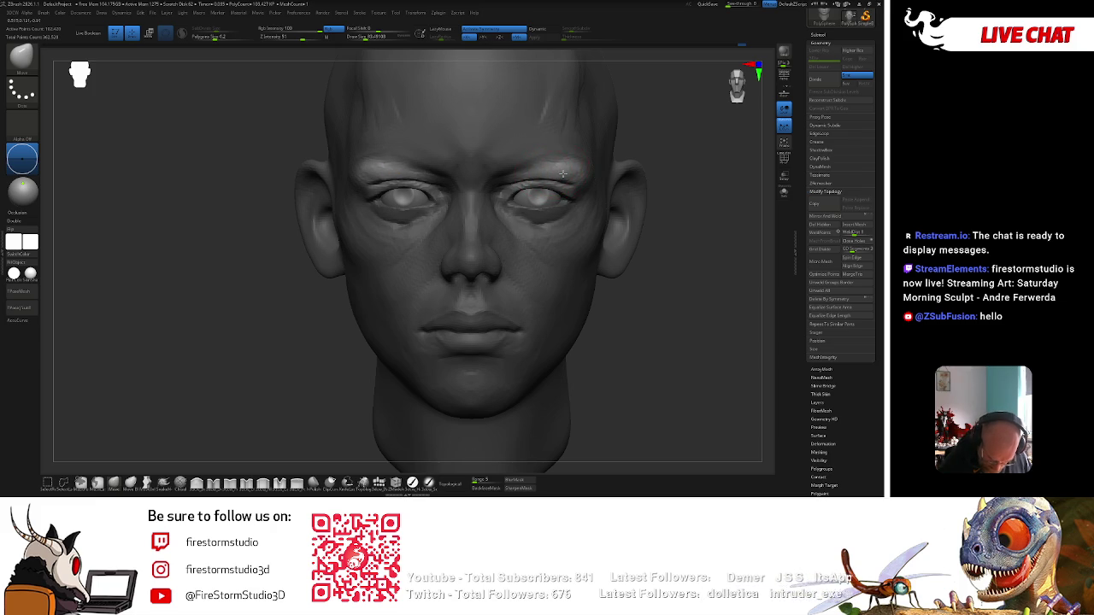
drag(658, 152, 536, 200)
key(c)
key([)
key(])
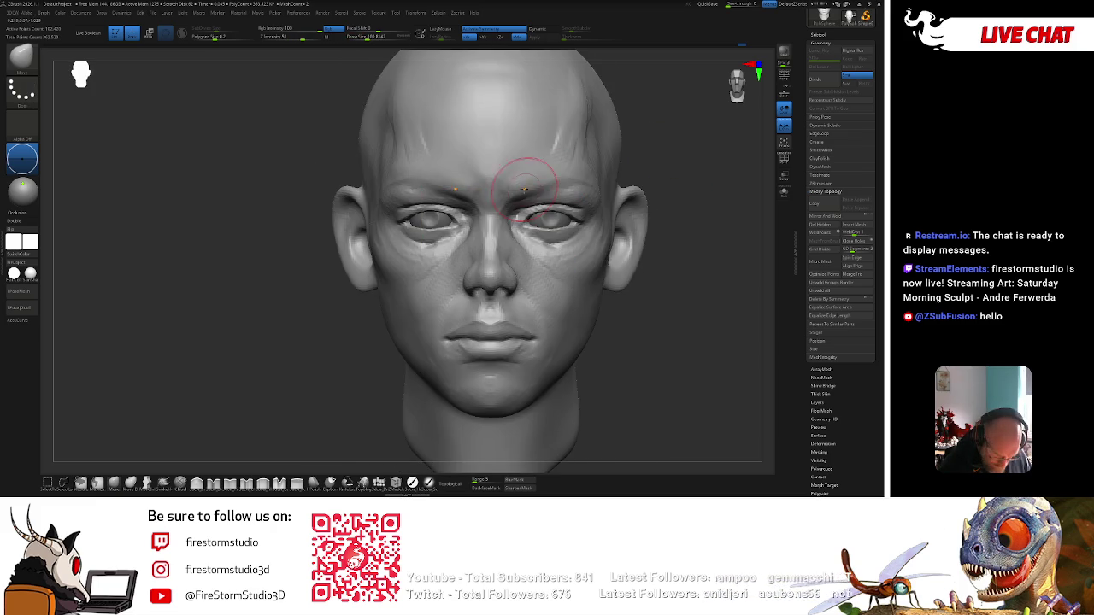
scroll(673, 184, down, 3)
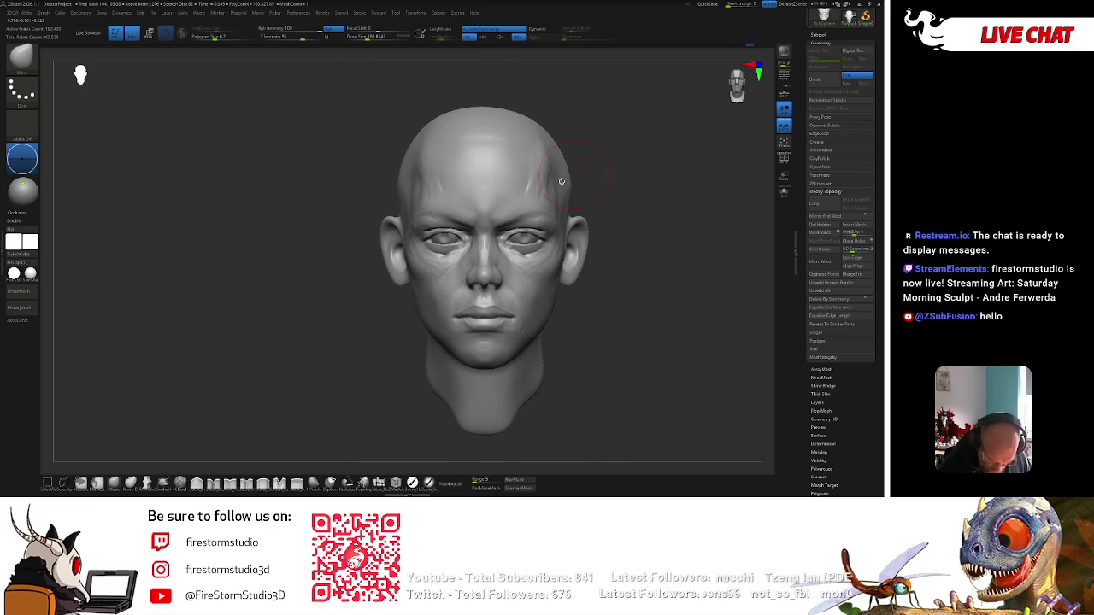
key(])
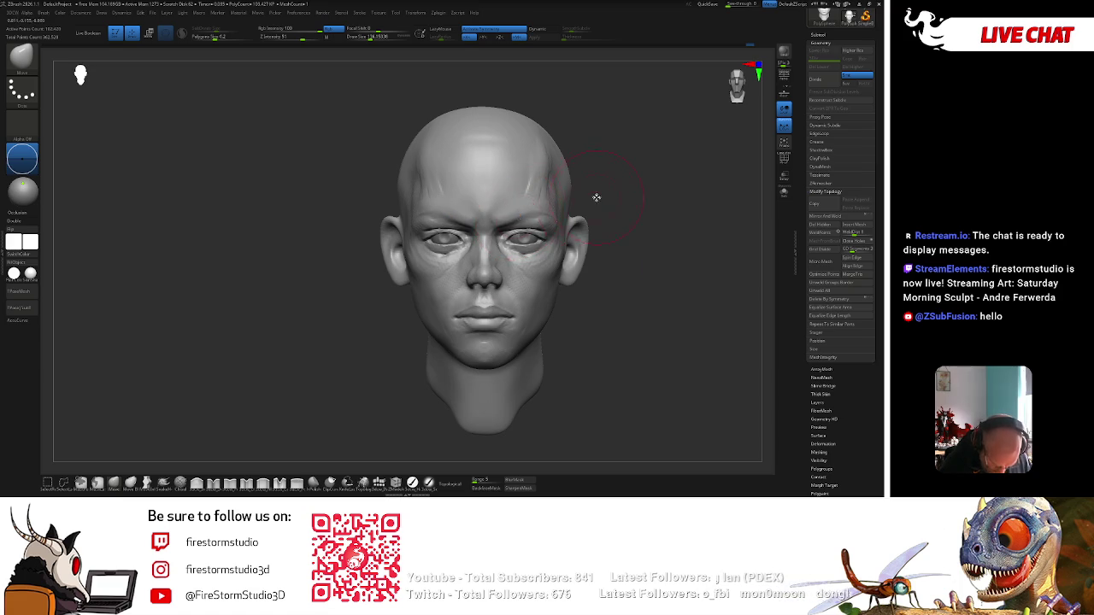
Push the cheek near the right ear and the right side of the jawline.
alt+right_drag(532, 253, 561, 317)
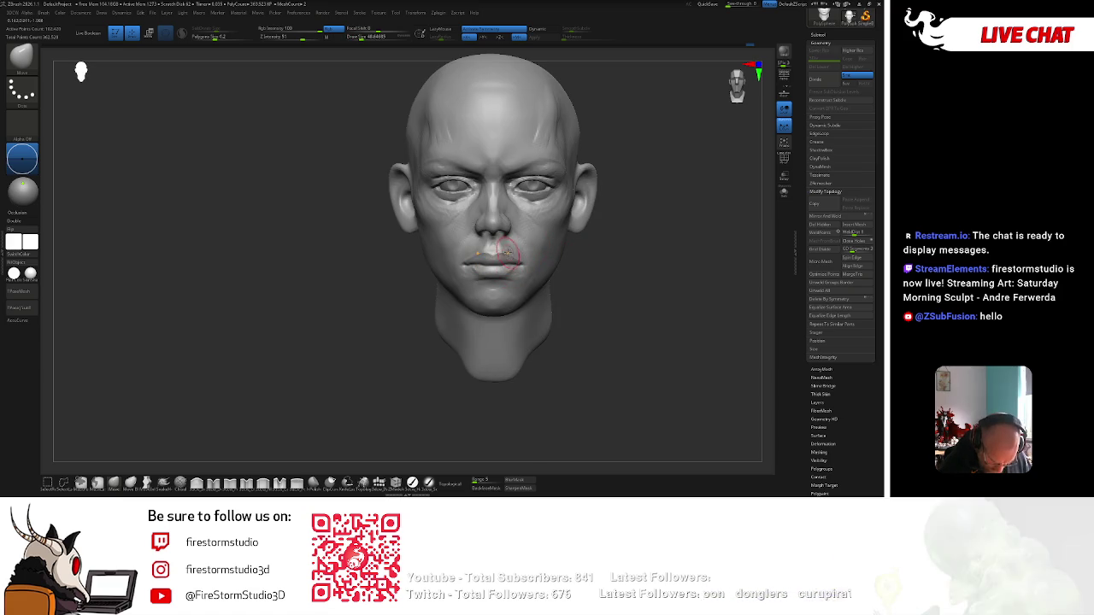
right_drag(505, 251, 508, 228)
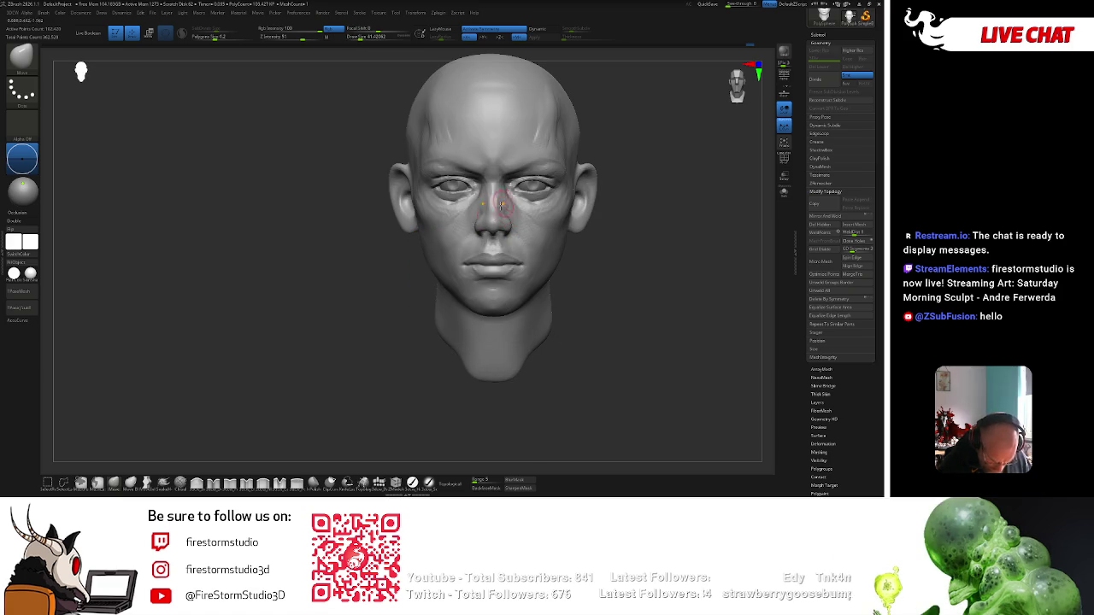
right_click(504, 202)
right_drag(501, 205, 496, 206)
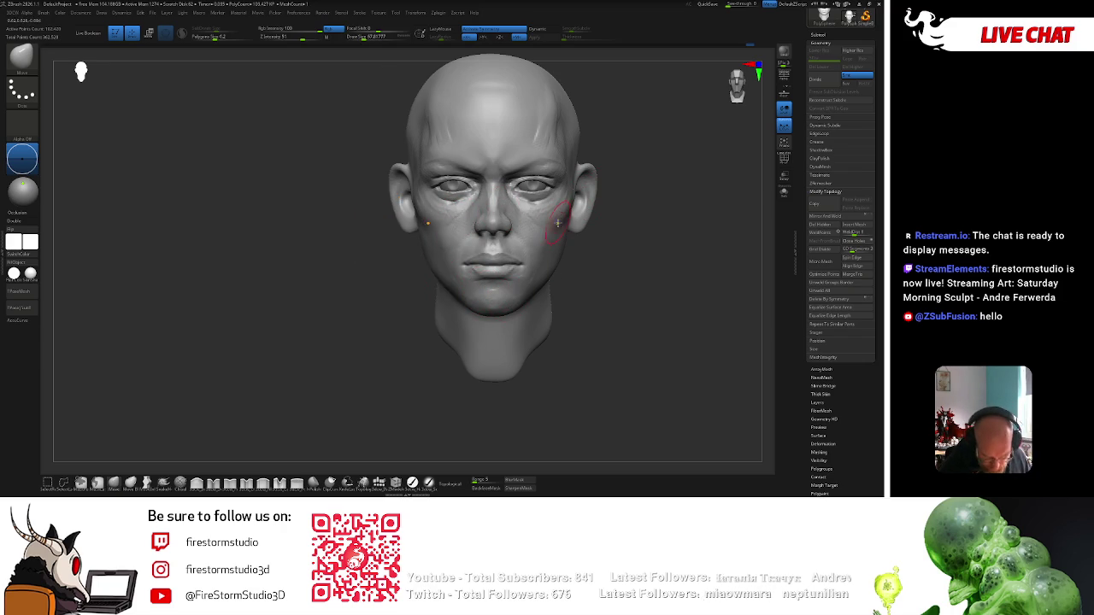
right_drag(609, 230, 519, 261)
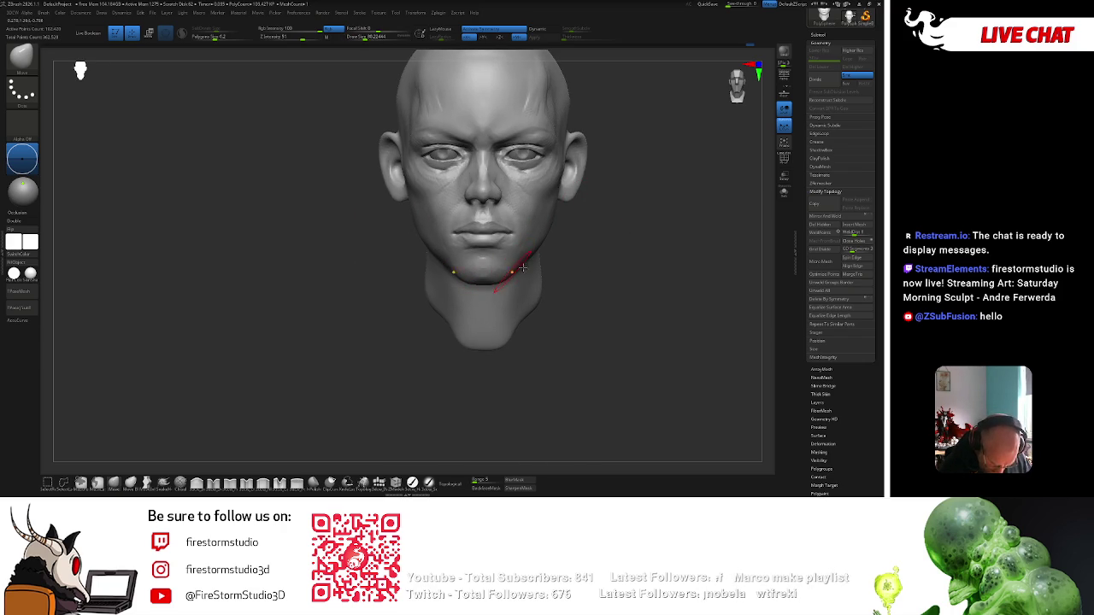
Return to a level front view and zoom in until the face fills the canvas.
right_drag(510, 273, 575, 267)
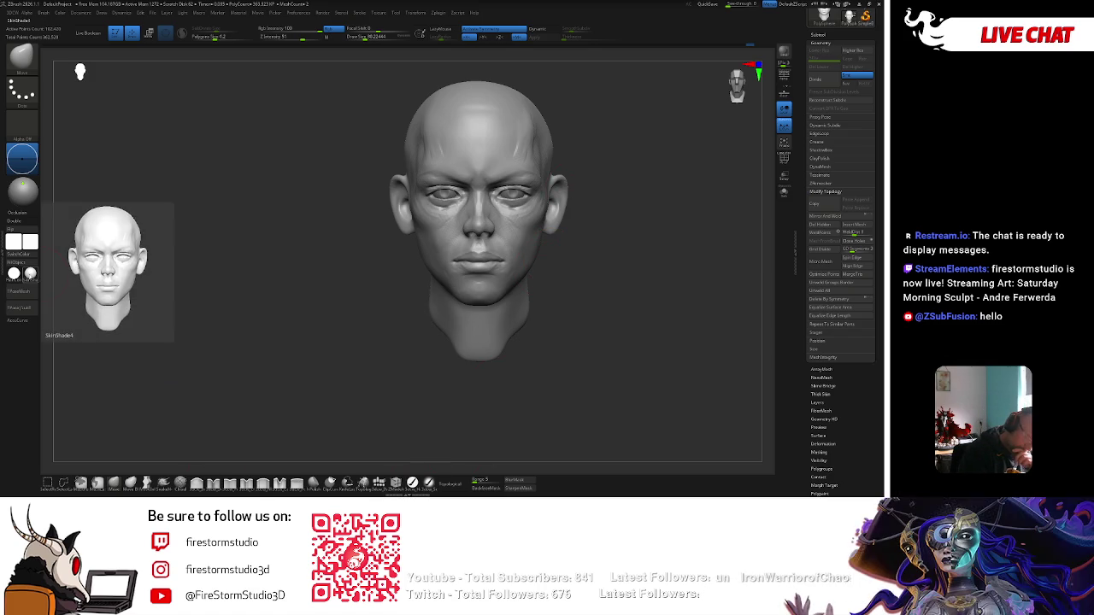
mouse_move(602, 149)
ctrl+right_down()
mouse_move(531, 138)
mouse_move(655, 129)
mouse_move(659, 188)
mouse_move(659, 168)
mouse_move(511, 214)
ctrl+right_up()
alt+drag(652, 167, 517, 215)
key(space)
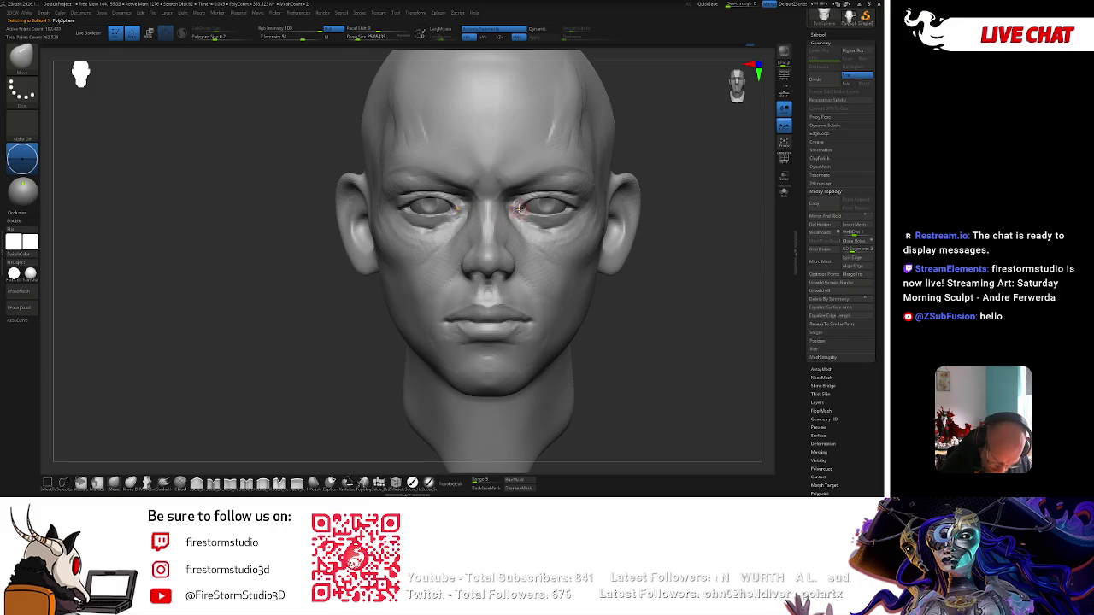
Select the Clay Buildup brush (B,D,S) and add form to the forehead and cheek.
key(b)
key(d)
key(s)
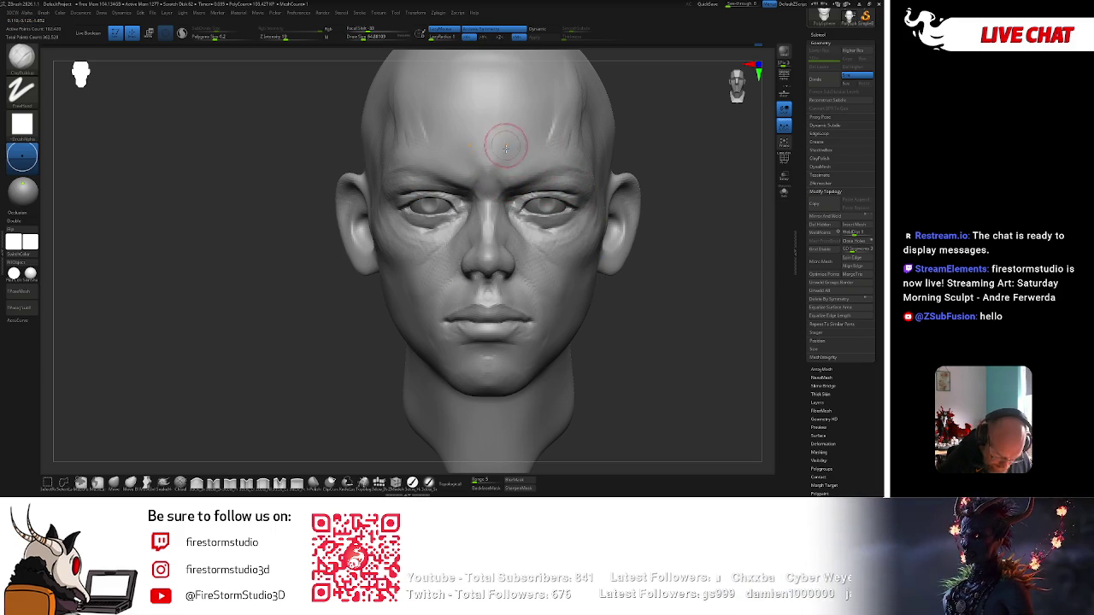
mouse_move(671, 158)
mouse_down()
mouse_move(673, 182)
mouse_move(597, 182)
mouse_up()
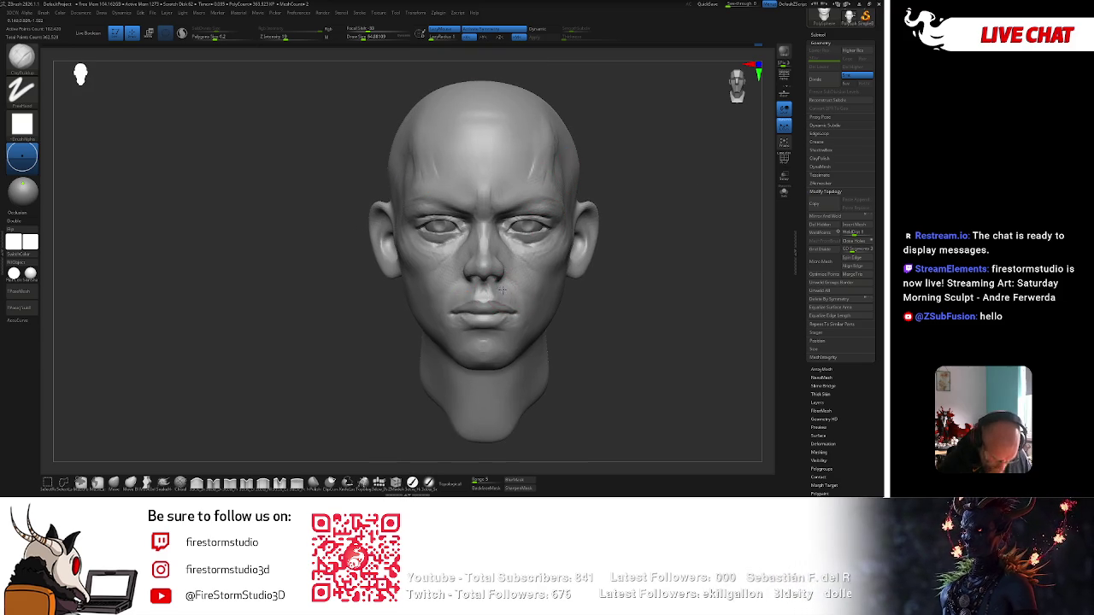
drag(596, 259, 684, 257)
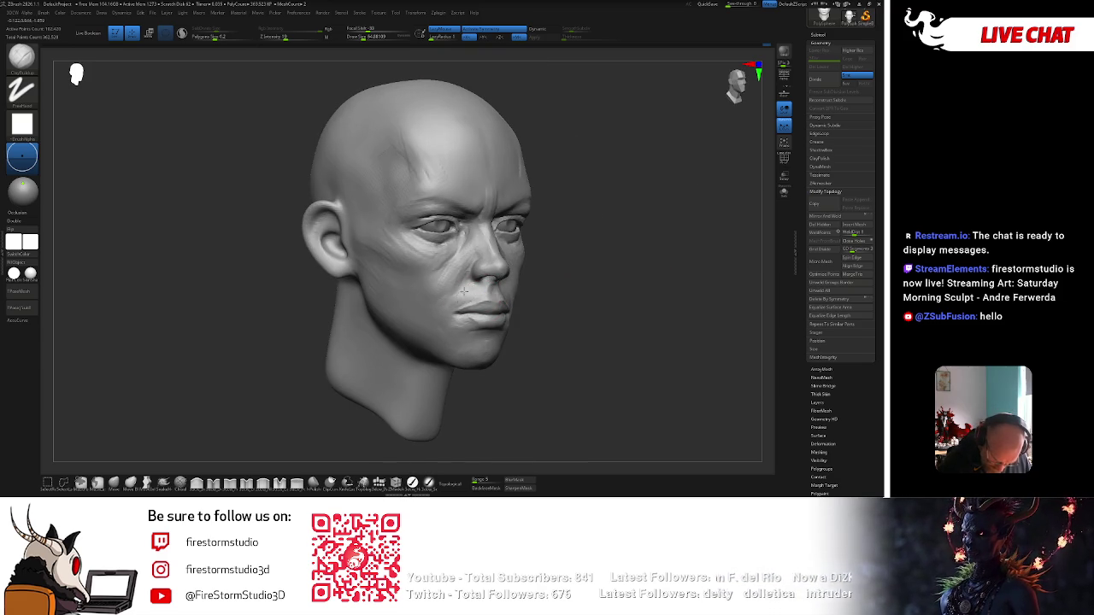
drag(611, 261, 583, 256)
mouse_move(453, 297)
right_down()
mouse_move(603, 313)
mouse_move(513, 295)
right_up()
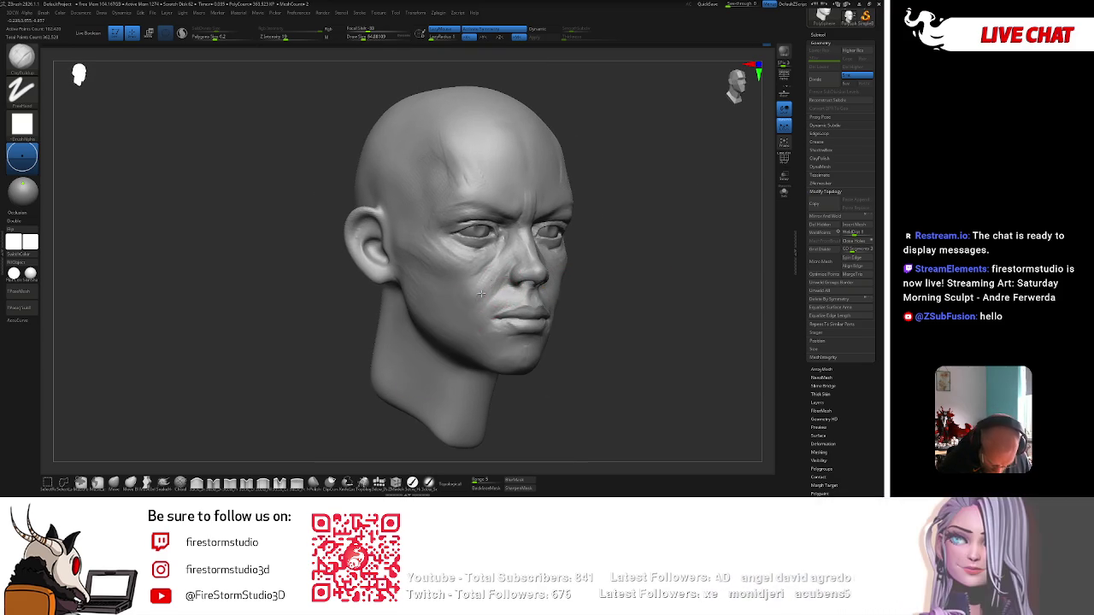
drag(575, 287, 499, 308)
mouse_move(485, 267)
right_down()
mouse_move(587, 244)
mouse_move(557, 217)
right_up()
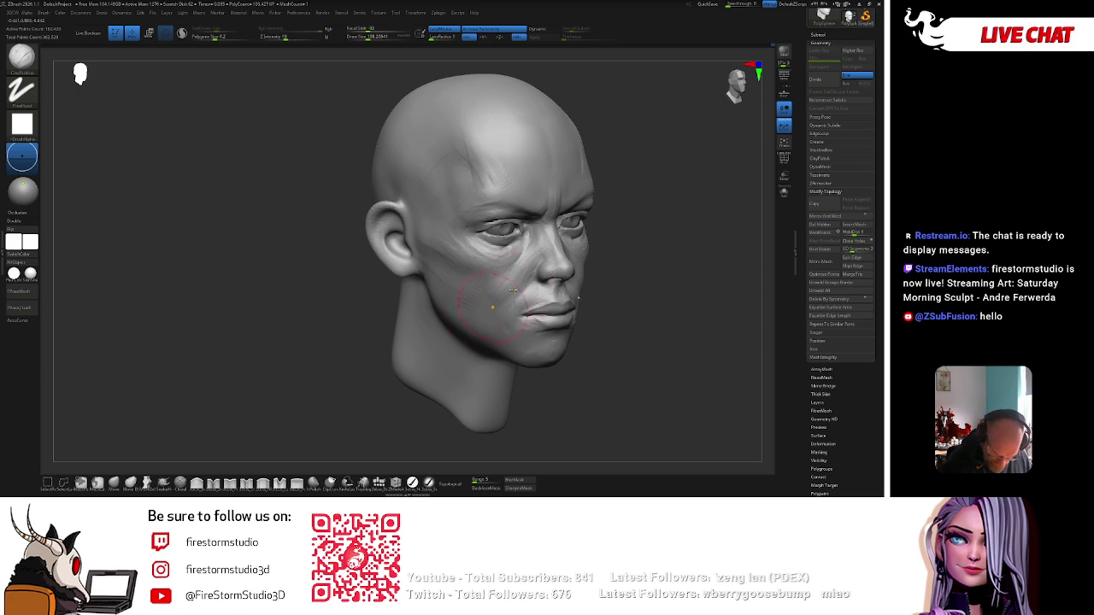
Inspect the head from its underside and side profile, then return to an exact front view.
right_drag(628, 259, 630, 271)
key(space)
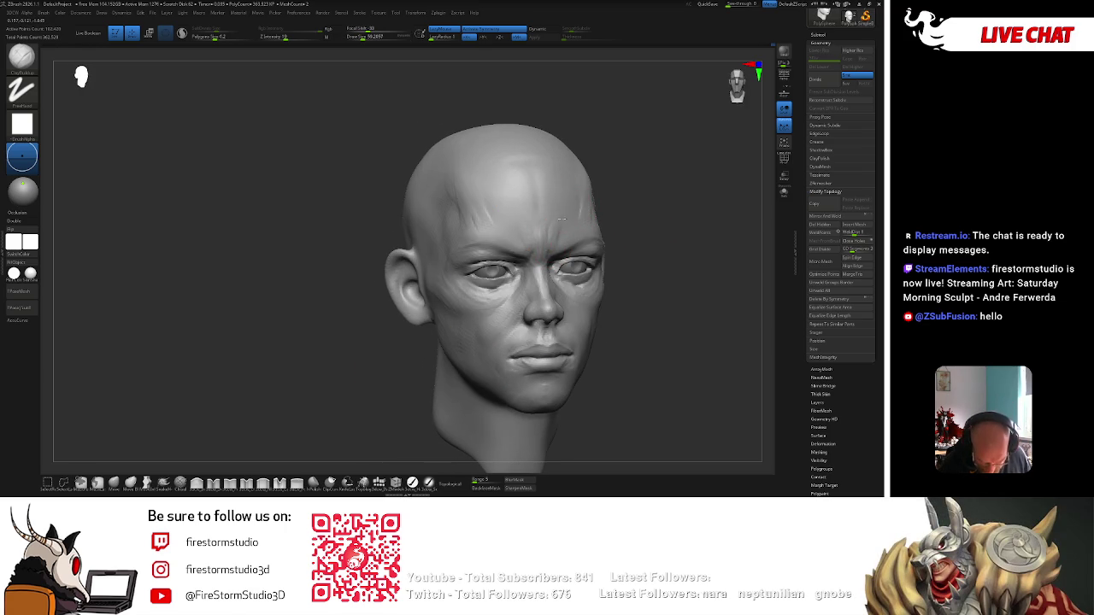
right_drag(558, 238, 619, 173)
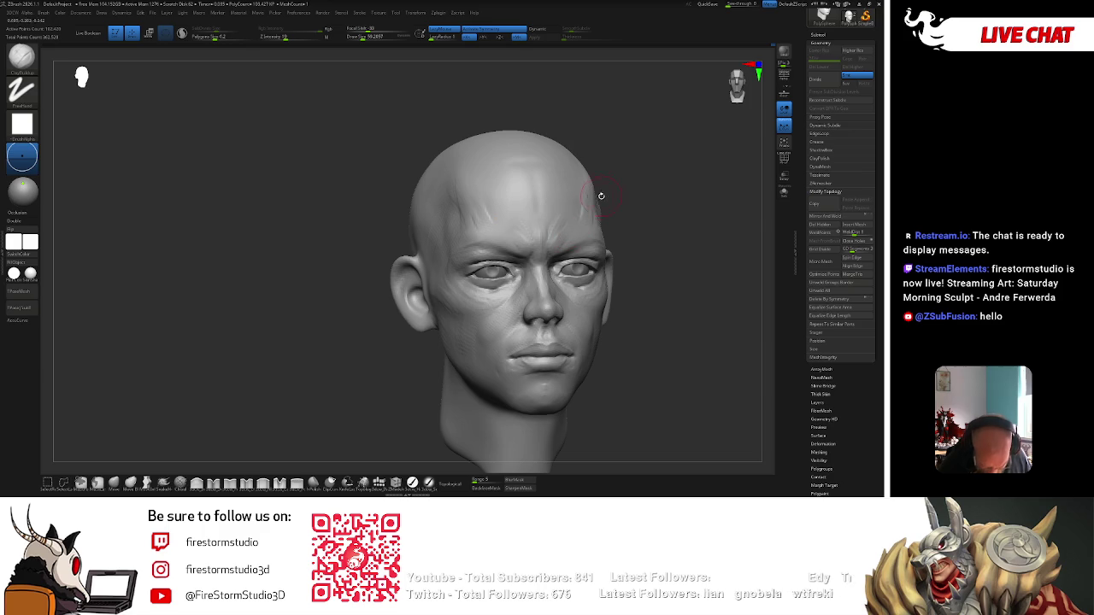
mouse_move(391, 427)
right_down()
mouse_move(469, 267)
mouse_move(615, 178)
mouse_move(446, 265)
mouse_move(668, 218)
right_up()
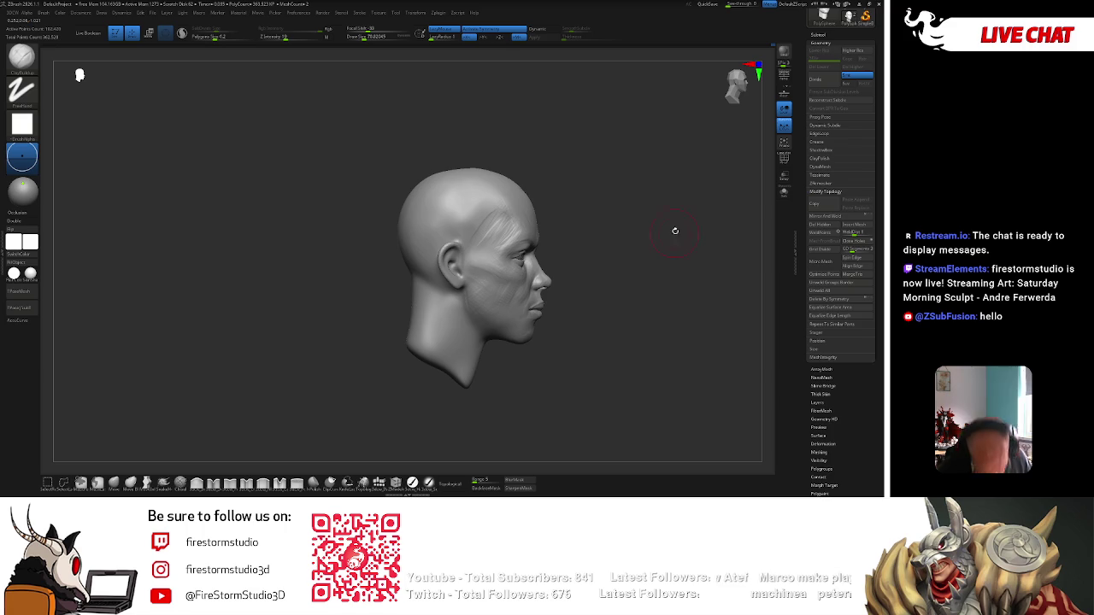
mouse_move(604, 310)
right_down()
mouse_move(654, 237)
mouse_move(667, 262)
mouse_move(678, 235)
mouse_move(544, 262)
right_up()
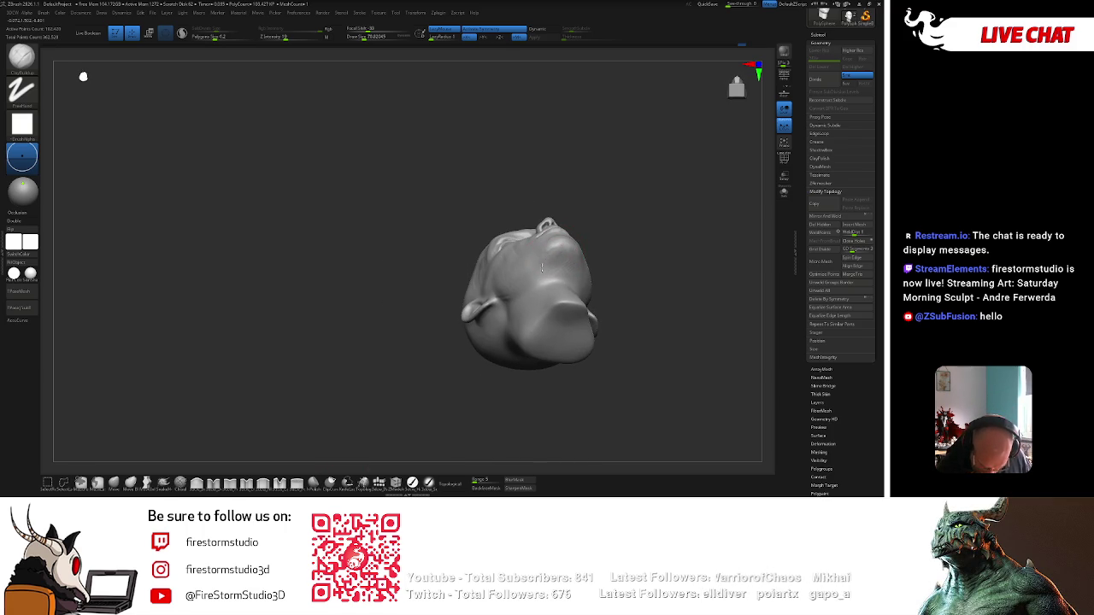
mouse_move(594, 236)
right_down()
mouse_move(551, 255)
mouse_move(586, 228)
mouse_move(684, 231)
mouse_move(612, 256)
right_up()
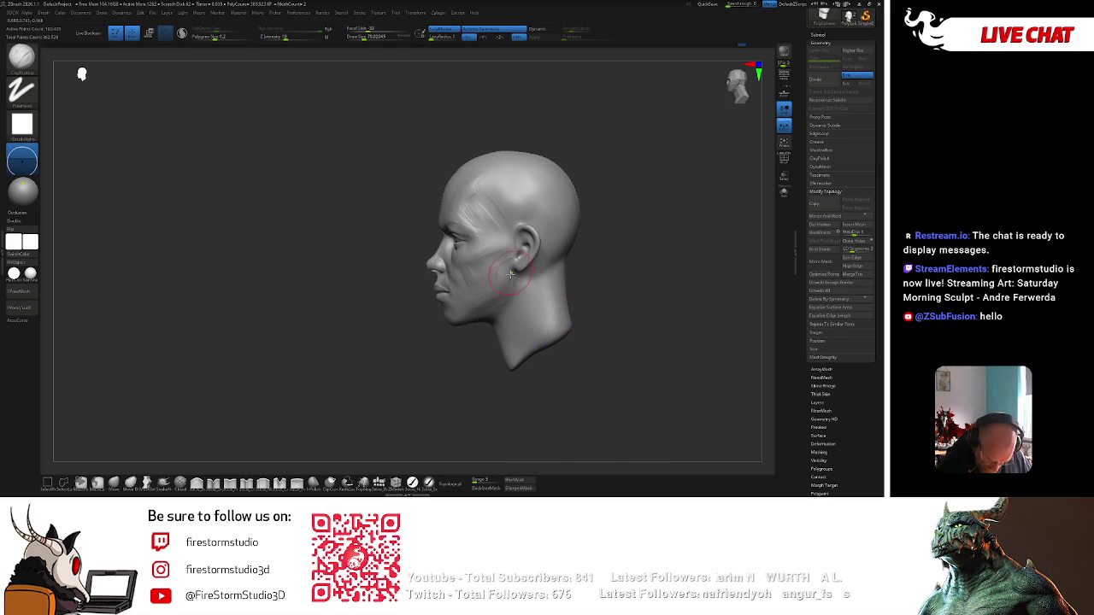
mouse_move(511, 272)
shift+right_down()
mouse_move(566, 267)
mouse_move(533, 293)
shift+right_up()
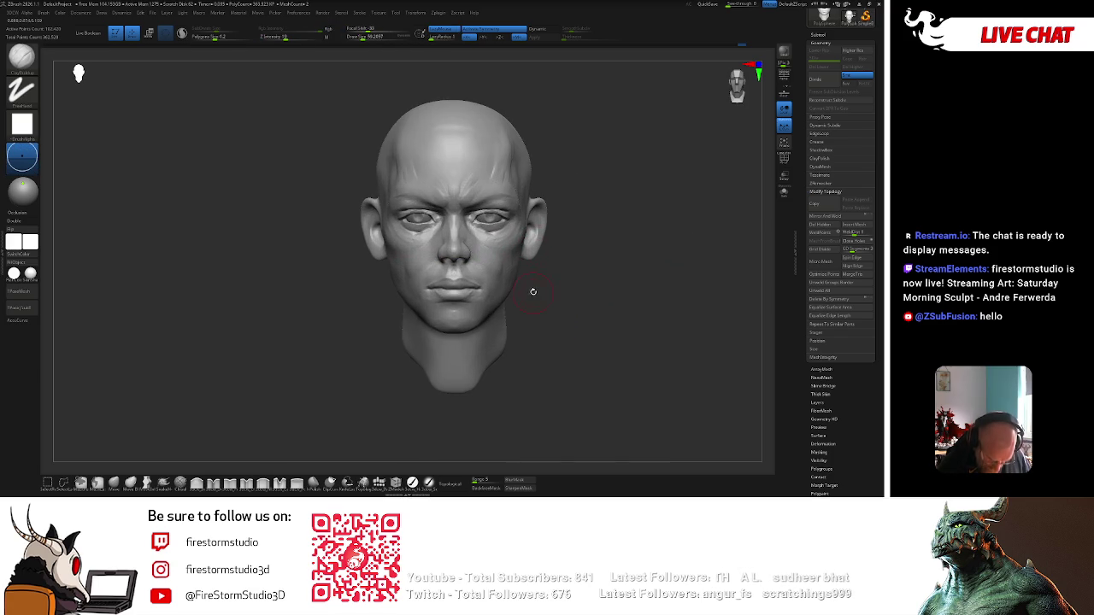
Switch back to the Move brush (B,S,T) and nudge the chin and lower jaw.
key(b)
key(s)
key(t)
key(space)
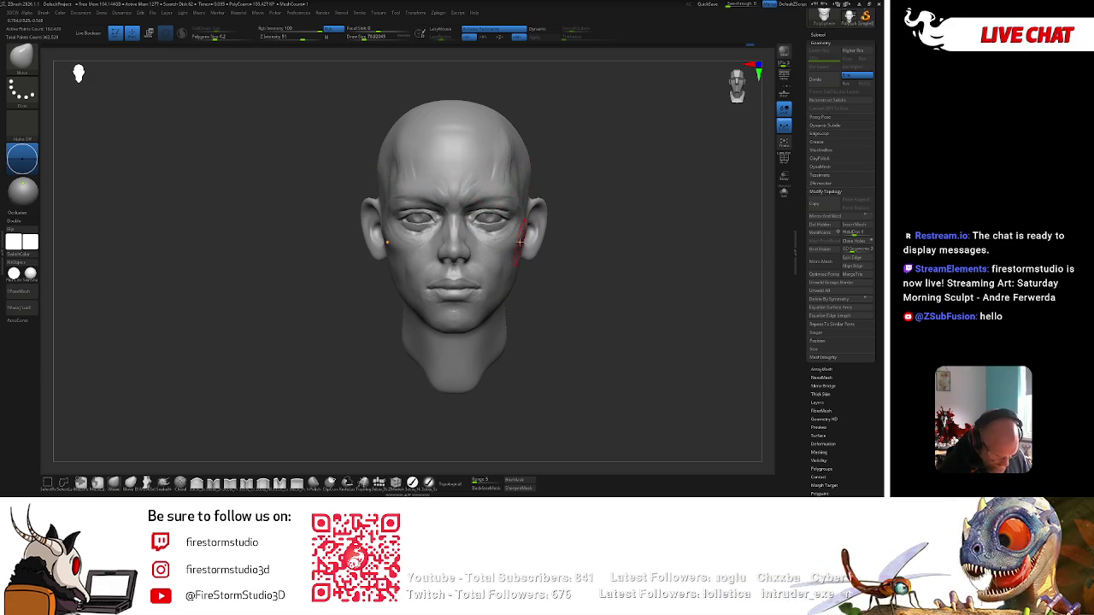
key(space)
key(space)
key(space)
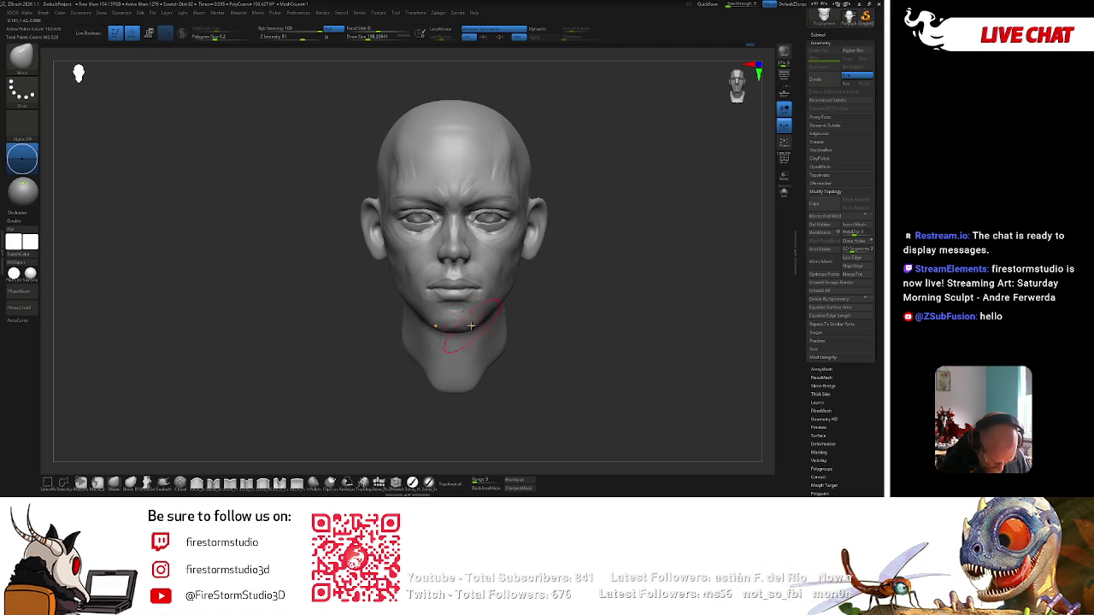
Orbit to a side profile and enlarge the brush for broad jaw moves.
mouse_move(469, 327)
mouse_down()
mouse_move(571, 220)
mouse_move(578, 275)
mouse_move(611, 311)
mouse_move(556, 359)
mouse_move(552, 386)
mouse_move(647, 317)
mouse_move(556, 293)
mouse_move(657, 266)
mouse_up()
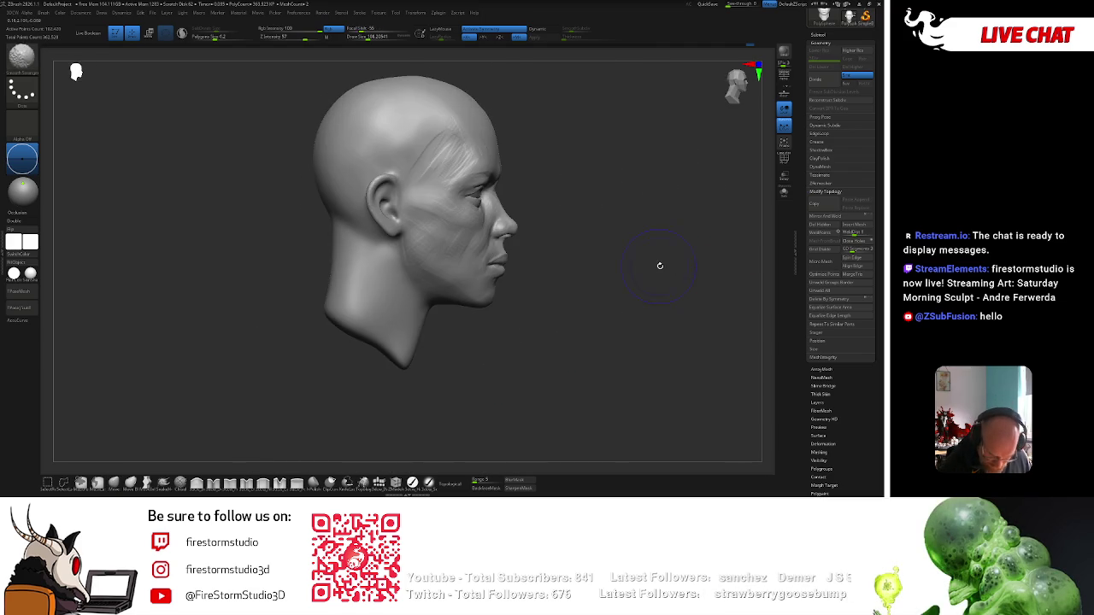
scroll(641, 218, down, 3)
key(space)
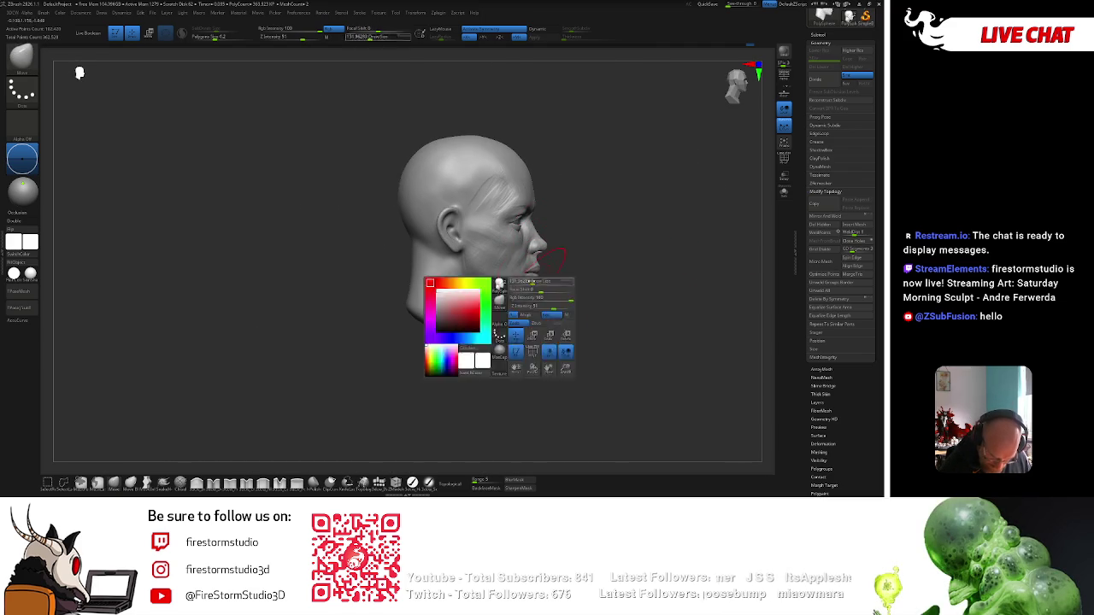
key(bracketright)
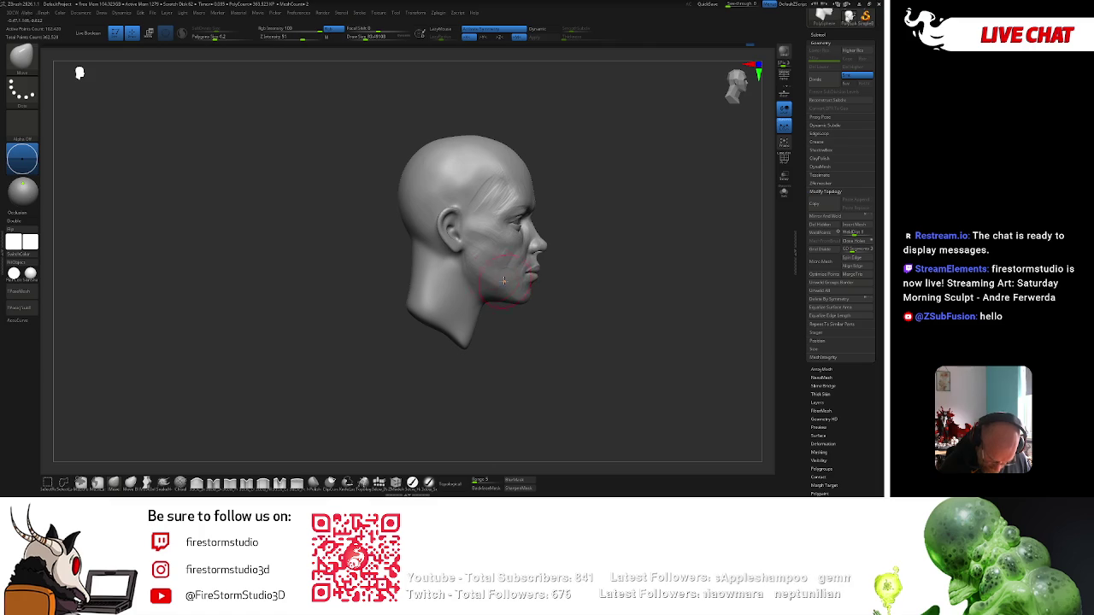
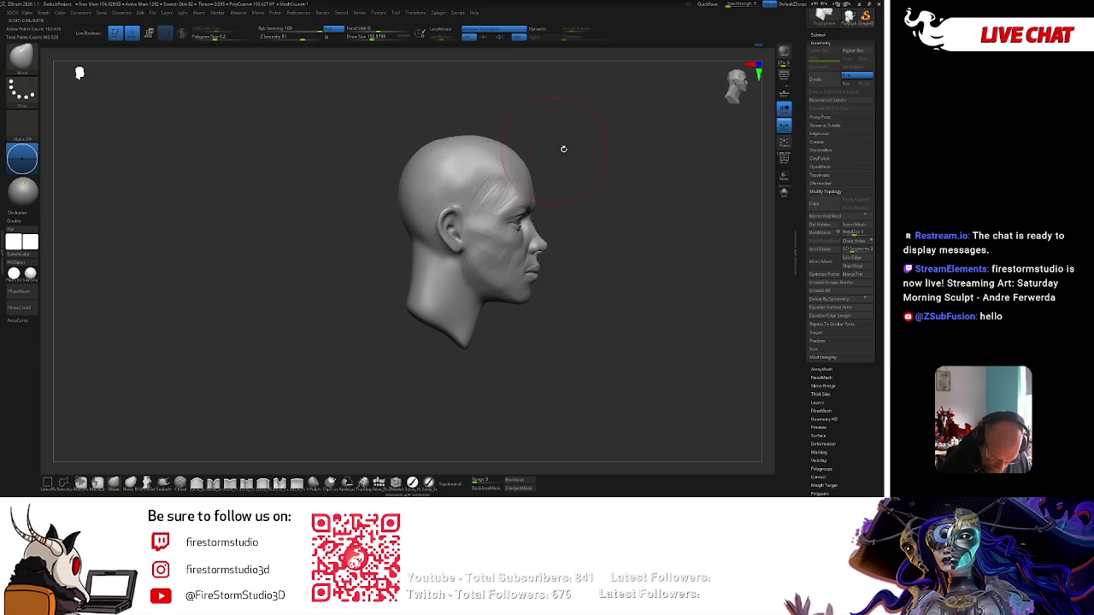
Expand the DynaMesh settings, frame the head with F, and remesh it with DynaMesh.
right_drag(541, 151, 538, 149)
mouse_move(574, 151)
mouse_down()
mouse_move(574, 185)
mouse_move(511, 207)
mouse_move(581, 188)
mouse_move(594, 306)
mouse_up()
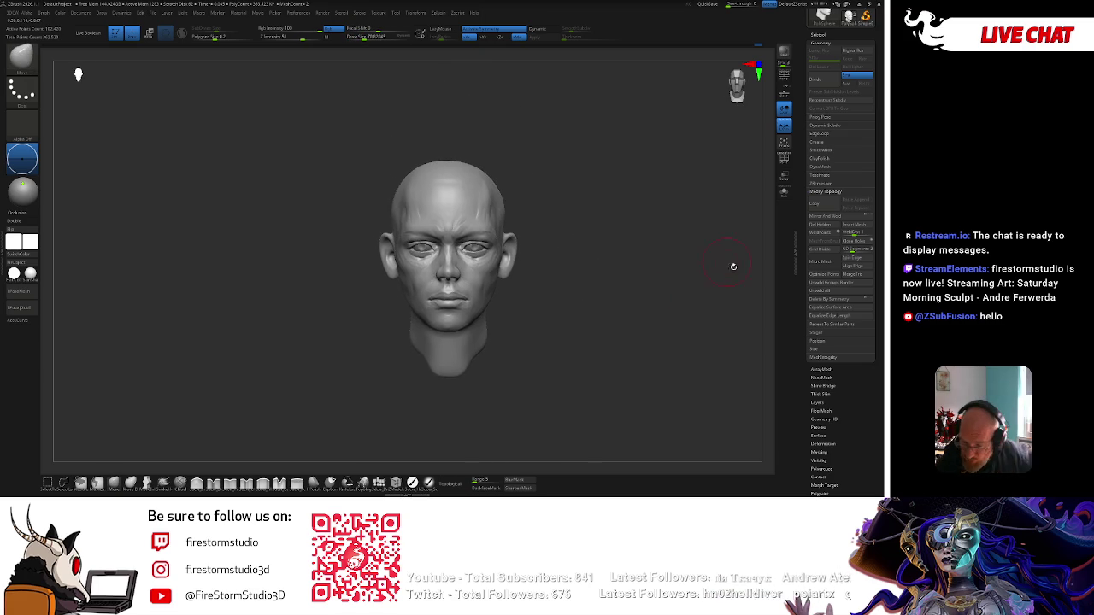
click(821, 167)
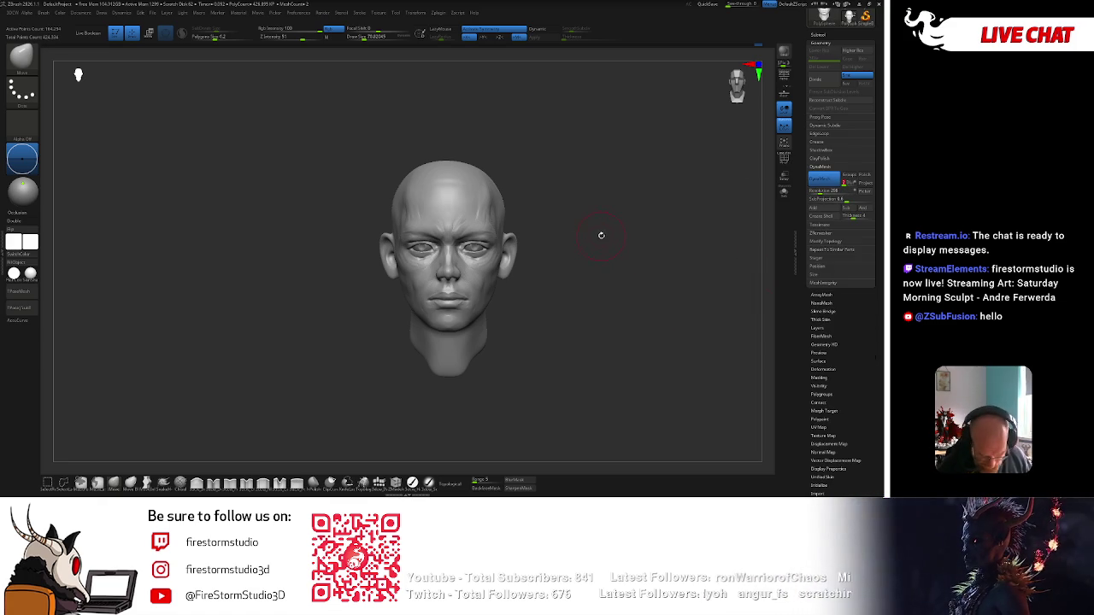
key(f)
mouse_move(641, 307)
mouse_down()
mouse_move(625, 245)
mouse_move(684, 249)
mouse_up()
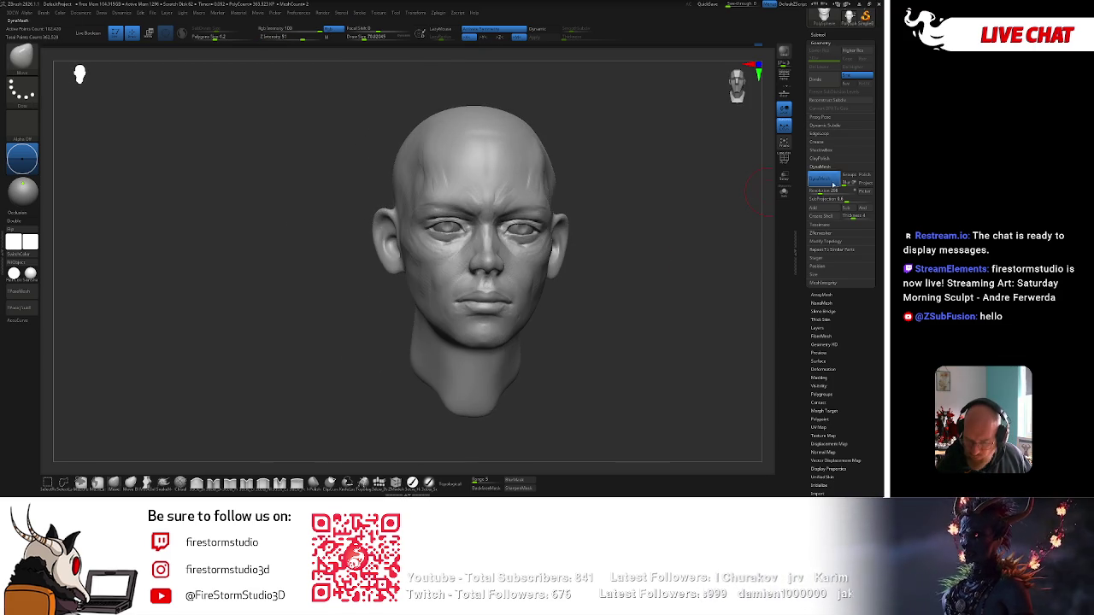
click(835, 183)
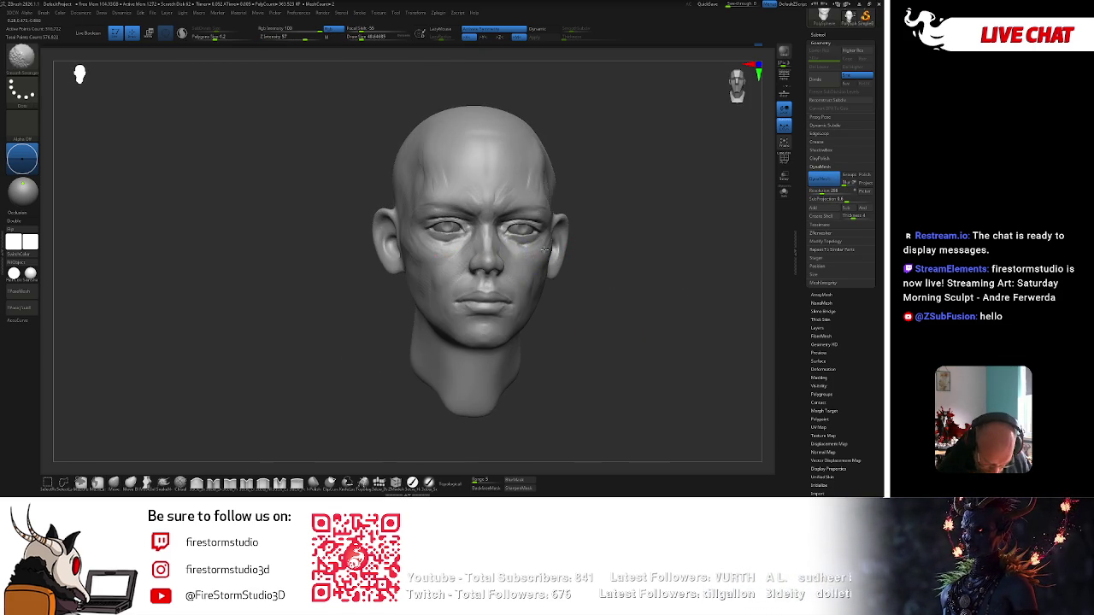
Enlarge the brush from about 51 to about 88 for smoothing.
drag(584, 258, 549, 248)
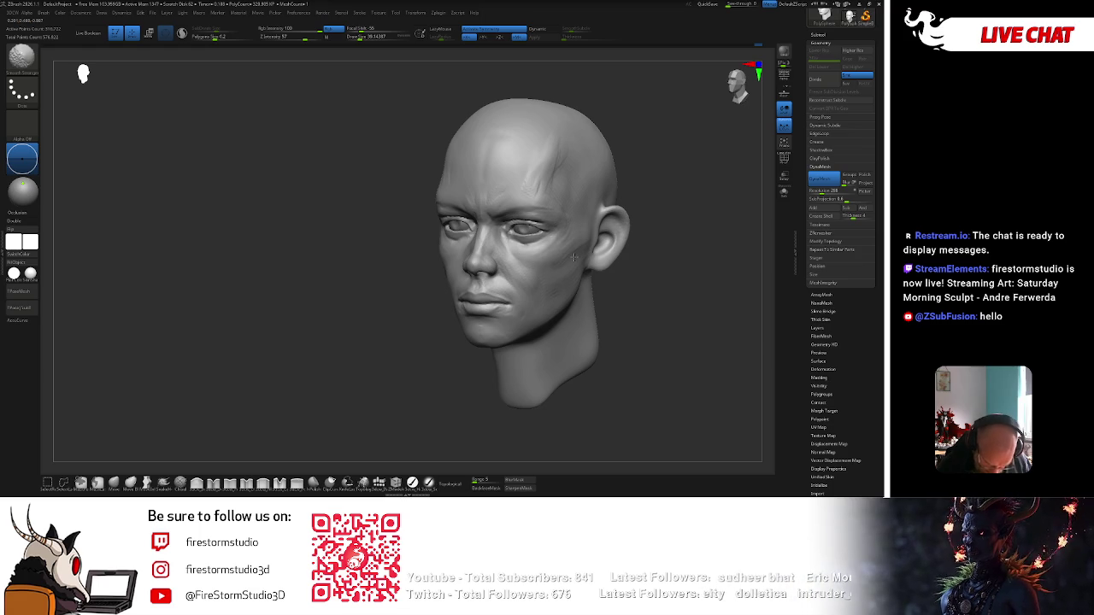
key(bracketright)
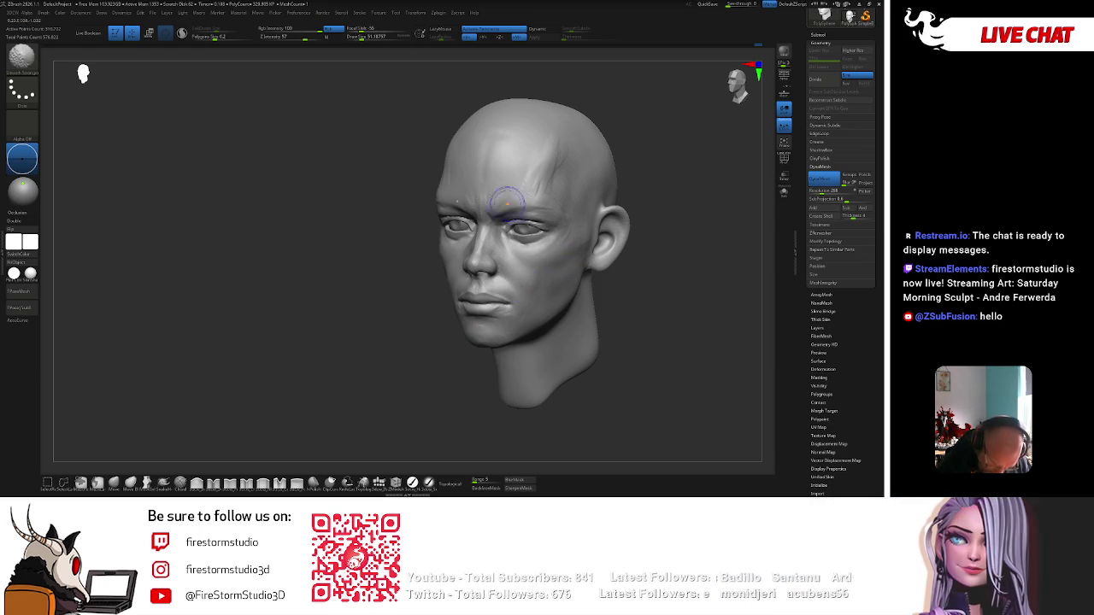
key(space)
drag(557, 155, 561, 137)
Smooth the eye sockets and temples while orbiting and reframing the head.
mouse_move(584, 192)
mouse_down()
mouse_move(456, 324)
mouse_move(568, 270)
mouse_move(474, 241)
mouse_up()
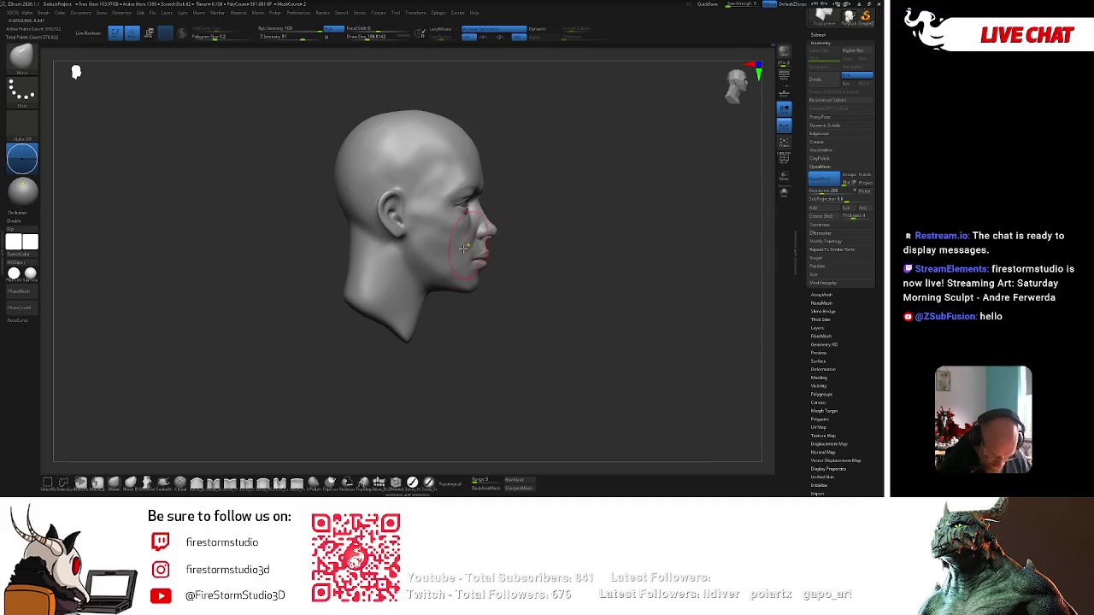
mouse_move(460, 282)
mouse_down()
mouse_move(452, 276)
mouse_move(630, 166)
mouse_up()
key(f)
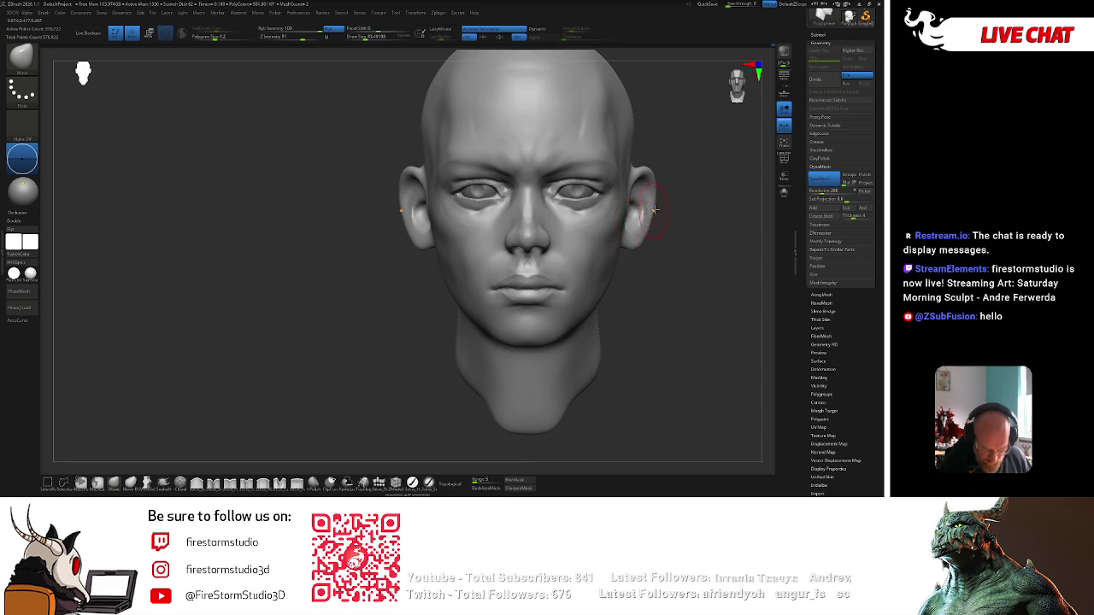
alt+right_drag(650, 213, 603, 221)
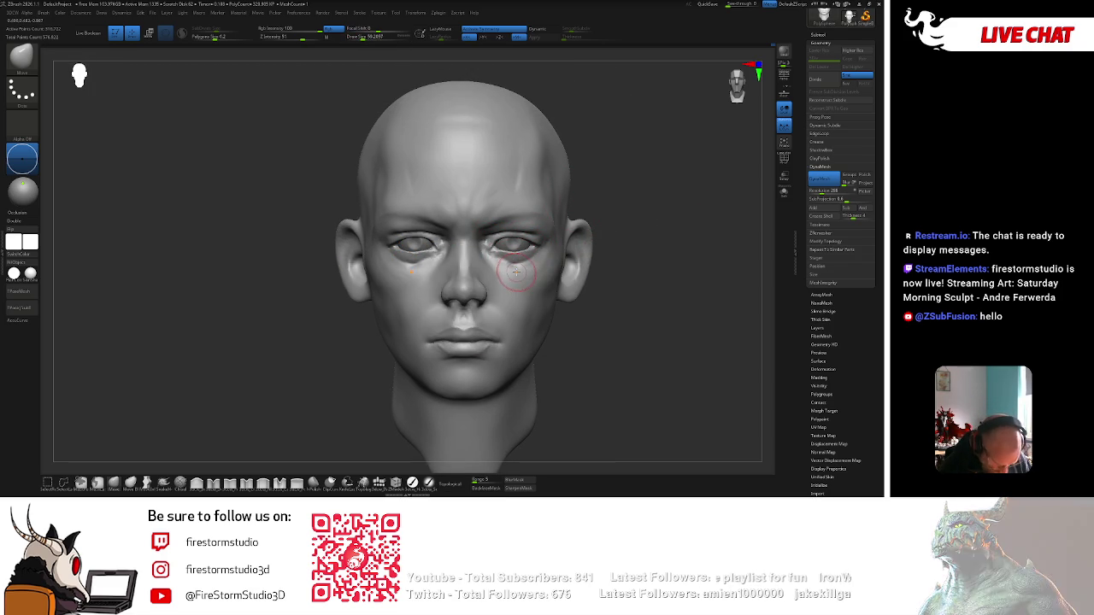
ctrl+right_drag(641, 239, 526, 272)
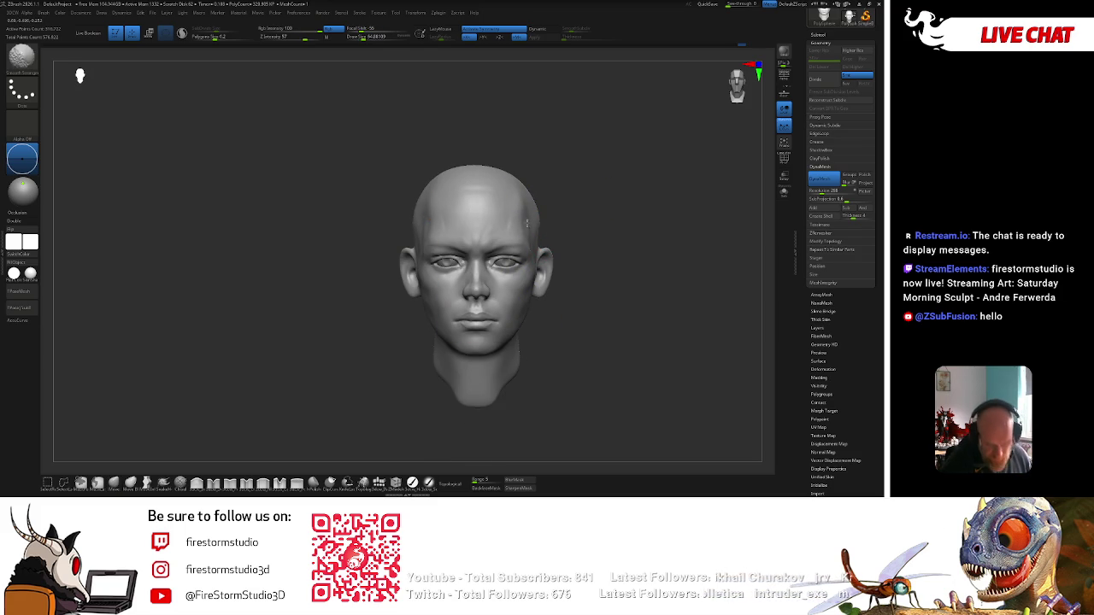
Select the clay fill brush from the bottom brush shelf.
key(b)
key(m)
key(v)
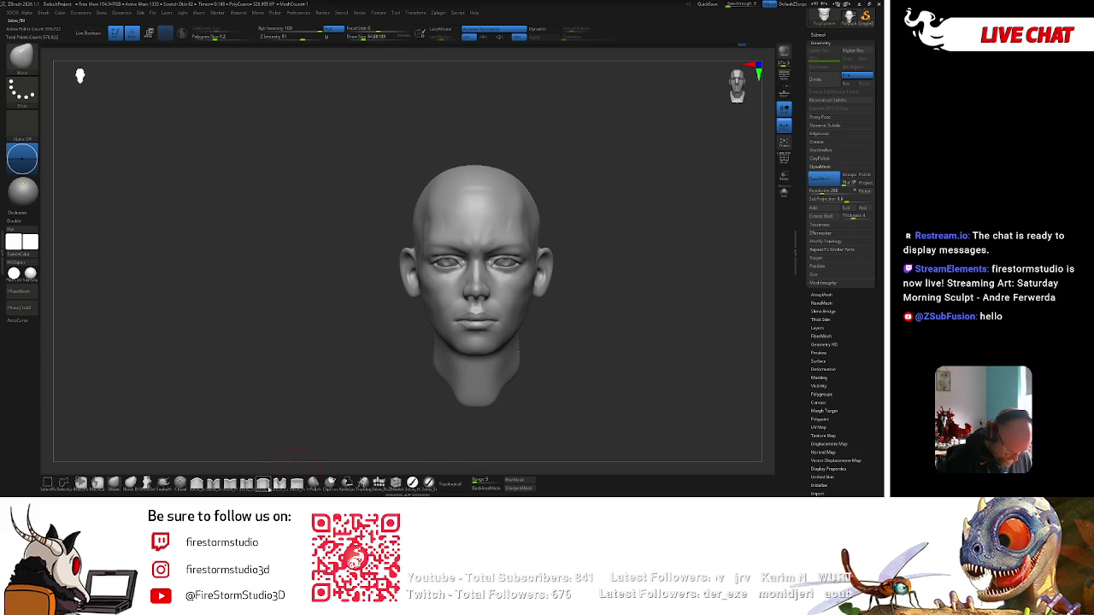
click(263, 482)
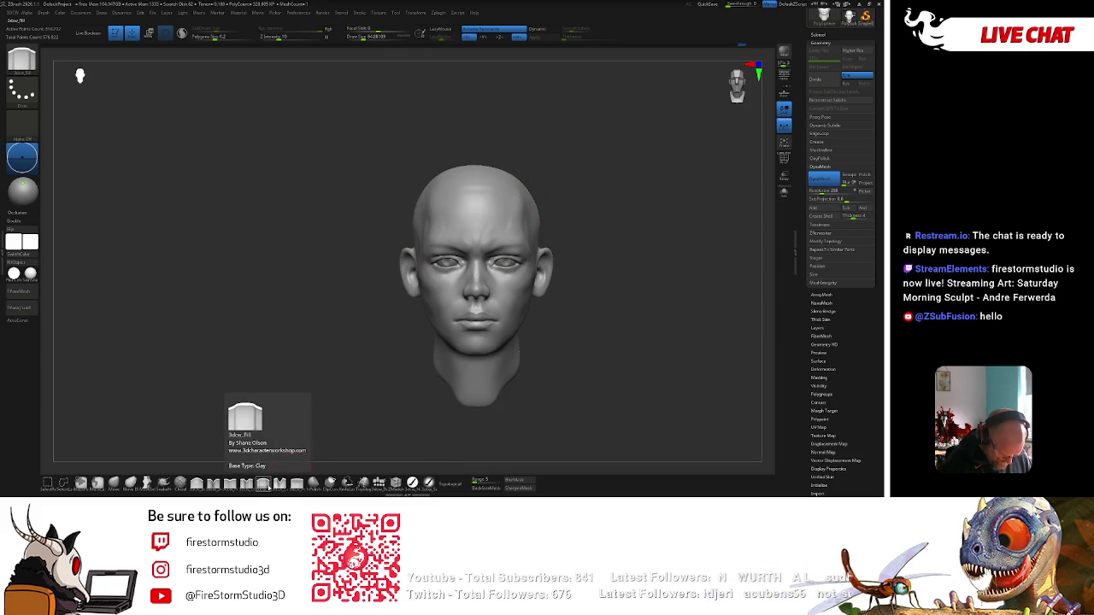
Build up clay on the cheeks, temples and jaw from both three-quarter views and profile.
drag(542, 191, 514, 217)
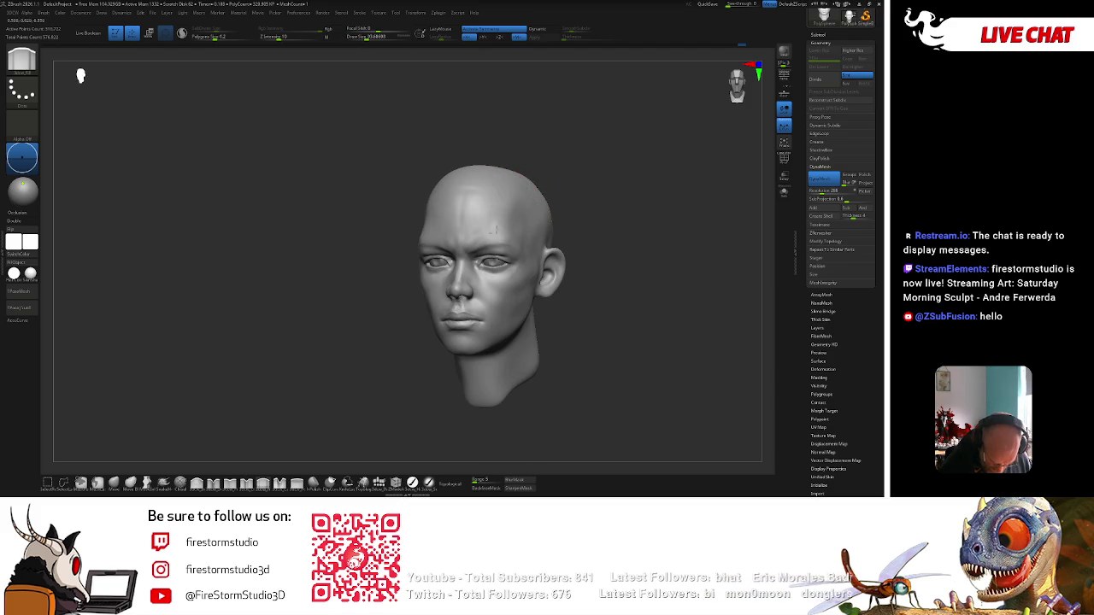
drag(561, 197, 511, 280)
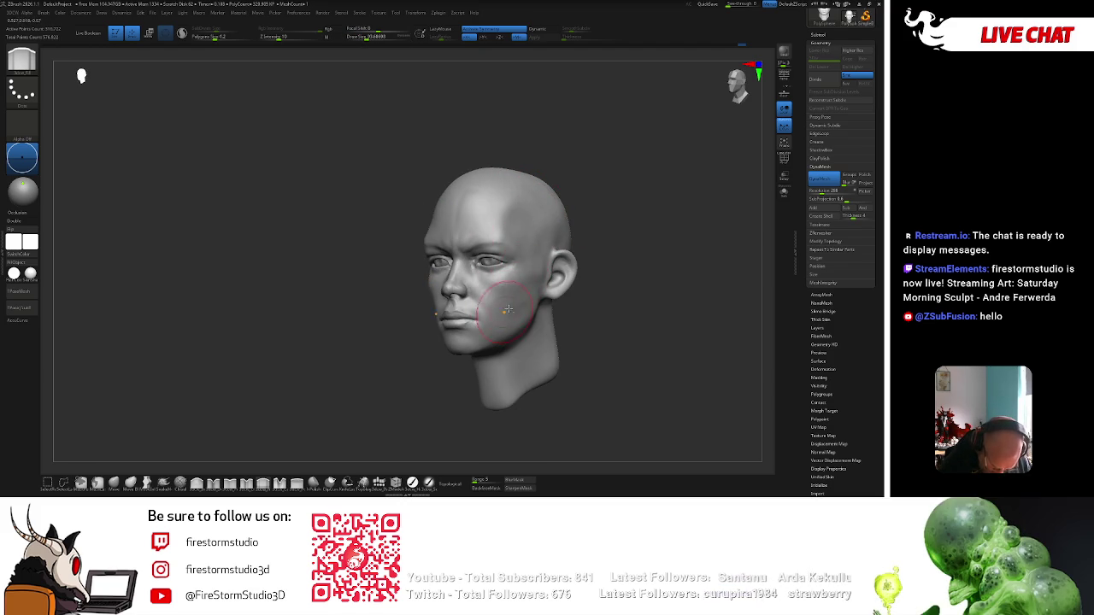
drag(501, 313, 604, 231)
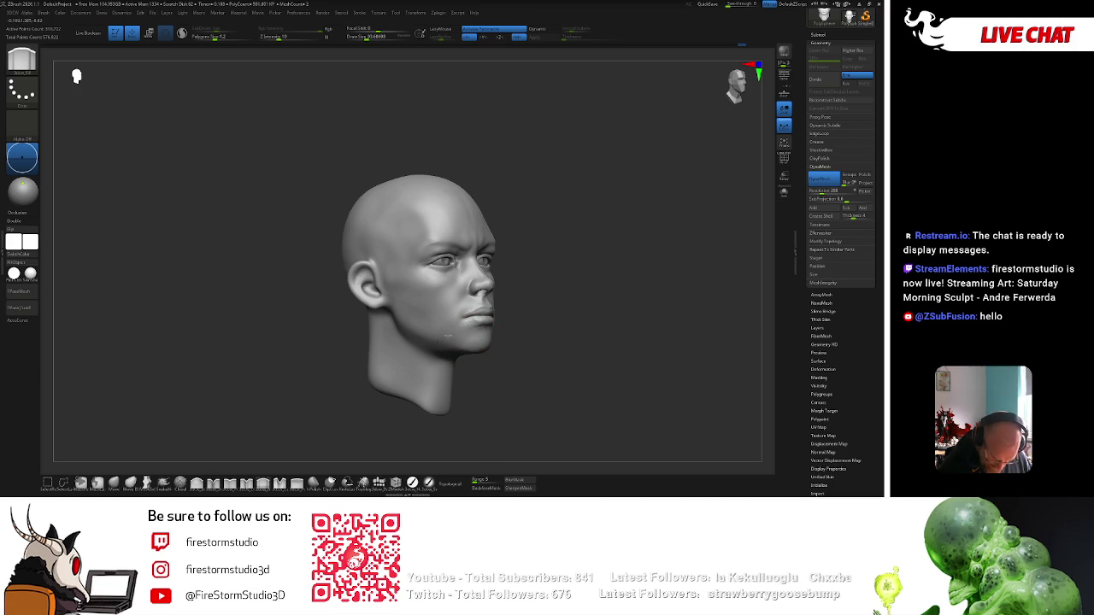
drag(513, 273, 566, 216)
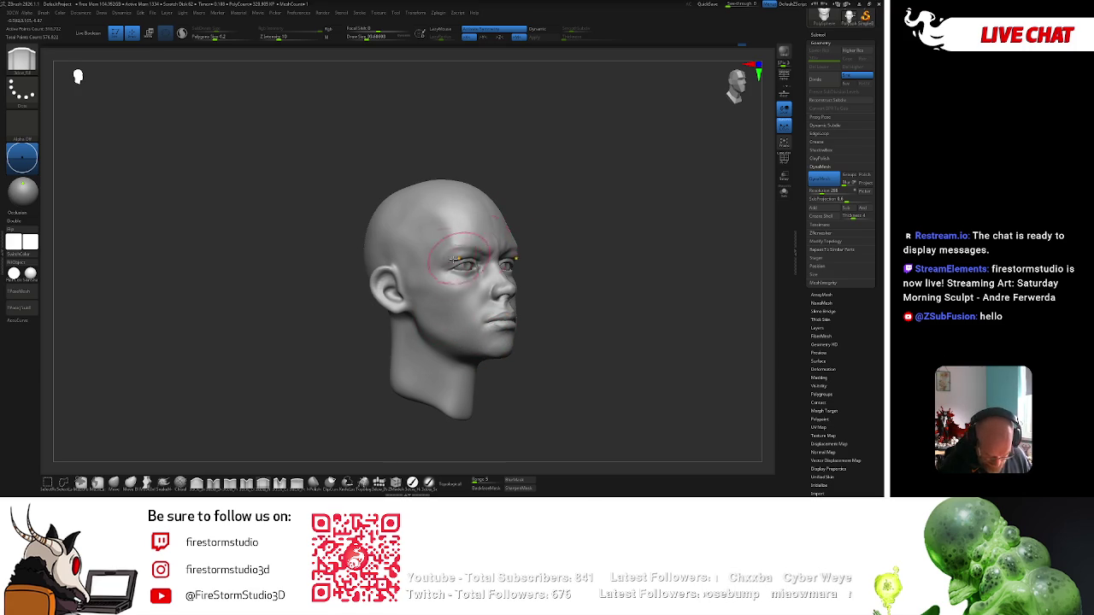
right_drag(399, 219, 443, 239)
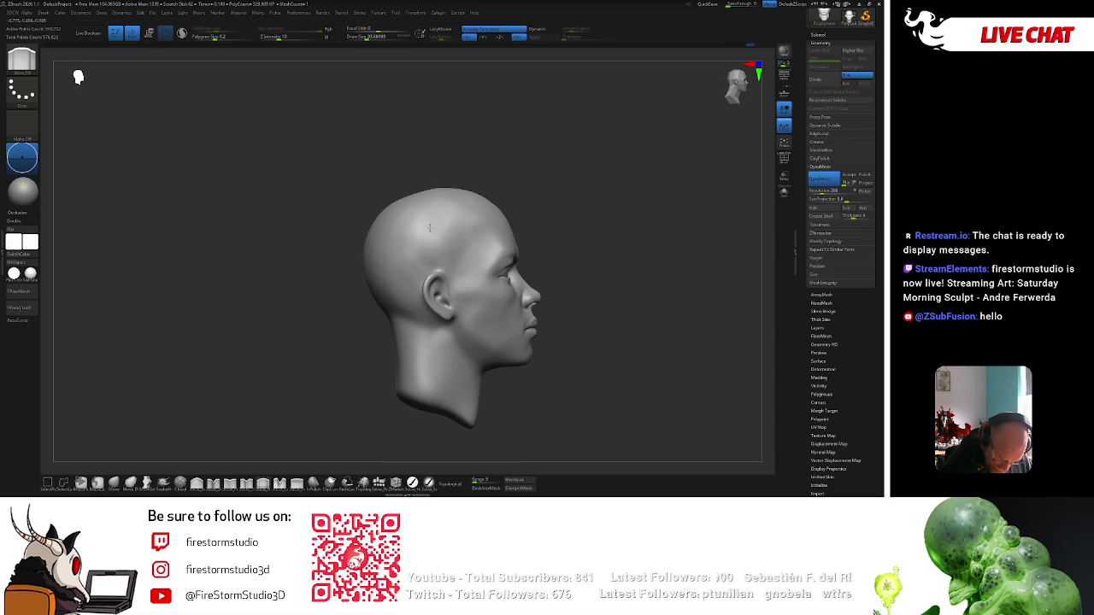
drag(498, 176, 578, 171)
right_drag(551, 243, 558, 208)
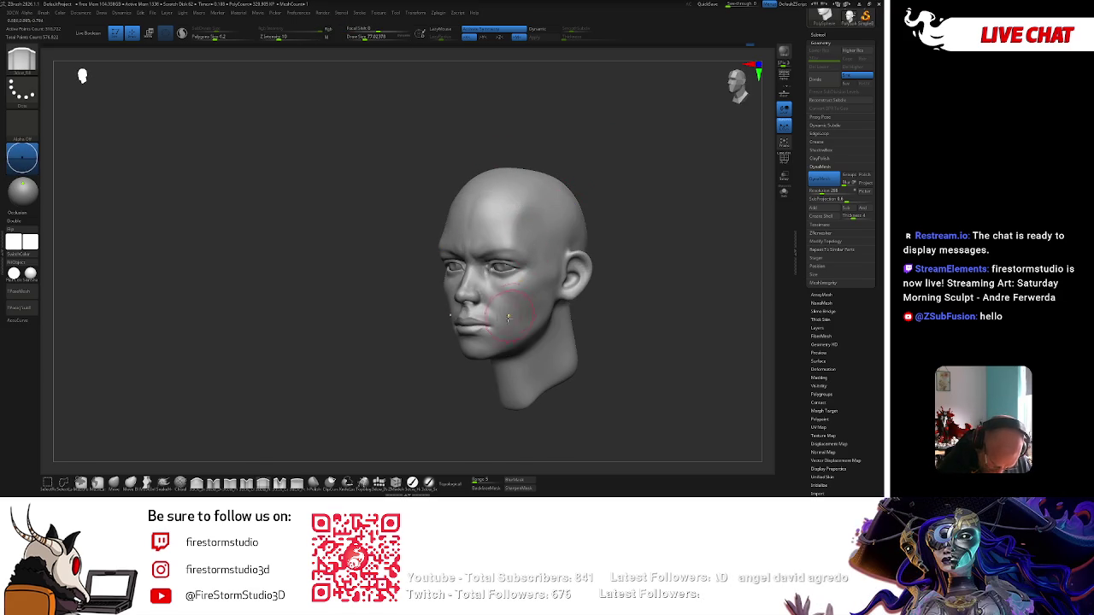
shift+right_drag(513, 337, 492, 258)
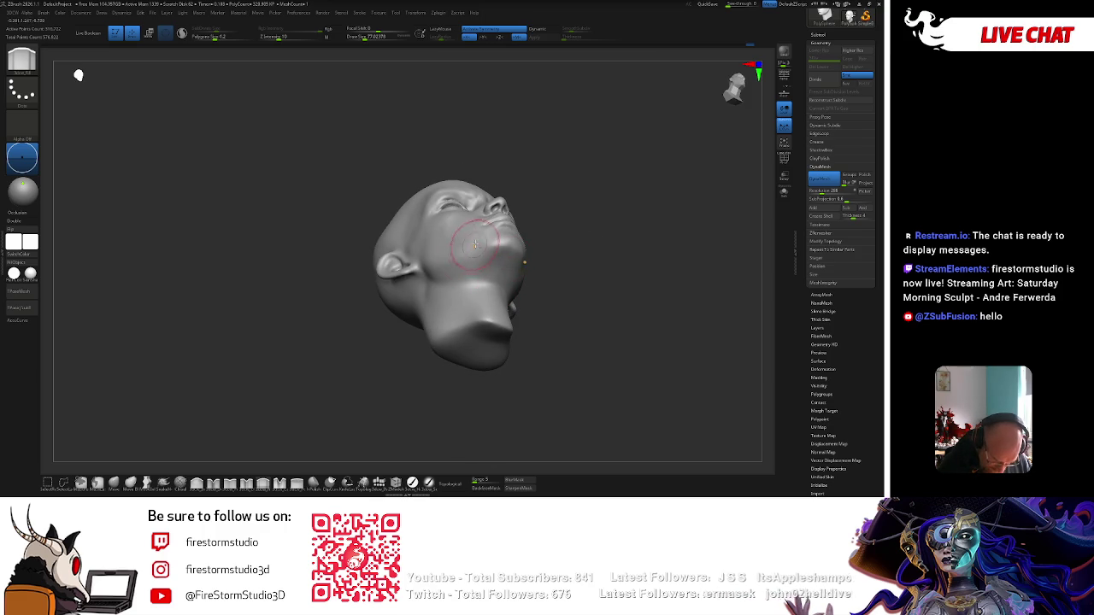
Reshape the crown and forehead contour, then enlarge the brush to about 145.
right_drag(461, 257, 496, 256)
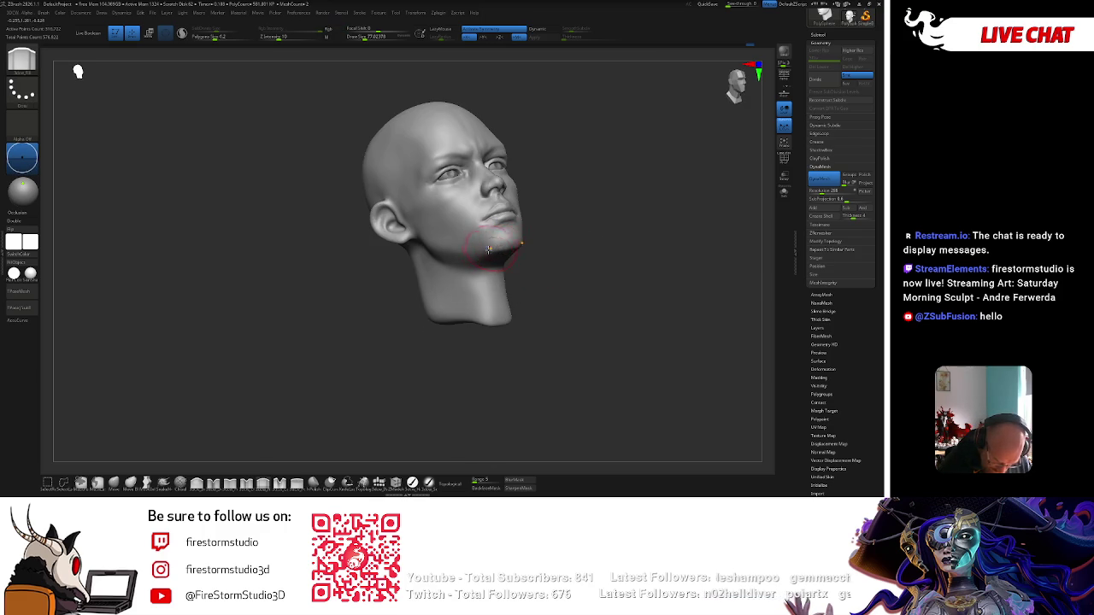
mouse_move(556, 225)
right_down()
mouse_move(659, 196)
mouse_move(604, 191)
mouse_move(552, 209)
right_up()
mouse_move(514, 244)
right_down()
mouse_move(505, 183)
mouse_move(573, 183)
mouse_move(506, 218)
right_up()
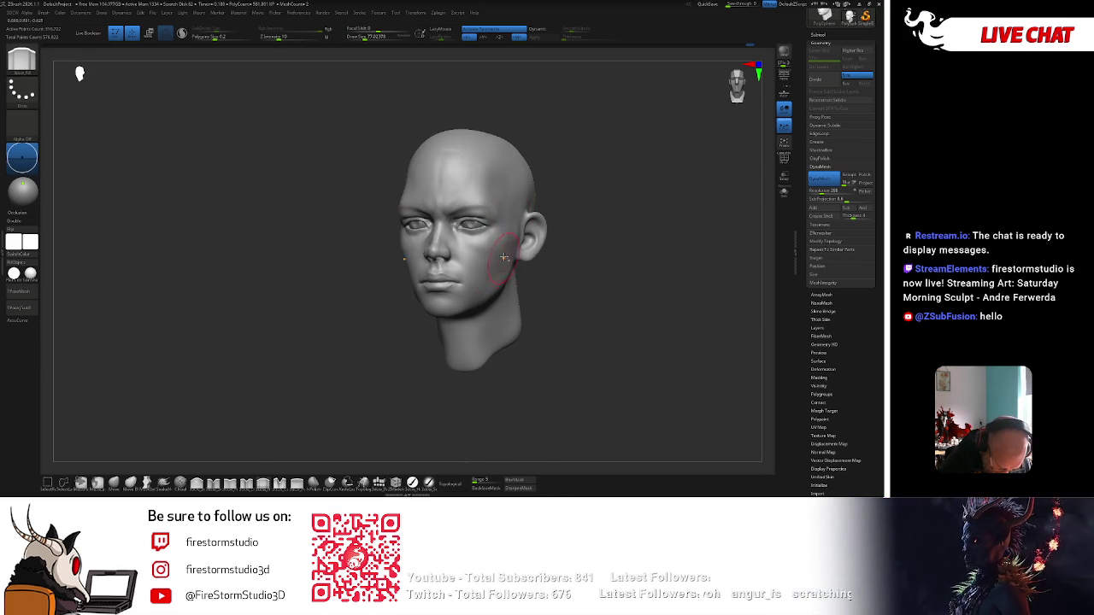
mouse_move(489, 260)
right_down()
mouse_move(521, 283)
mouse_move(531, 313)
right_up()
alt+drag(562, 338, 581, 329)
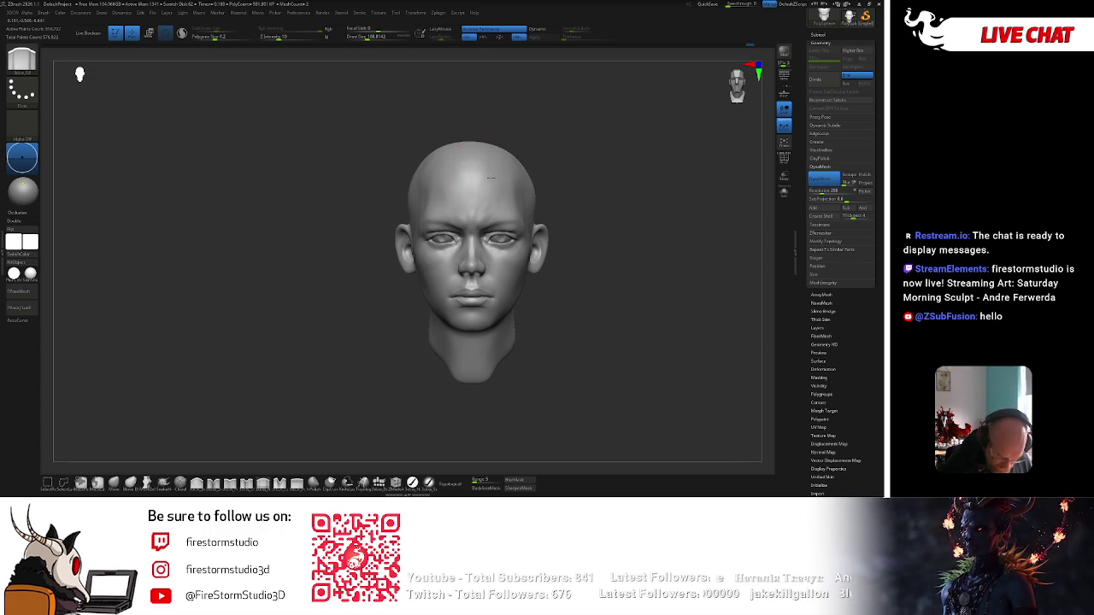
mouse_move(520, 123)
mouse_down()
mouse_move(485, 181)
mouse_move(569, 110)
mouse_up()
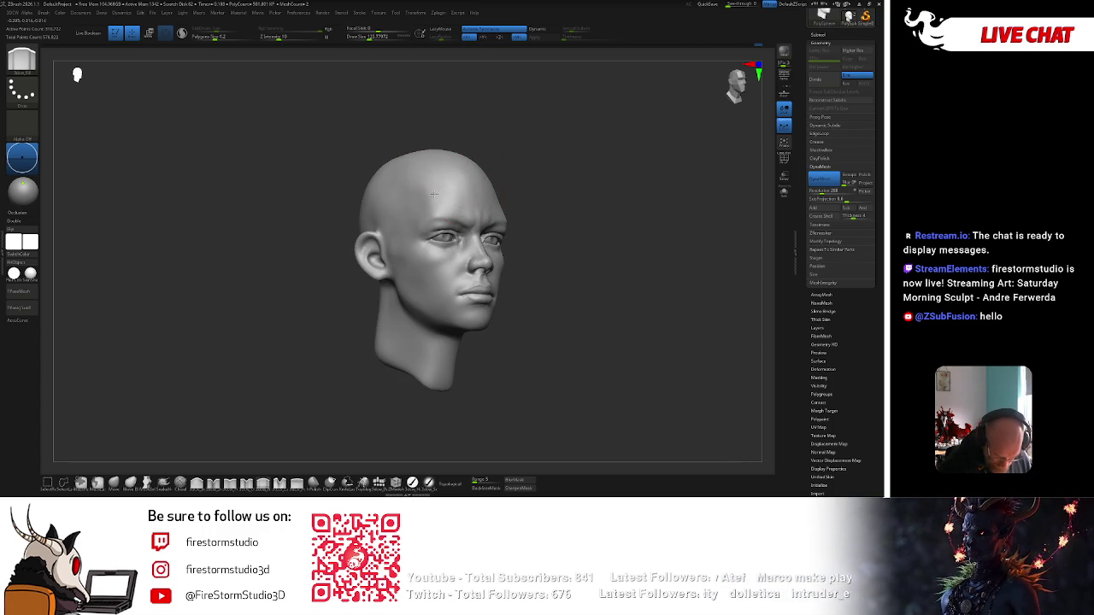
mouse_move(590, 111)
mouse_down()
mouse_move(600, 142)
mouse_move(570, 232)
mouse_move(604, 237)
mouse_move(505, 225)
mouse_move(559, 206)
mouse_up()
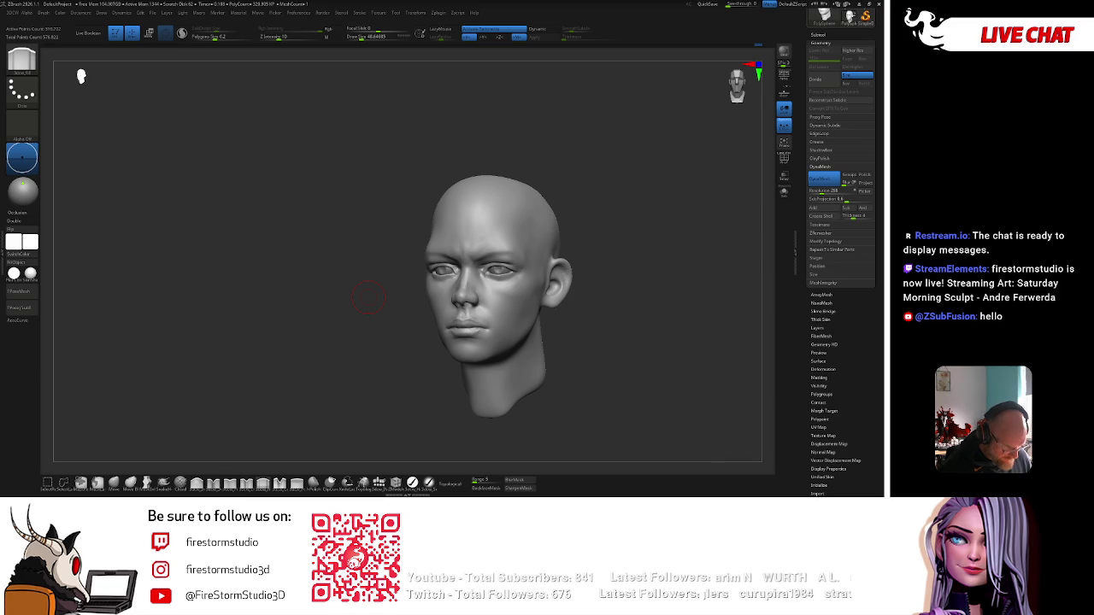
drag(369, 296, 636, 248)
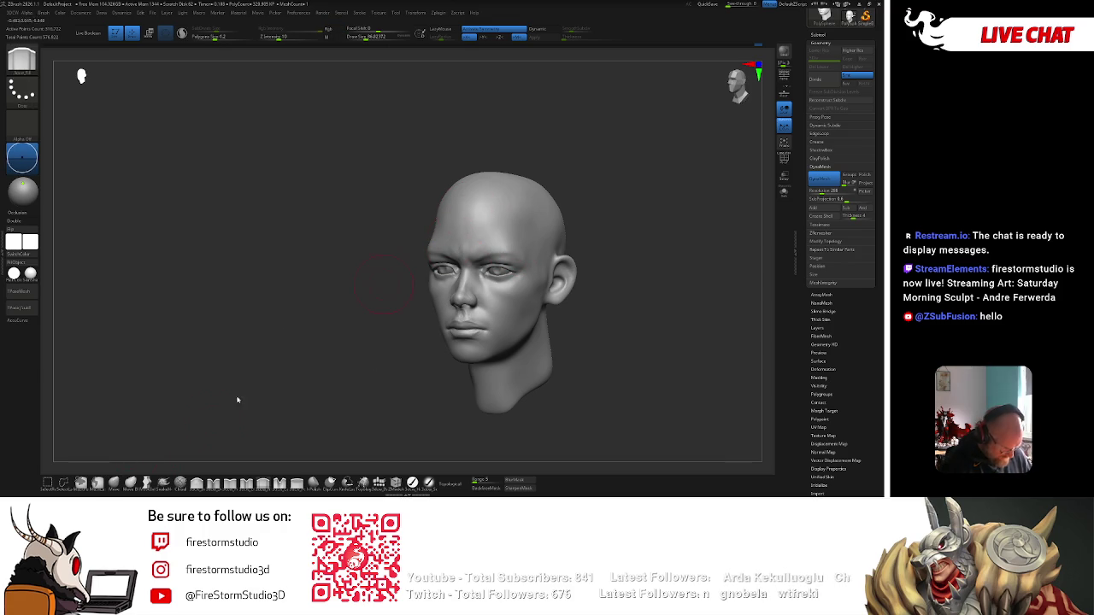
mouse_move(286, 357)
mouse_down()
mouse_move(532, 216)
mouse_move(493, 223)
mouse_move(596, 227)
mouse_move(623, 268)
mouse_move(627, 254)
mouse_move(439, 390)
mouse_move(465, 396)
mouse_move(652, 200)
mouse_move(691, 200)
mouse_up()
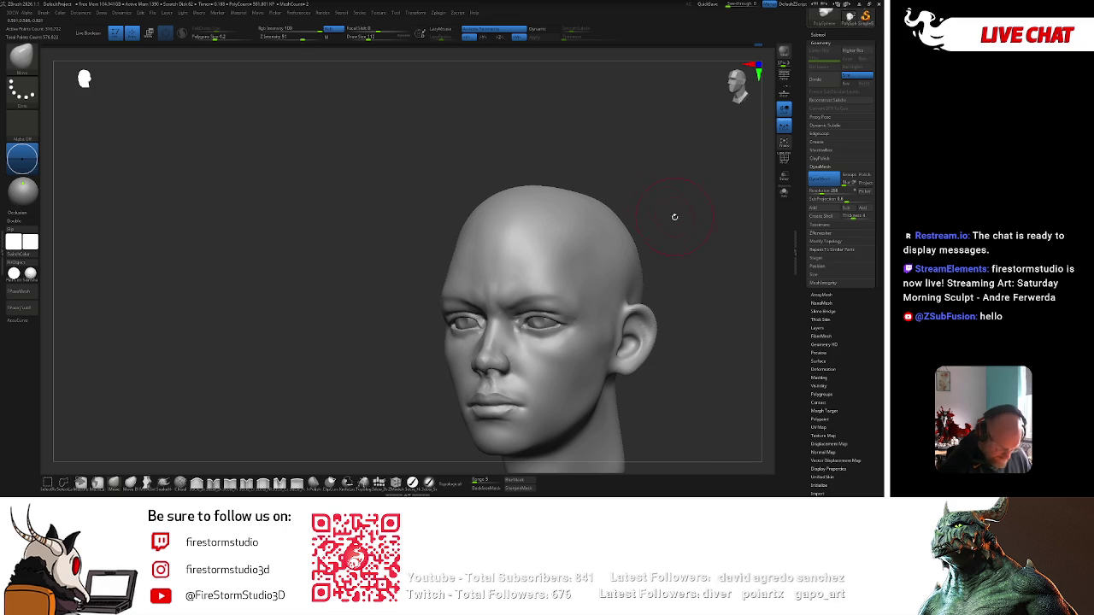
key(bracketright)
Round out the side and back of the skull, resizing the brush between about 87 and 119.
mouse_move(580, 186)
mouse_down()
mouse_move(676, 185)
mouse_move(684, 200)
mouse_up()
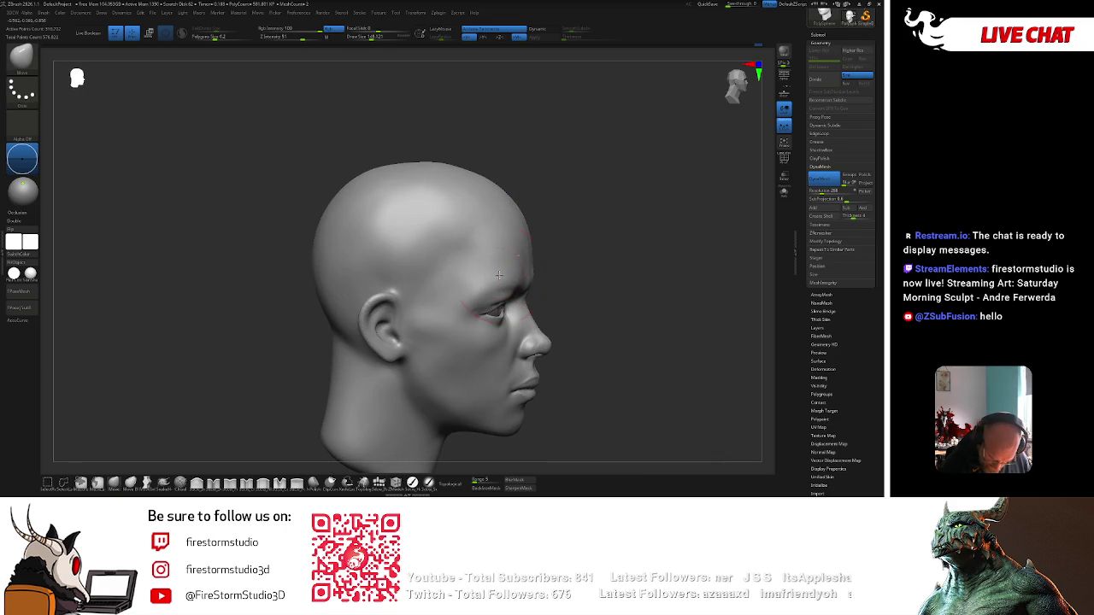
key(bracketleft)
drag(551, 258, 633, 195)
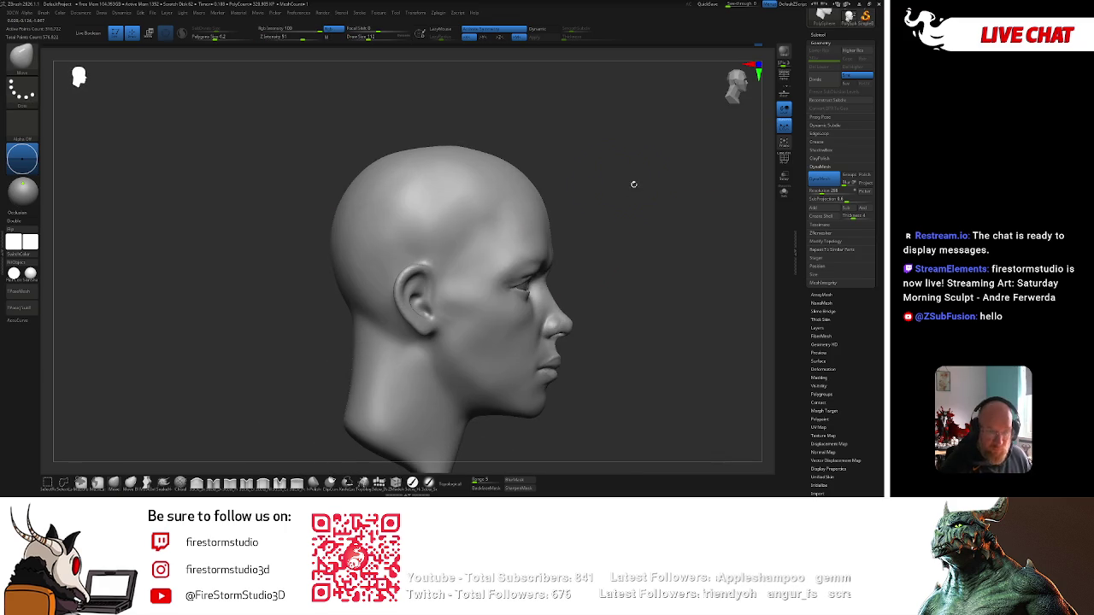
key(bracketleft)
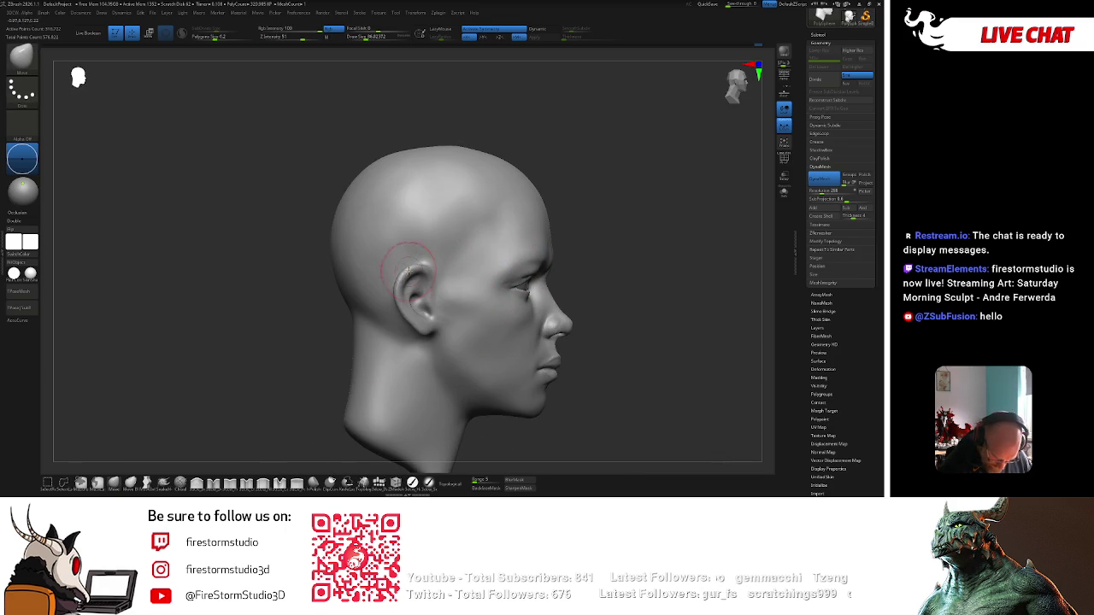
key(bracketright)
drag(585, 266, 610, 247)
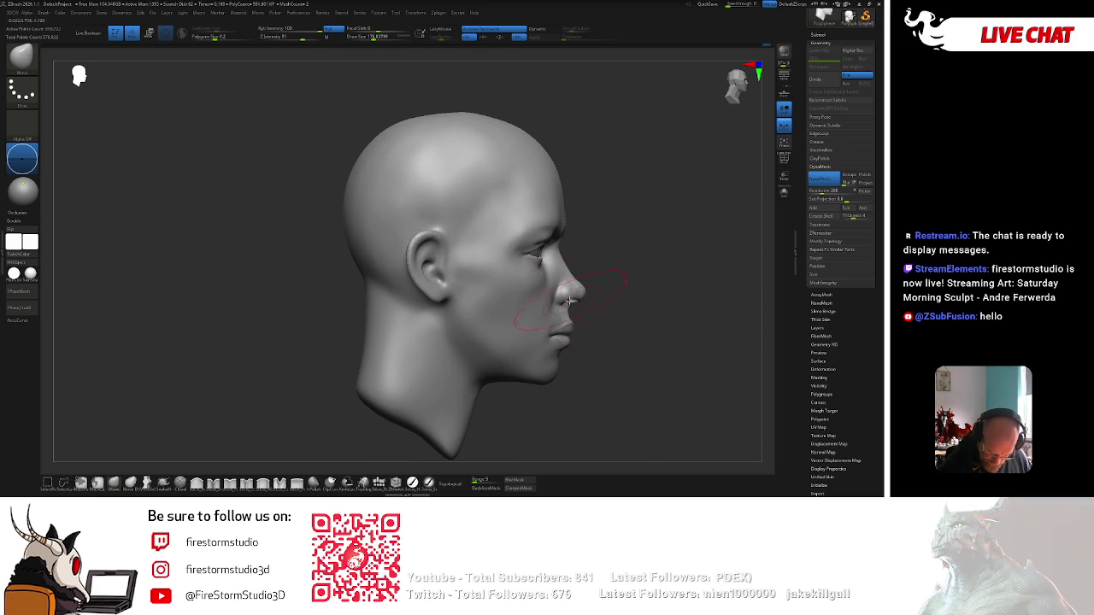
mouse_move(524, 171)
mouse_down()
mouse_move(586, 191)
mouse_move(538, 186)
mouse_up()
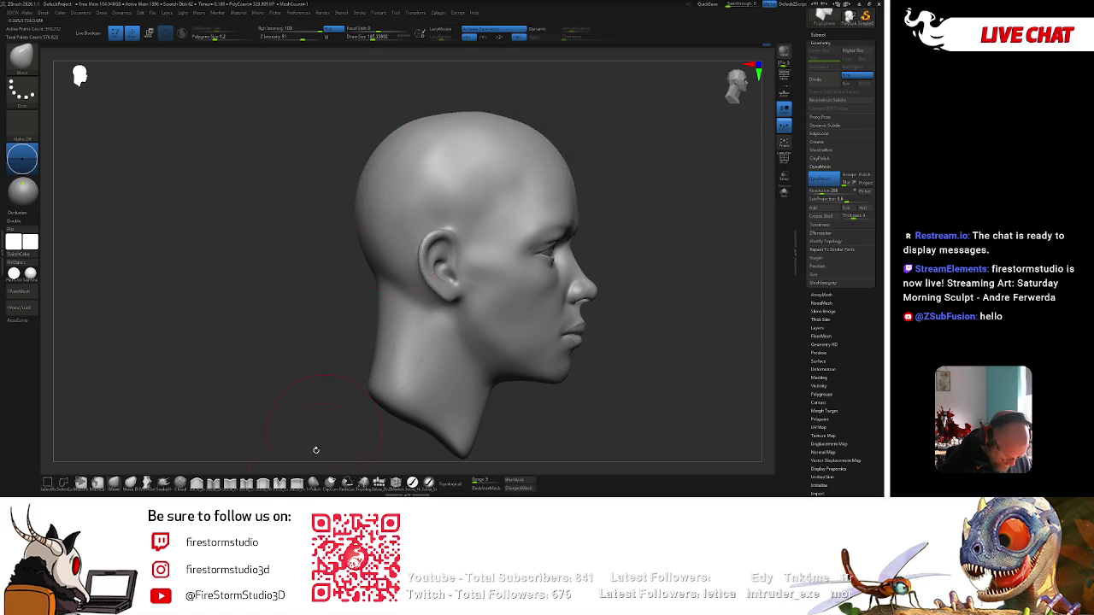
Switch to a different sculpting brush and work over the forehead from the front.
click(265, 484)
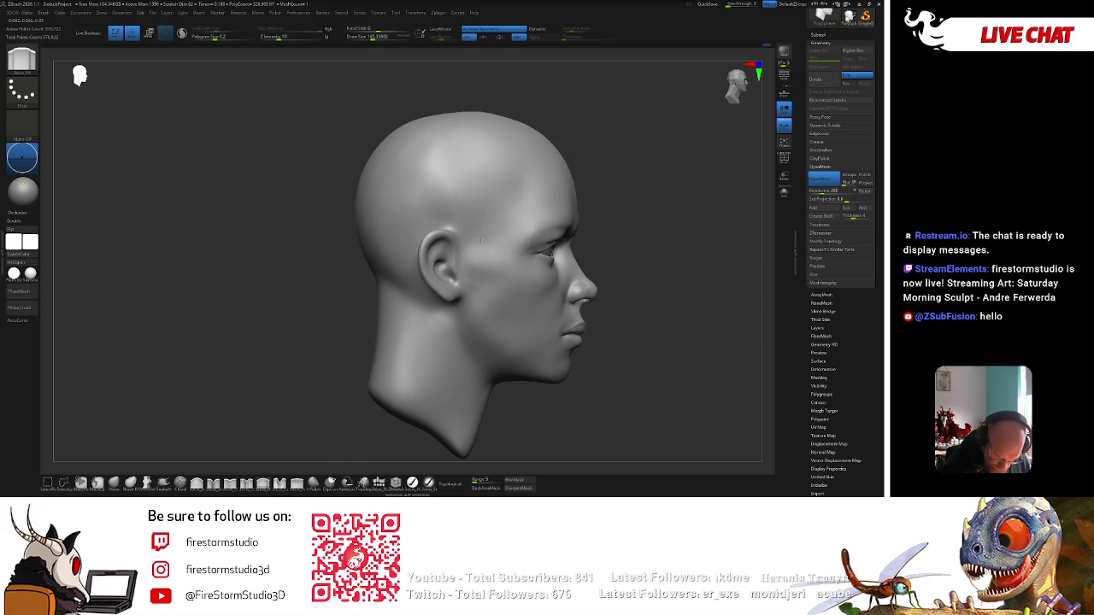
key(space)
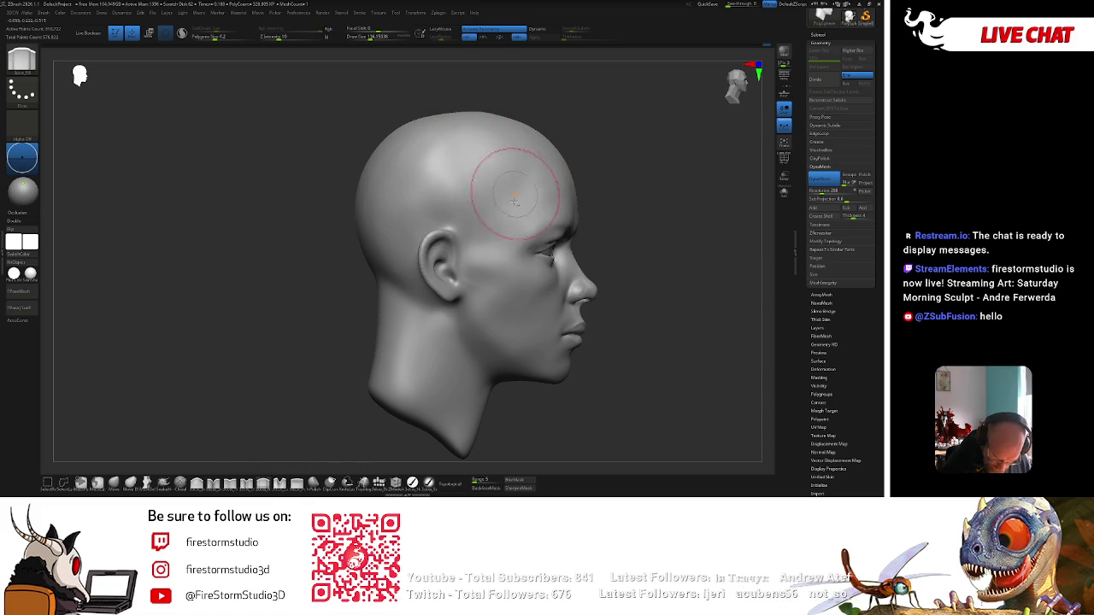
shift+drag(479, 153, 538, 171)
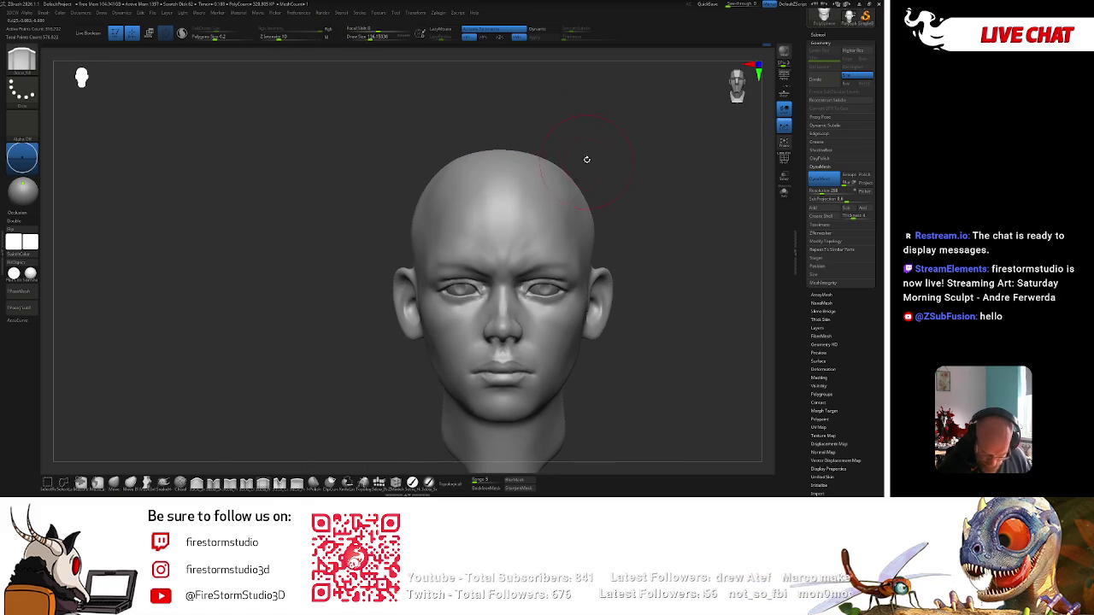
drag(635, 202, 564, 221)
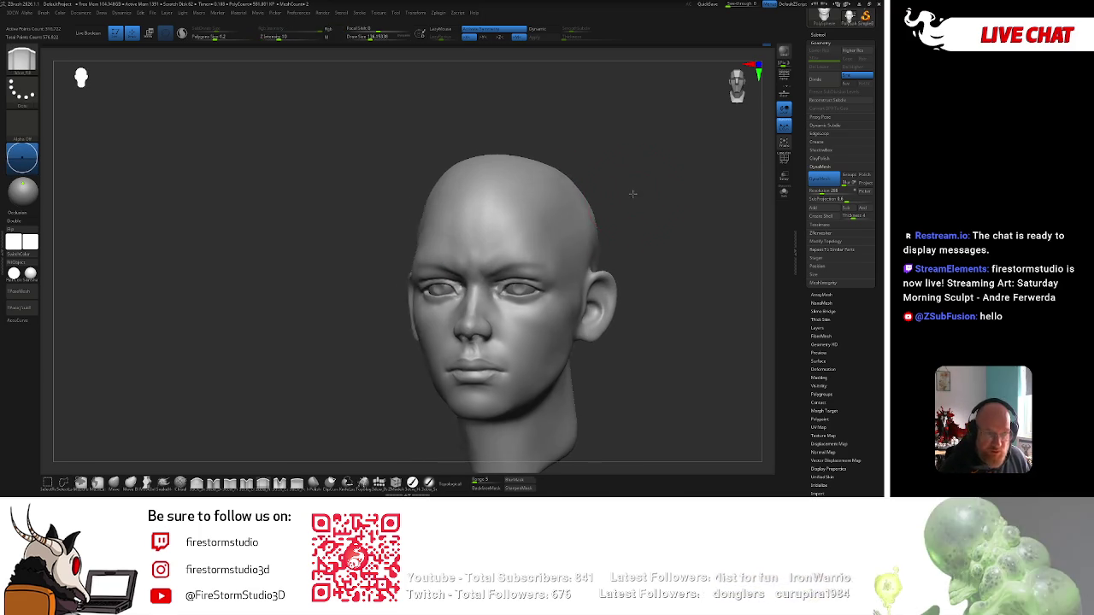
right_click(529, 229)
mouse_move(528, 229)
shift+right_down()
mouse_move(603, 205)
mouse_move(593, 183)
shift+right_up()
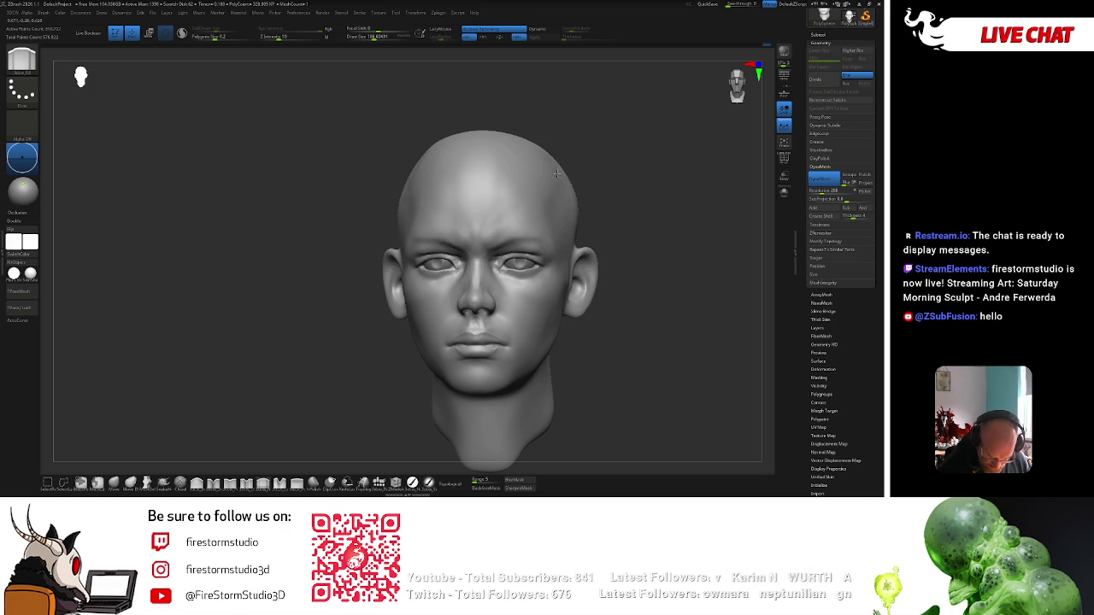
mouse_move(574, 212)
right_down()
mouse_move(615, 206)
mouse_move(571, 254)
right_up()
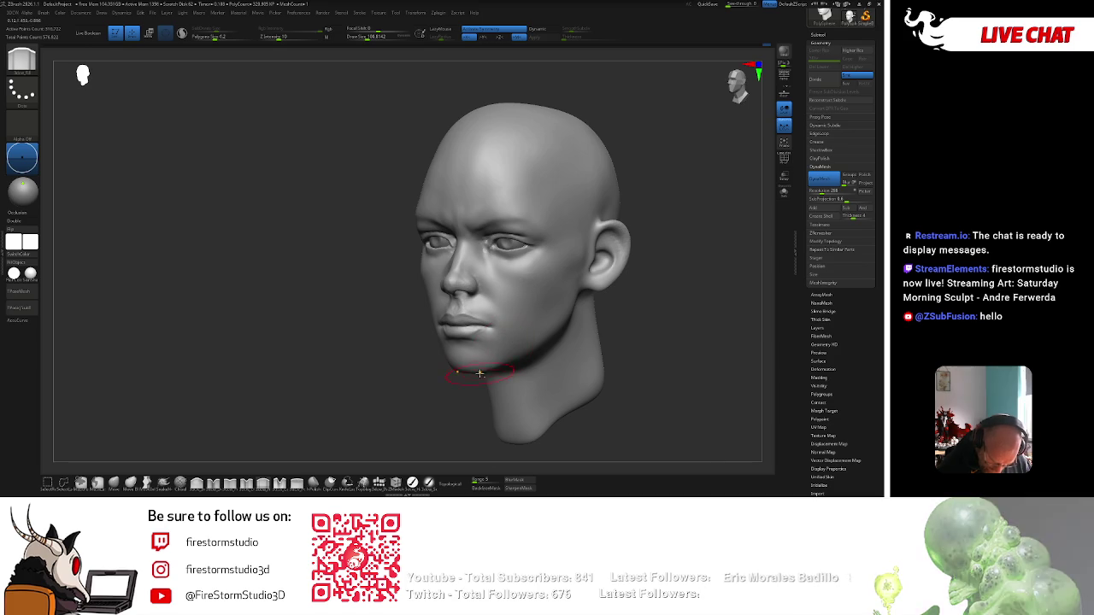
Refine the forehead and crown, checking them from front, top and side views.
mouse_move(598, 316)
right_down()
mouse_move(644, 311)
mouse_move(598, 325)
mouse_move(647, 336)
right_up()
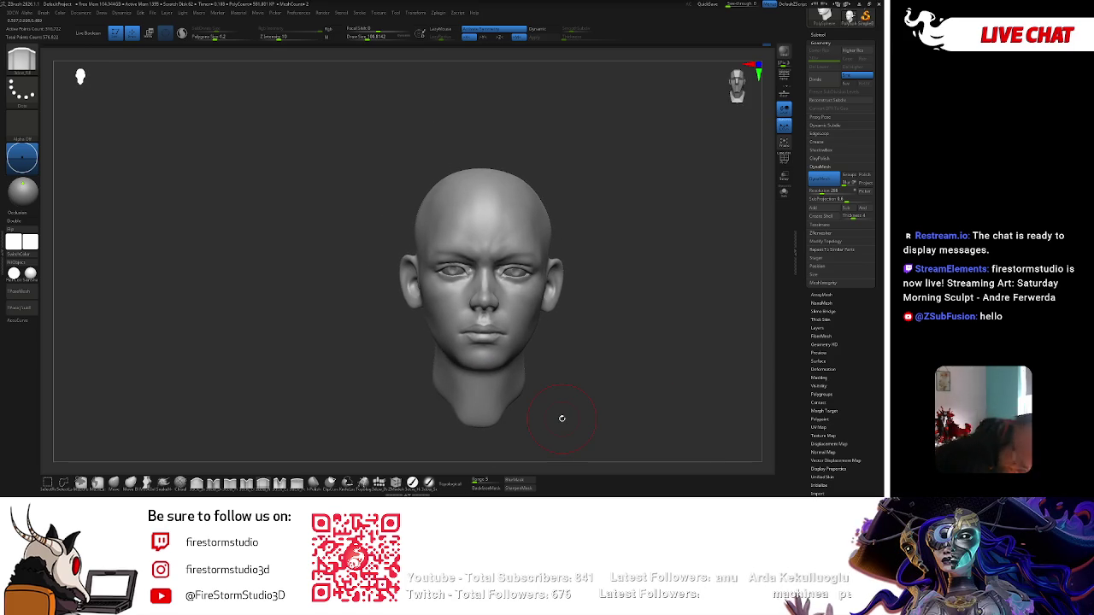
mouse_move(579, 157)
right_down()
mouse_move(501, 183)
mouse_move(489, 209)
right_up()
right_drag(567, 146, 562, 188)
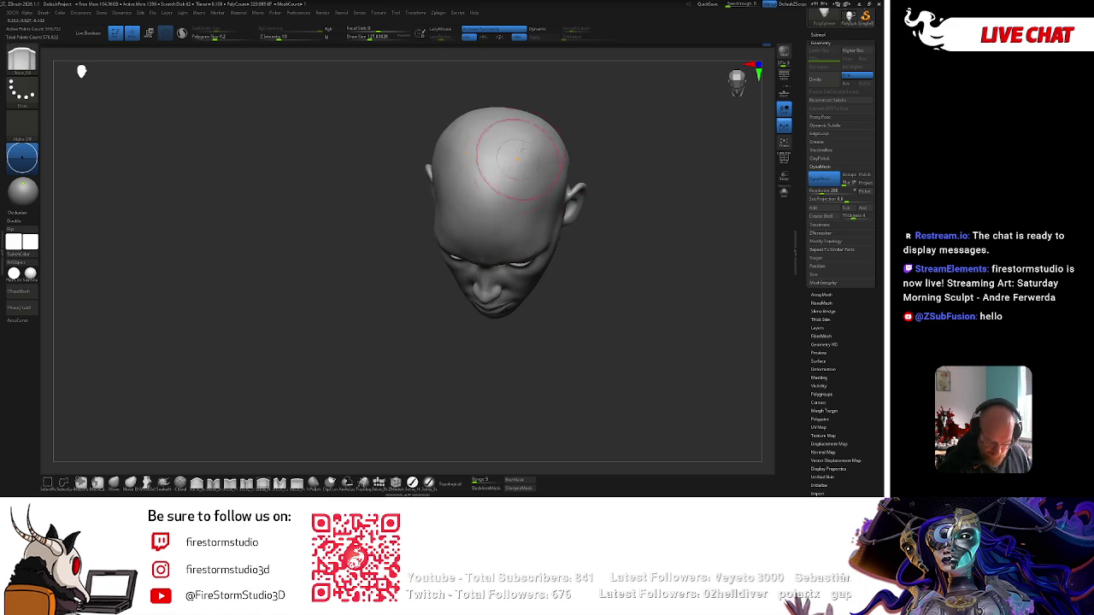
shift+right_drag(532, 169, 628, 112)
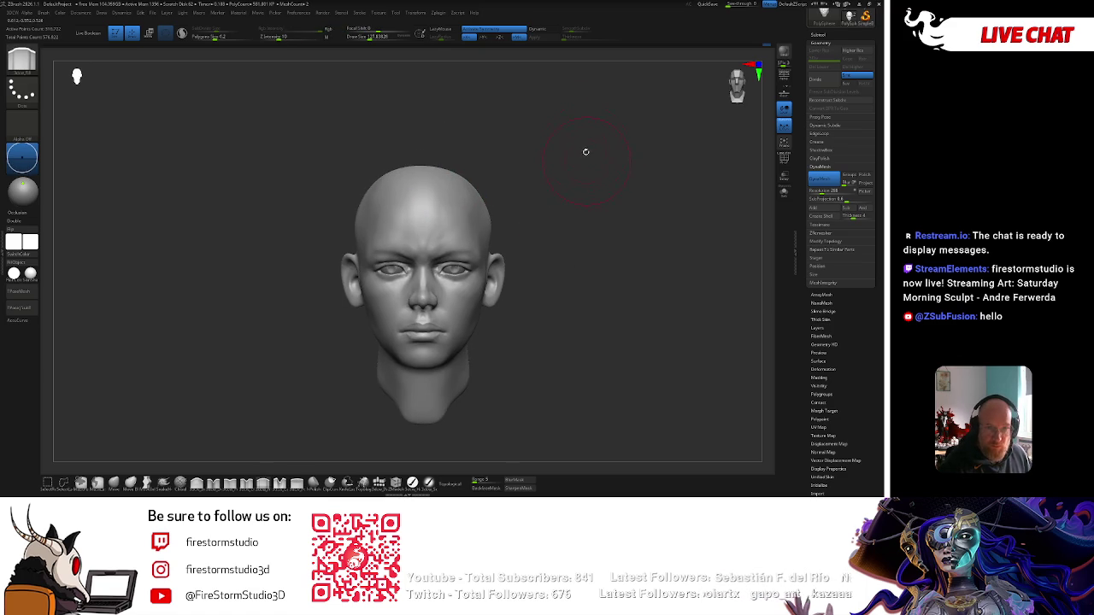
mouse_move(574, 190)
right_down()
mouse_move(530, 197)
mouse_move(539, 192)
mouse_move(540, 225)
right_up()
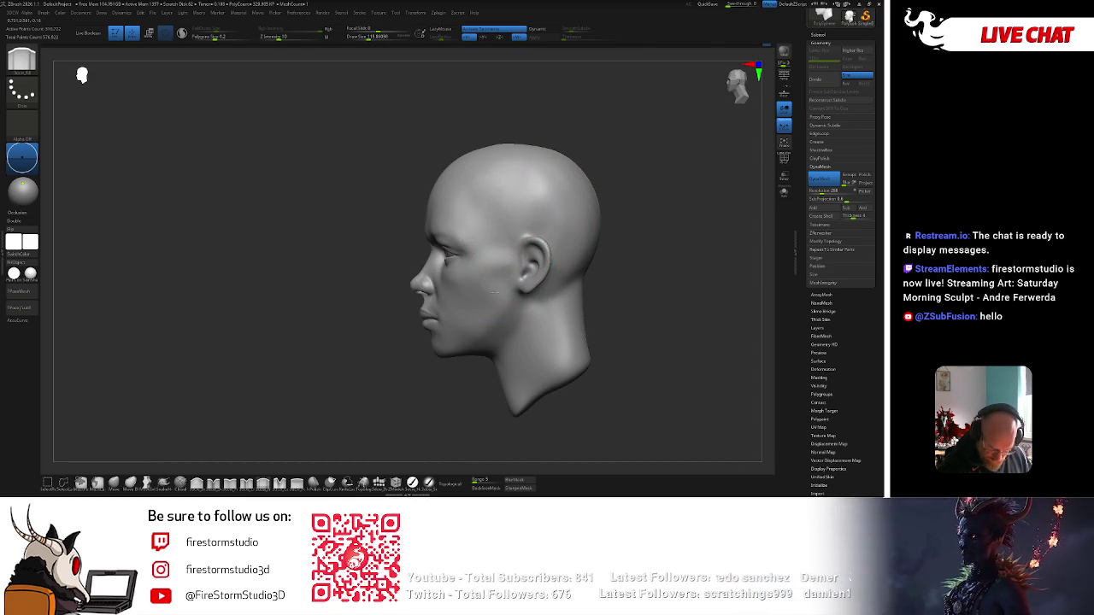
right_drag(500, 285, 504, 256)
right_click(435, 284)
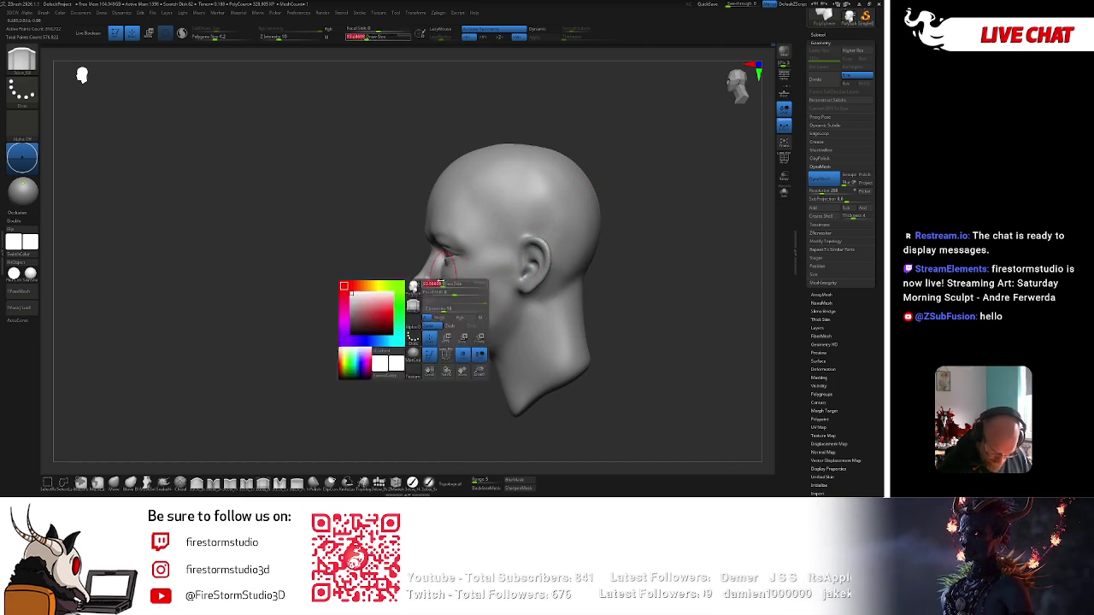
Orbit the head and choose the ClayBuildup brush from the brush library.
mouse_move(479, 308)
right_down()
mouse_move(558, 307)
mouse_move(513, 291)
right_up()
alt+right_drag(459, 361, 482, 286)
right_click(483, 287)
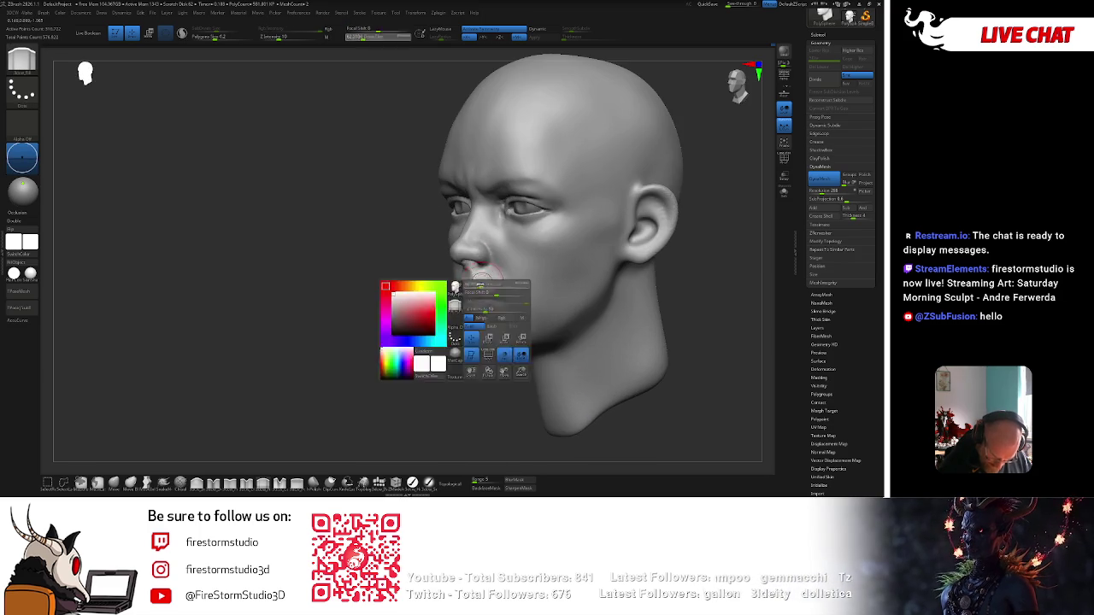
right_drag(449, 372, 557, 305)
key(b)
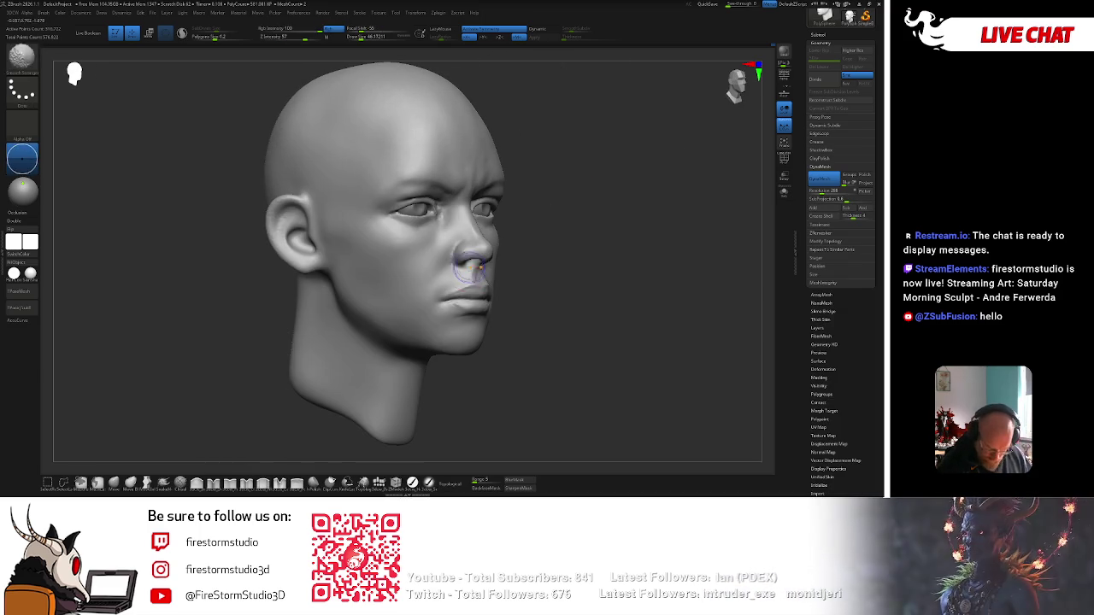
right_drag(558, 237, 556, 237)
key(b)
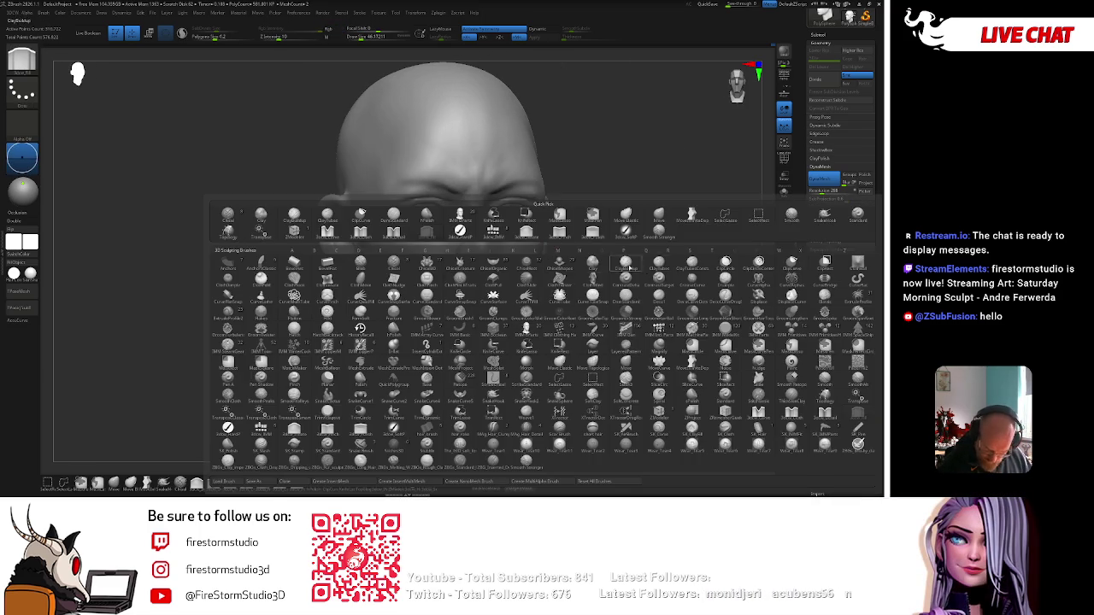
key(c)
key(b)
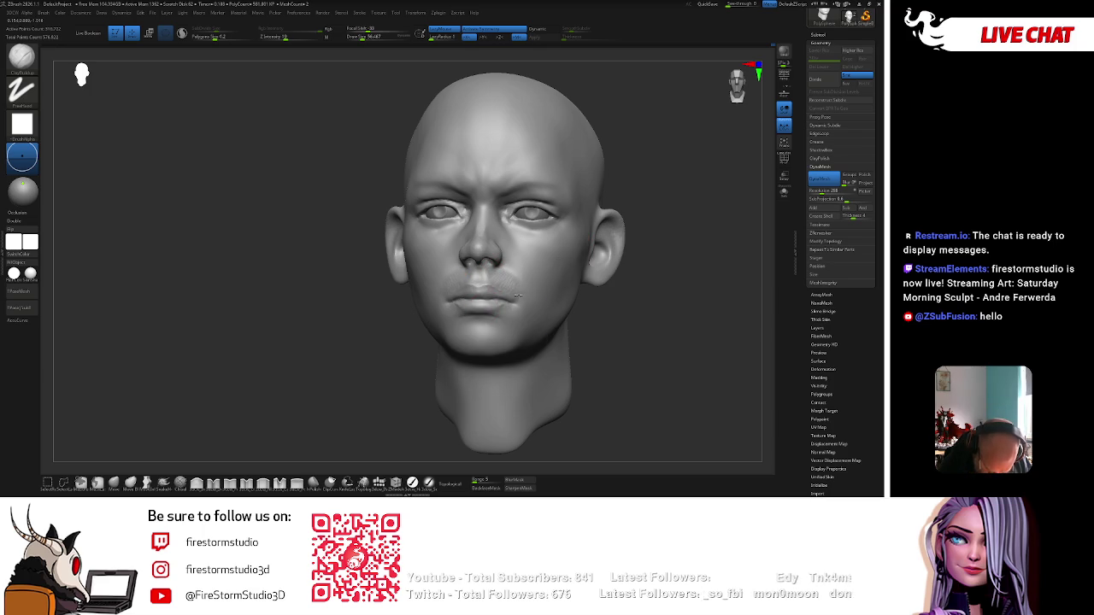
right_drag(523, 303, 445, 304)
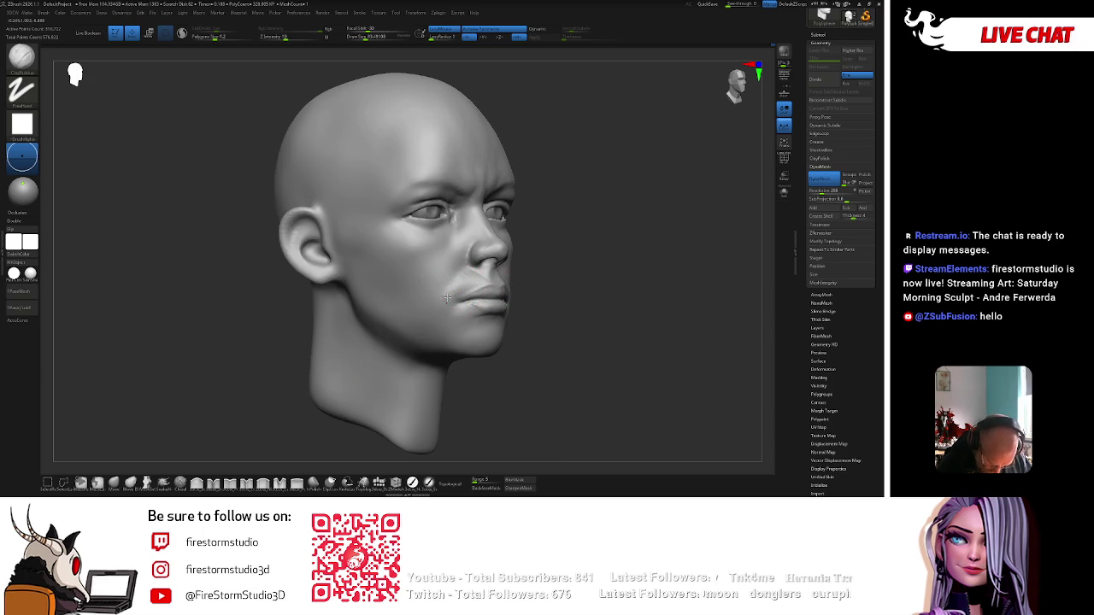
mouse_move(466, 278)
right_down()
mouse_move(607, 261)
mouse_move(499, 319)
right_up()
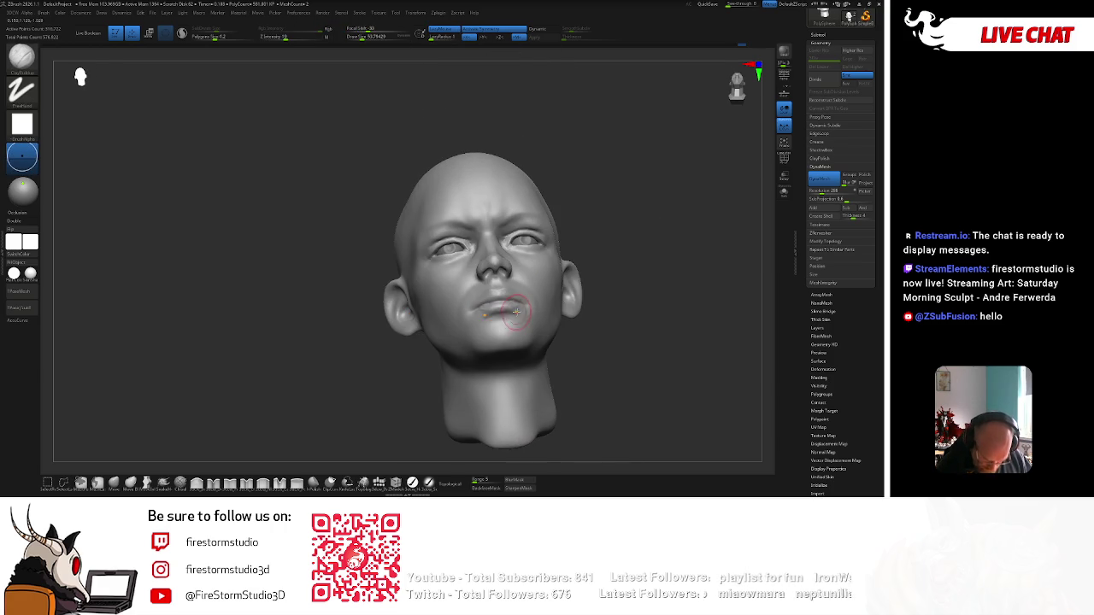
mouse_move(616, 291)
right_down()
mouse_move(560, 312)
mouse_move(621, 300)
right_up()
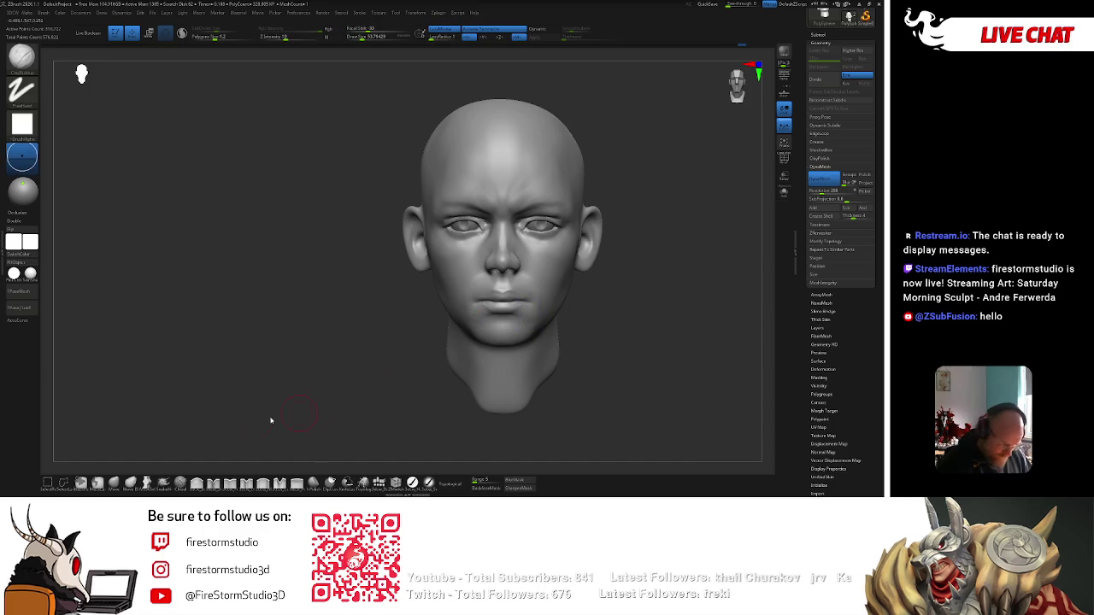
key(b)
key(m)
key(v)
drag(482, 302, 521, 301)
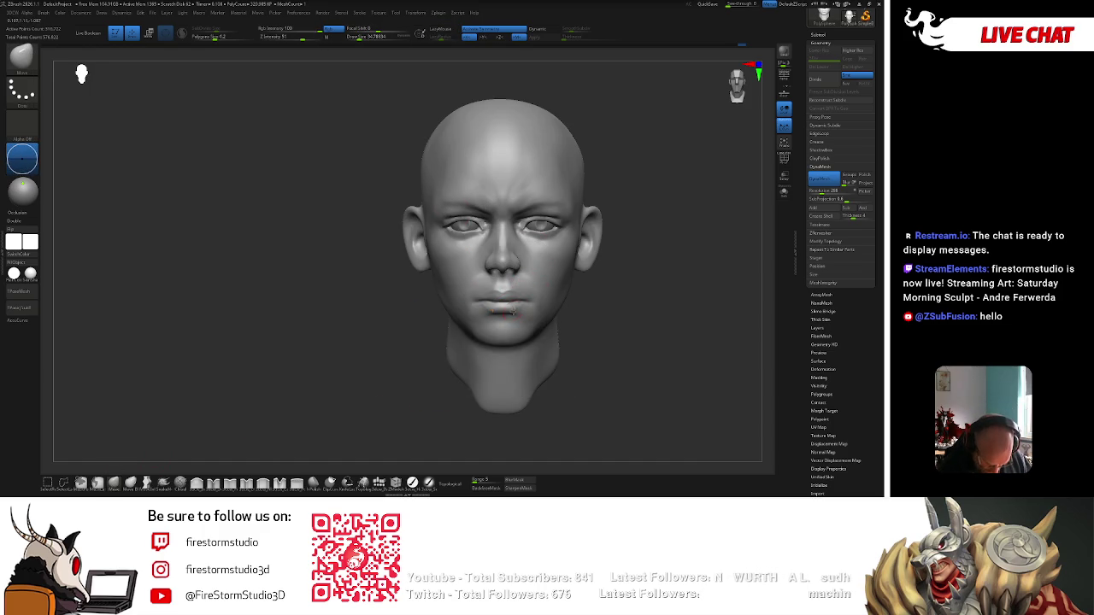
key(b)
key(m)
key(v)
key(space)
key(space)
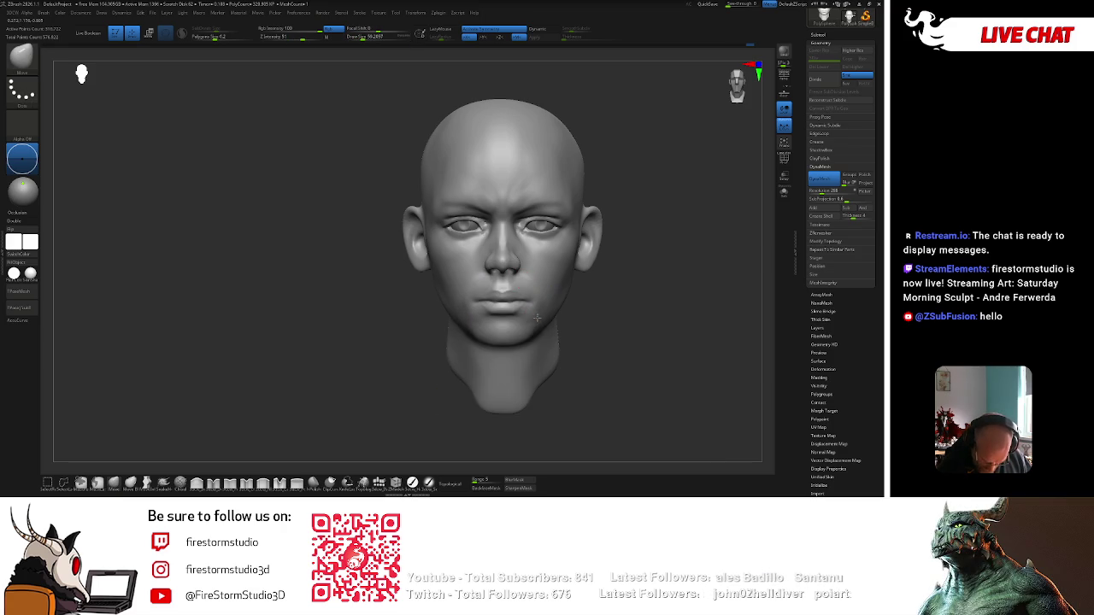
right_drag(536, 319, 535, 327)
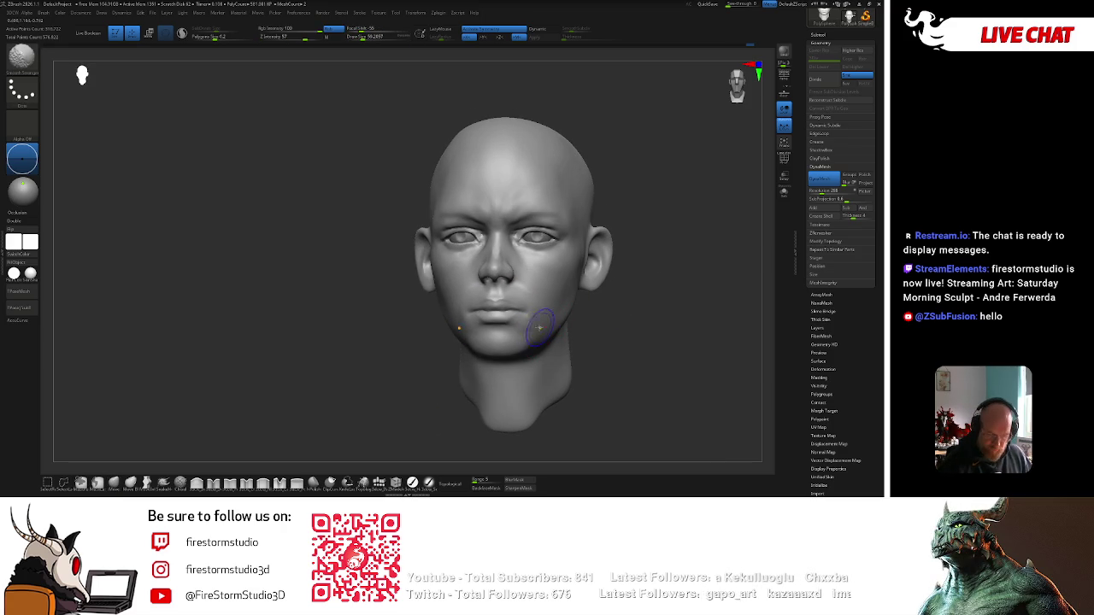
key(space)
mouse_move(639, 286)
mouse_down()
mouse_move(677, 250)
mouse_move(541, 294)
mouse_up()
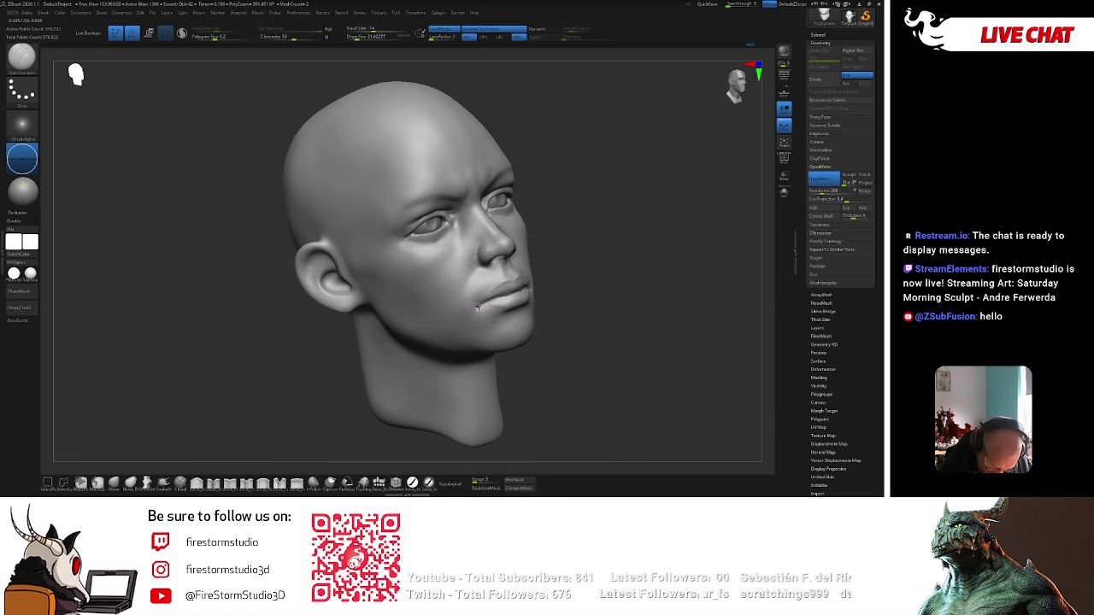
key(bracketright)
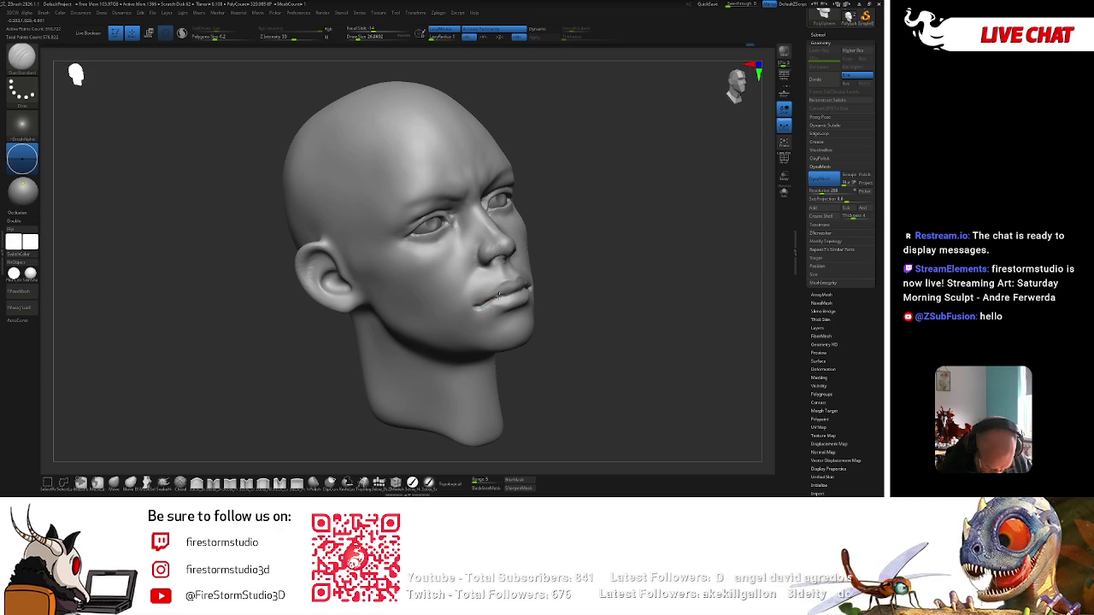
mouse_move(513, 292)
right_down()
mouse_move(592, 277)
mouse_move(513, 290)
mouse_move(557, 287)
right_up()
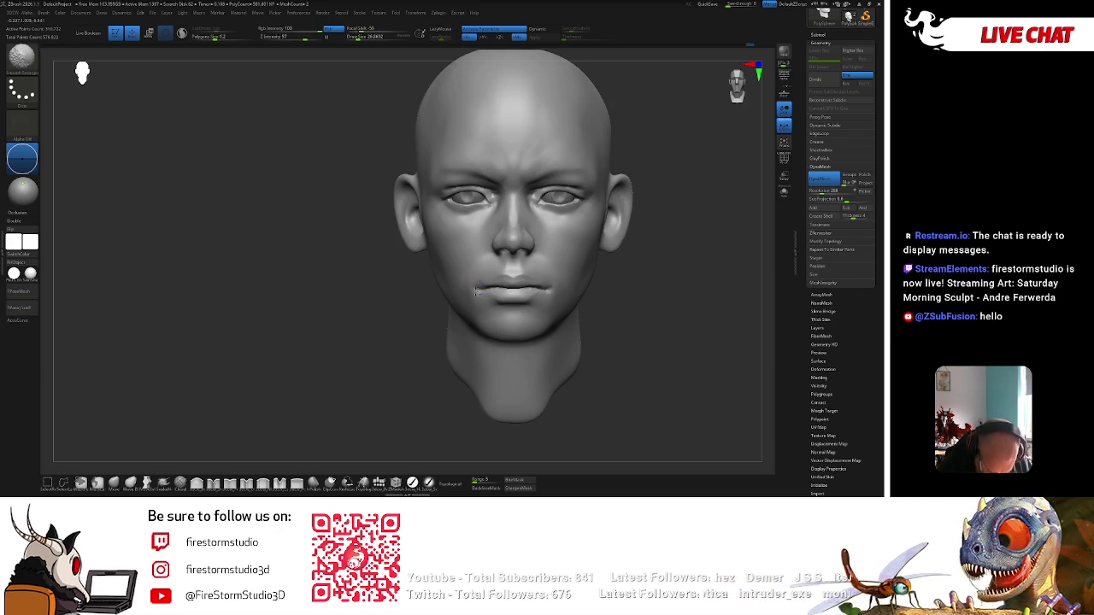
mouse_move(645, 257)
right_down()
mouse_move(562, 263)
mouse_move(582, 273)
right_up()
key(space)
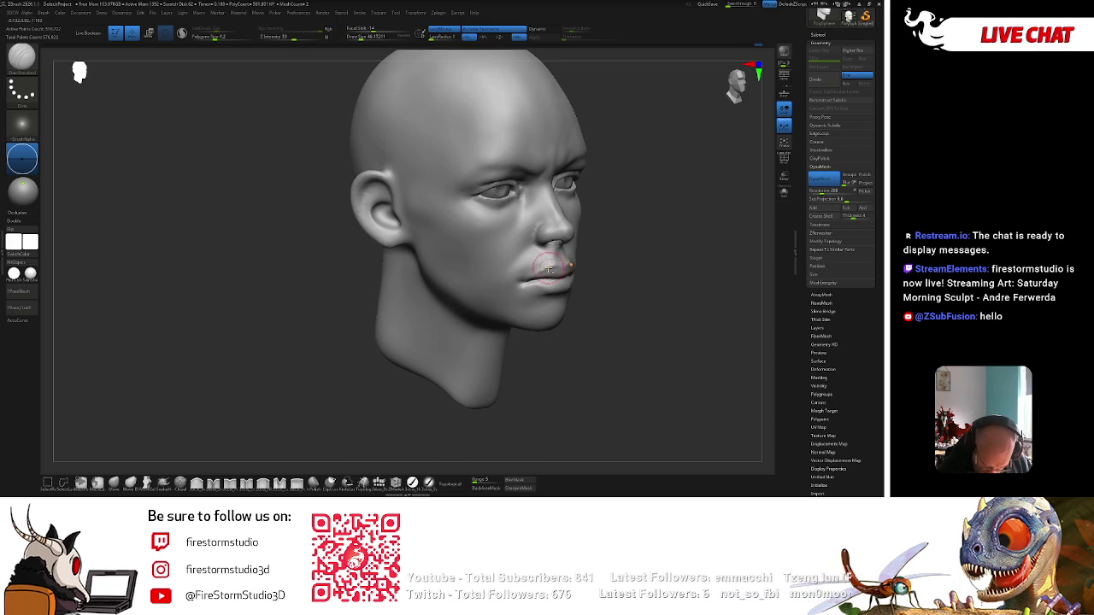
right_drag(579, 264, 550, 285)
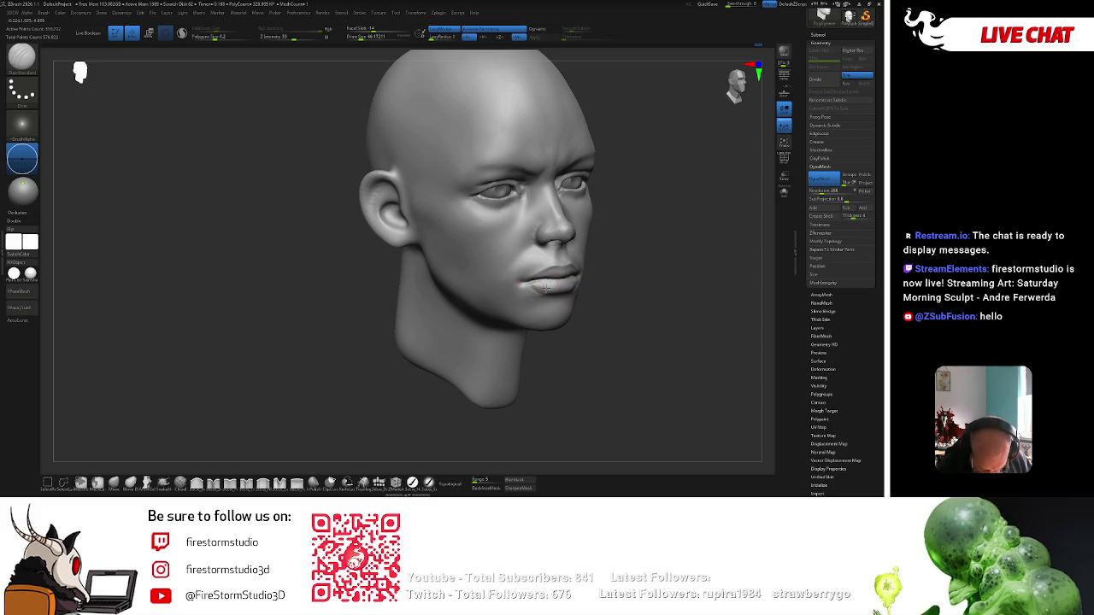
right_drag(559, 295, 584, 286)
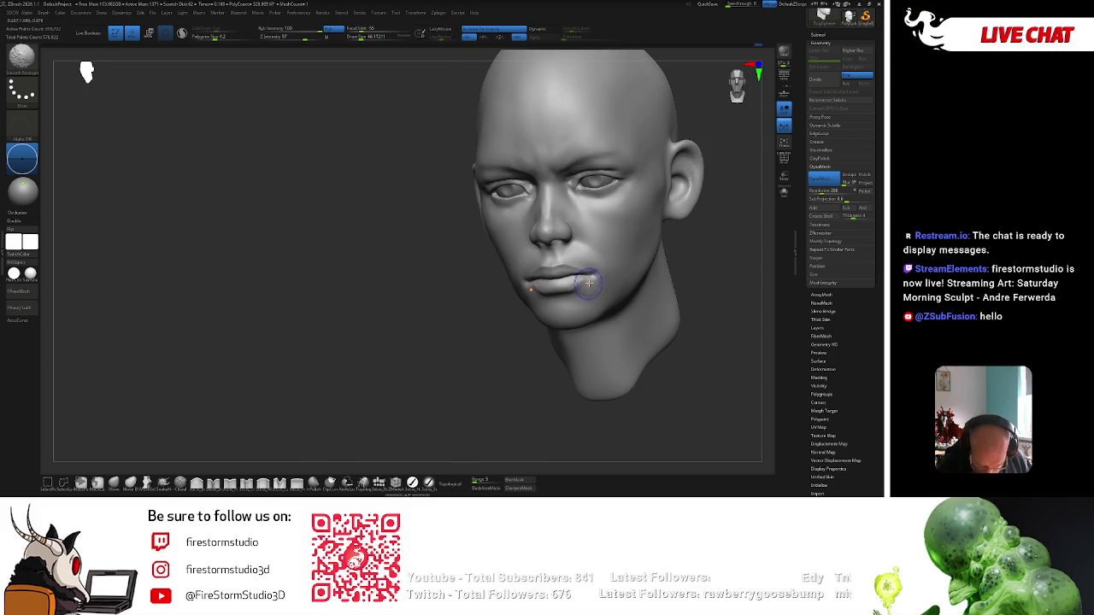
mouse_move(503, 367)
right_down()
mouse_move(638, 262)
mouse_move(495, 226)
mouse_move(628, 179)
right_up()
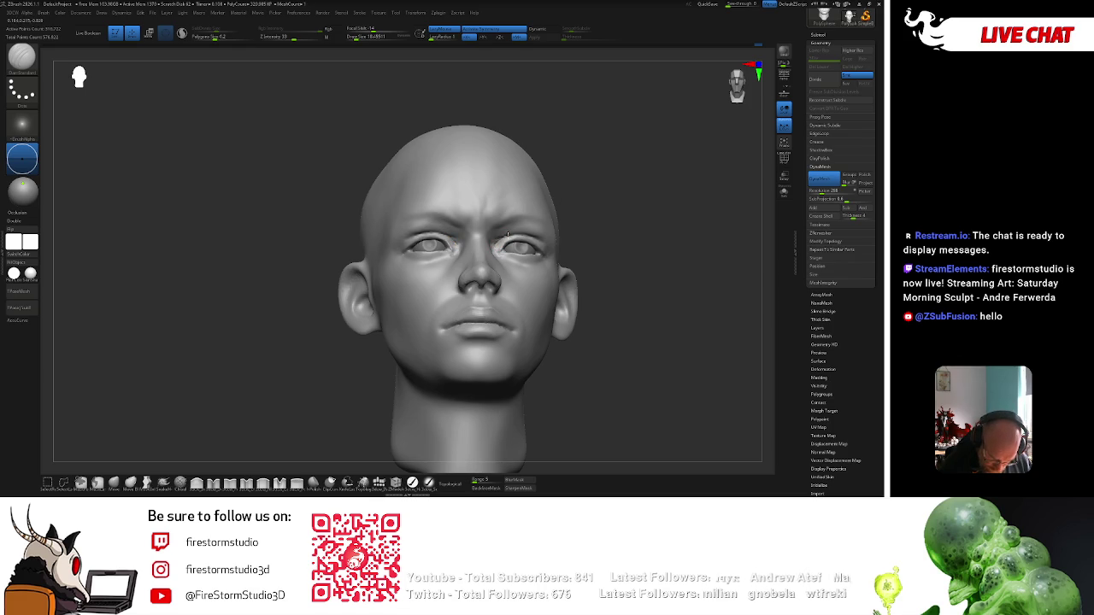
key(shift)
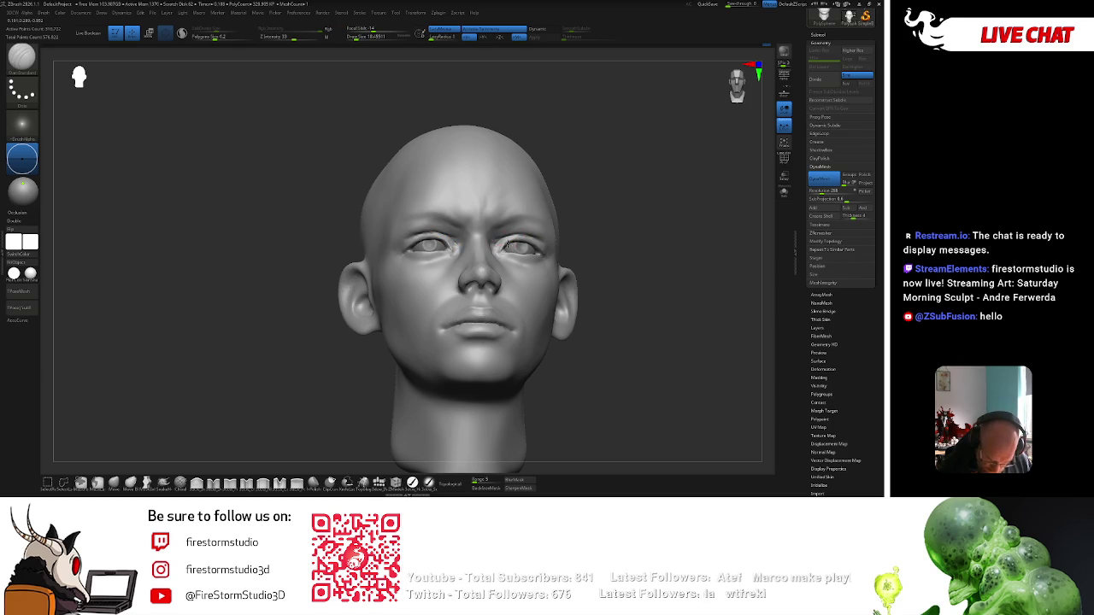
right_drag(595, 206, 536, 248)
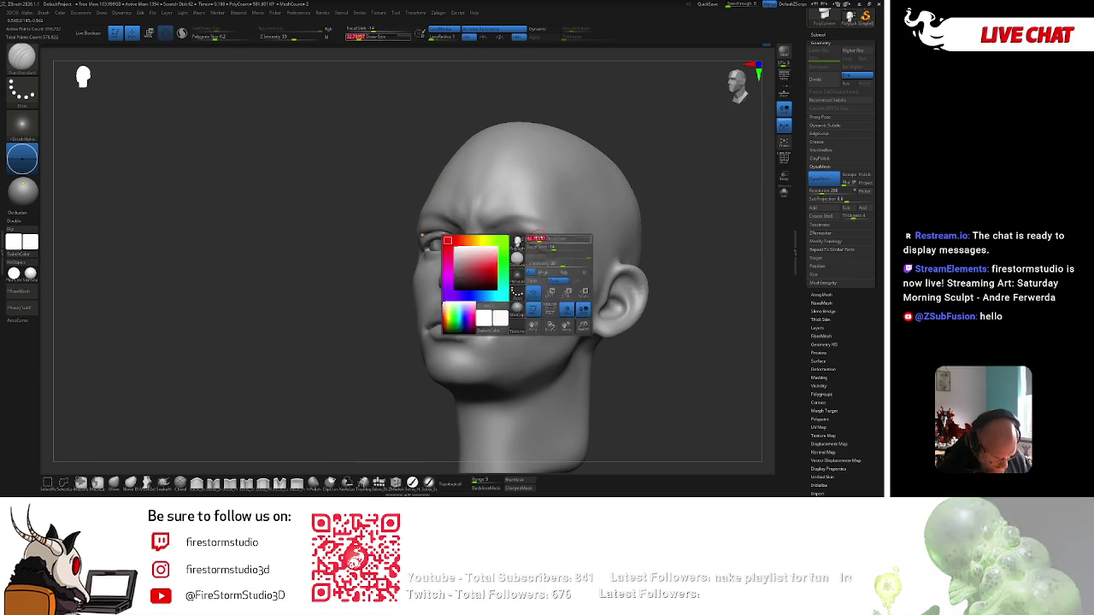
key(bracketleft)
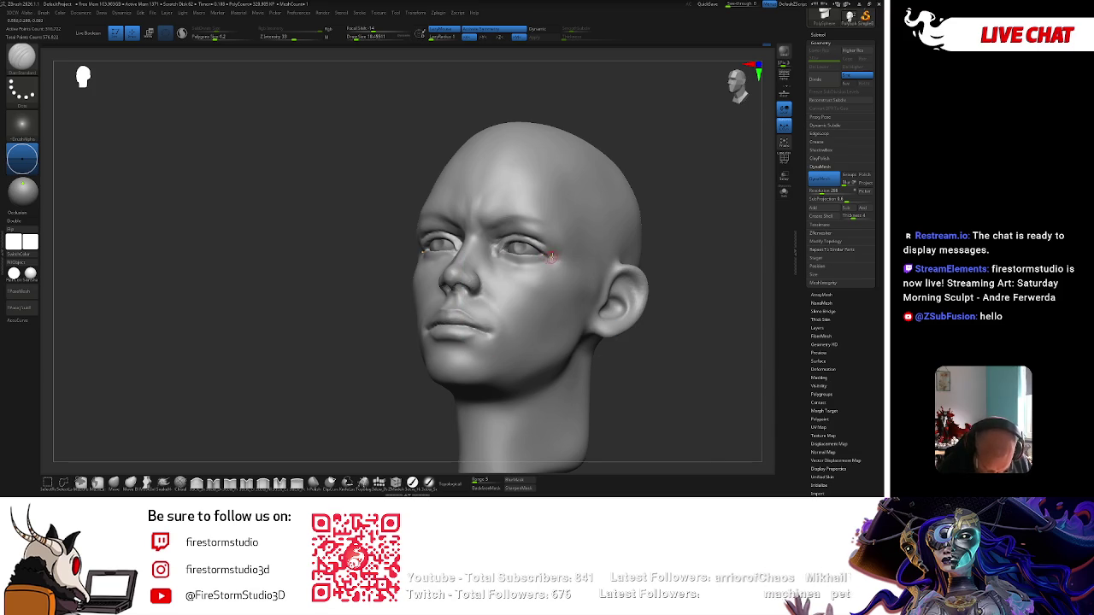
mouse_move(564, 244)
right_down()
mouse_move(692, 189)
mouse_move(675, 198)
right_up()
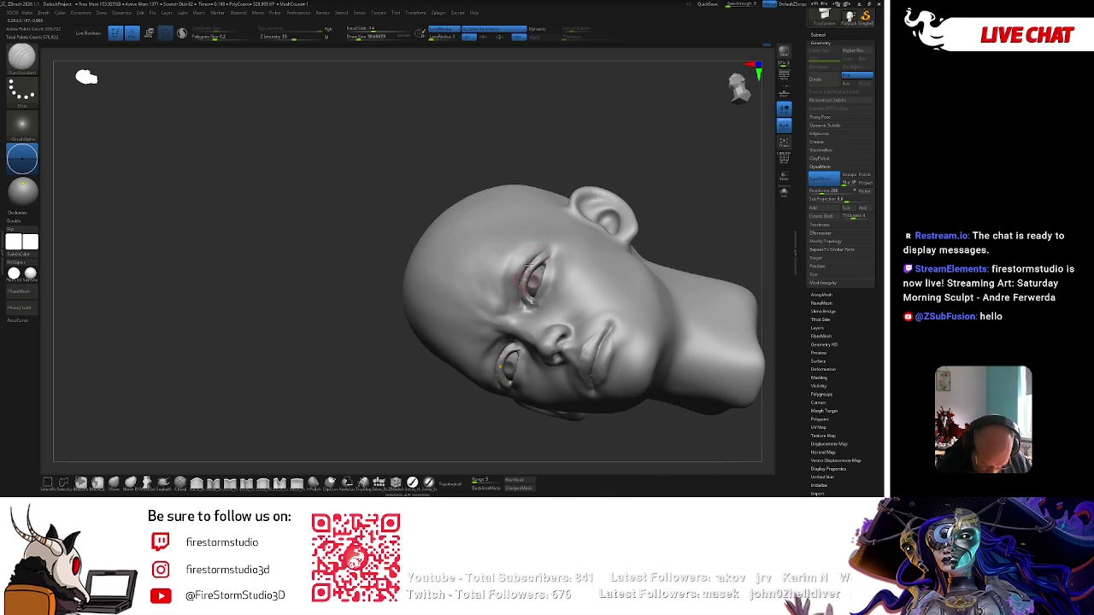
mouse_move(499, 327)
mouse_down()
mouse_move(678, 176)
mouse_move(624, 223)
mouse_up()
mouse_move(637, 176)
mouse_down()
mouse_move(615, 196)
mouse_move(630, 163)
mouse_move(674, 176)
mouse_up()
drag(496, 165, 519, 160)
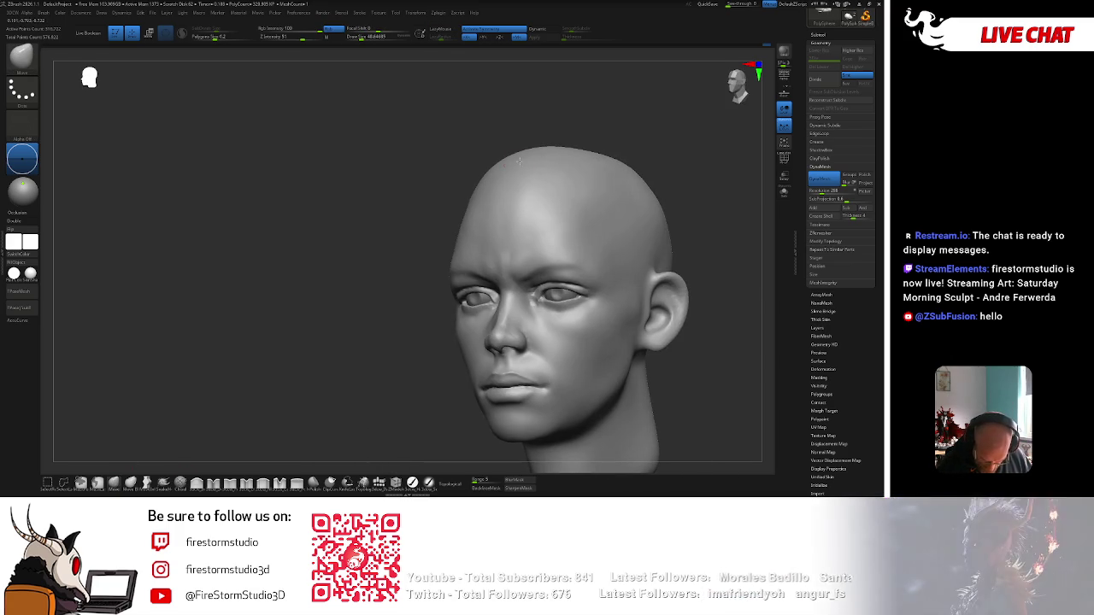
mouse_move(715, 146)
mouse_down()
mouse_move(700, 139)
mouse_move(606, 212)
mouse_move(584, 270)
mouse_up()
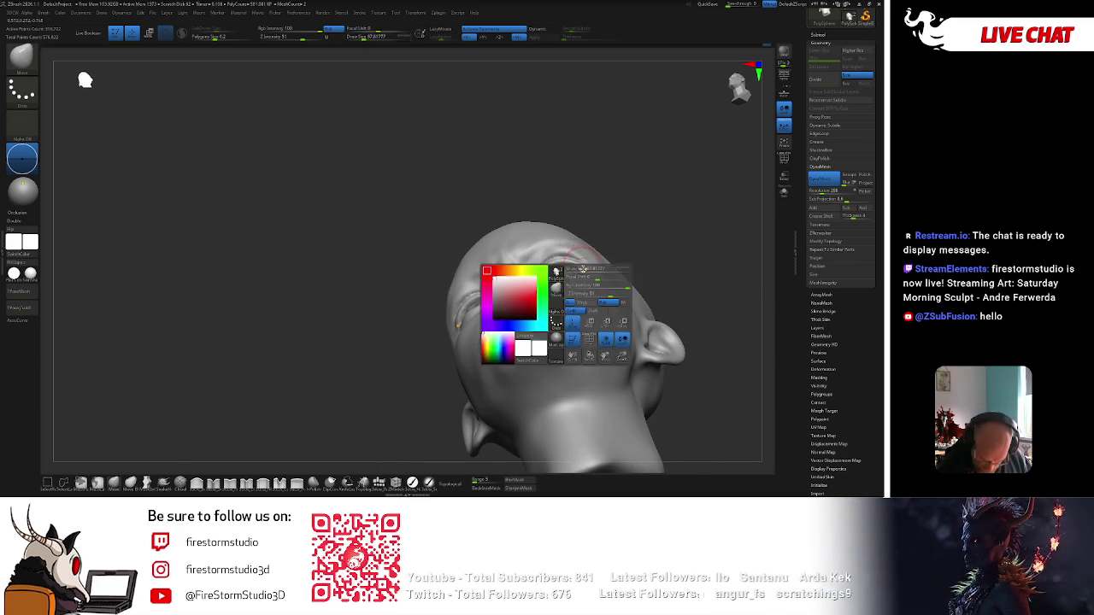
mouse_move(650, 256)
shift+mouse_down()
mouse_move(709, 225)
mouse_move(676, 156)
mouse_move(552, 244)
shift+mouse_up()
alt+click(555, 243)
key(w)
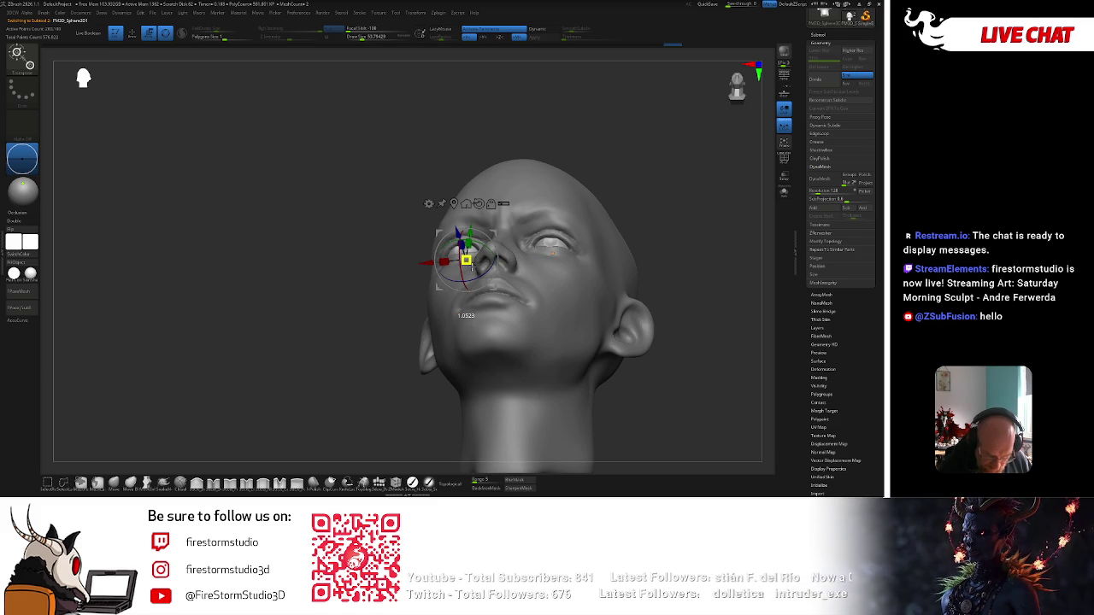
key(q)
shift+drag(678, 166, 708, 237)
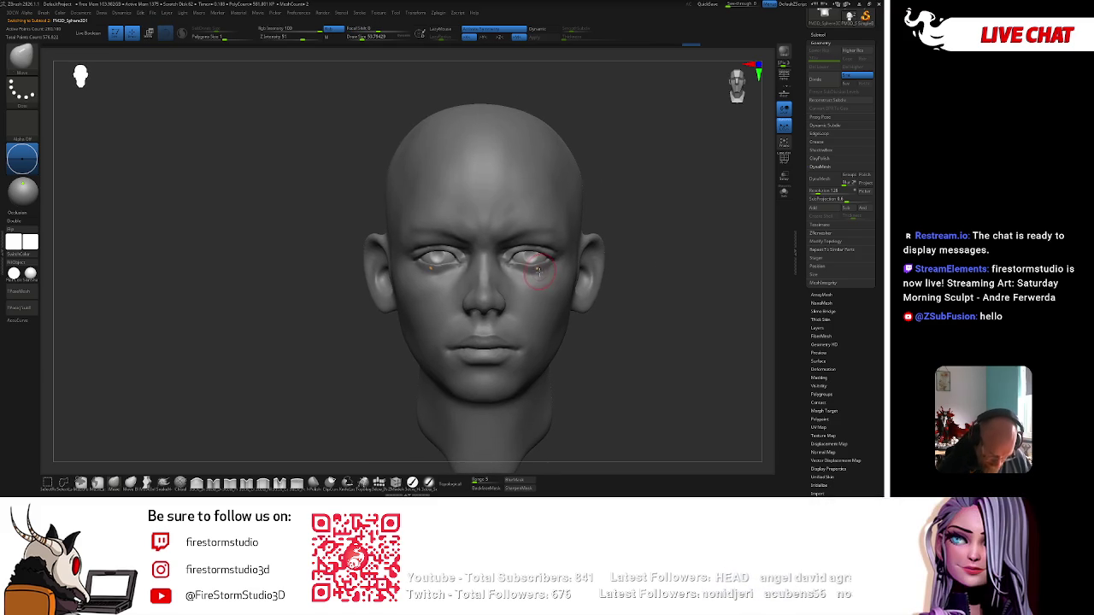
mouse_move(638, 212)
mouse_down()
mouse_move(511, 273)
mouse_move(629, 185)
mouse_move(623, 177)
mouse_move(620, 213)
mouse_up()
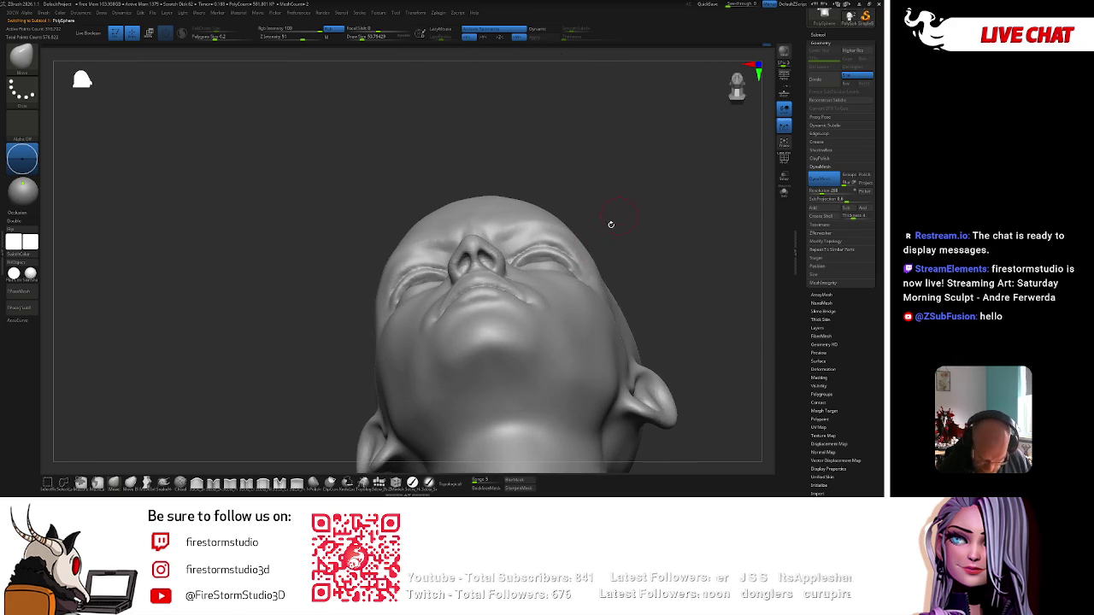
mouse_move(568, 267)
mouse_down()
mouse_move(690, 180)
mouse_move(713, 240)
mouse_move(676, 270)
mouse_up()
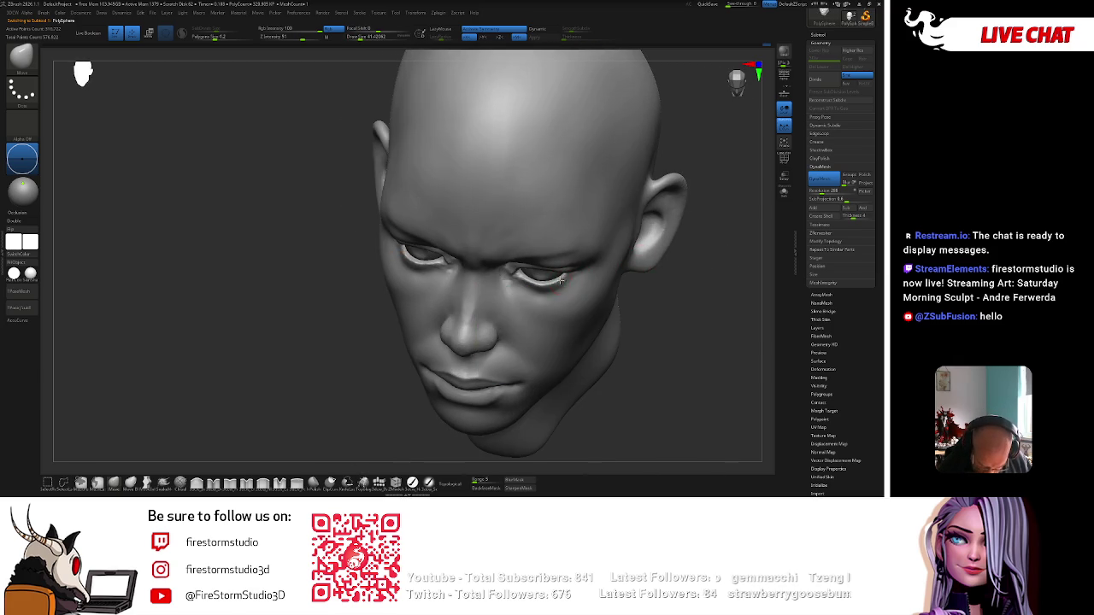
mouse_move(562, 289)
shift+mouse_down()
mouse_move(659, 298)
mouse_move(681, 247)
shift+mouse_up()
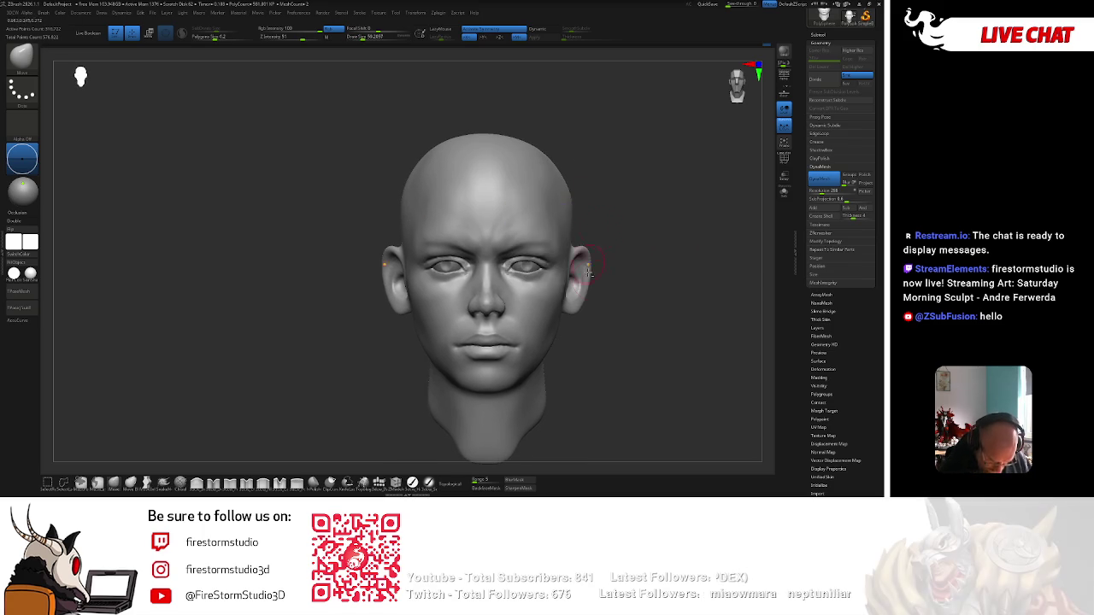
alt+drag(589, 341, 540, 299)
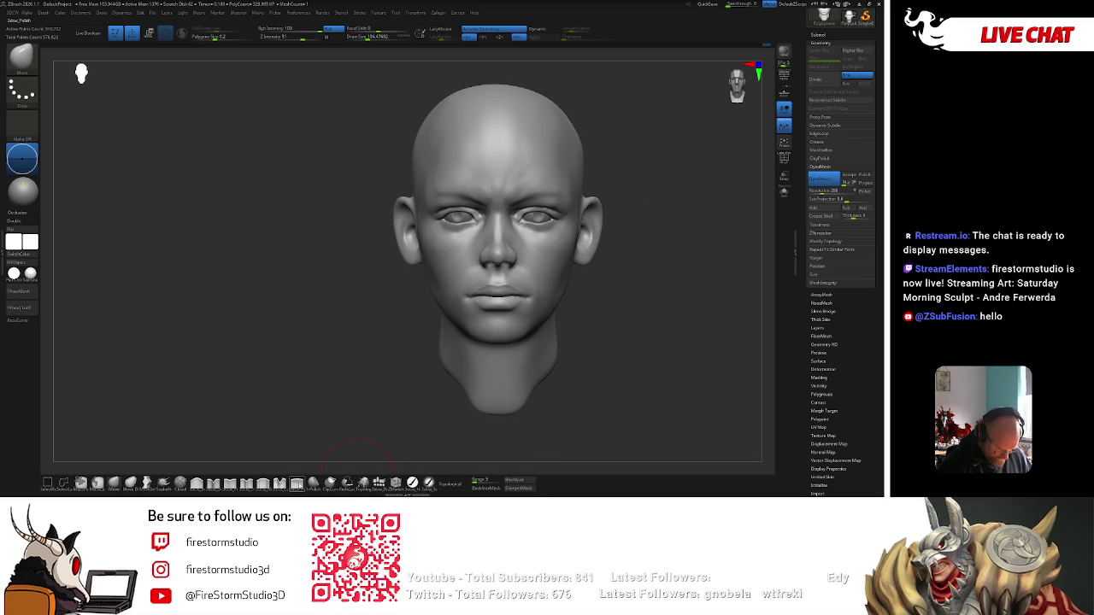
click(270, 475)
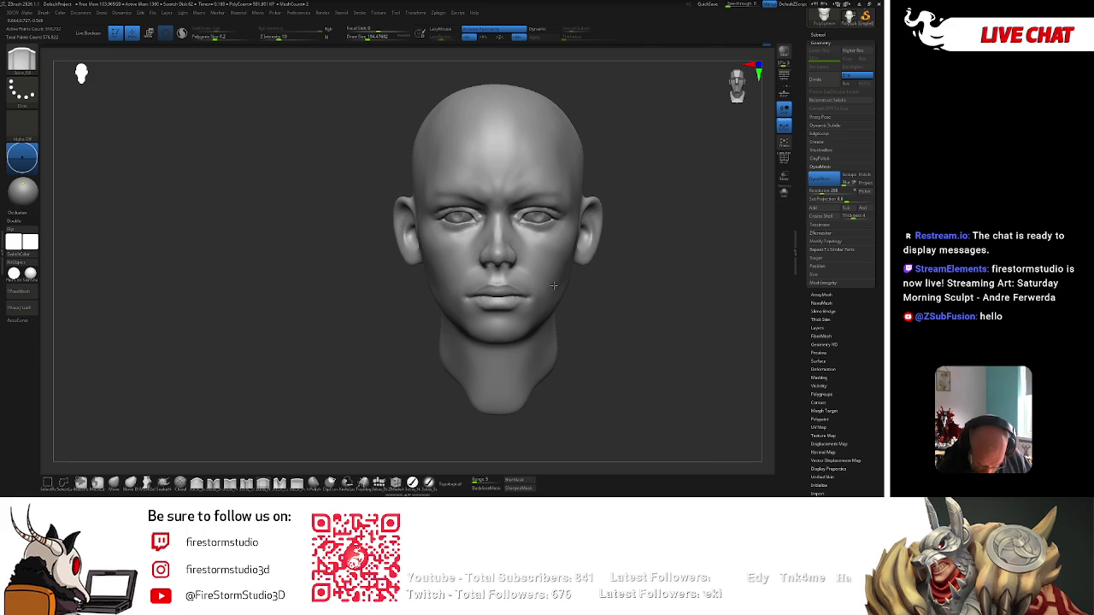
Reshape the brow and eyelids with the Standard brush, enlarging the Draw Size as needed.
right_drag(549, 296, 565, 267)
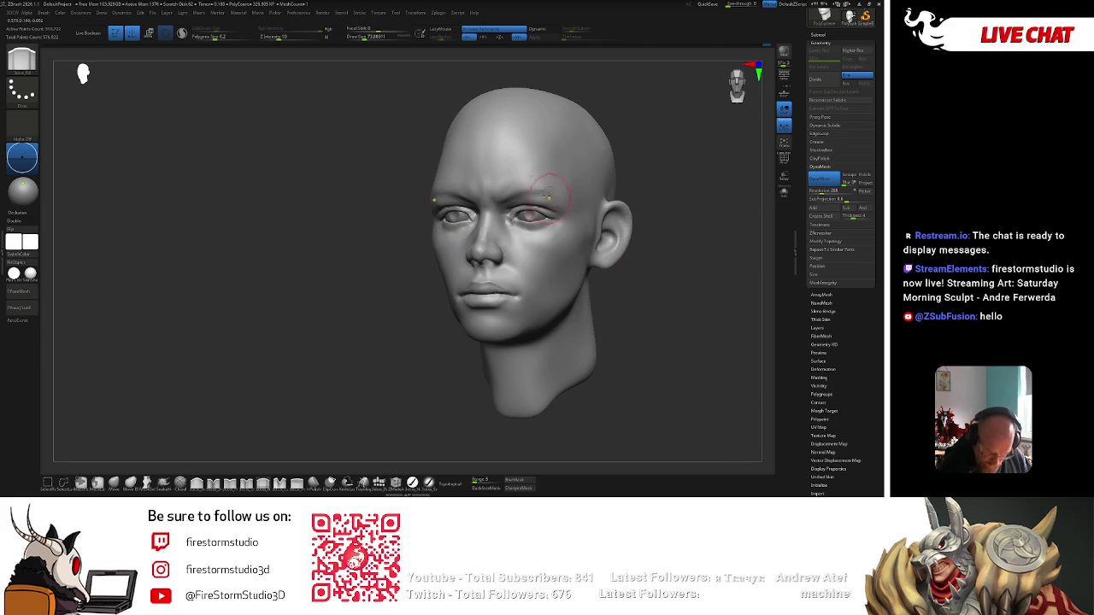
drag(498, 202, 505, 199)
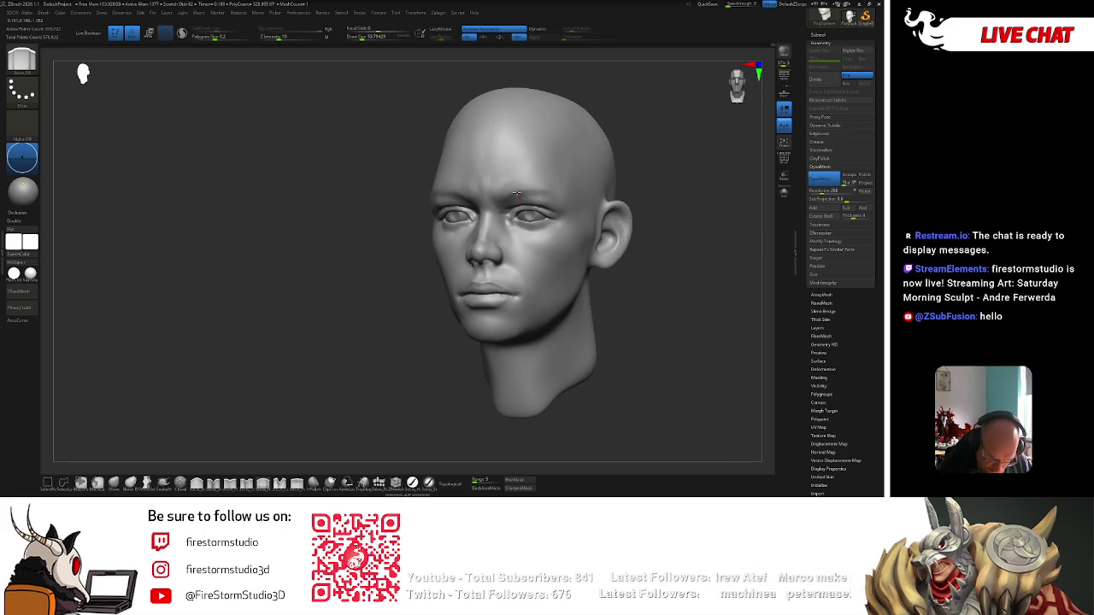
key(space)
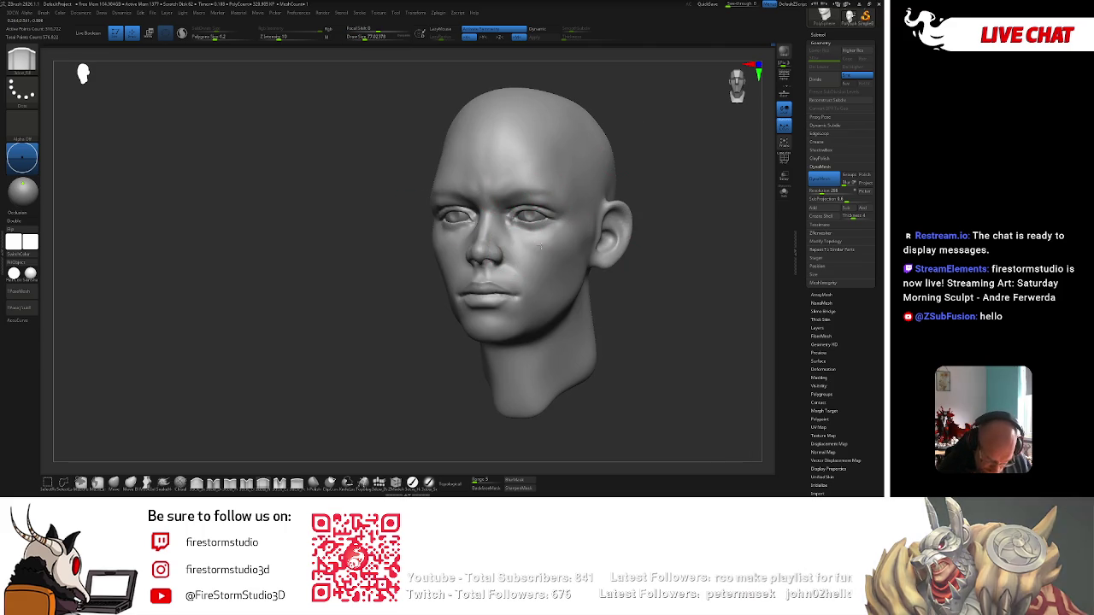
mouse_move(629, 274)
shift+mouse_down()
mouse_move(642, 296)
mouse_move(638, 267)
shift+mouse_up()
key(space)
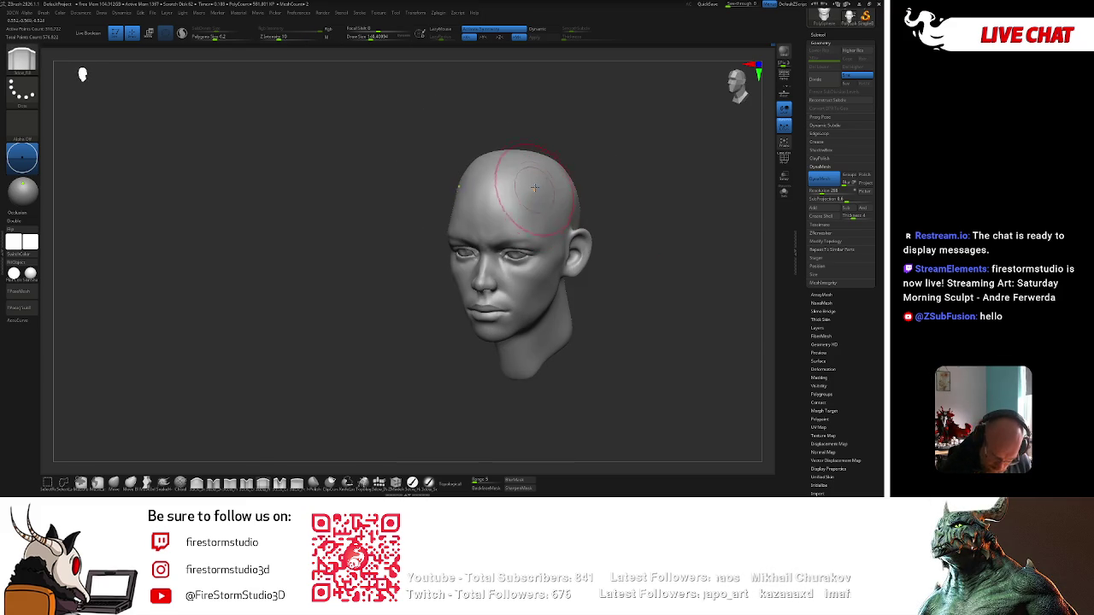
shift+drag(590, 158, 602, 147)
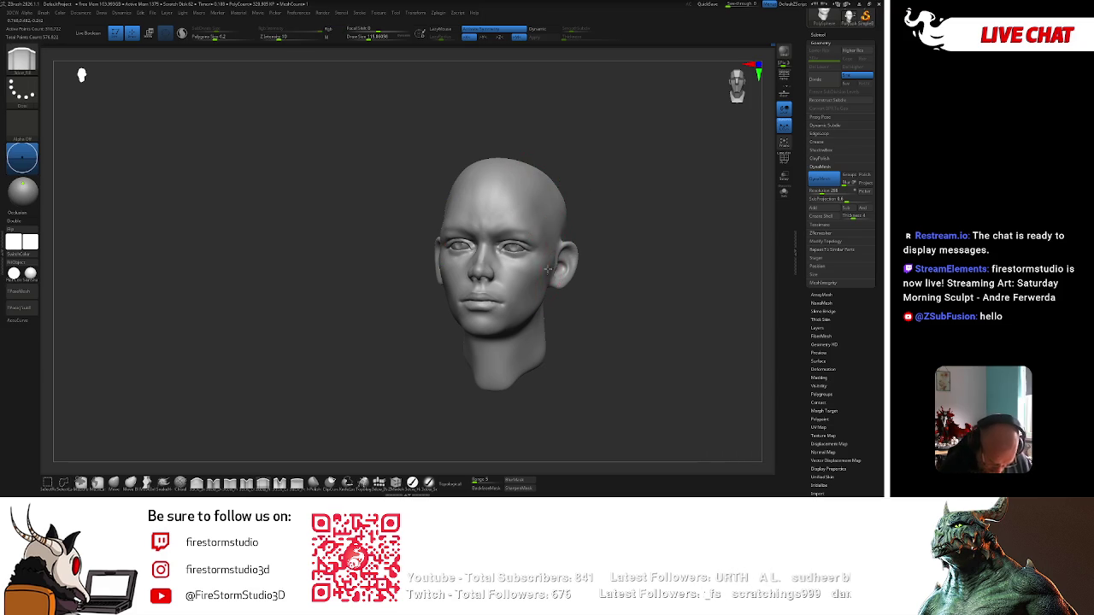
shift+right_drag(509, 319, 599, 296)
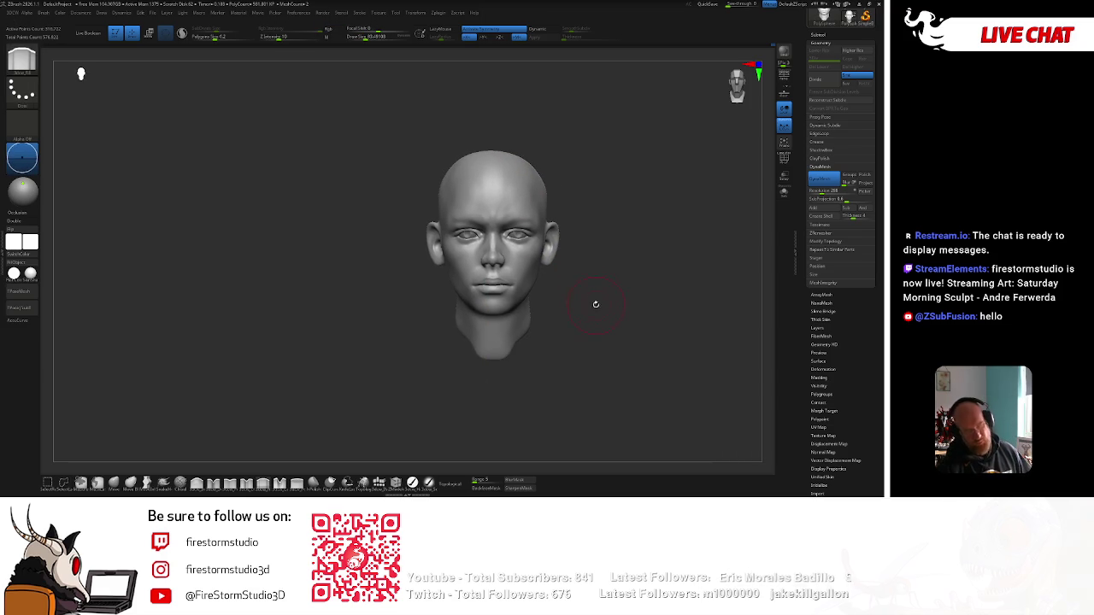
mouse_move(593, 271)
right_down()
mouse_move(592, 255)
mouse_move(599, 278)
mouse_move(706, 178)
mouse_move(706, 206)
mouse_move(629, 166)
mouse_move(637, 242)
mouse_move(543, 283)
mouse_move(565, 278)
mouse_move(513, 342)
right_up()
Orbit around to both profiles and refine the cheek, jawline and underside of the chin.
right_click(706, 182)
right_click(513, 341)
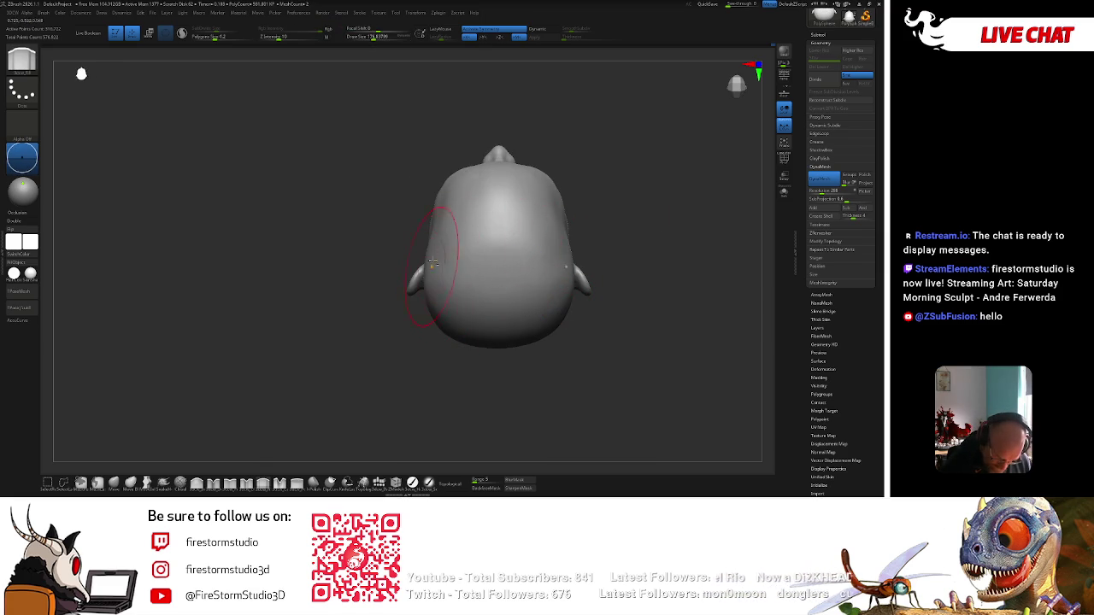
right_drag(450, 367, 453, 337)
right_click(452, 337)
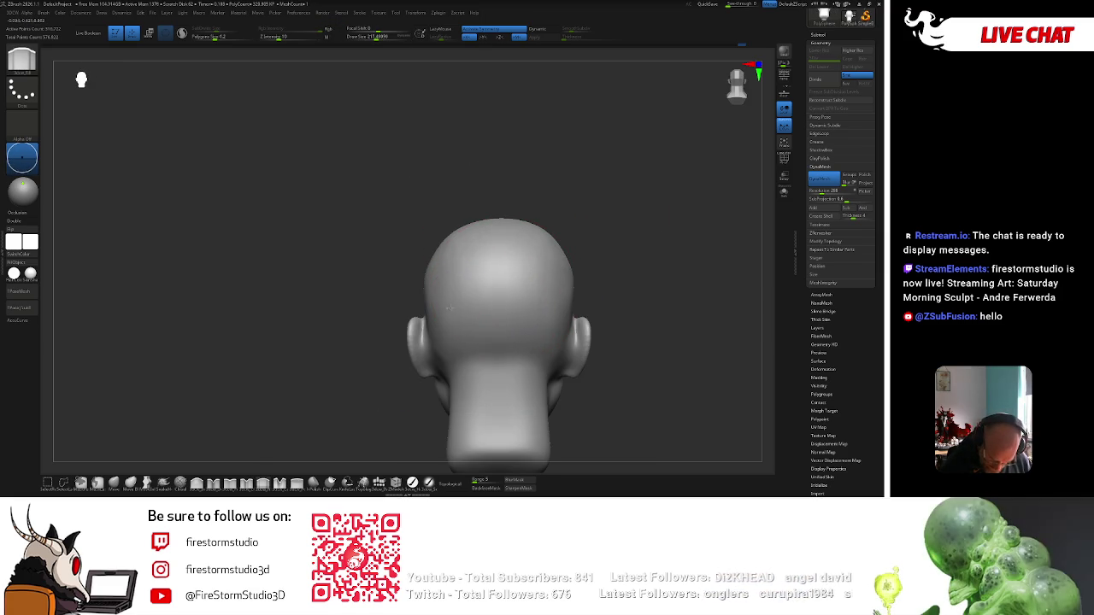
right_drag(593, 237, 556, 214)
right_click(555, 214)
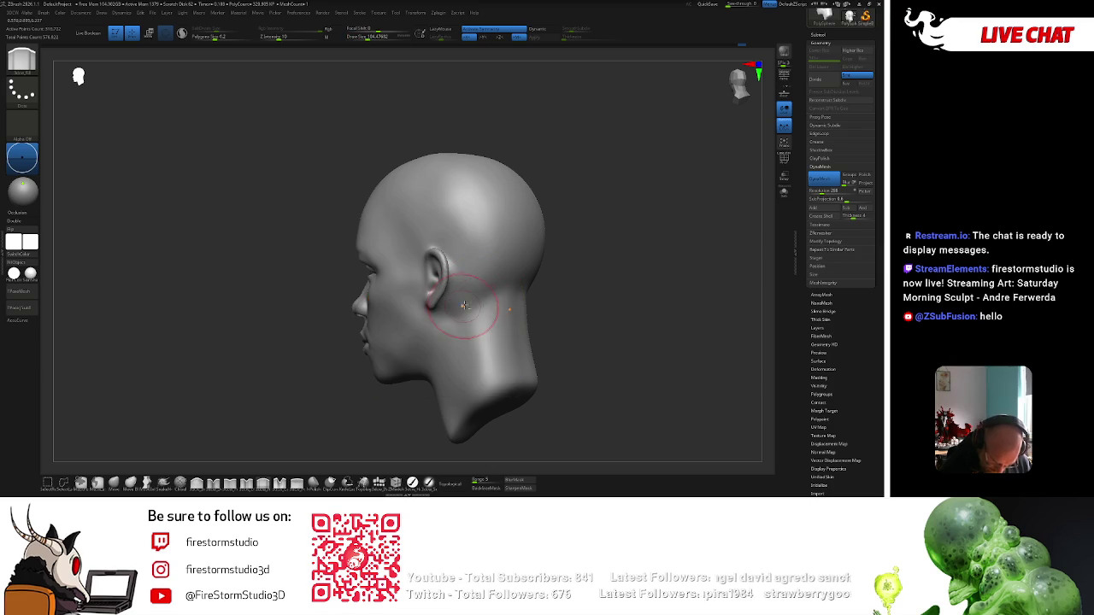
mouse_move(460, 303)
right_down()
mouse_move(625, 232)
mouse_move(486, 296)
right_up()
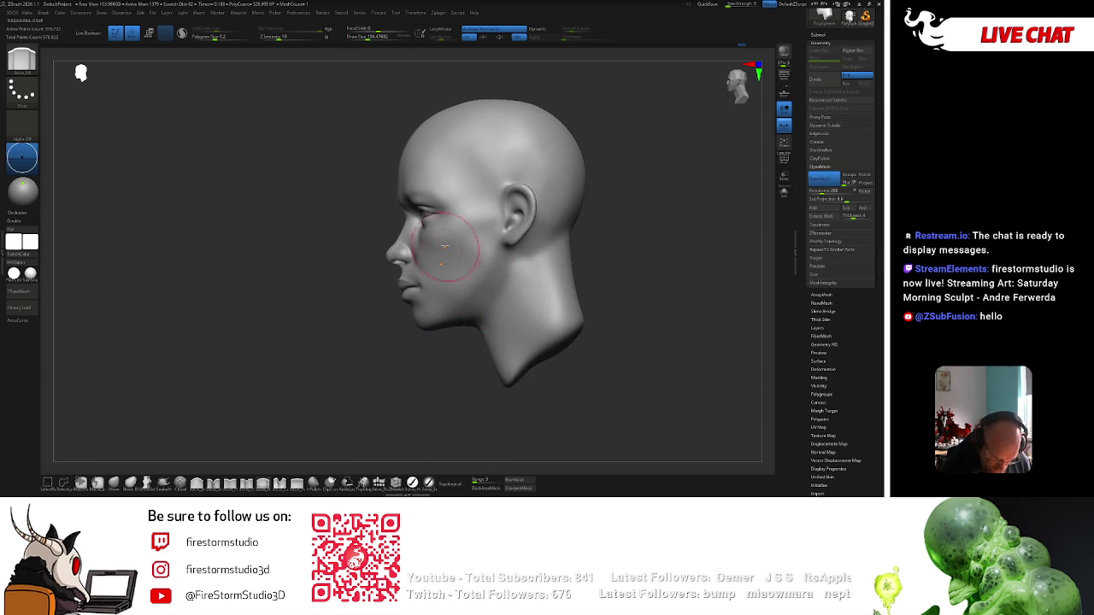
right_drag(436, 361, 432, 373)
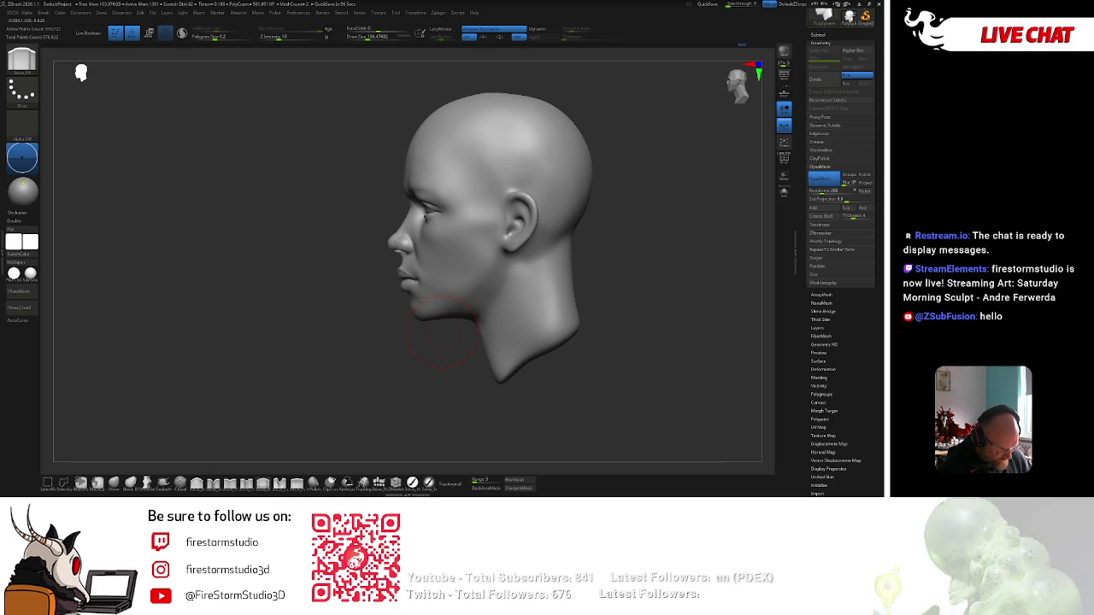
mouse_move(442, 335)
right_down()
mouse_move(640, 257)
mouse_move(640, 274)
mouse_move(659, 265)
mouse_move(665, 299)
right_up()
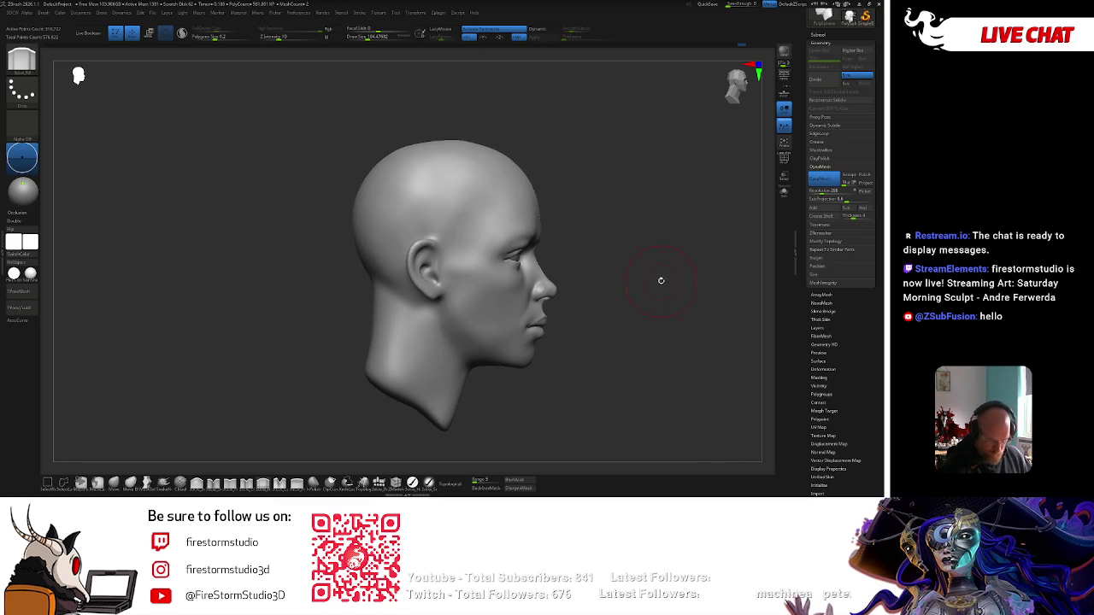
Switch to a new sculpting brush from the library and reduce its size.
key(b)
key(s)
key(t)
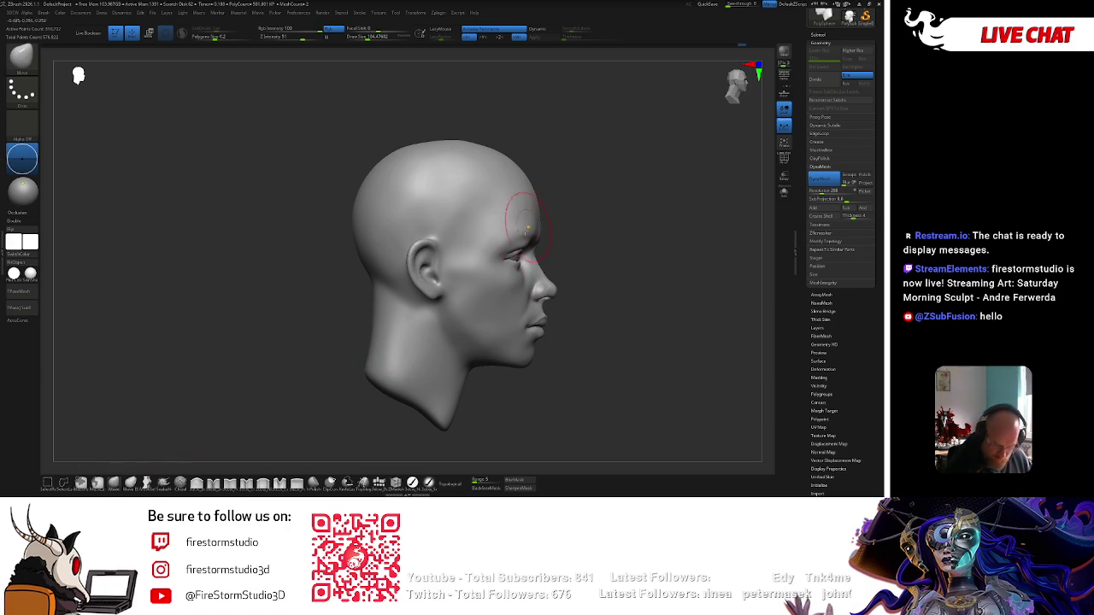
key(bracketleft)
key(b)
key(Escape)
key(b)
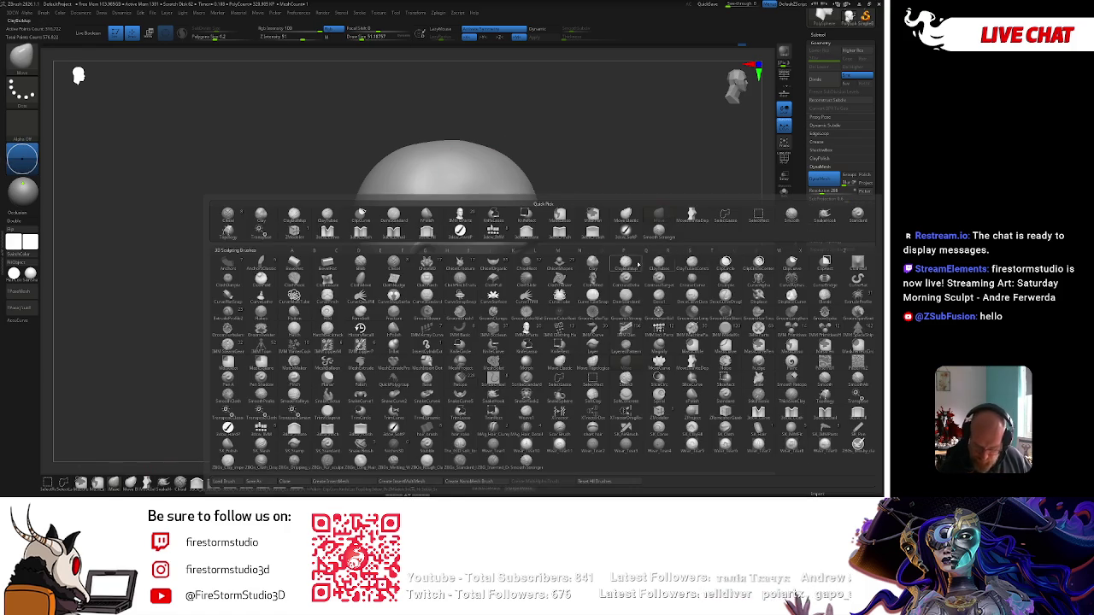
click(658, 265)
mouse_move(618, 244)
mouse_down()
mouse_move(692, 199)
mouse_move(547, 248)
mouse_up()
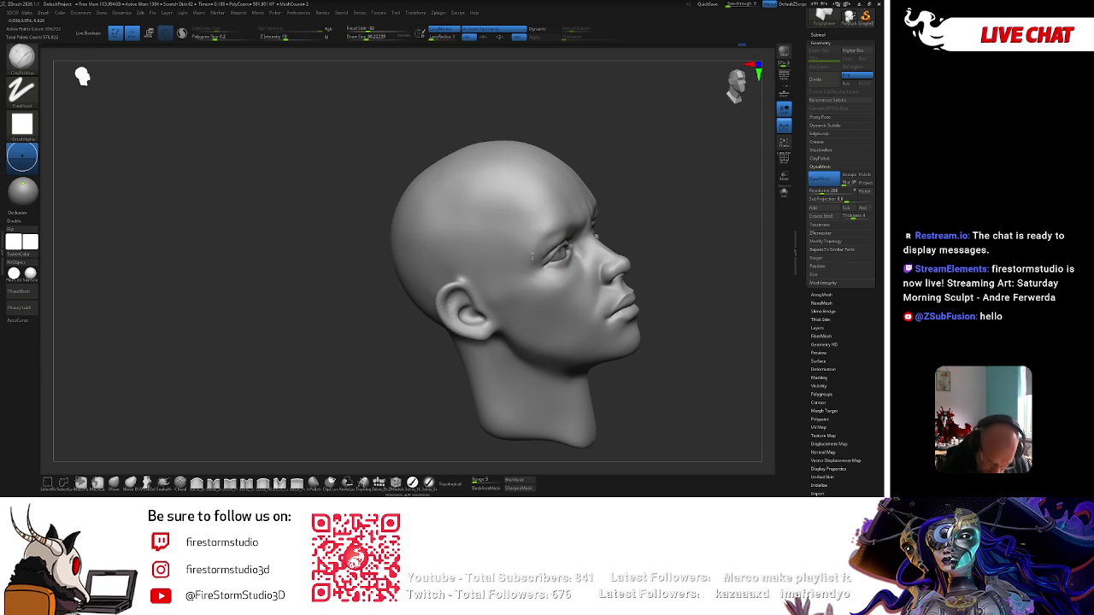
Sculpt and smooth the brow and area around the eye from front and low angles.
key(space)
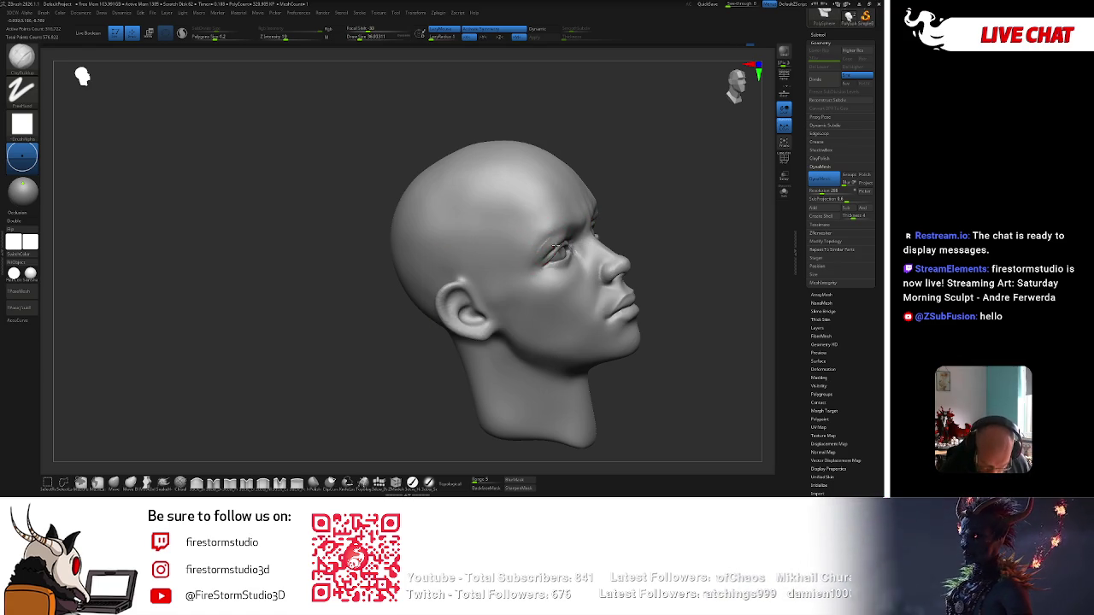
right_drag(554, 250, 542, 246)
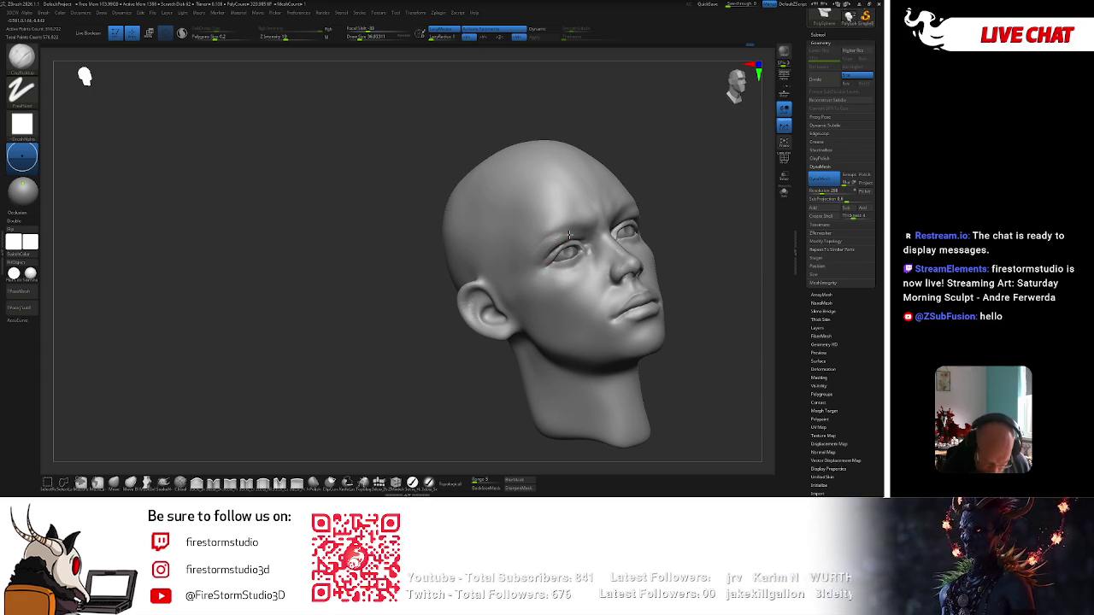
key(shift)
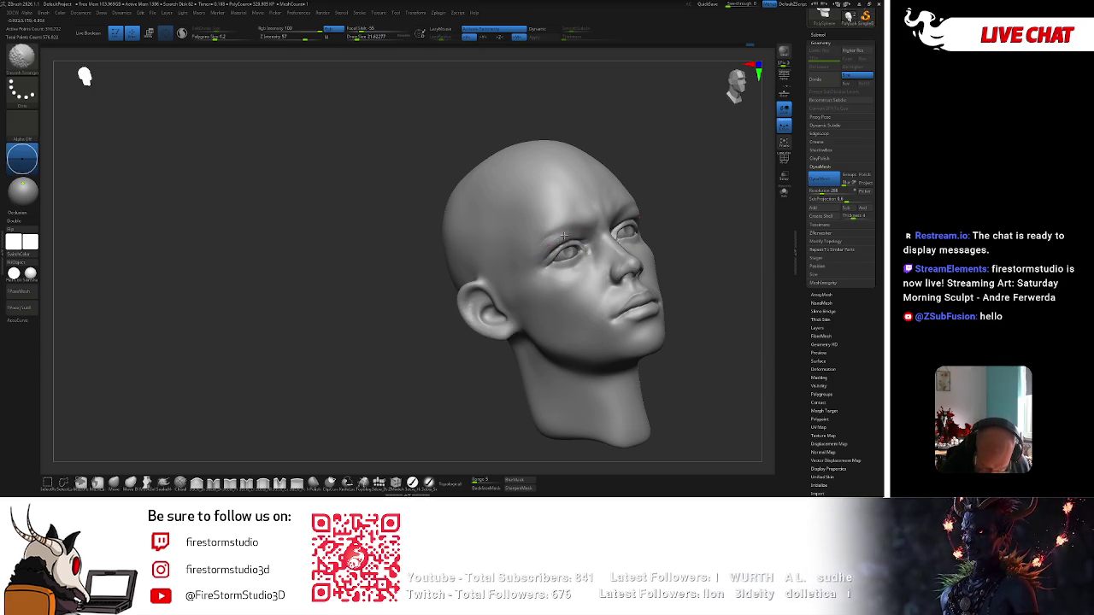
shift+right_drag(659, 191, 540, 267)
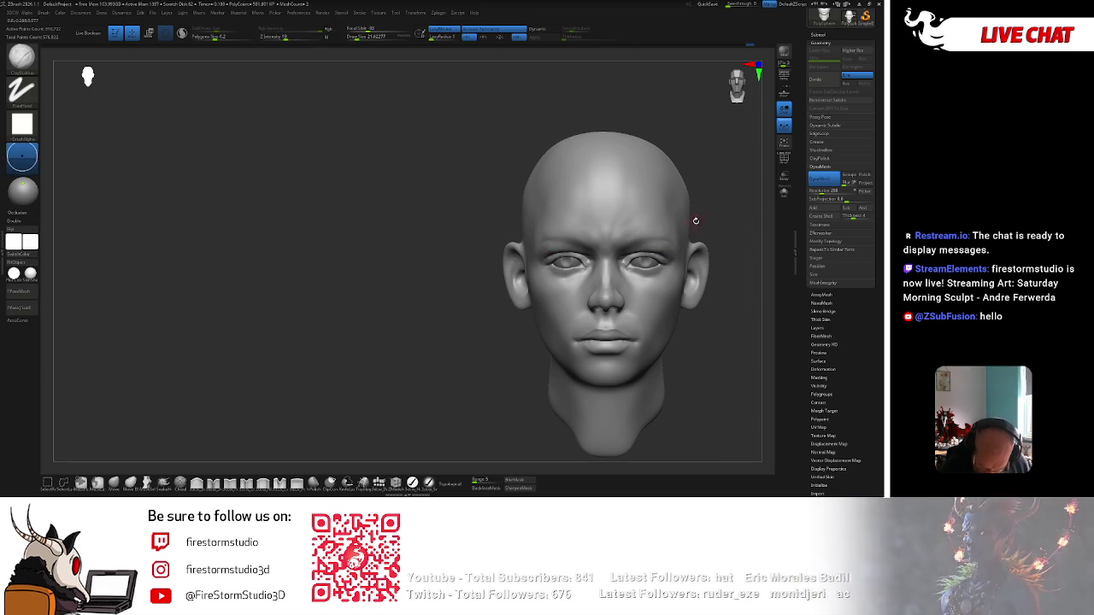
mouse_move(565, 246)
right_down()
mouse_move(489, 340)
mouse_move(657, 196)
mouse_move(679, 196)
right_up()
key(shift)
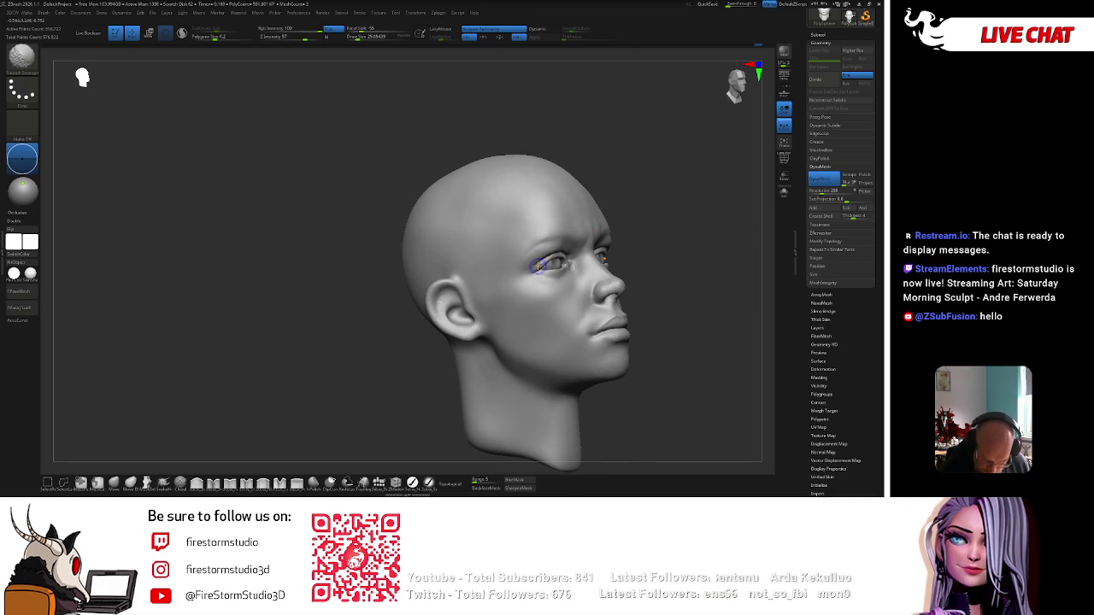
key(shift)
key(shift)
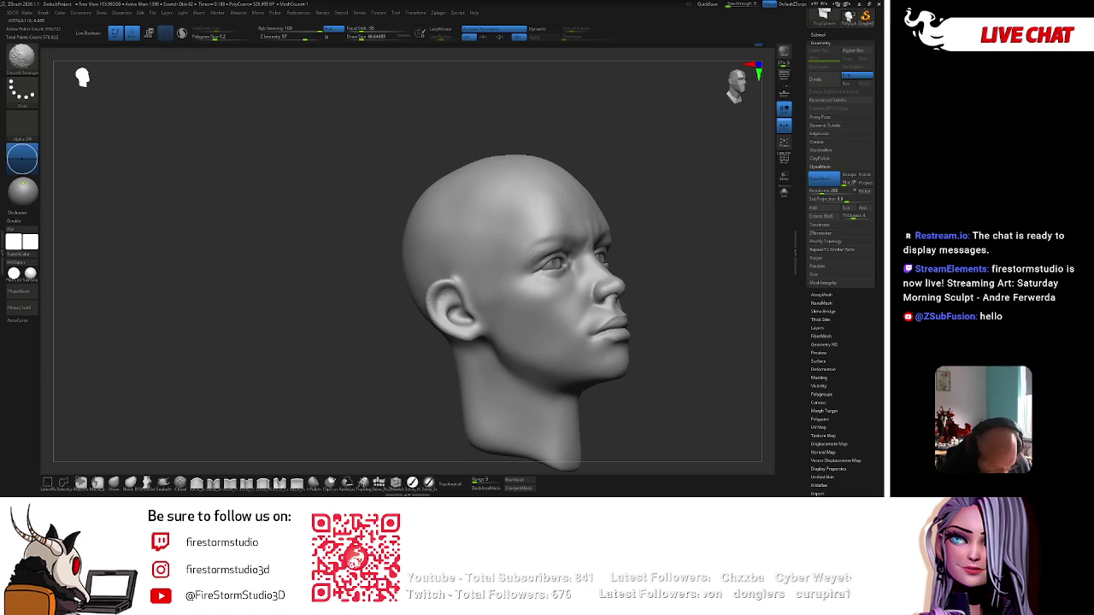
In exact side profile, switch brush, adjust Draw Size and refine the forehead and jaw.
shift+right_drag(551, 261, 644, 206)
key(space)
drag(650, 202, 659, 200)
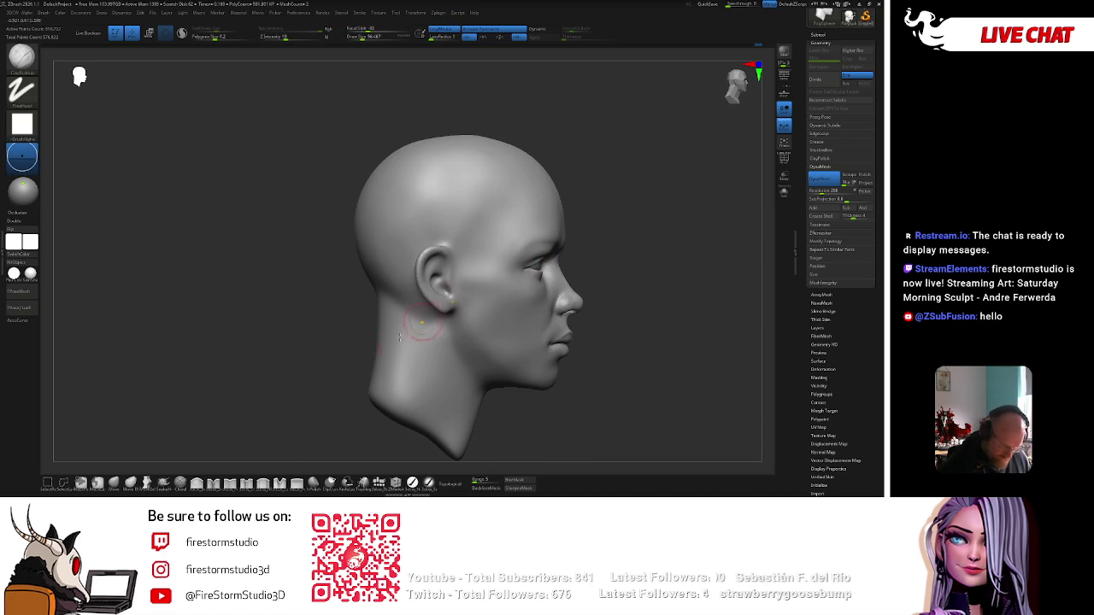
click(129, 484)
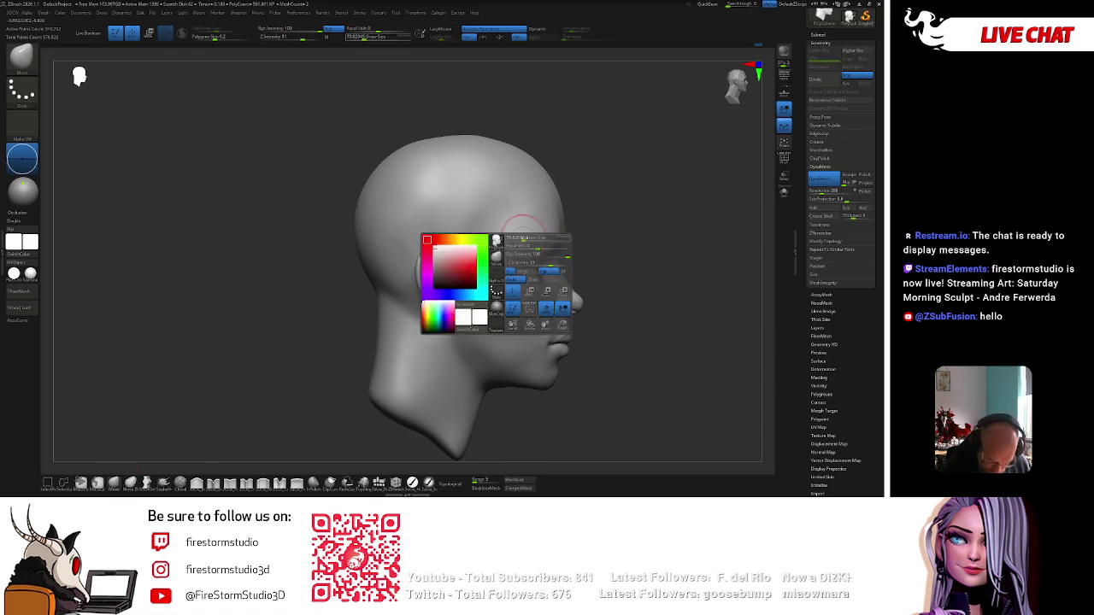
key(space)
key(space)
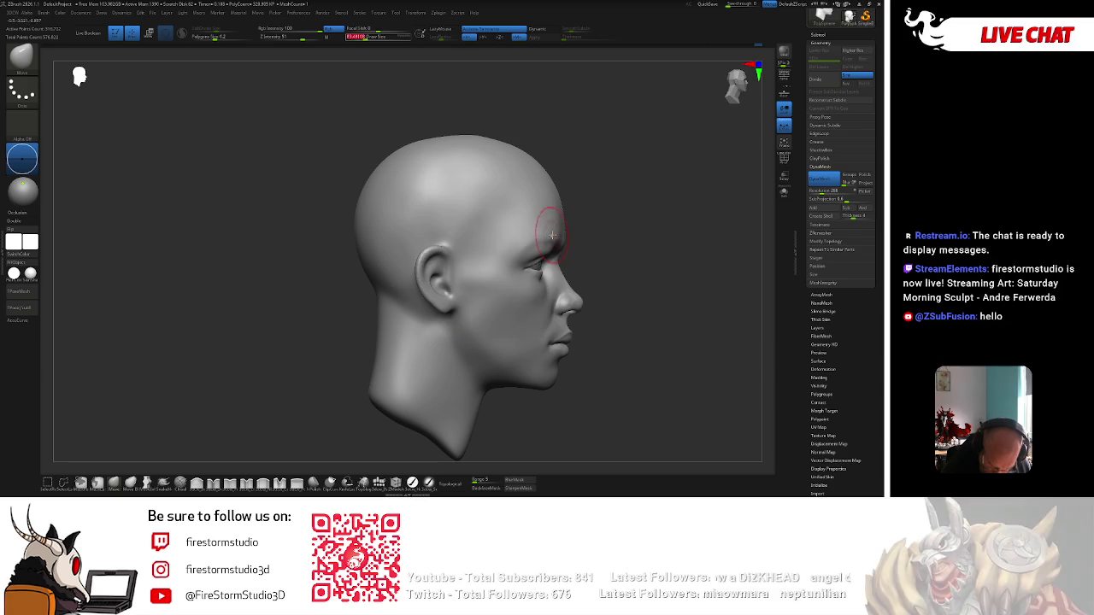
key(space)
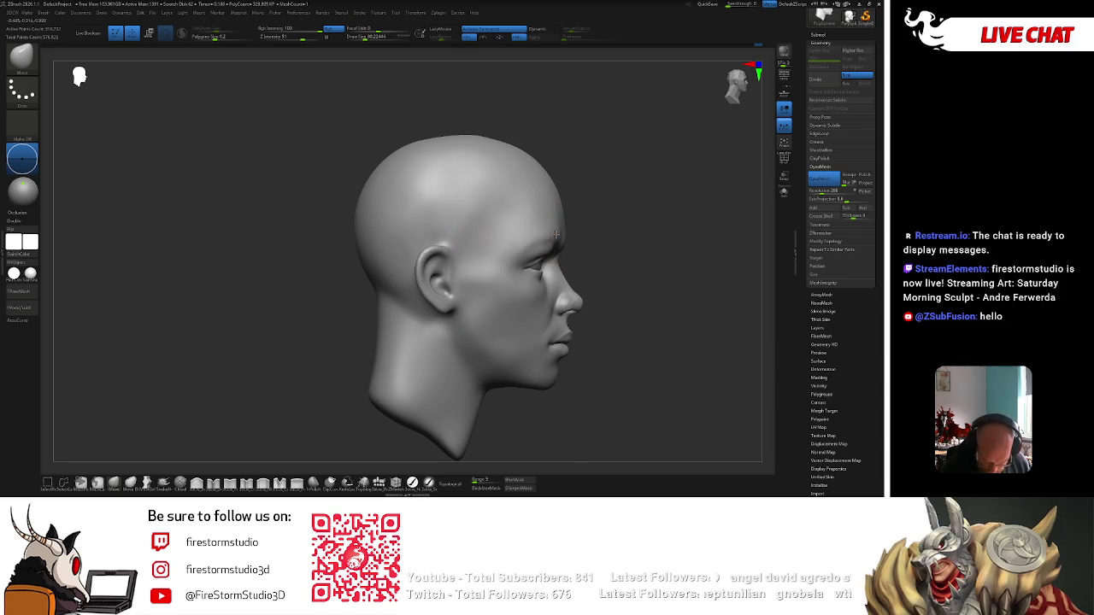
drag(543, 233, 609, 255)
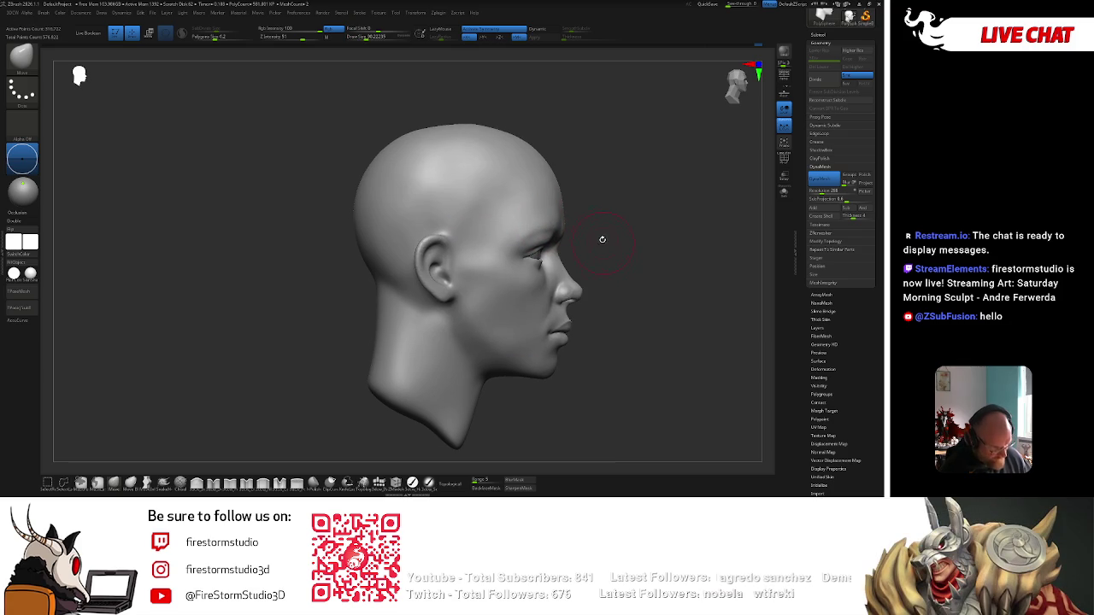
mouse_move(566, 266)
right_down()
mouse_move(556, 253)
mouse_move(568, 257)
right_up()
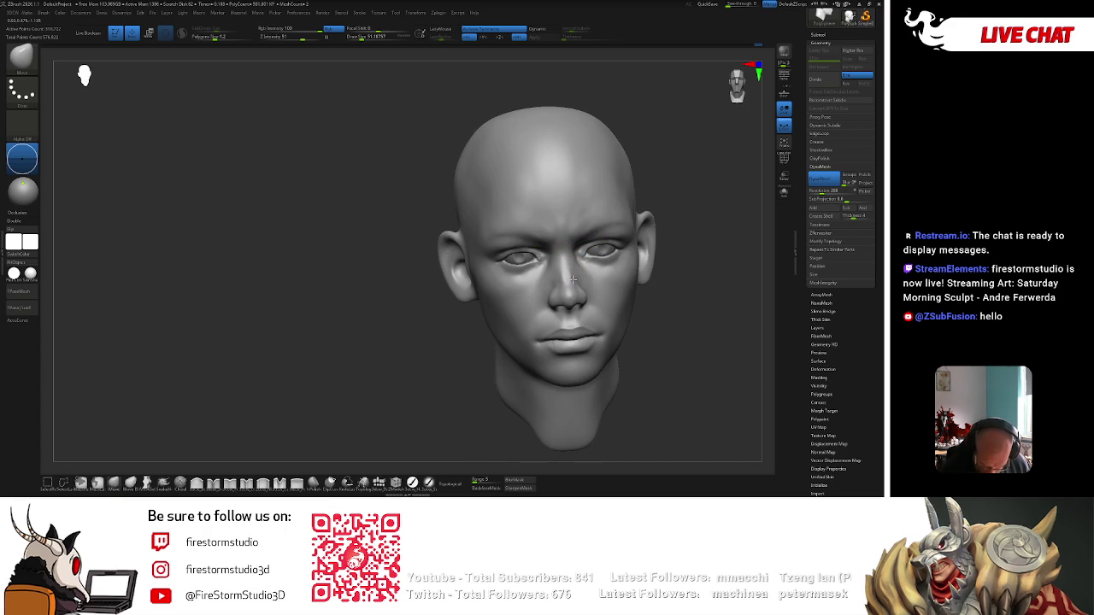
Sculpt the nose in front and side views, resizing the brush for the lips.
shift+right_drag(571, 265, 488, 367)
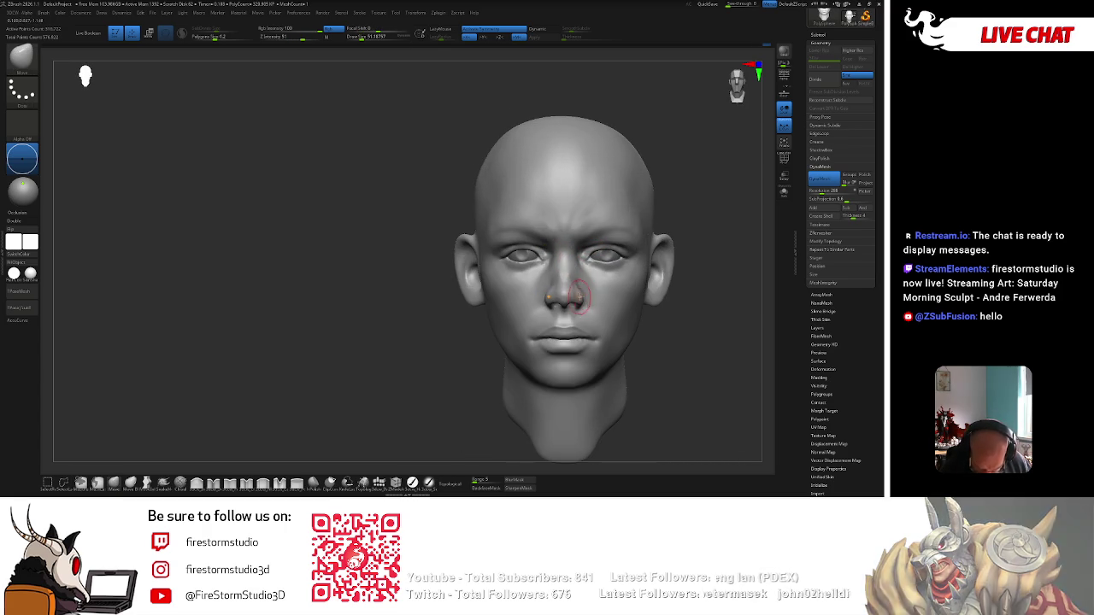
mouse_move(692, 256)
shift+right_down()
mouse_move(564, 225)
mouse_move(564, 242)
shift+right_up()
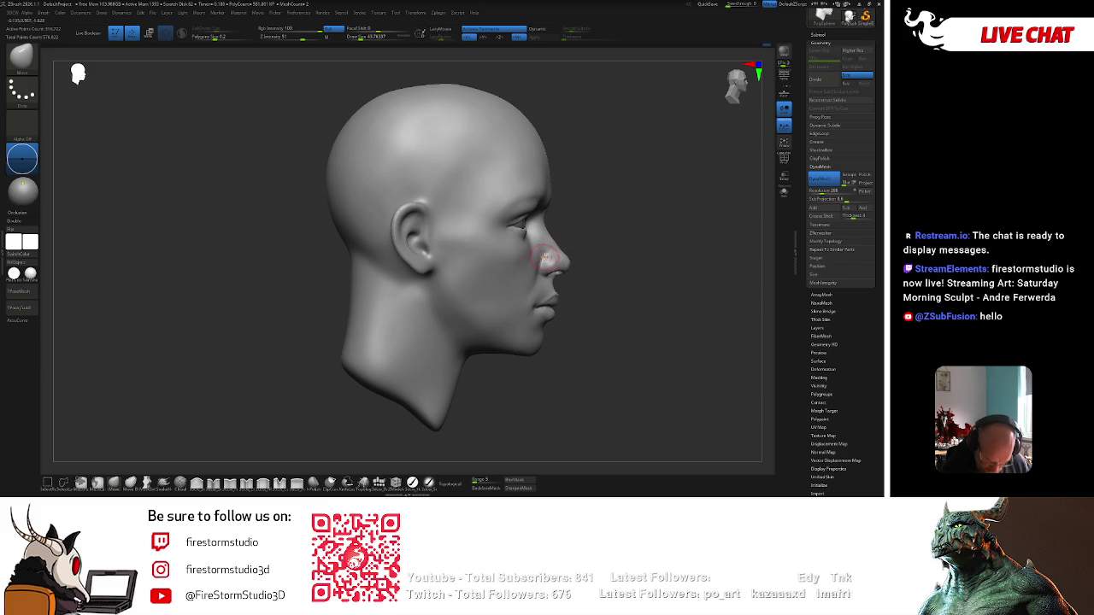
key(space)
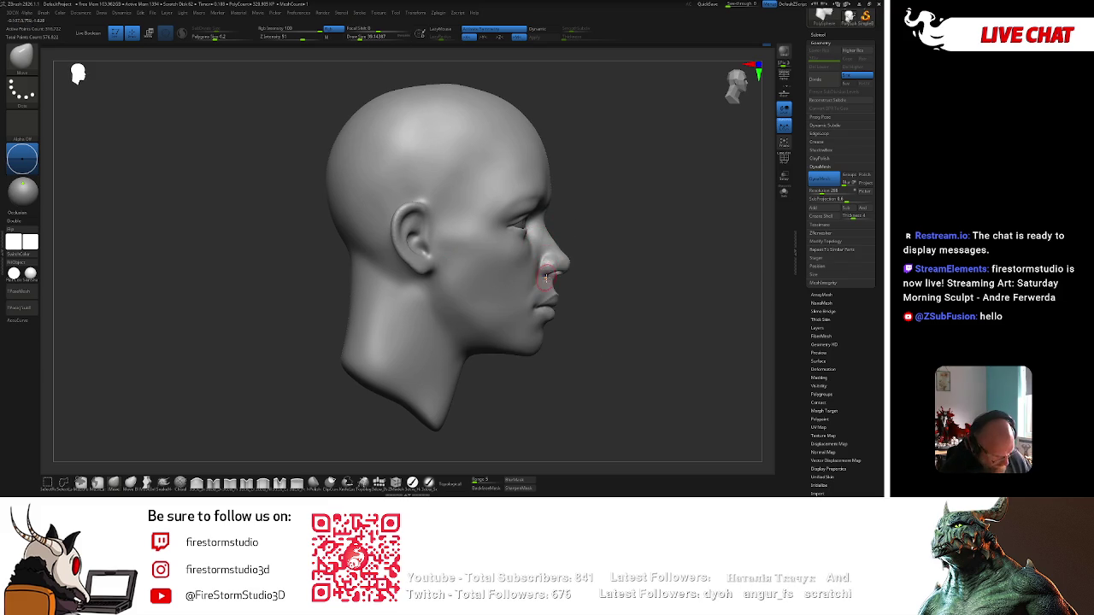
scroll(586, 253, up, 2)
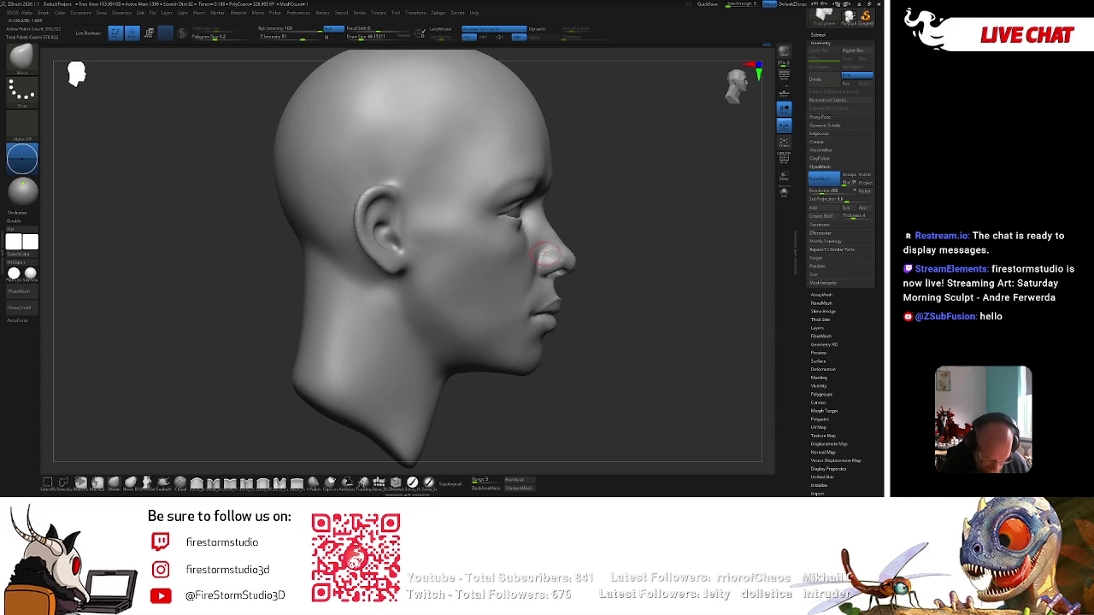
key(space)
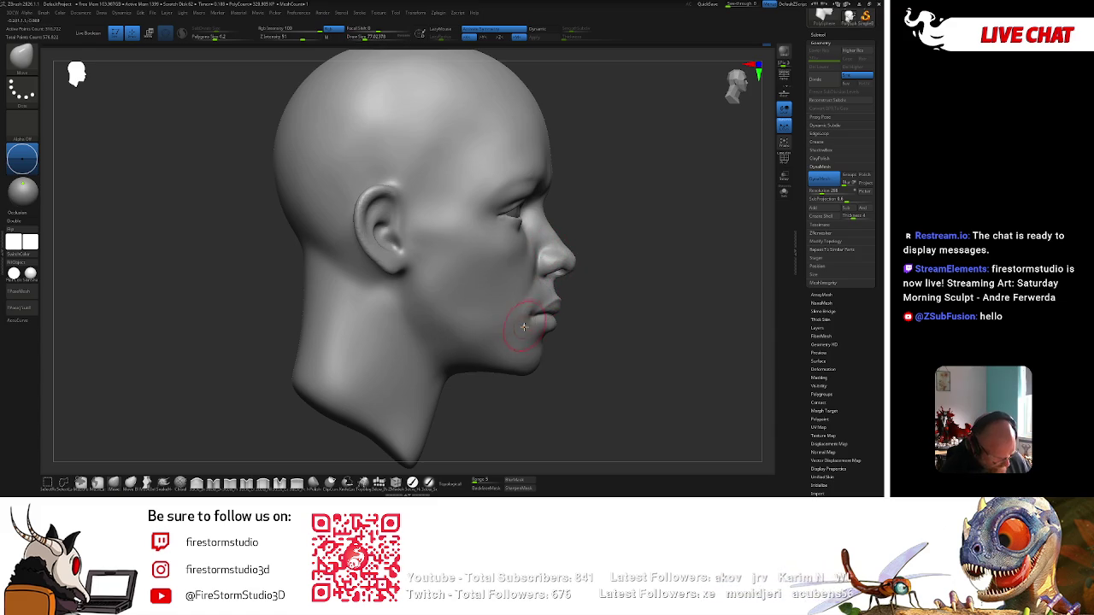
key(space)
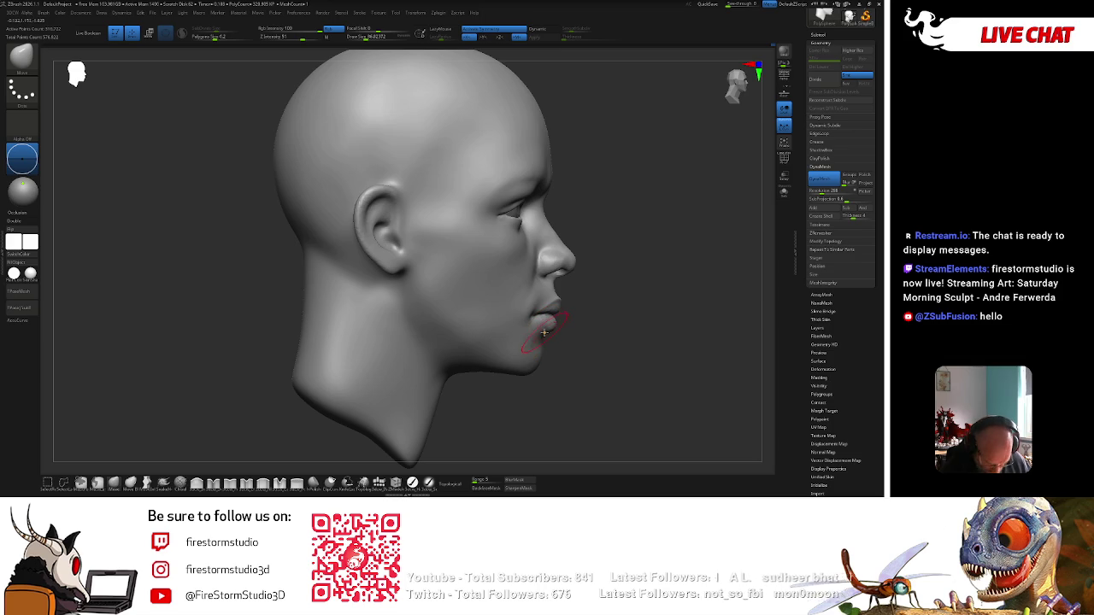
Shape the lips and mouth corners, smoothing them with Shift, then open the brush library.
mouse_move(591, 303)
mouse_down()
mouse_move(632, 260)
mouse_move(630, 288)
mouse_move(642, 264)
mouse_move(545, 318)
mouse_up()
key(space)
key(space)
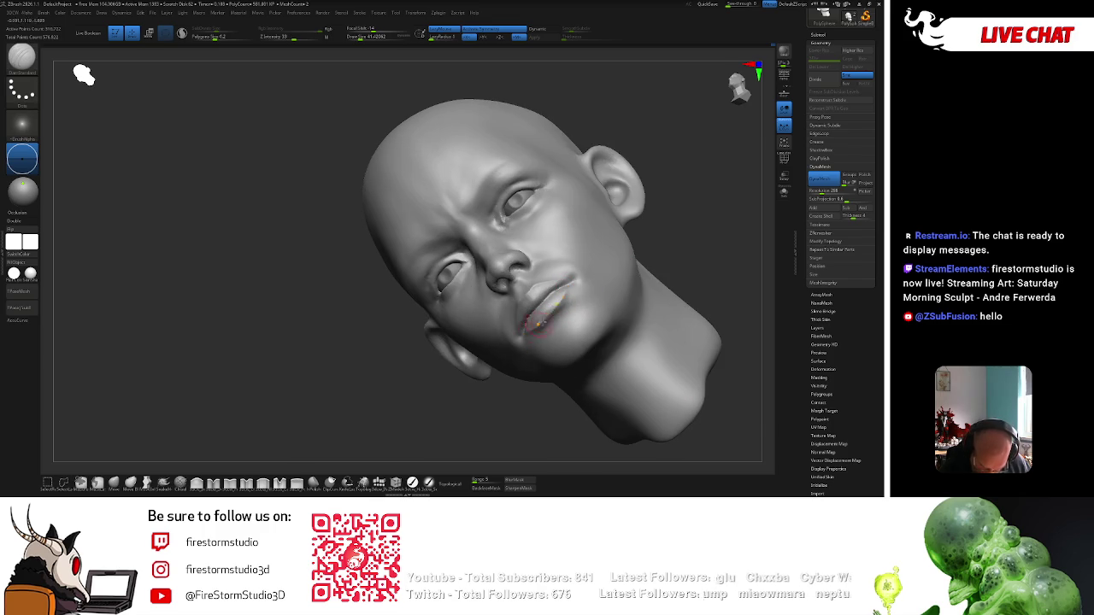
key(shift)
drag(562, 298, 539, 311)
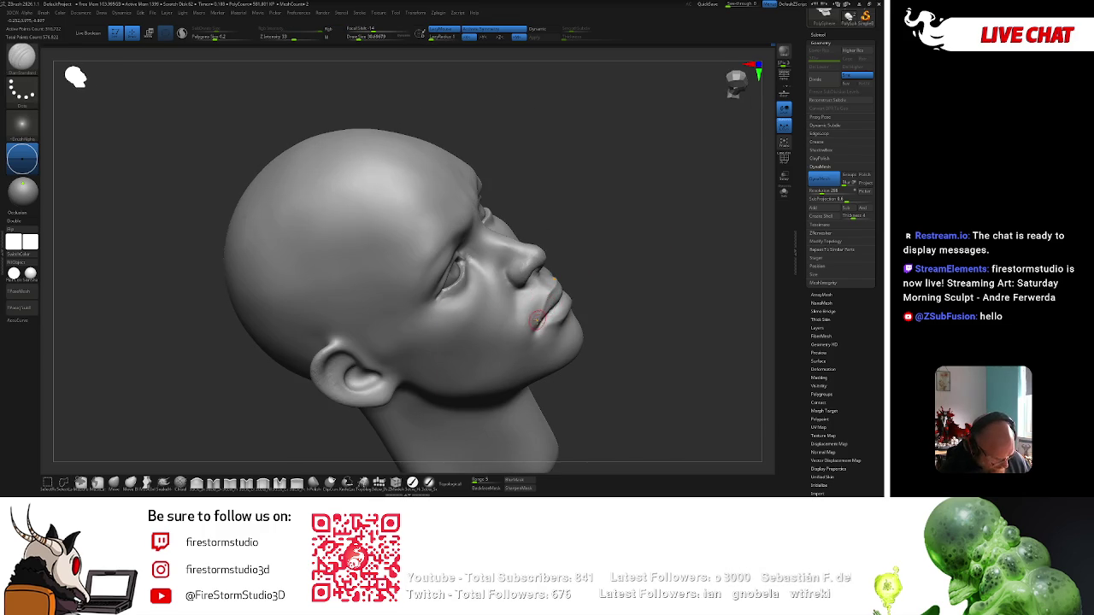
right_drag(534, 323, 639, 251)
right_drag(685, 335, 547, 333)
key(space)
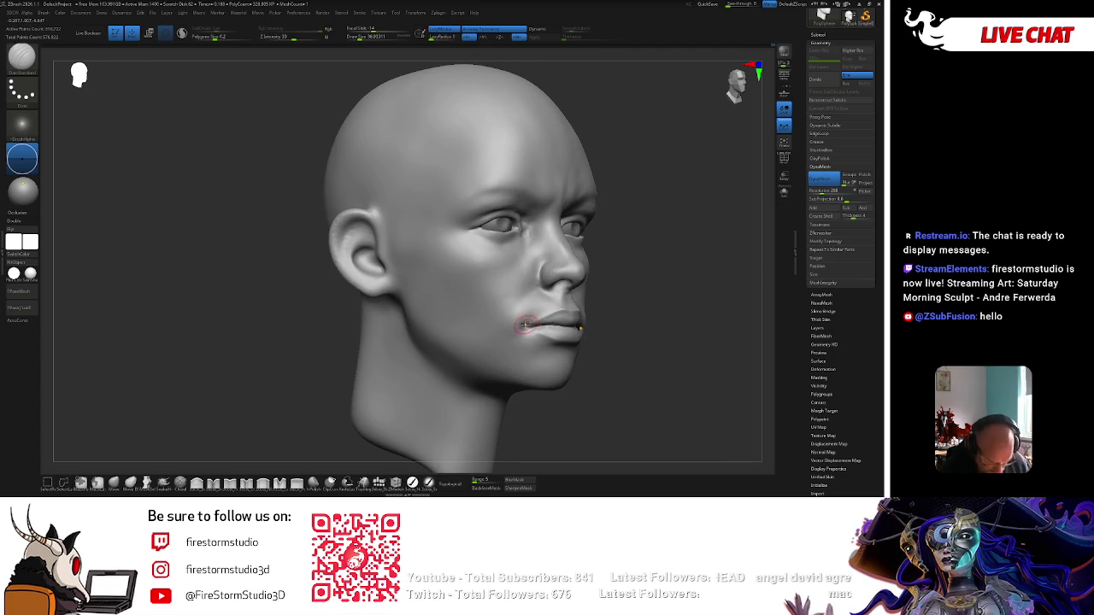
right_drag(616, 276, 644, 256)
Pick a sculpting brush from the library and tilt the head to view the face from below.
key(b)
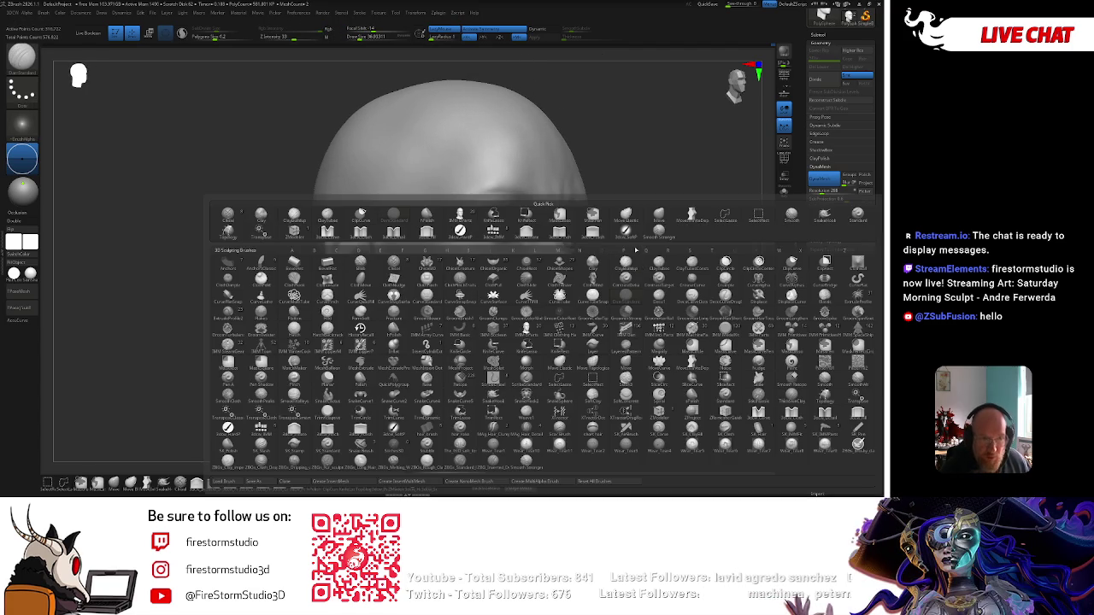
click(628, 265)
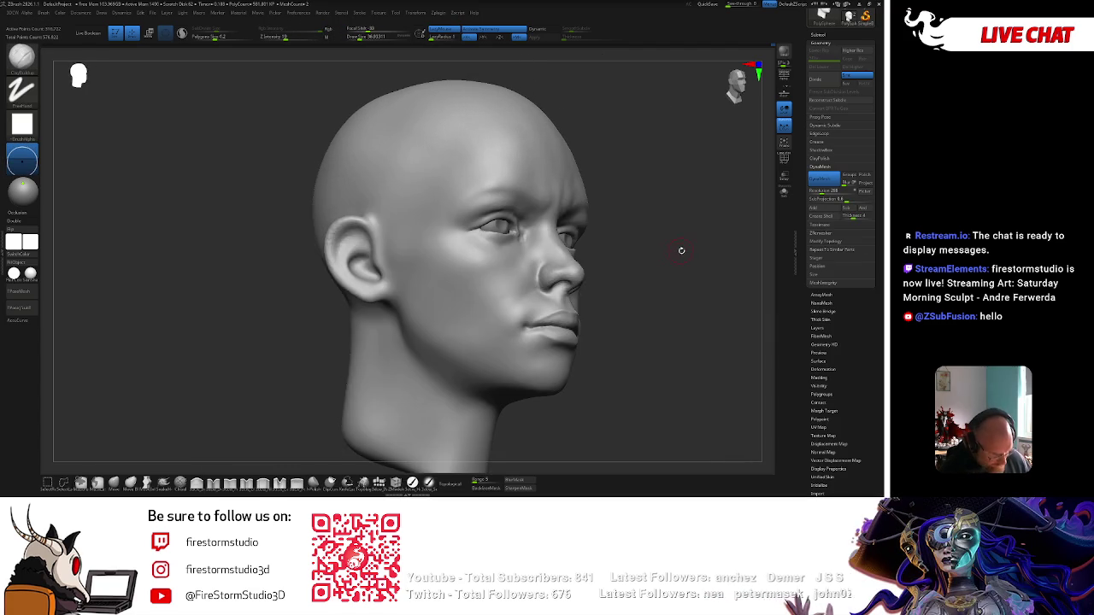
right_drag(684, 247, 691, 245)
key(space)
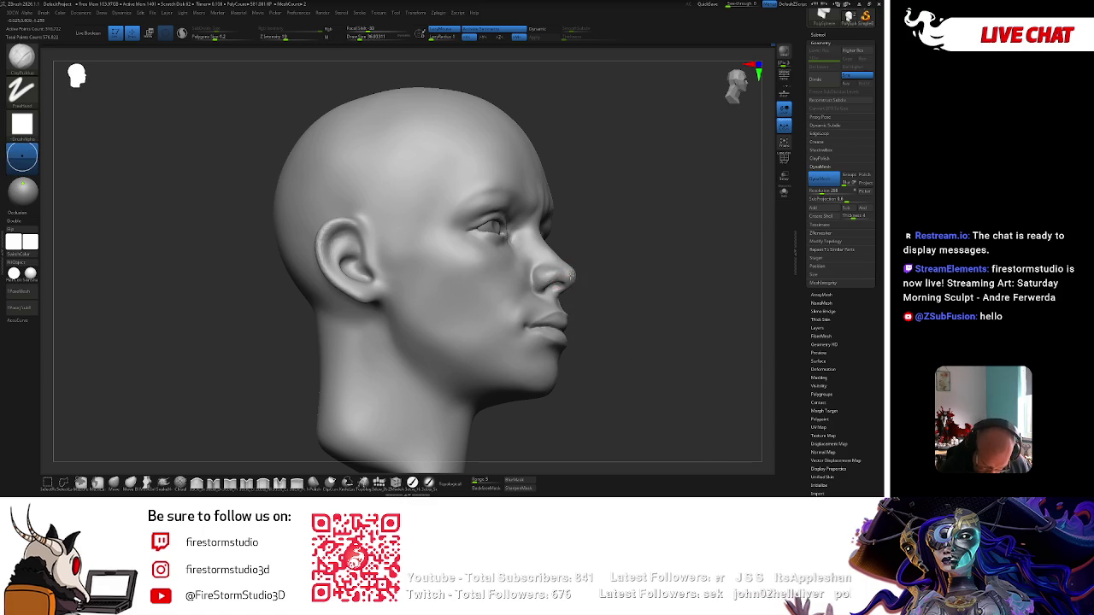
mouse_move(571, 276)
right_down()
mouse_move(618, 251)
mouse_move(581, 264)
right_up()
mouse_move(560, 299)
right_down()
mouse_move(577, 275)
mouse_move(652, 231)
mouse_move(655, 245)
mouse_move(696, 253)
mouse_move(649, 240)
right_up()
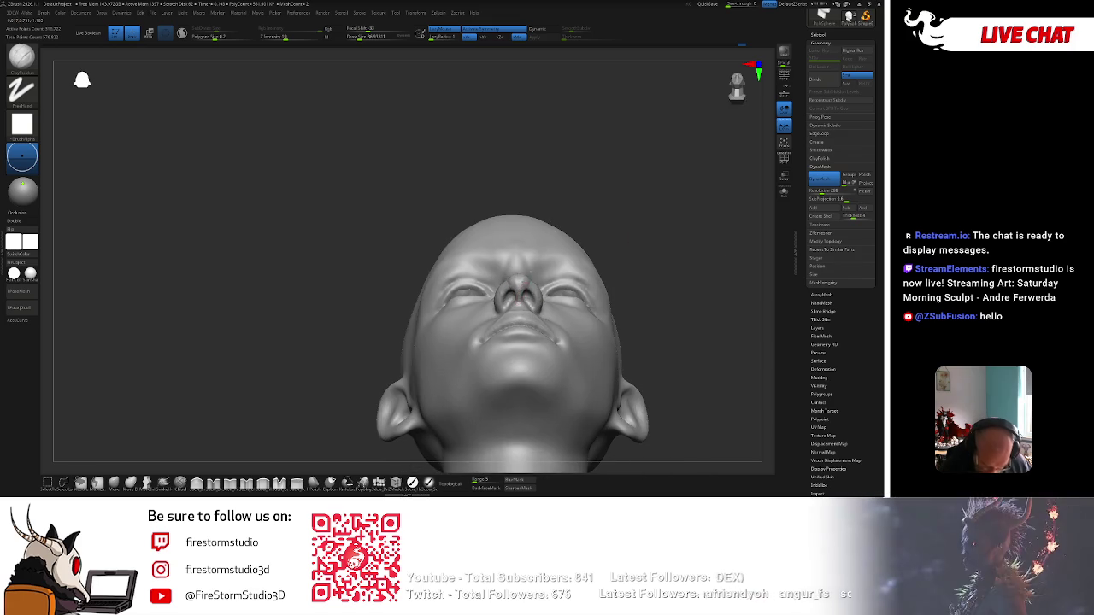
Reshape the nostrils with the Move brush (BMV) from a low frontal angle.
key(b)
key(m)
key(v)
mouse_move(527, 282)
right_down()
mouse_move(540, 229)
mouse_move(625, 200)
mouse_move(522, 304)
mouse_move(649, 212)
mouse_move(453, 298)
right_up()
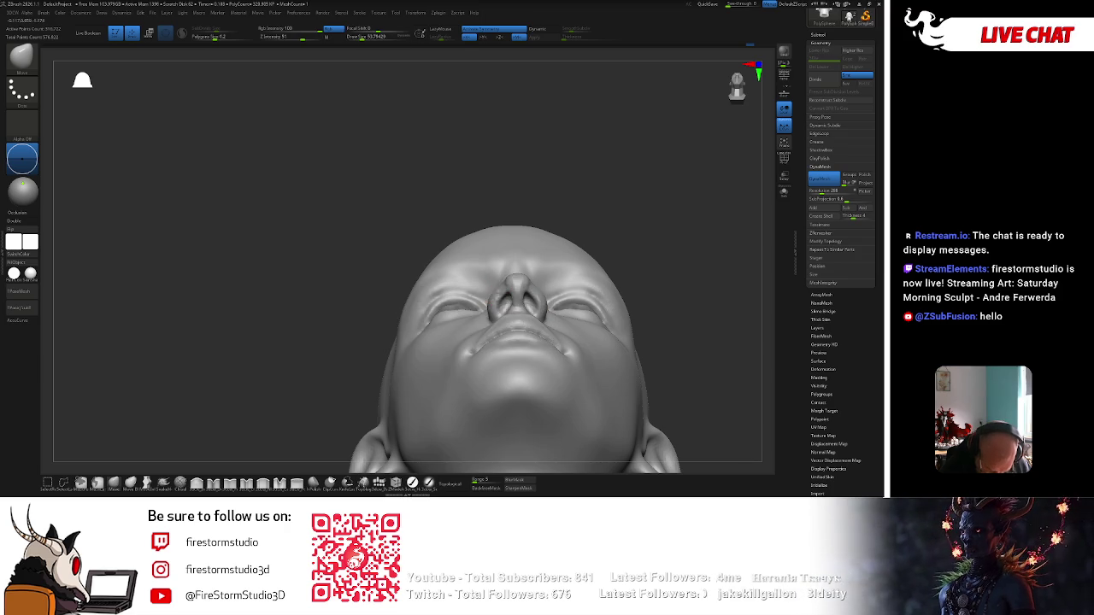
mouse_move(506, 300)
right_down()
mouse_move(624, 224)
mouse_move(628, 254)
right_up()
Sculpt the nose base and upper lip with a clay brush, then return to front view.
key(b)
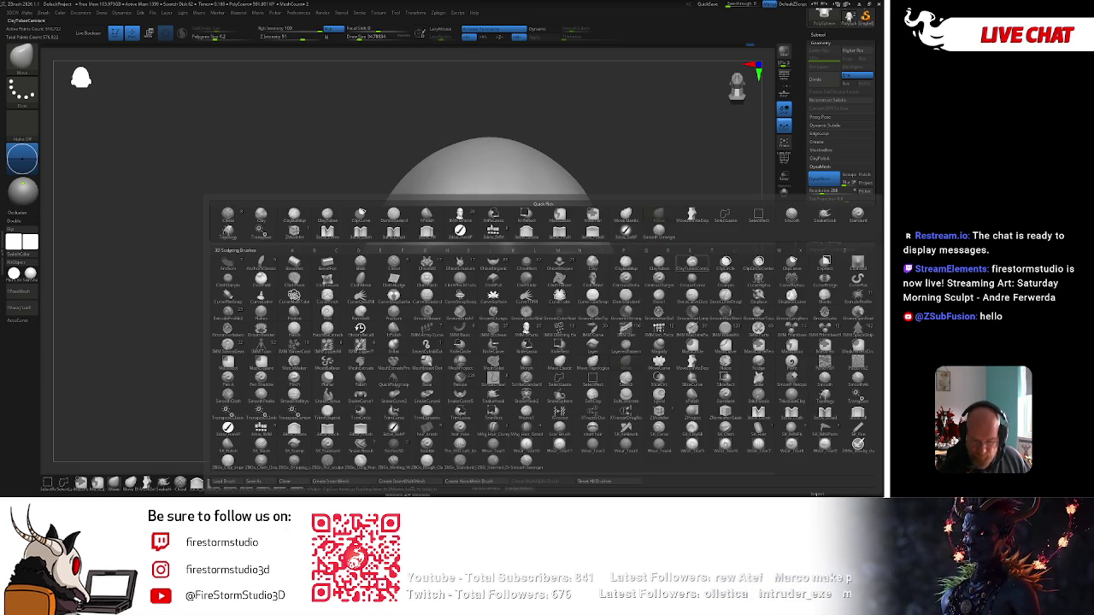
click(626, 264)
mouse_move(637, 239)
right_down()
mouse_move(686, 234)
mouse_move(618, 240)
right_up()
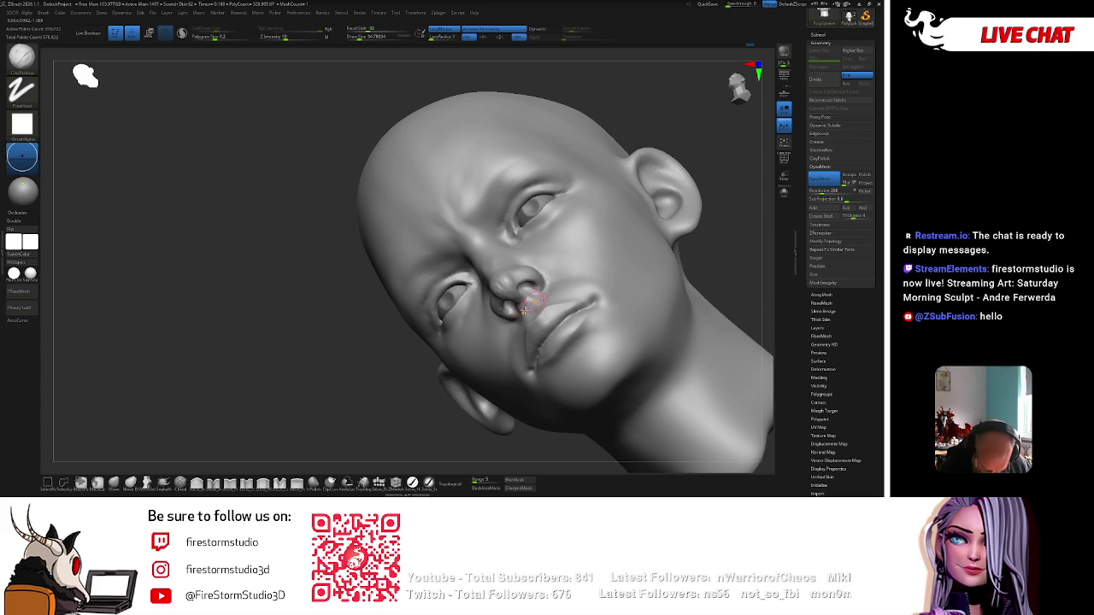
mouse_move(419, 428)
right_down()
mouse_move(523, 314)
mouse_move(584, 222)
right_up()
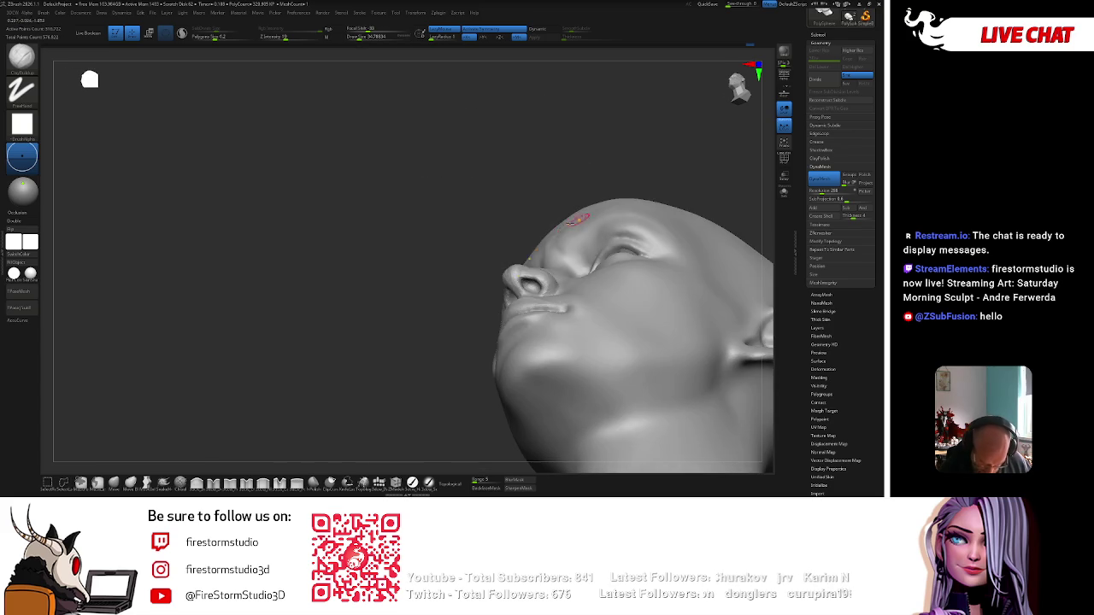
right_drag(468, 345, 521, 282)
shift+right_drag(423, 373, 410, 419)
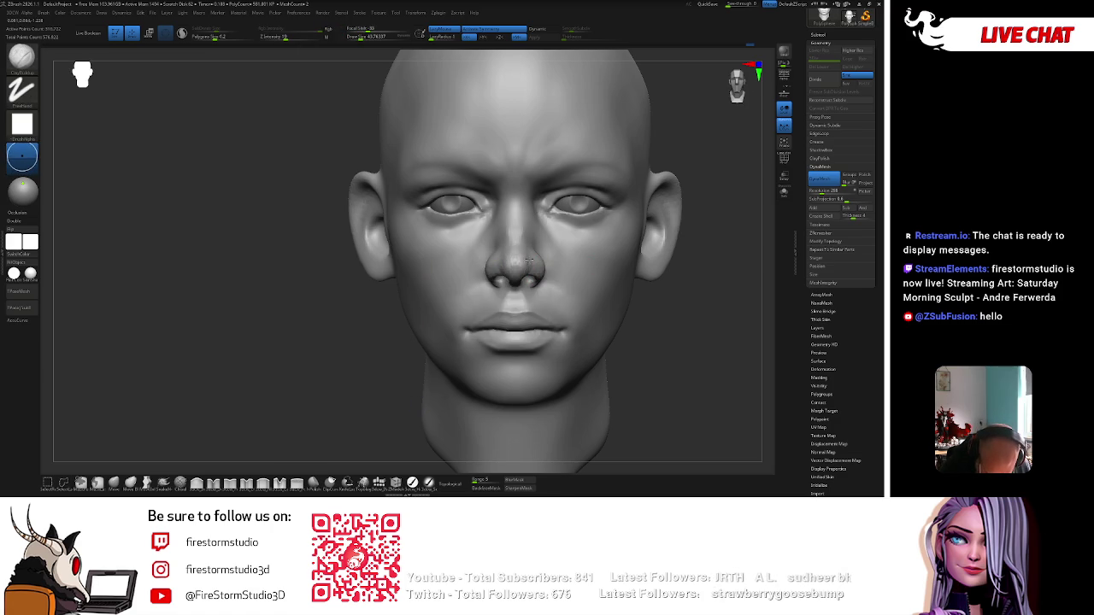
right_drag(651, 266, 530, 263)
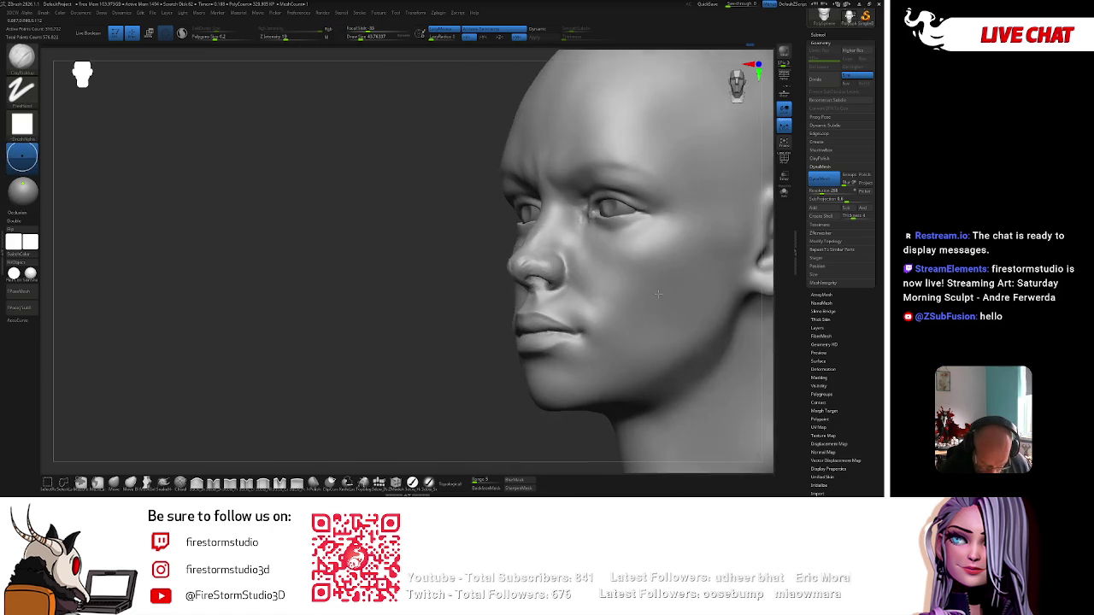
mouse_move(476, 315)
shift+right_down()
mouse_move(521, 253)
mouse_move(519, 297)
shift+right_up()
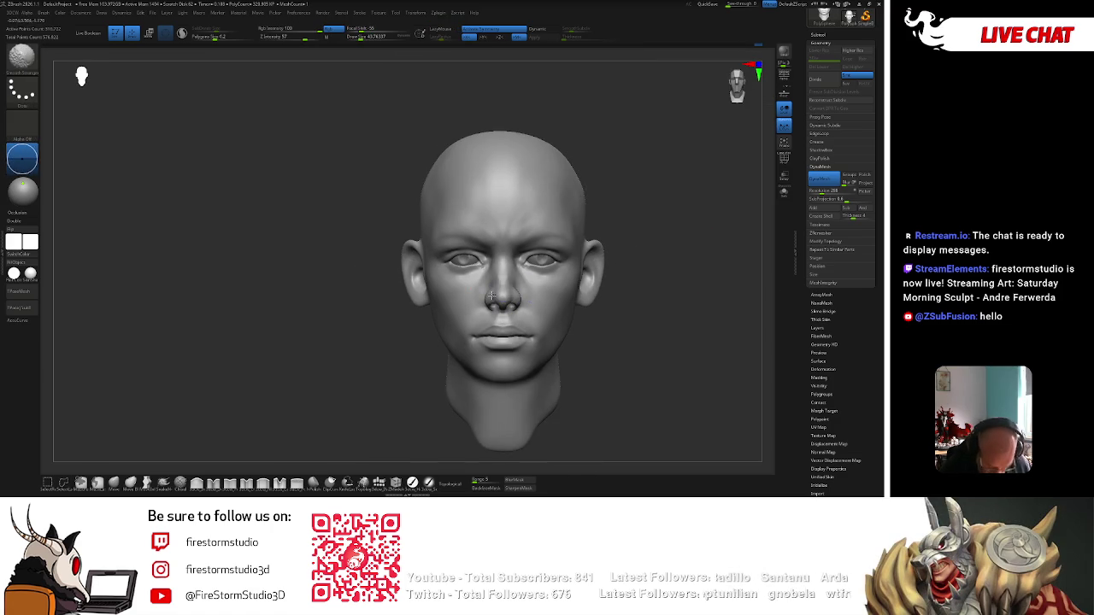
Try the BCB and BST brush shortcuts while checking the head in profile and front views.
key(b)
key(c)
key(b)
key(b)
key(s)
key(t)
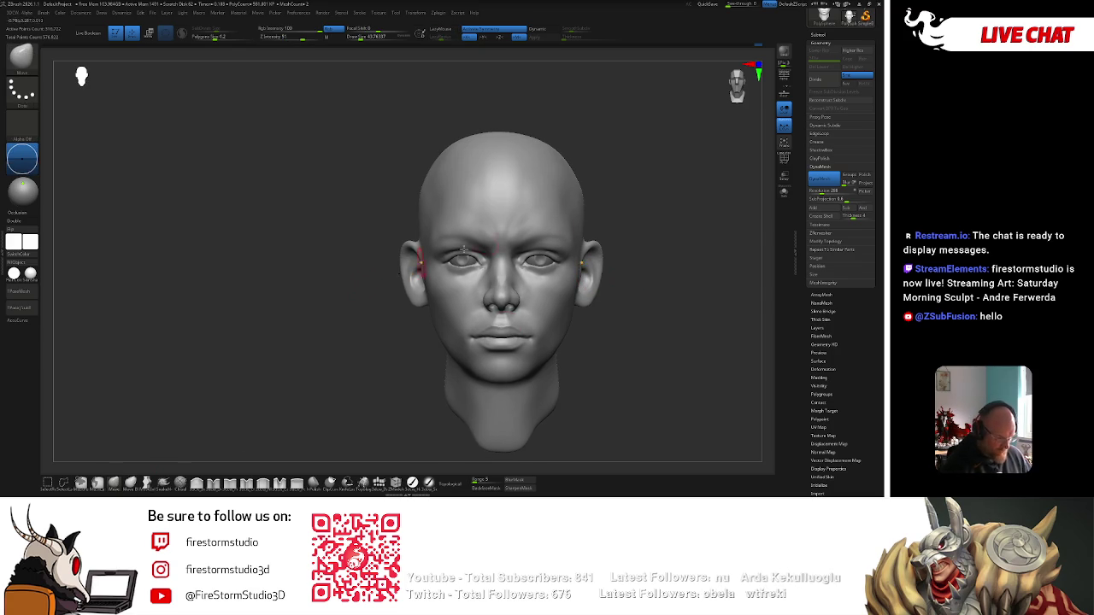
mouse_move(506, 314)
shift+right_down()
mouse_move(675, 202)
mouse_move(487, 306)
mouse_move(479, 321)
mouse_move(623, 220)
mouse_move(562, 253)
mouse_move(509, 329)
shift+right_up()
right_click(473, 320)
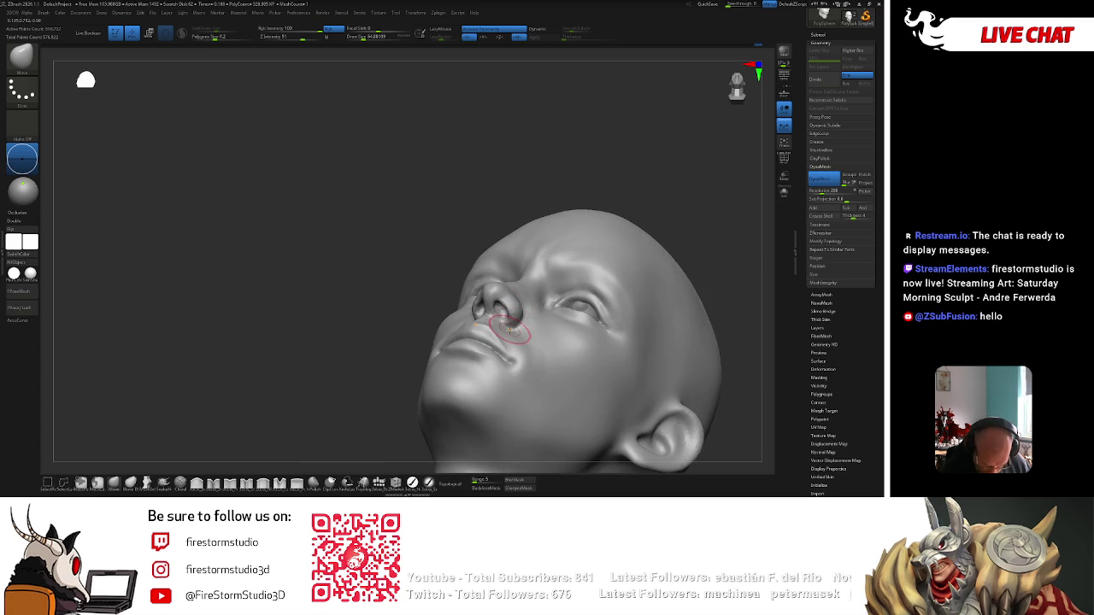
shift+right_drag(696, 182, 518, 315)
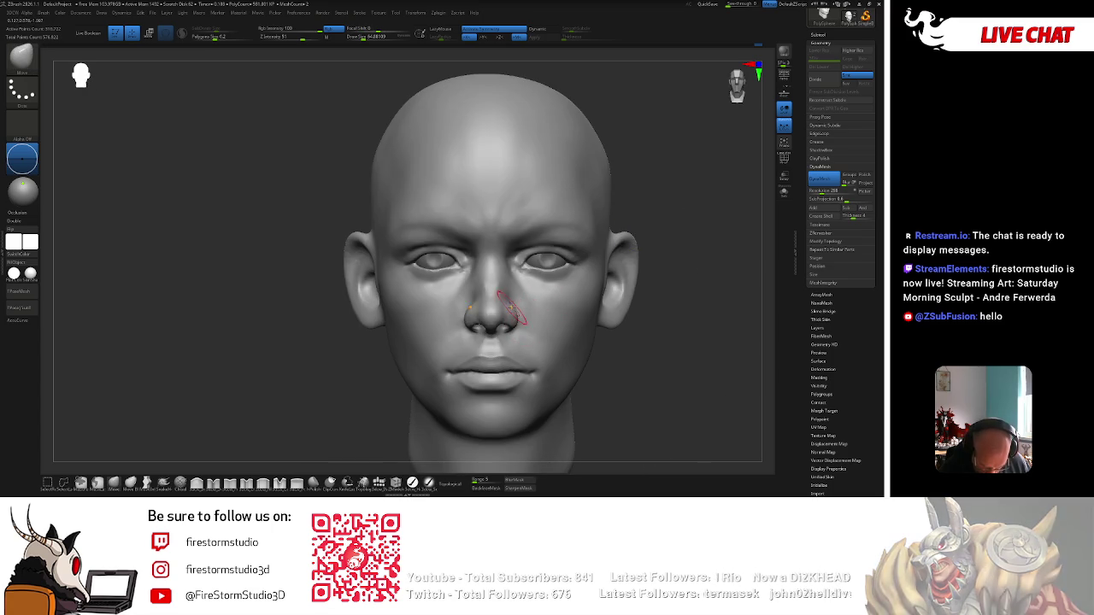
right_click(508, 300)
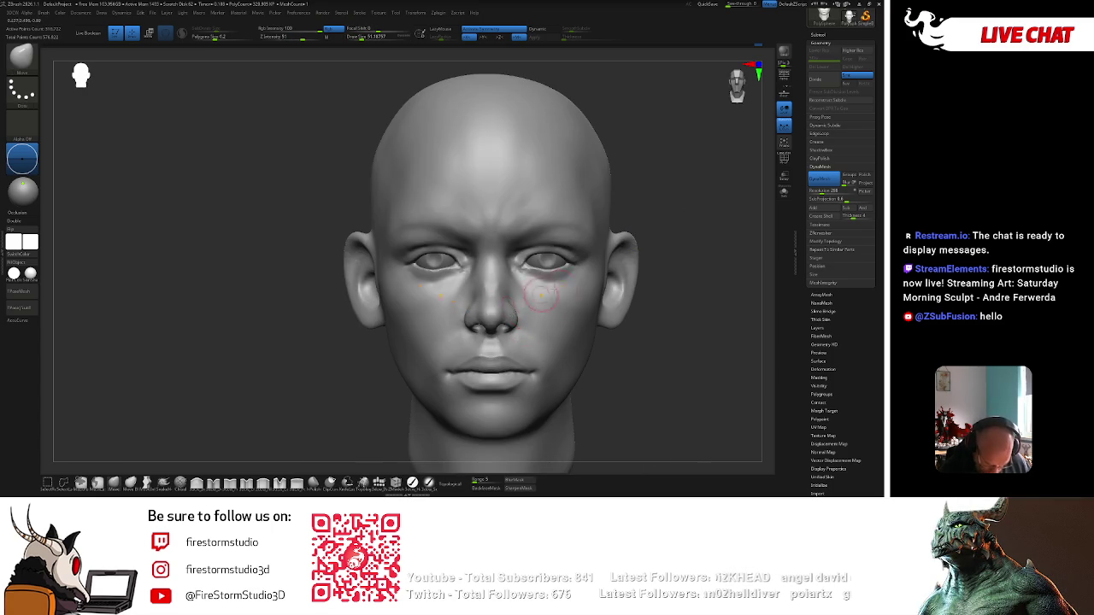
right_drag(530, 299, 598, 293)
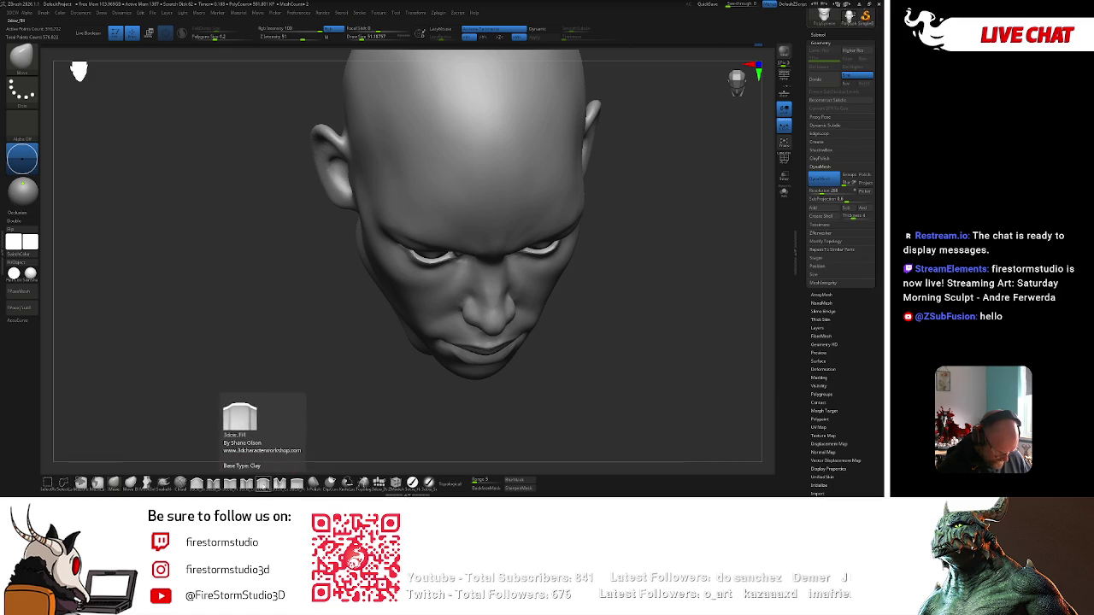
Make Clay_Fill the active brush and review the head from front and right profile.
click(263, 483)
mouse_move(420, 334)
right_down()
mouse_move(647, 290)
mouse_move(601, 289)
right_up()
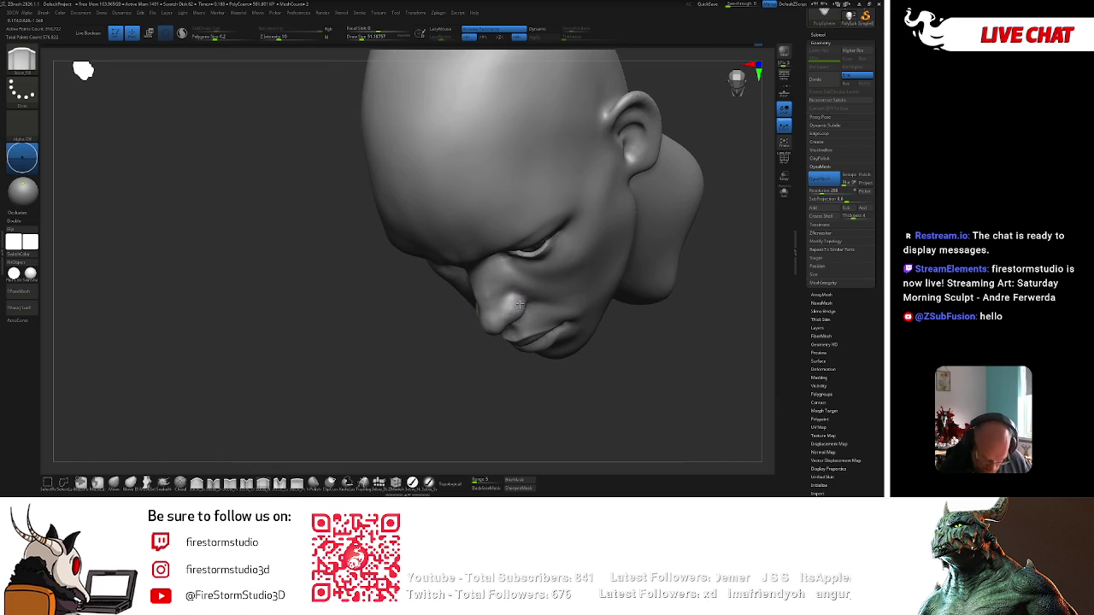
shift+right_drag(478, 367, 503, 303)
mouse_move(670, 231)
shift+right_down()
mouse_move(538, 295)
mouse_move(554, 301)
mouse_move(635, 265)
shift+right_up()
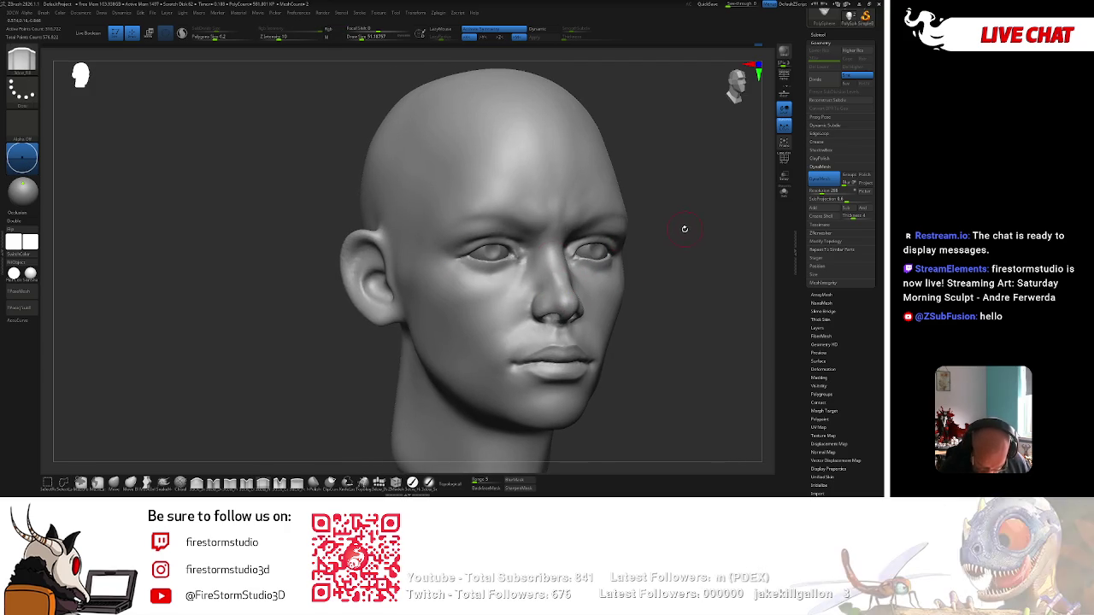
right_drag(685, 228, 586, 237)
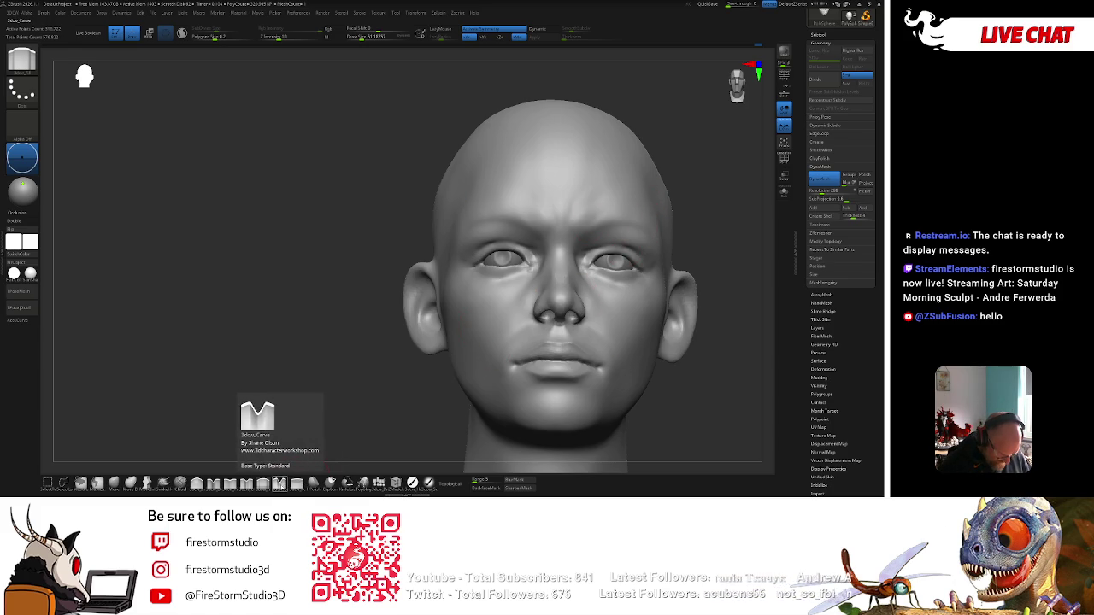
Switch to 3dcw_Fill, then 3dcw_Detail, and orbit to view the face from below and front.
click(279, 483)
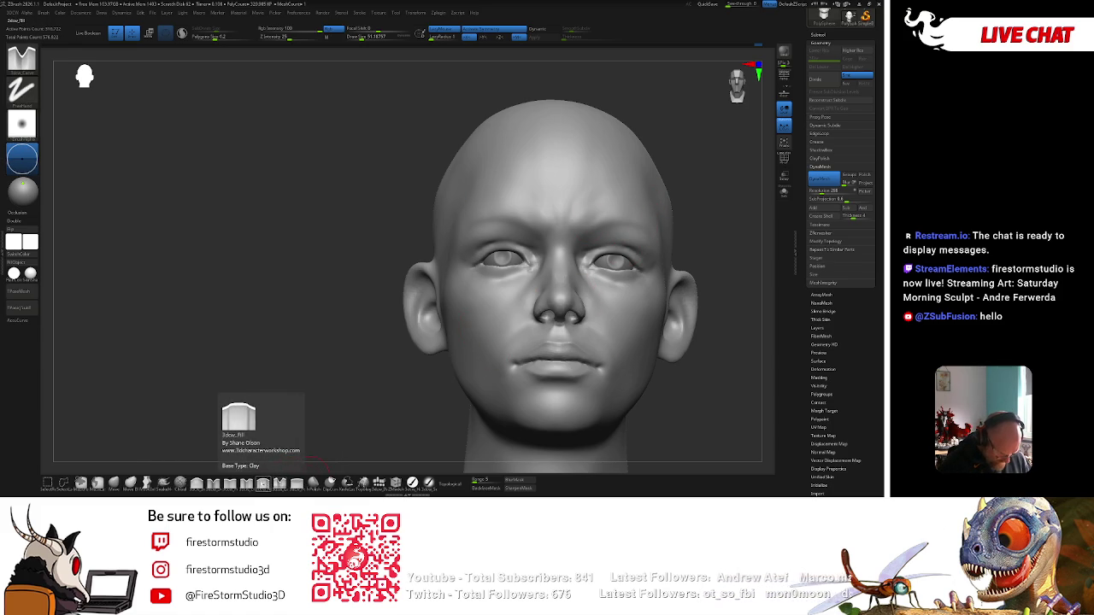
click(212, 482)
right_click(475, 282)
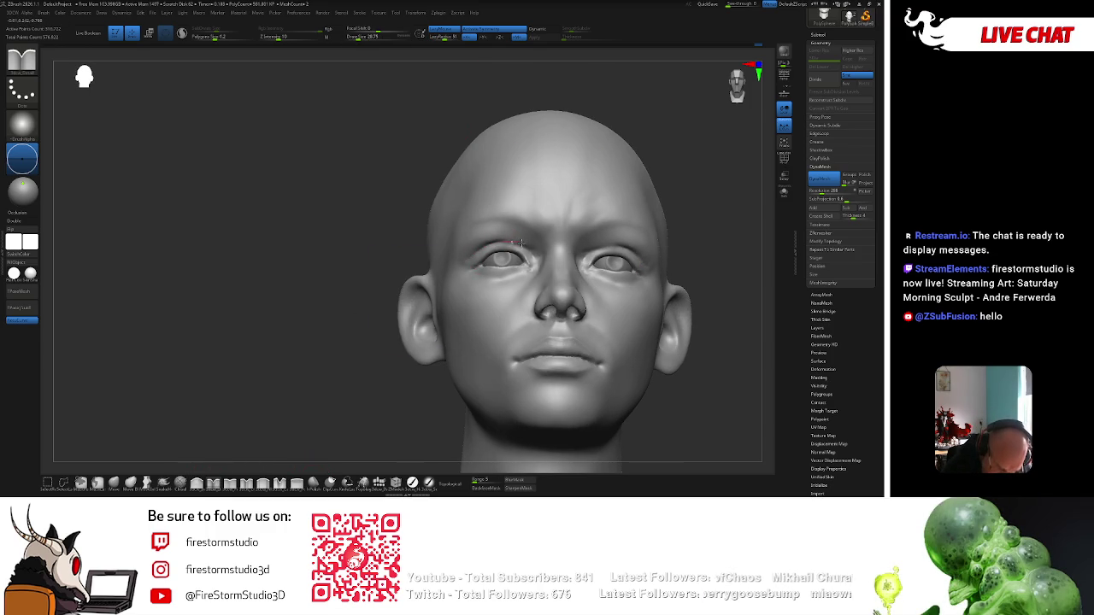
mouse_move(715, 200)
alt+mouse_down()
mouse_move(674, 255)
mouse_move(650, 211)
mouse_move(647, 247)
mouse_move(701, 189)
mouse_move(647, 153)
alt+mouse_up()
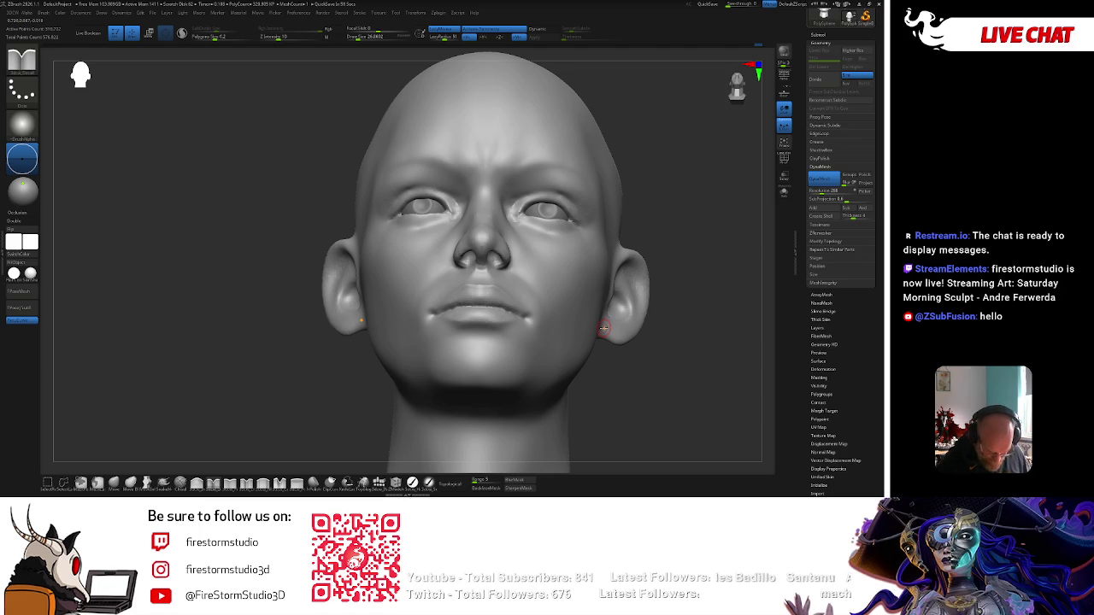
drag(637, 188, 612, 206)
right_drag(567, 224, 657, 185)
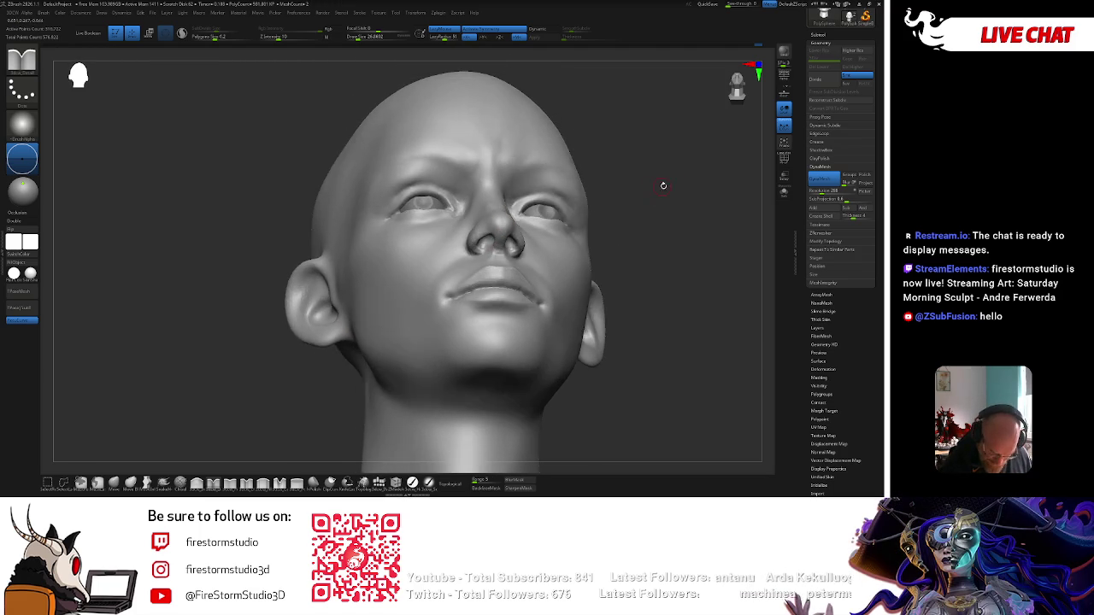
right_click(601, 220)
right_drag(600, 220, 462, 257)
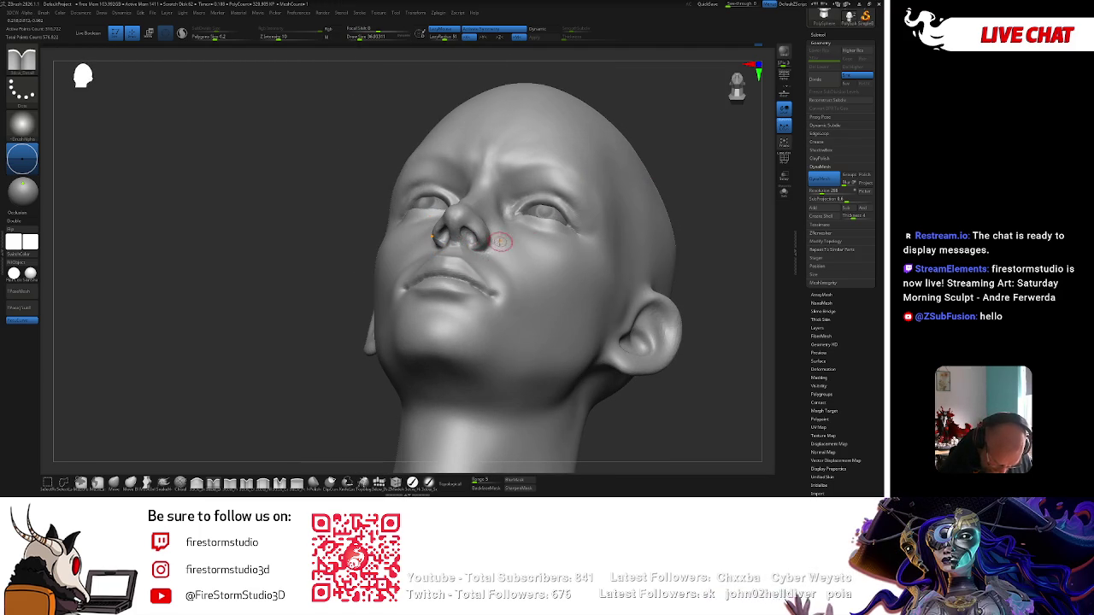
mouse_move(692, 147)
shift+right_down()
mouse_move(696, 211)
mouse_move(388, 361)
mouse_move(131, 439)
shift+right_up()
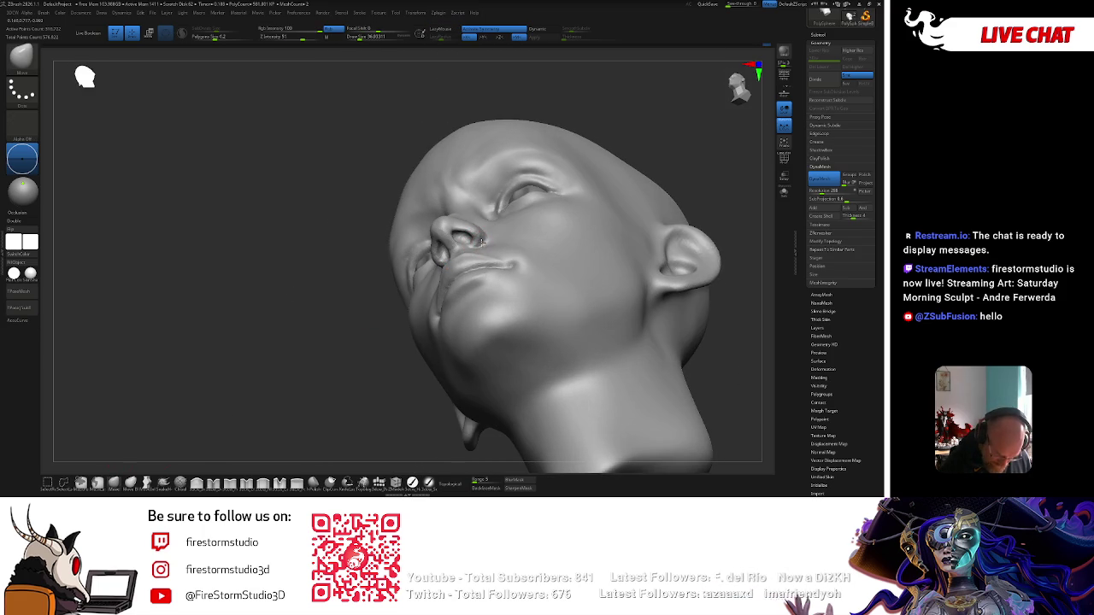
shift+right_drag(675, 154, 679, 148)
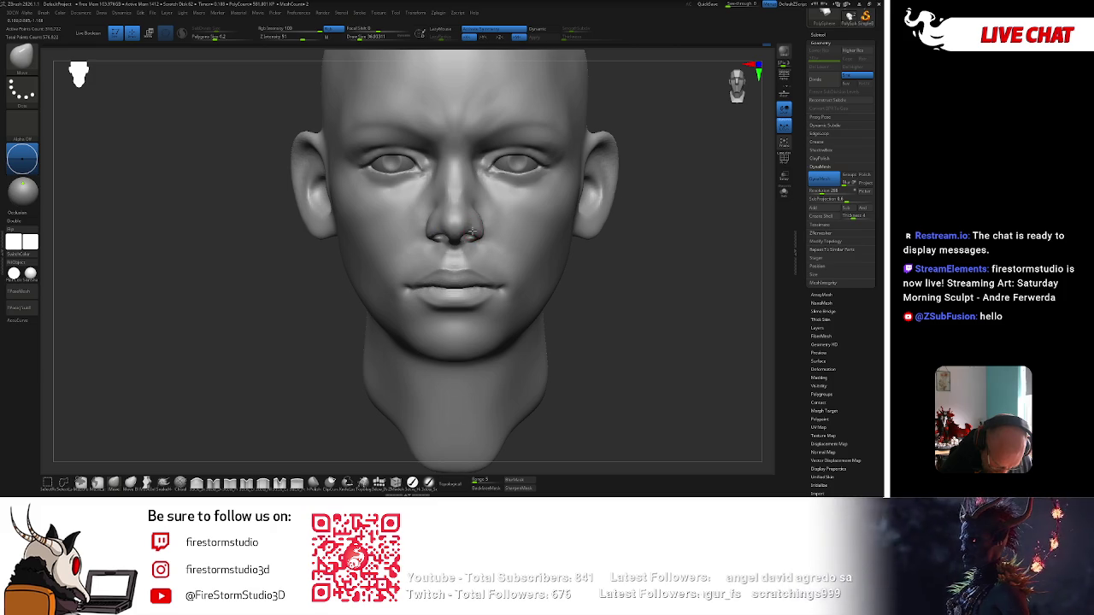
Sculpt along the bridge of the nose and check it in right profile.
drag(471, 231, 466, 216)
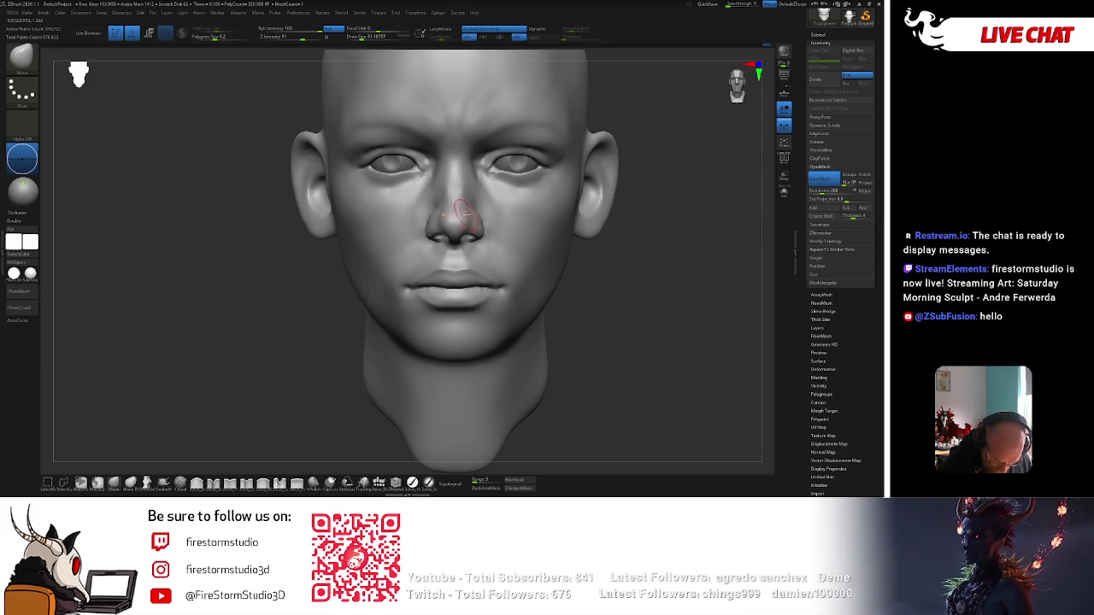
shift+right_drag(632, 239, 453, 226)
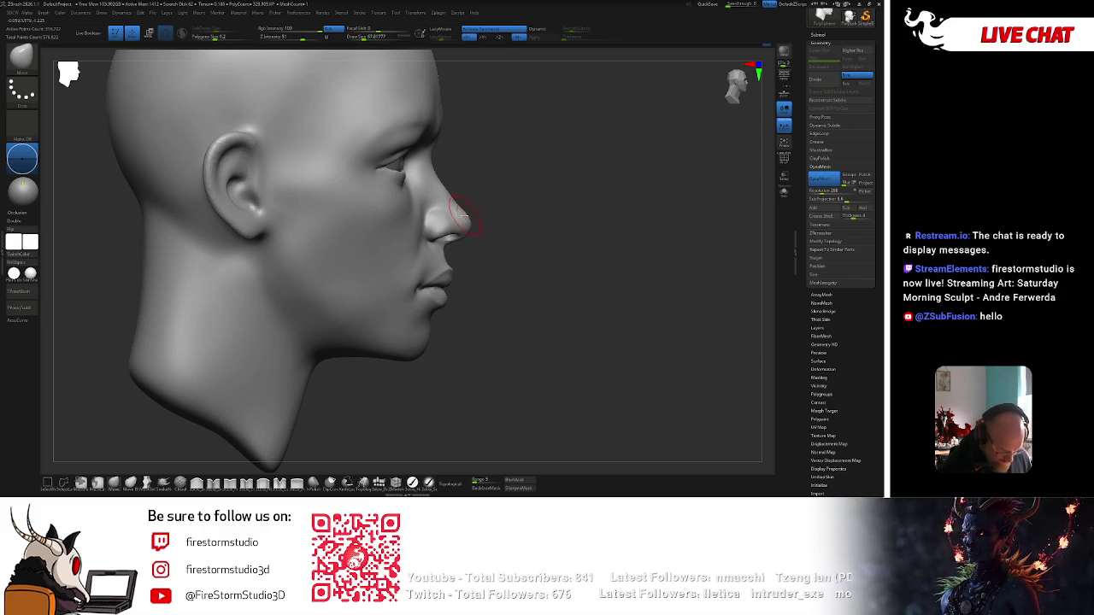
drag(470, 214, 532, 176)
key(space)
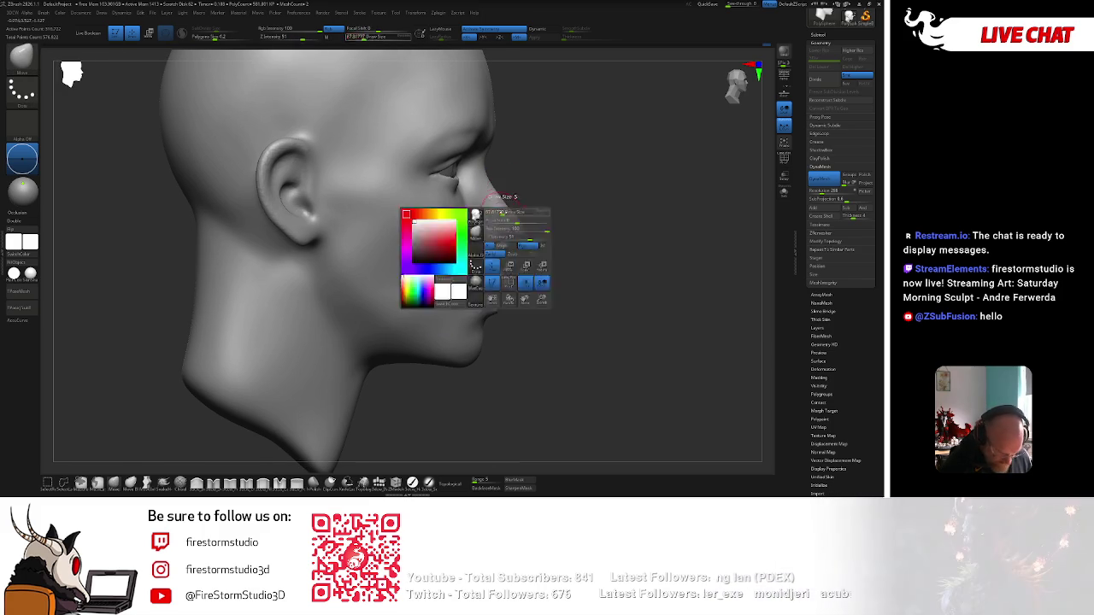
Resize the brush with the bracket keys and sculpt the nose tip and upper lip.
key(bracketleft)
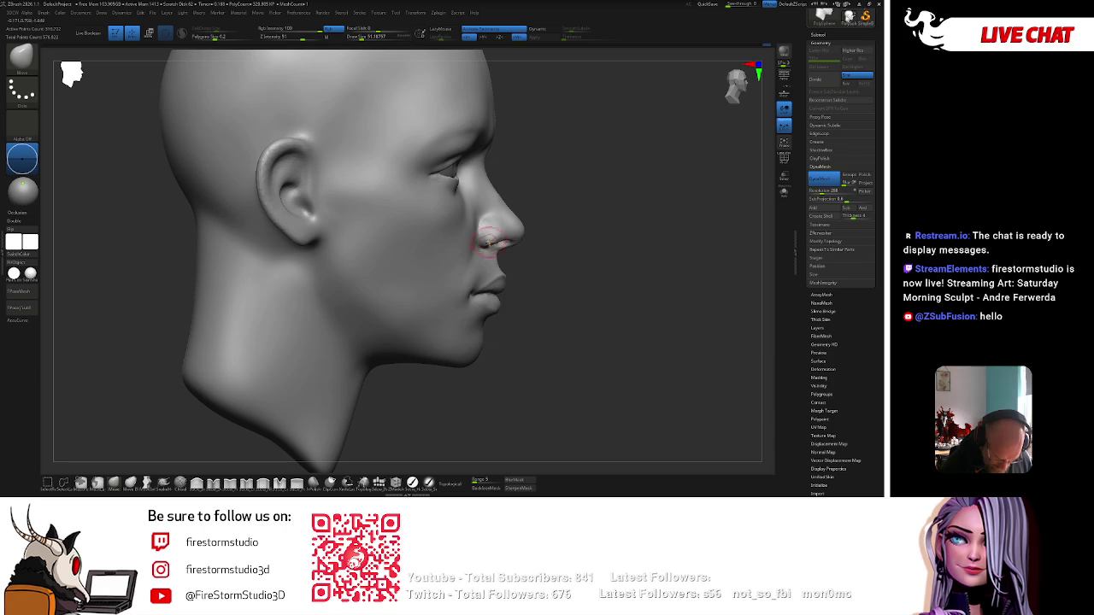
drag(488, 244, 501, 235)
key(bracketright)
key(space)
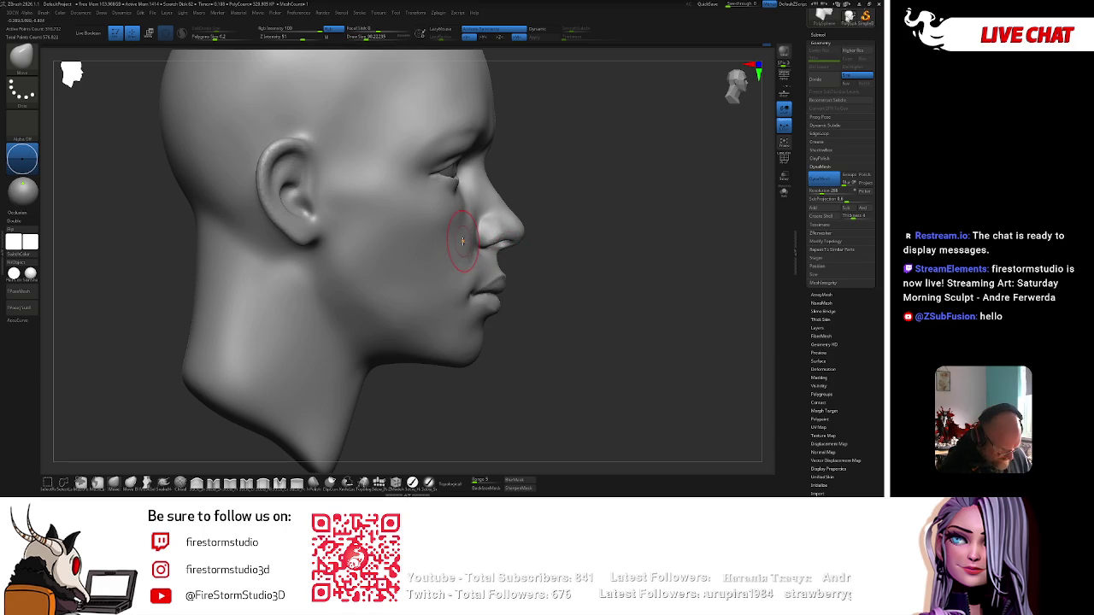
key(space)
Toggle Solo to hide the eyeballs and view the head from under the chin.
alt+drag(549, 169, 566, 174)
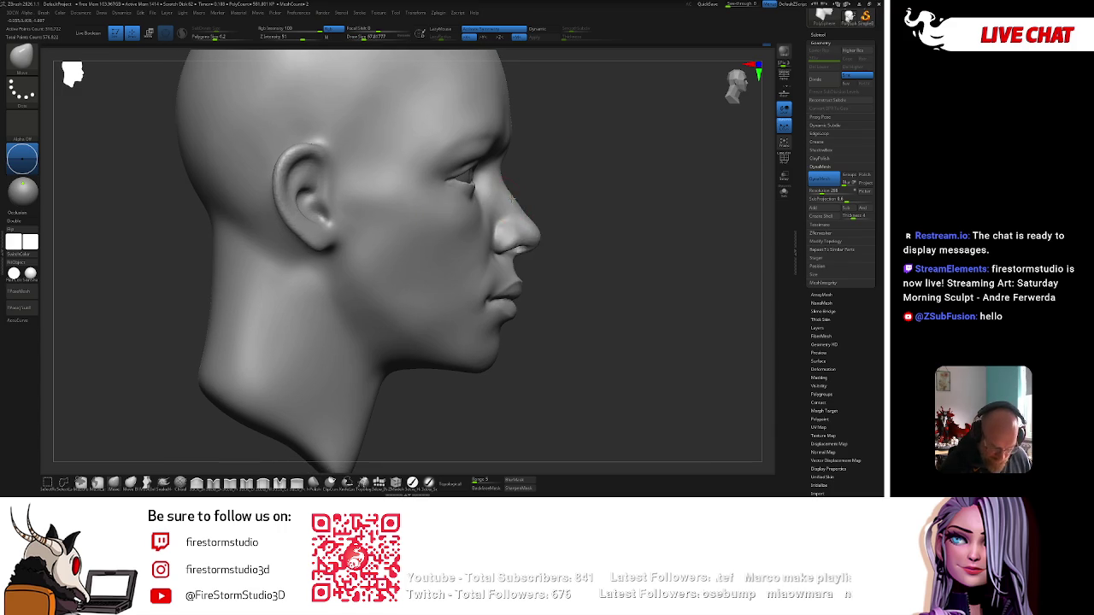
mouse_move(472, 185)
right_down()
mouse_move(547, 152)
mouse_move(481, 182)
mouse_move(690, 276)
right_up()
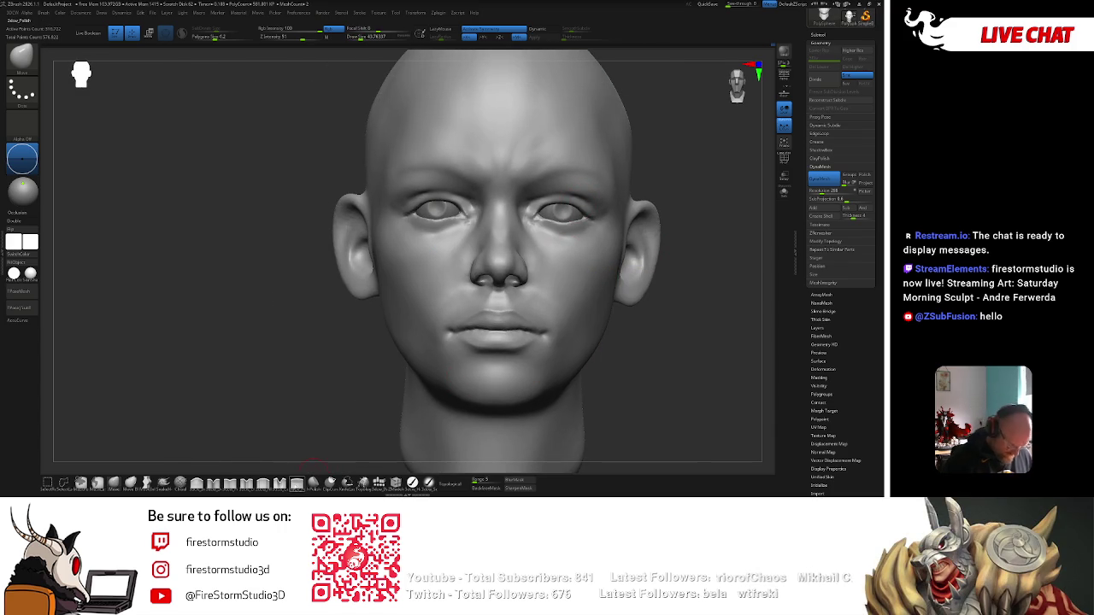
click(784, 192)
mouse_move(751, 208)
right_down()
mouse_move(721, 236)
mouse_move(712, 229)
right_up()
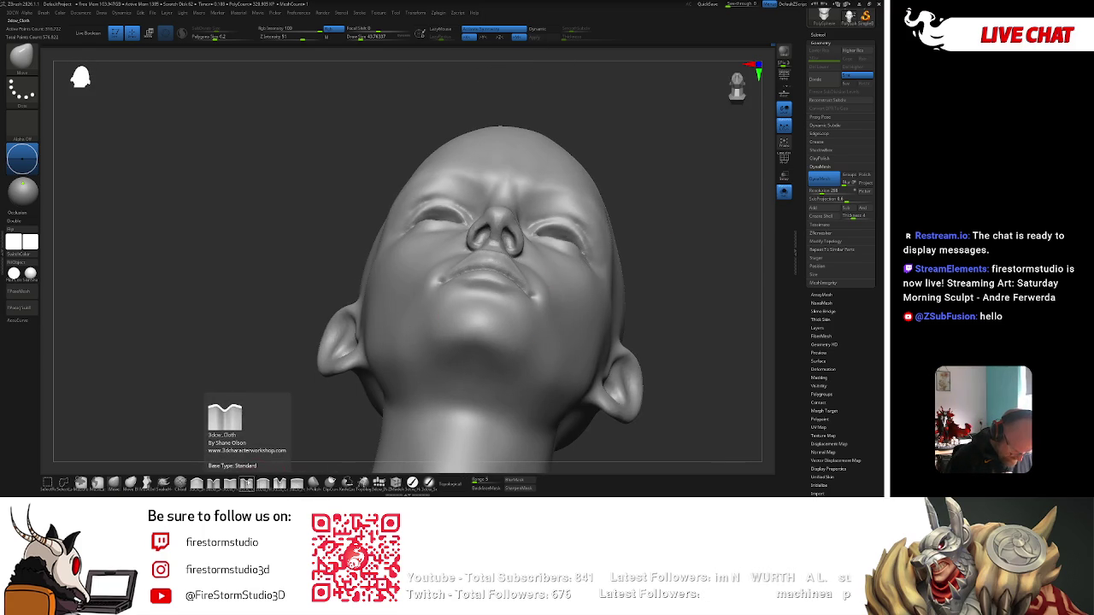
Select the 3dpe_Cloth brush and begin sculpting the eyelids from a three-quarter view.
click(246, 482)
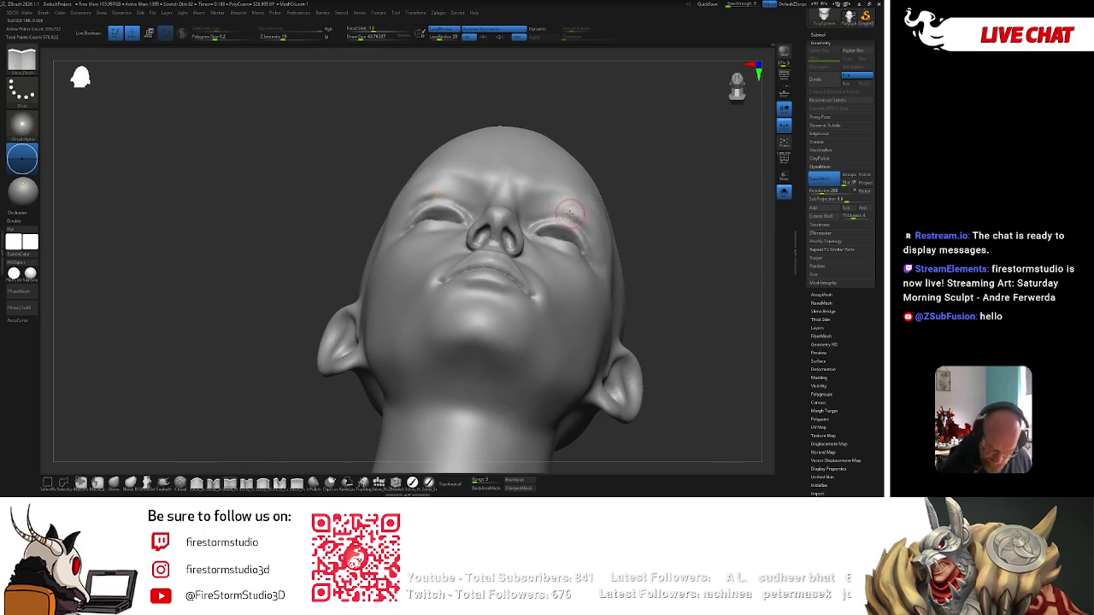
key(space)
key(space)
key(shift)
key(shift)
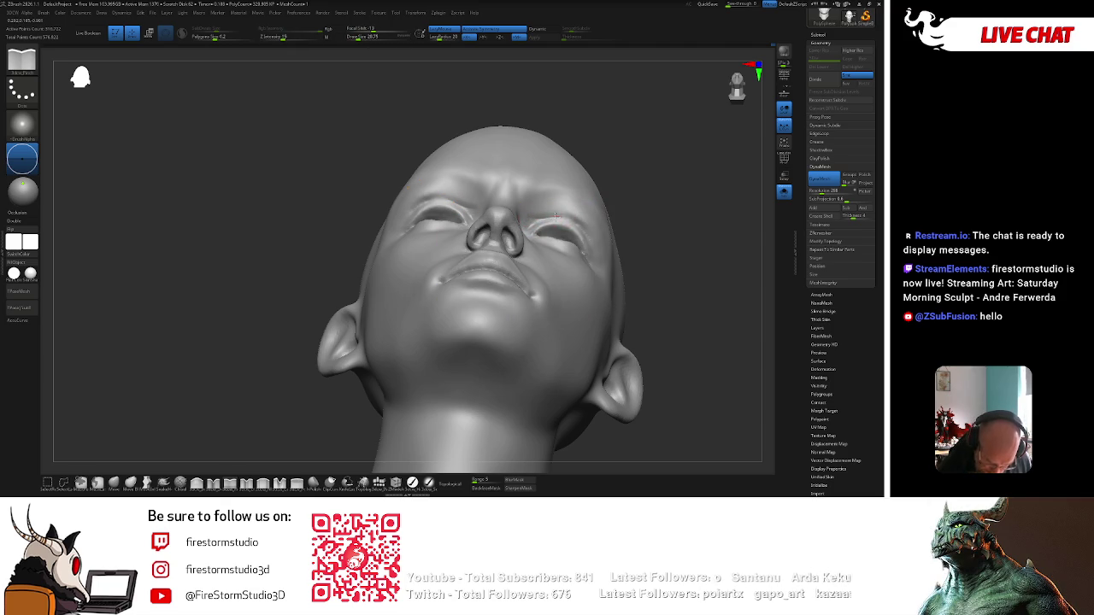
mouse_move(593, 224)
right_down()
mouse_move(675, 219)
mouse_move(693, 203)
mouse_move(697, 169)
mouse_move(659, 139)
mouse_move(708, 139)
mouse_move(731, 189)
mouse_move(521, 234)
right_up()
key(space)
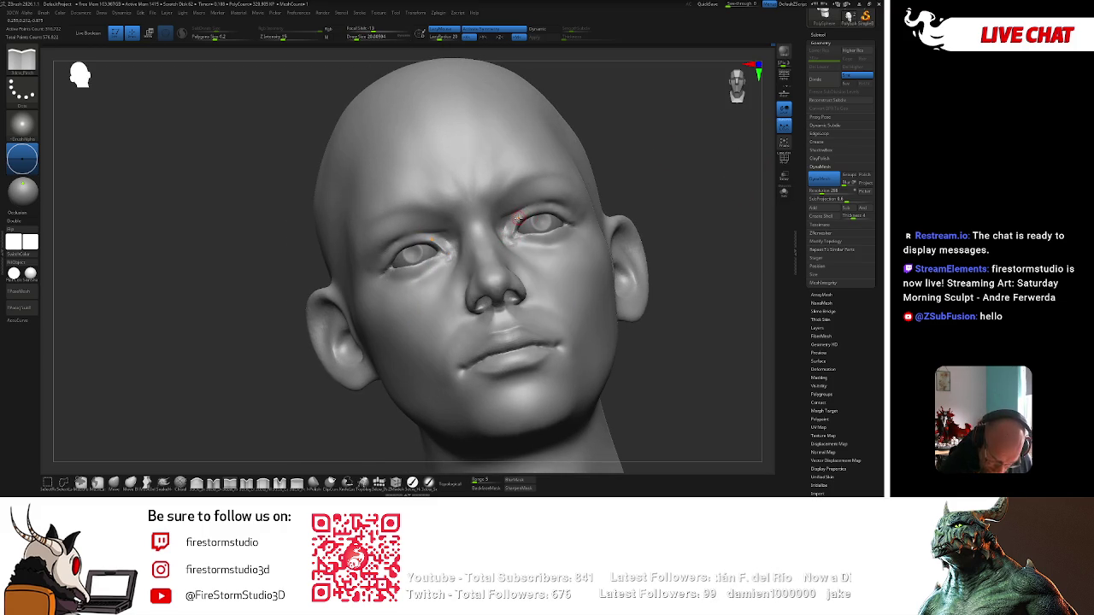
Refine the lower eyelids and inner eye corners from several angles, ending front-on.
right_drag(628, 178, 575, 179)
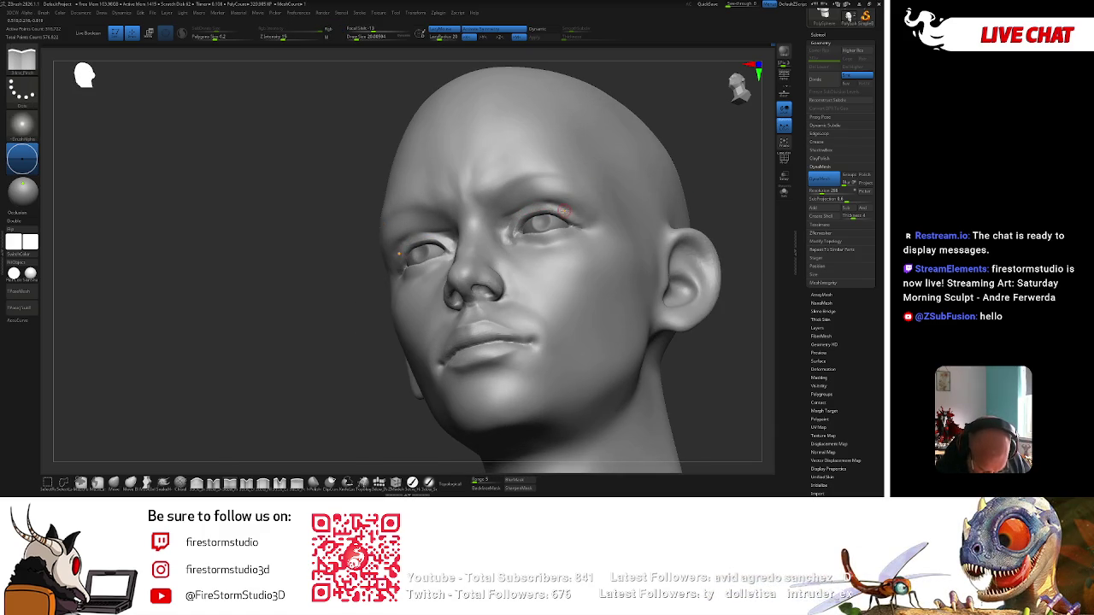
mouse_move(564, 218)
right_down()
mouse_move(525, 249)
mouse_move(581, 213)
right_up()
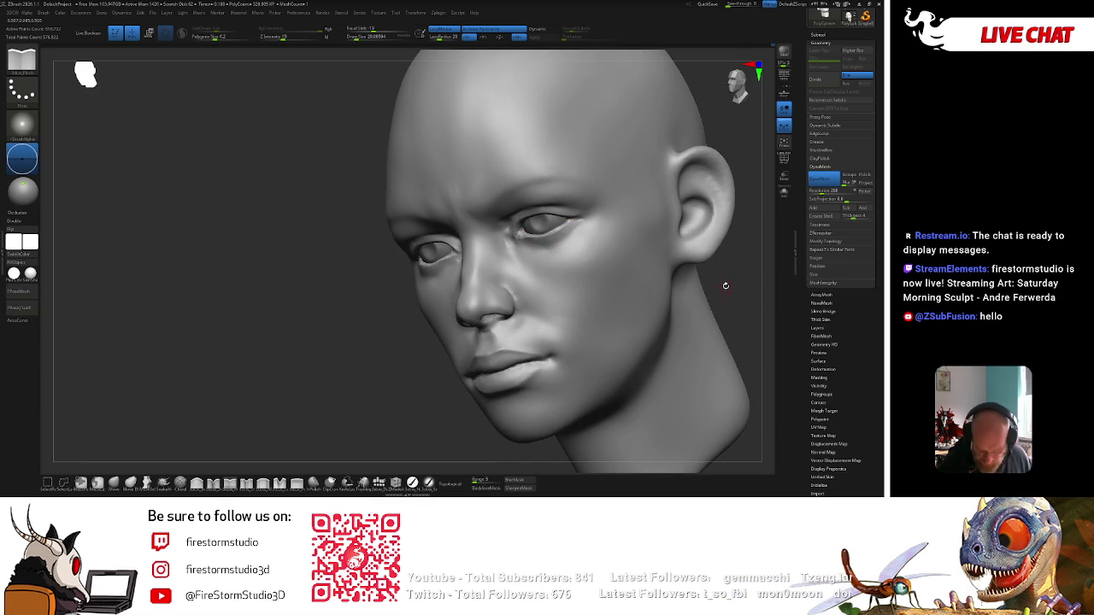
right_drag(725, 289, 732, 253)
right_drag(545, 210, 625, 154)
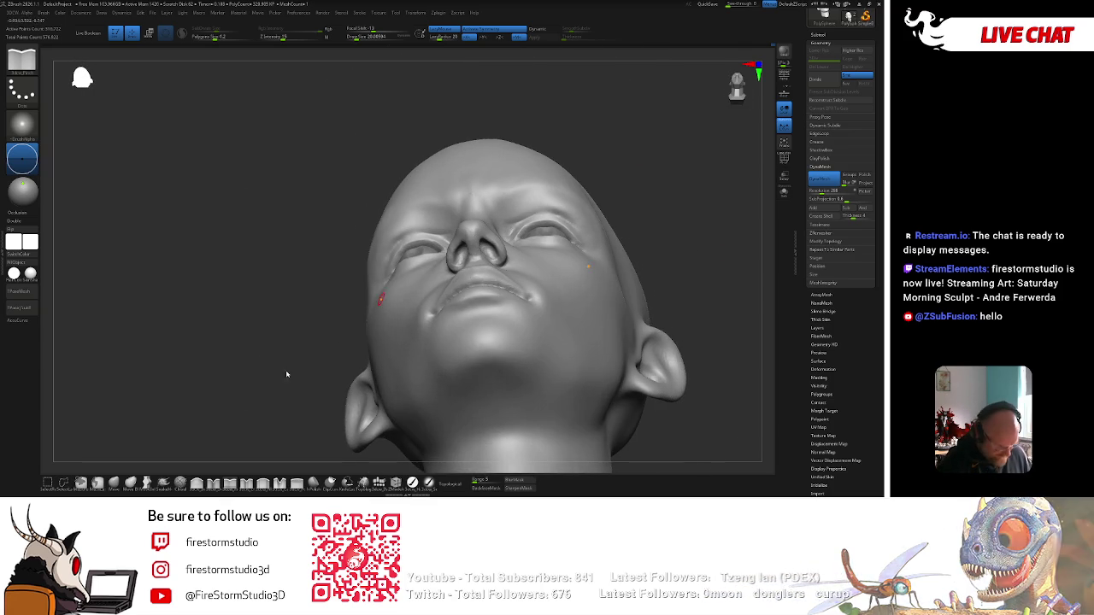
key(space)
mouse_move(591, 181)
mouse_down()
mouse_move(537, 229)
mouse_move(622, 205)
mouse_up()
mouse_move(677, 139)
mouse_down()
mouse_move(705, 144)
mouse_move(578, 211)
mouse_up()
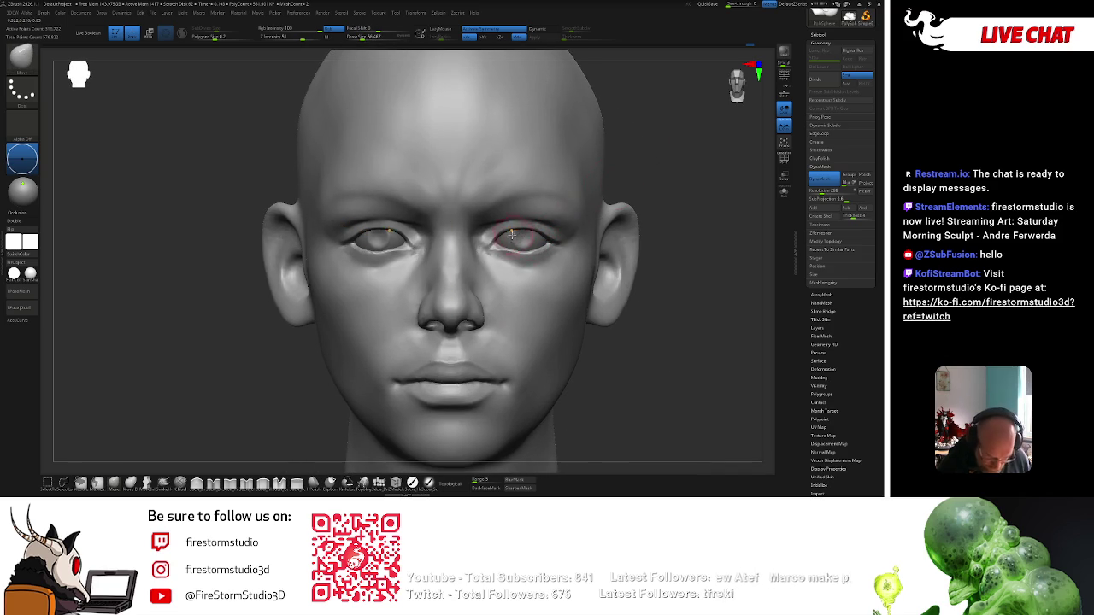
Orbit around the head and resize the brush, settling on a centred, zoomed-out front view.
mouse_move(652, 302)
alt+mouse_down()
mouse_move(692, 240)
mouse_move(732, 211)
alt+mouse_up()
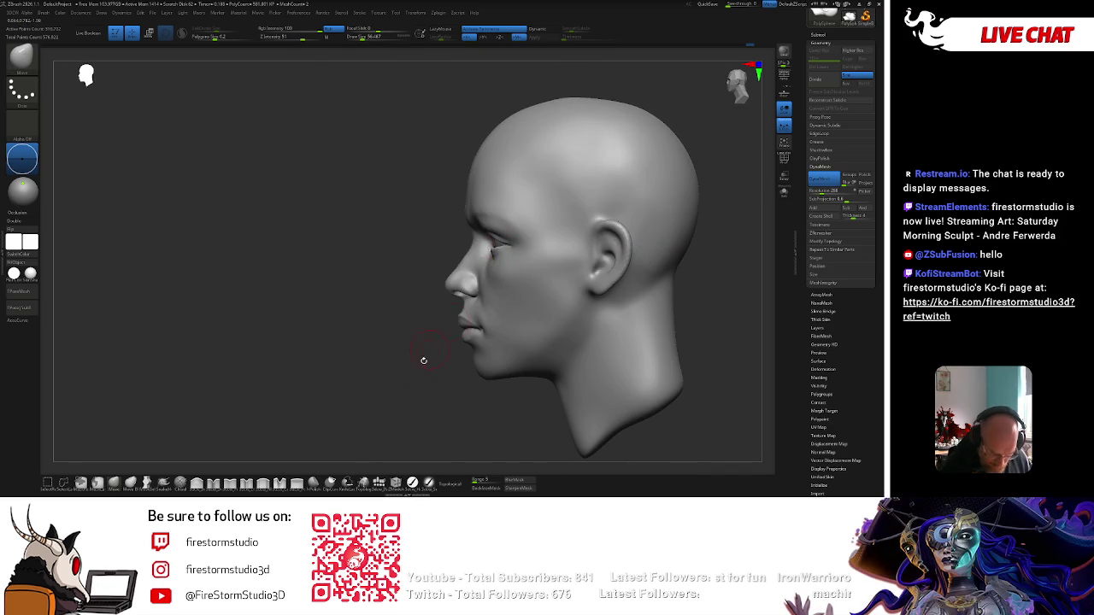
drag(431, 346, 521, 308)
drag(699, 288, 526, 236)
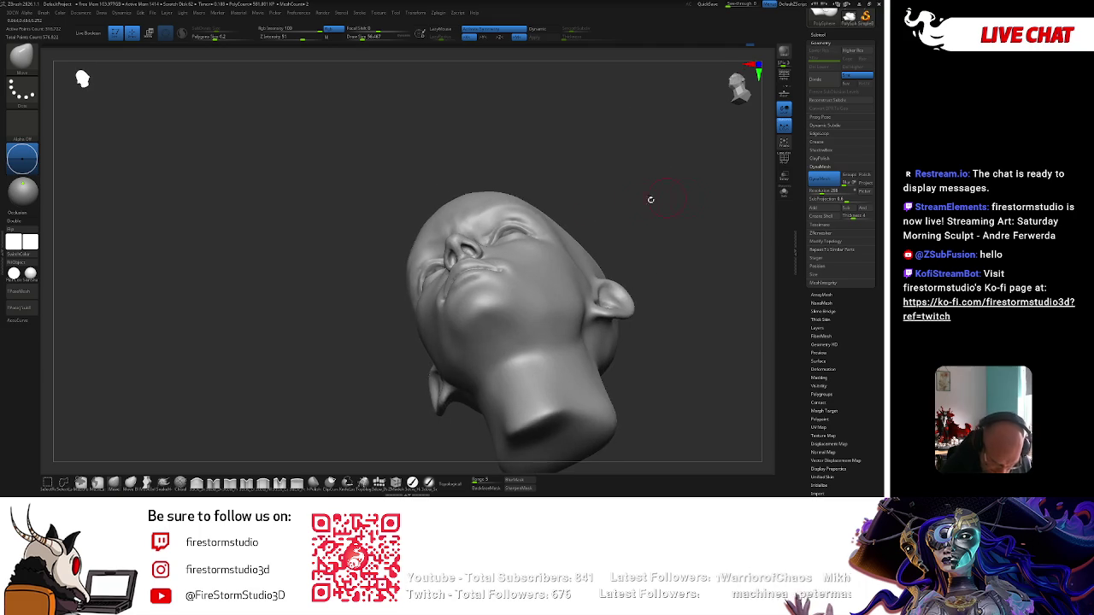
mouse_move(608, 187)
mouse_down()
mouse_move(664, 203)
mouse_move(526, 241)
mouse_up()
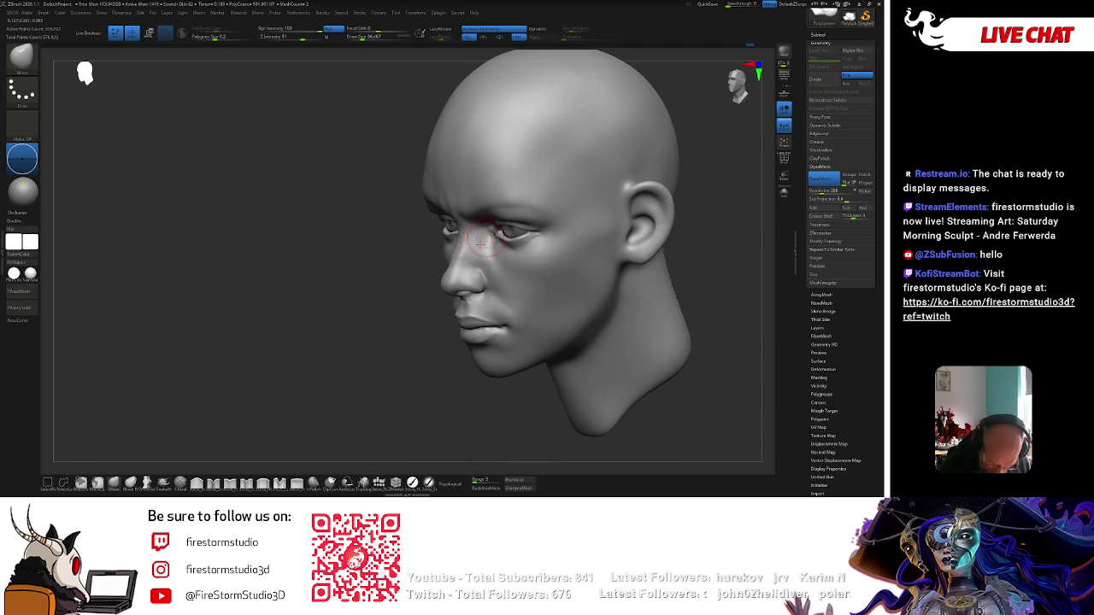
mouse_move(530, 280)
mouse_down()
mouse_move(556, 224)
mouse_move(621, 141)
mouse_move(662, 132)
mouse_move(500, 232)
mouse_move(492, 214)
mouse_move(547, 214)
mouse_up()
key(space)
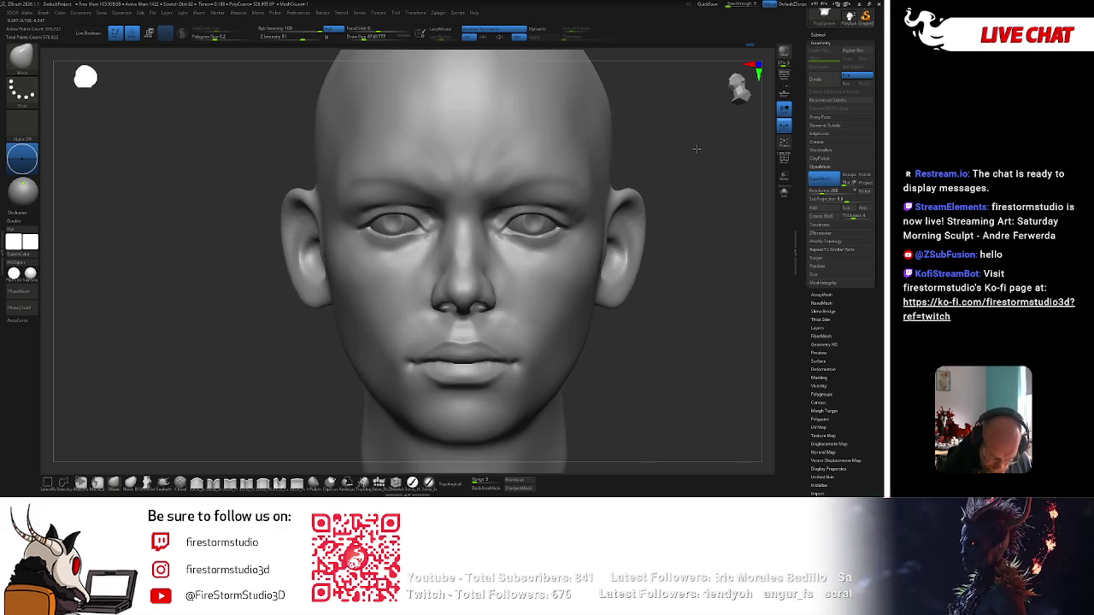
alt+drag(650, 239, 685, 246)
Open the brush library with B and pick a new sculpting brush.
key(space)
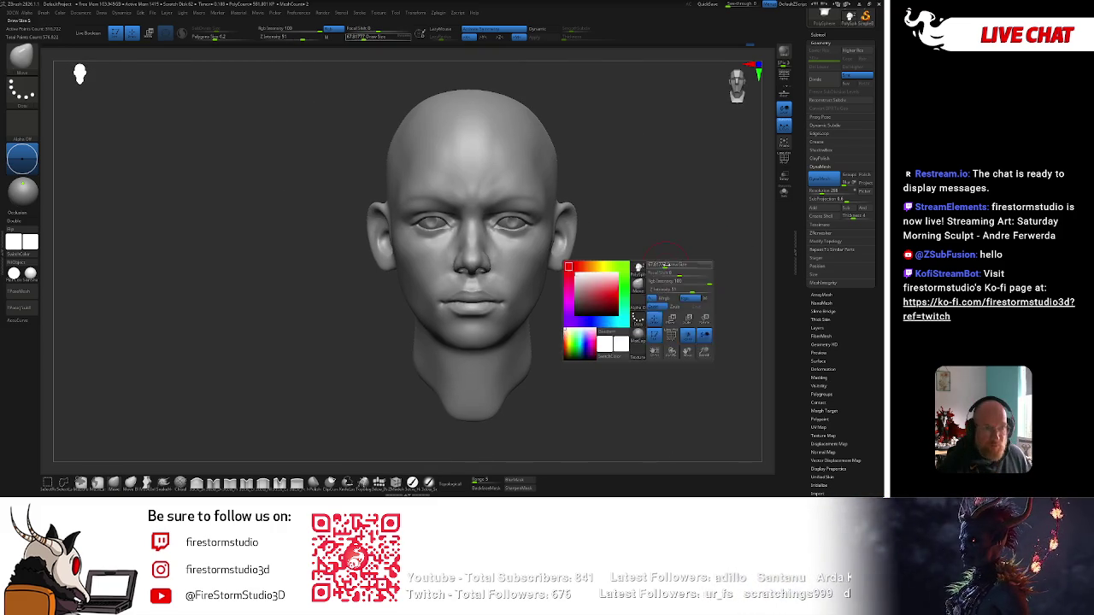
key(b)
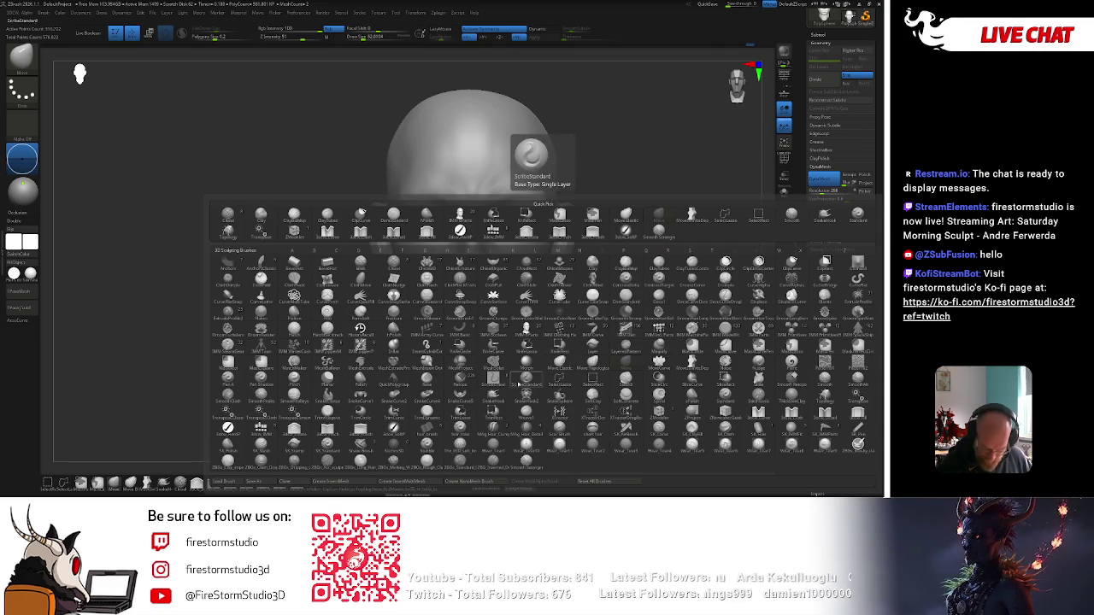
click(544, 210)
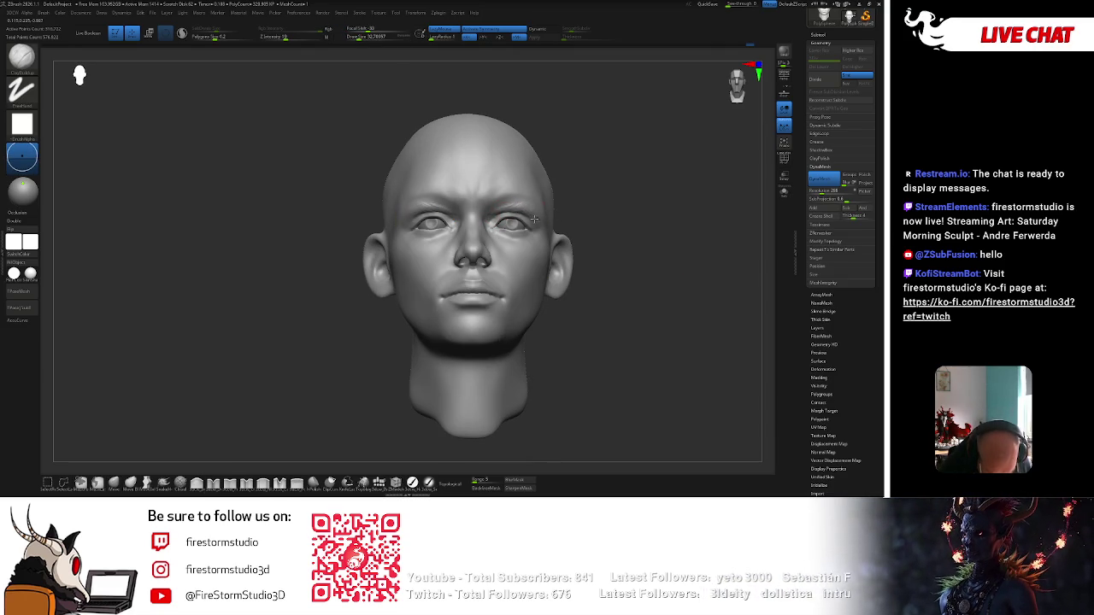
Switch to the Smooth brush (BST) and orbit the head to reach the cheek.
drag(535, 215, 537, 207)
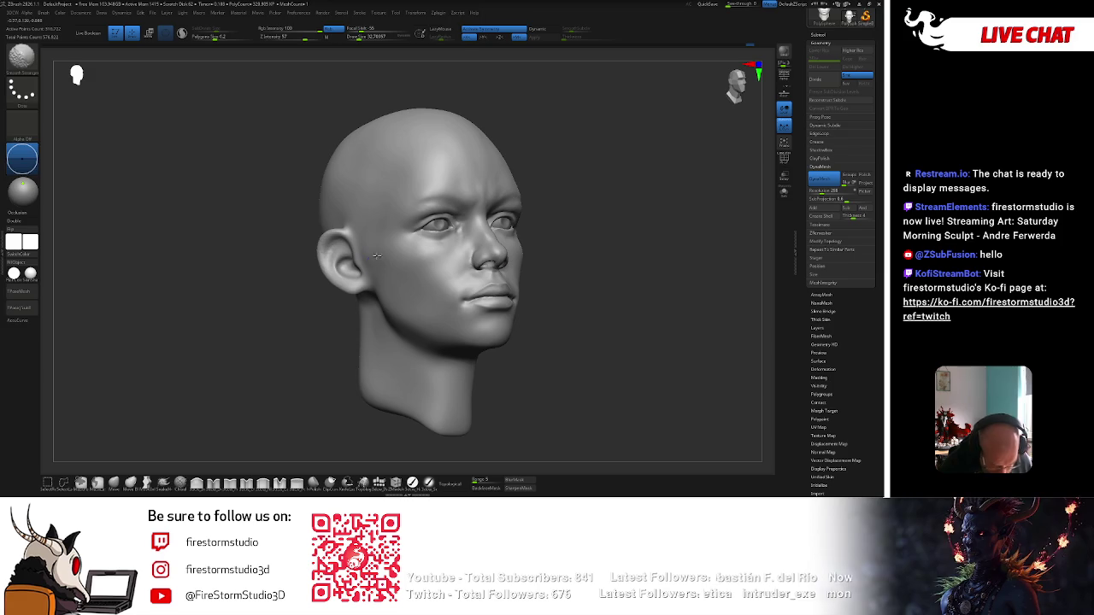
alt+drag(559, 191, 611, 182)
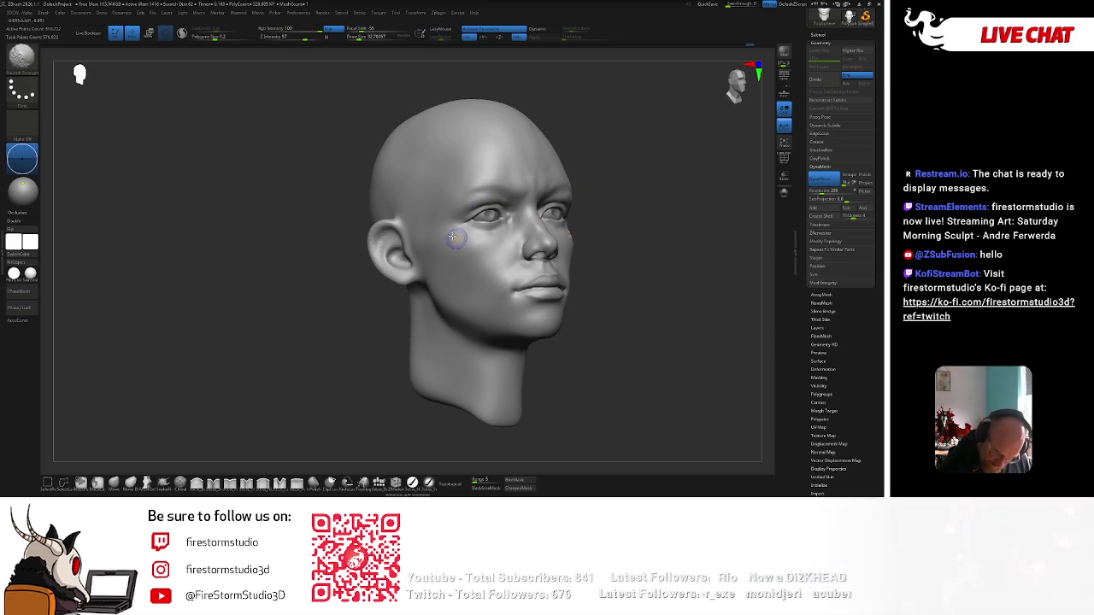
key(b)
key(s)
key(t)
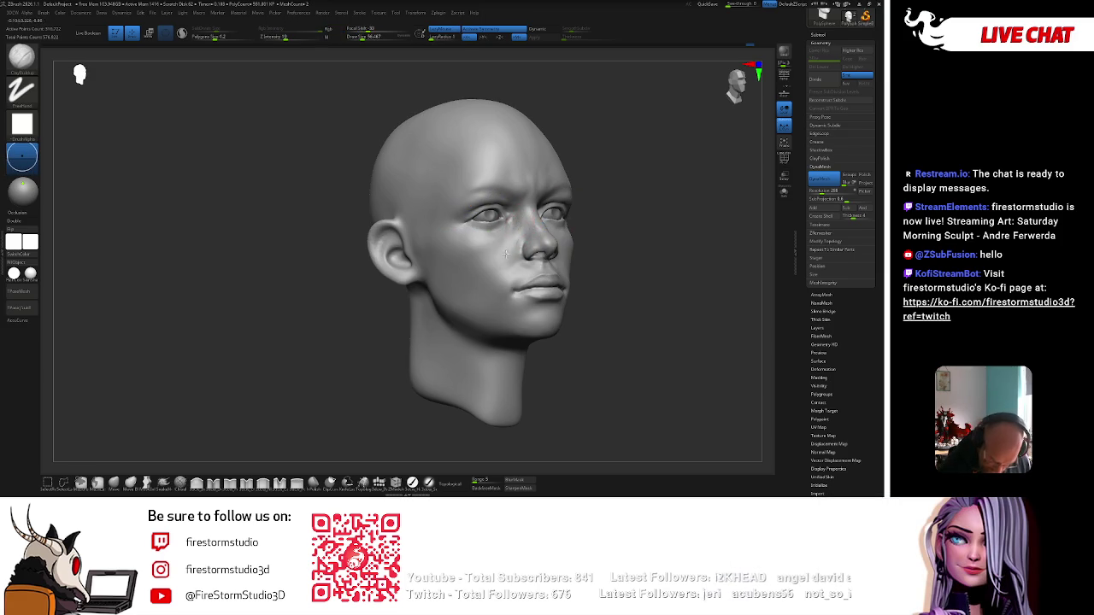
shift+drag(601, 196, 569, 249)
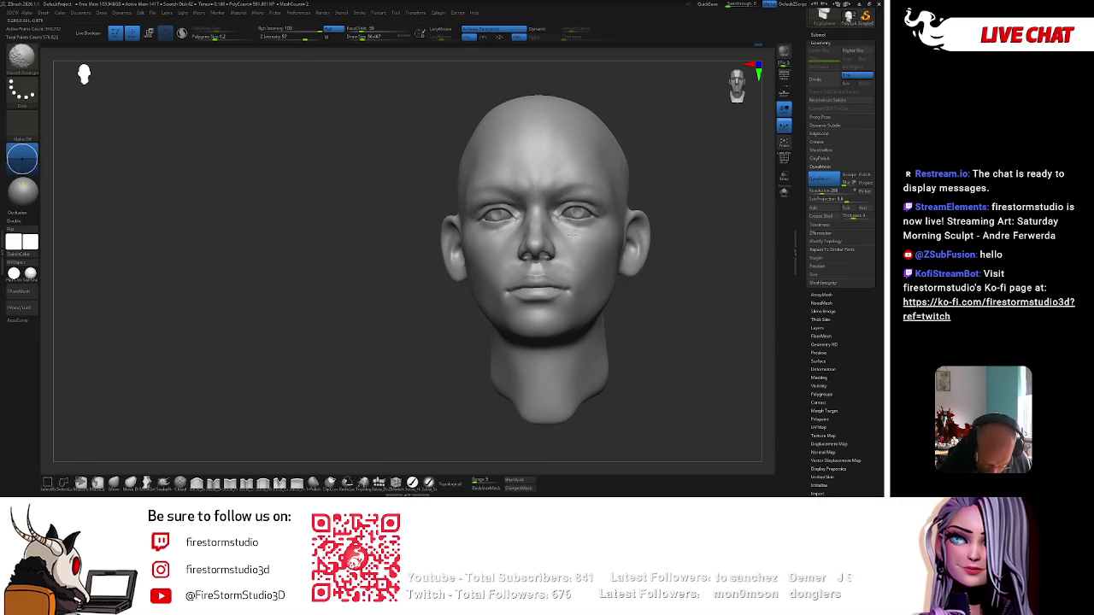
right_drag(571, 229, 579, 238)
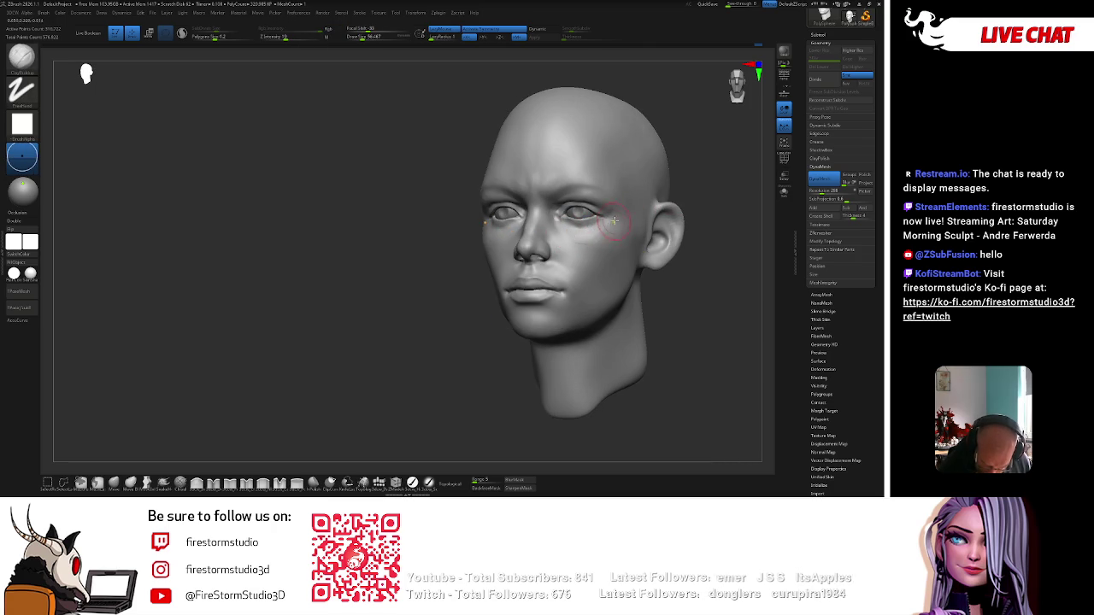
drag(712, 177, 598, 214)
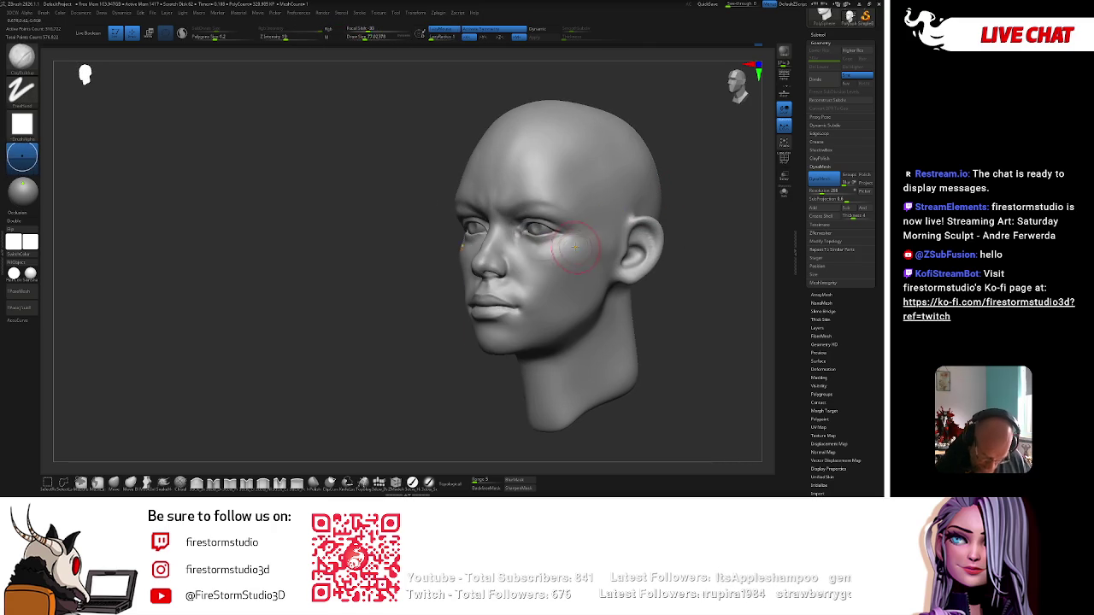
Alternate ClayBuildup (BC) and Smooth (BST) on the cheek and under the eye.
key(b)
key(c)
key(b)
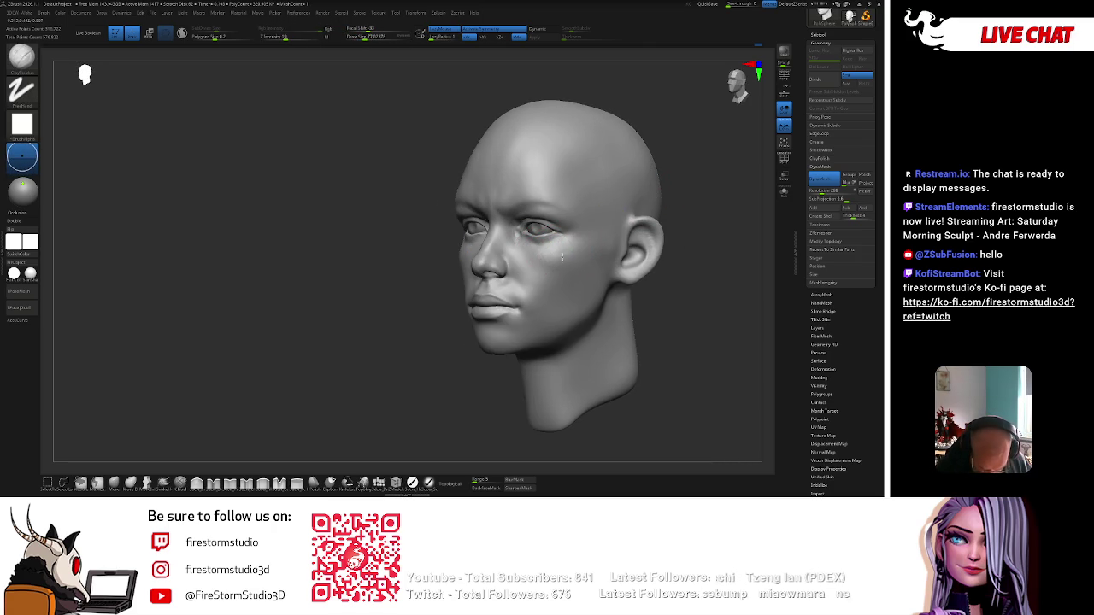
key(b)
key(s)
key(t)
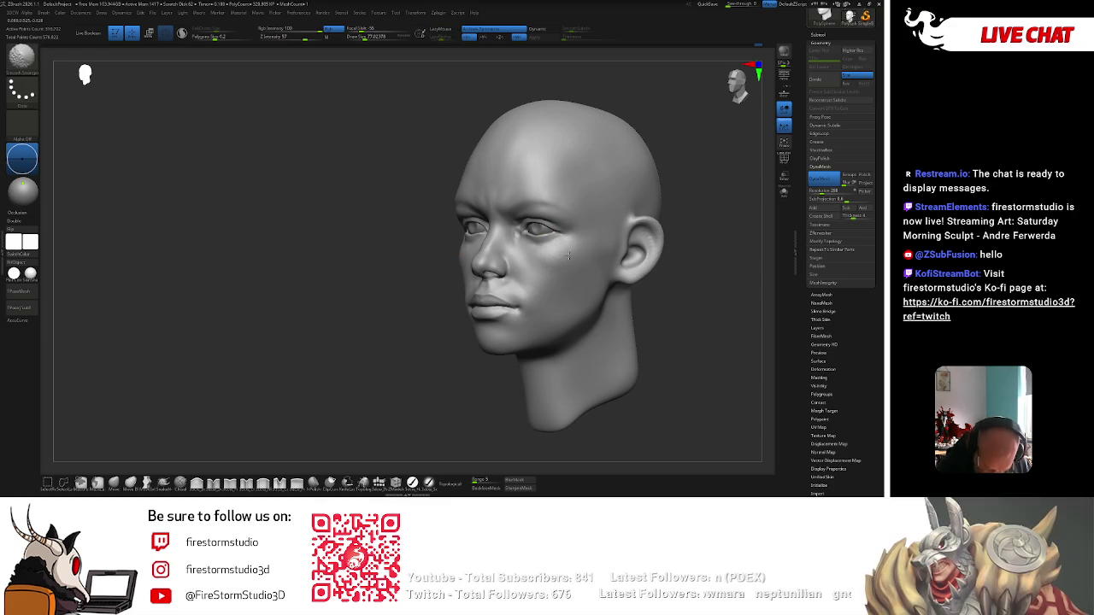
key(b)
key(c)
key(b)
drag(655, 200, 564, 256)
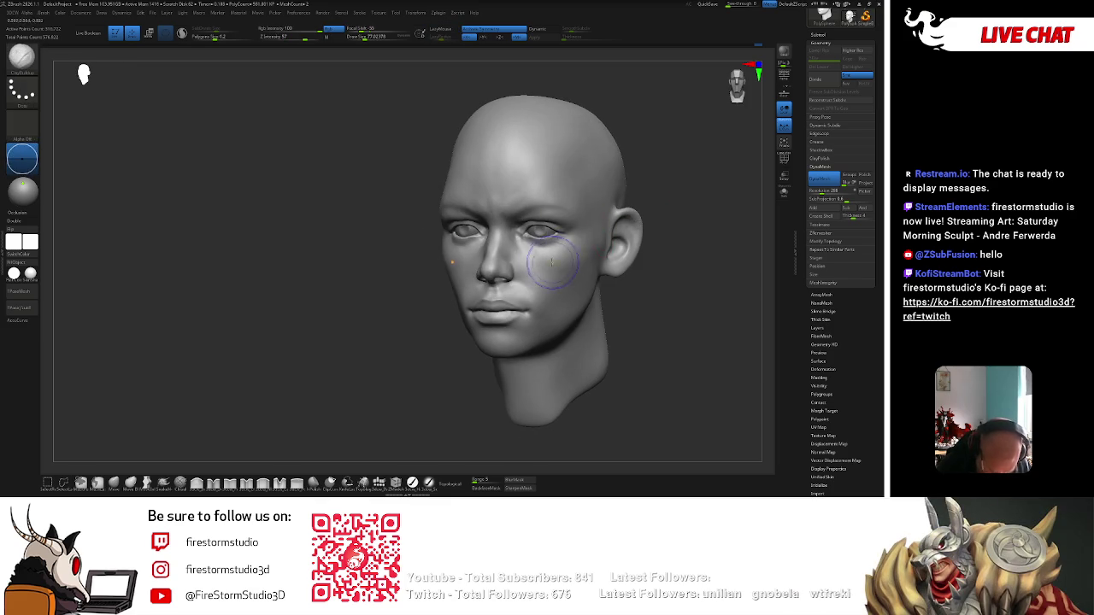
drag(677, 200, 647, 215)
Build up clay along the side of the nose, Shift-smooth it, and check from below.
key(space)
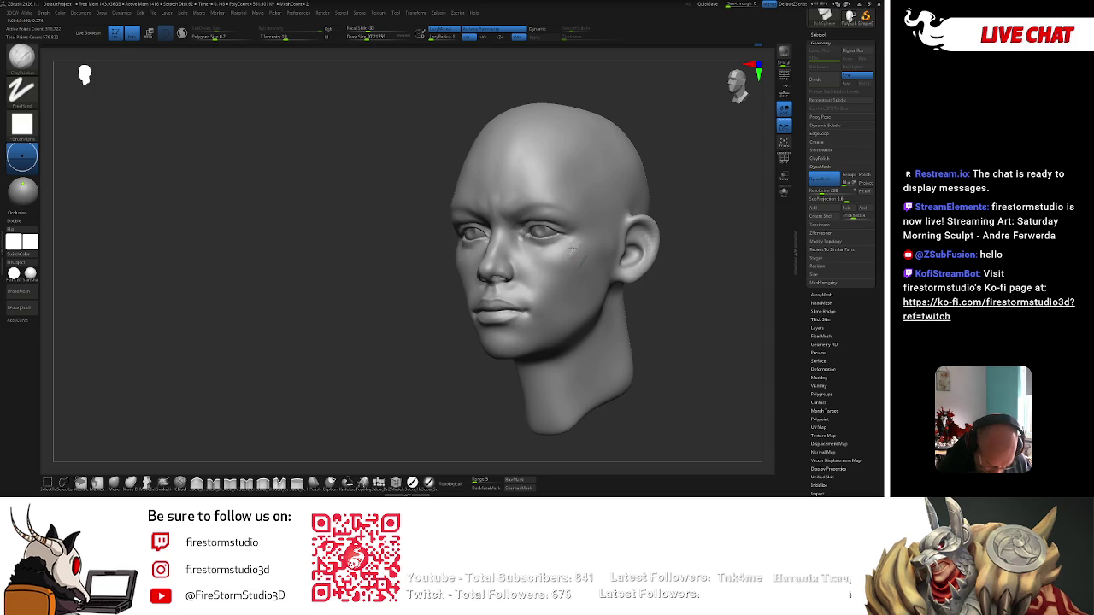
alt+right_drag(584, 241, 536, 242)
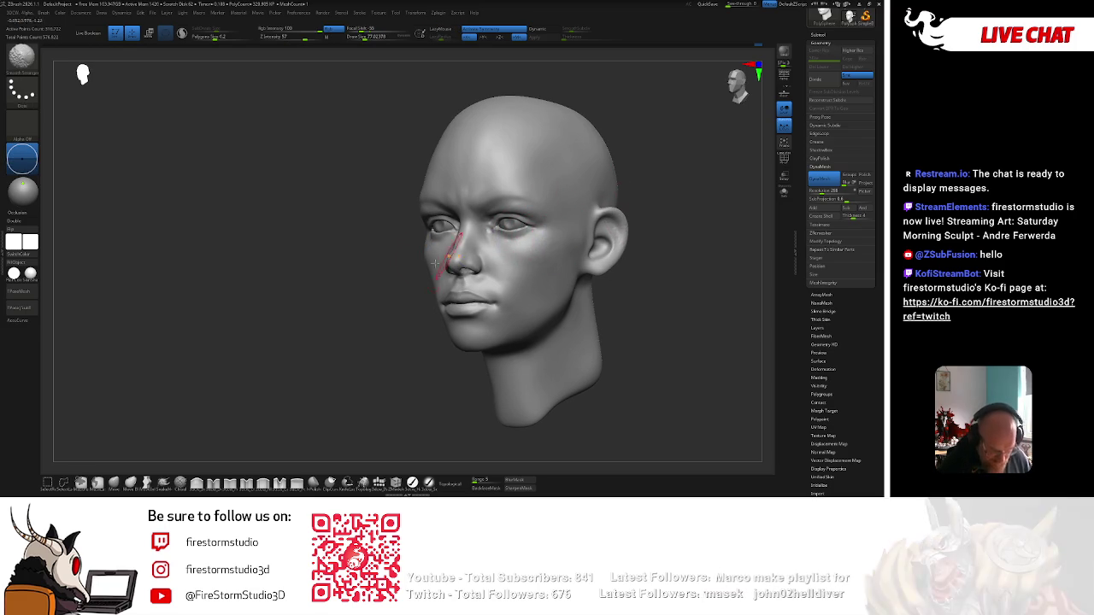
drag(427, 224, 421, 250)
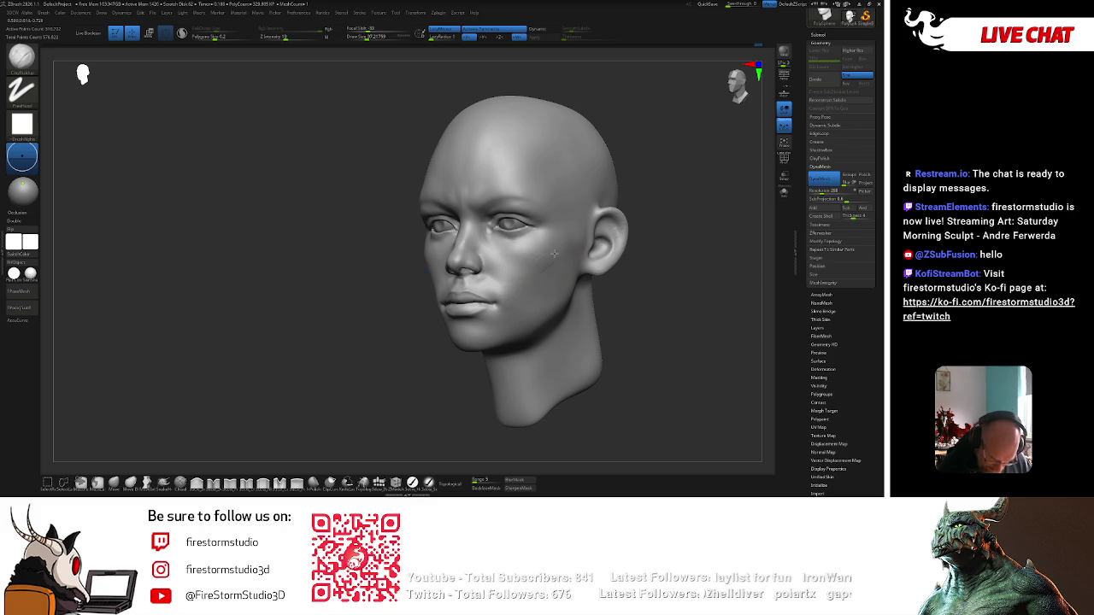
key(shift)
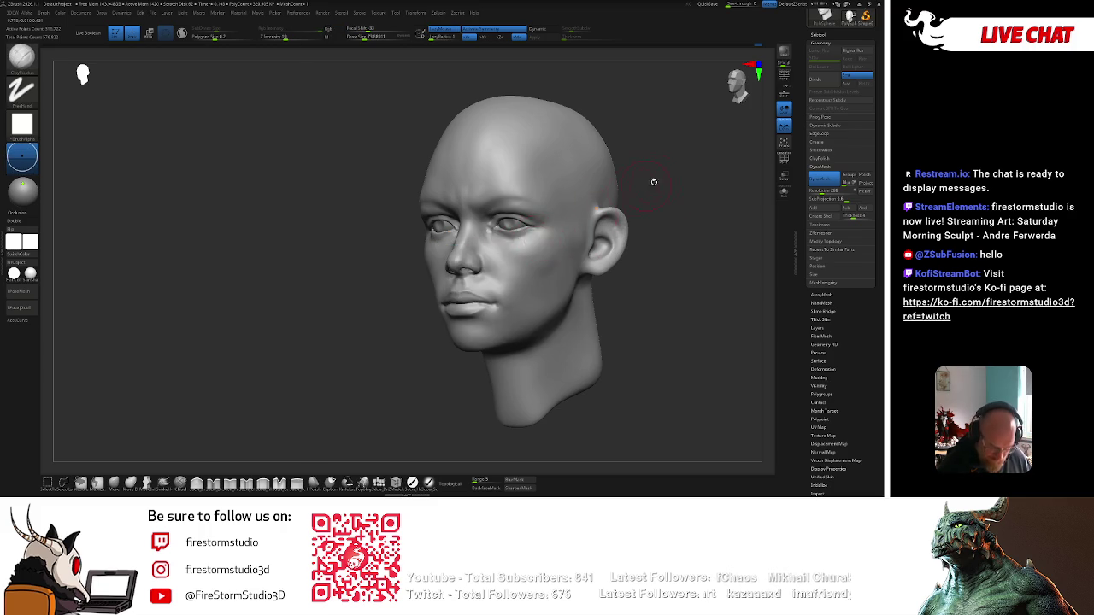
drag(643, 185, 504, 229)
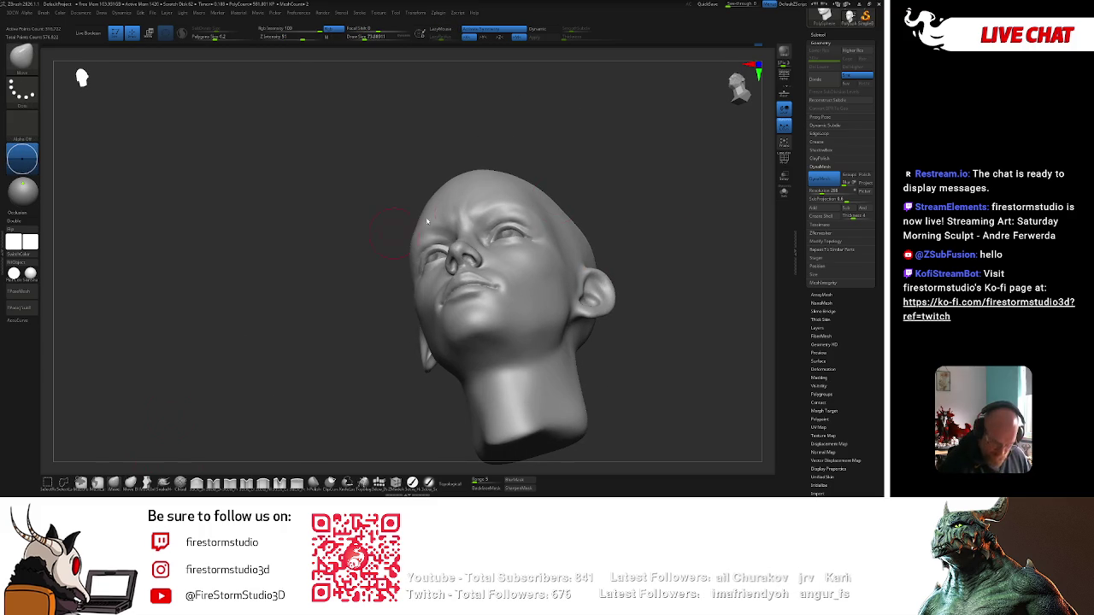
drag(359, 247, 580, 175)
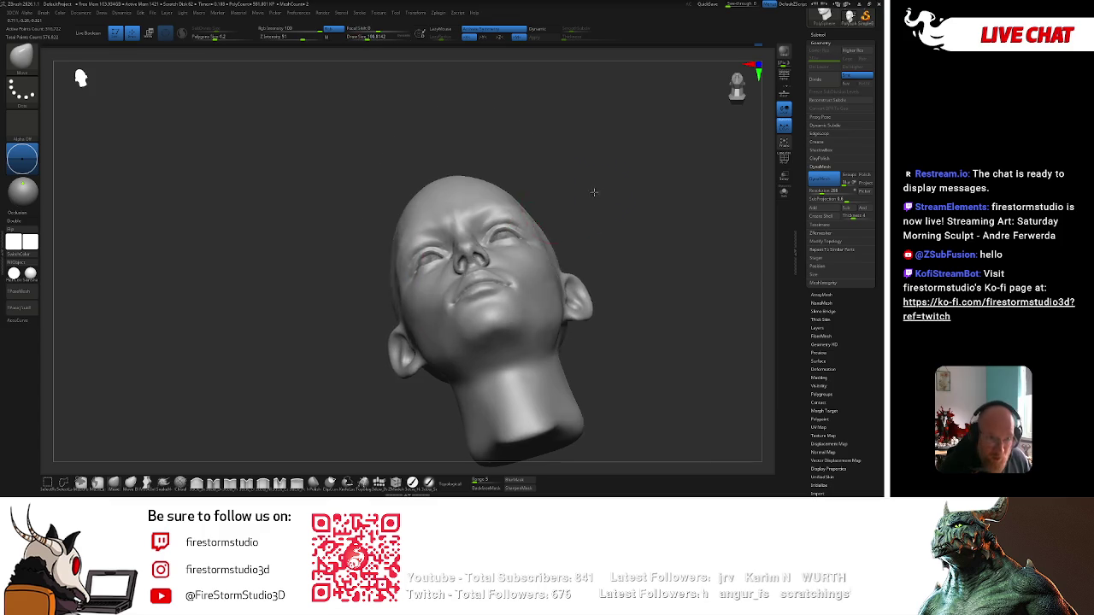
shift+drag(524, 239, 615, 165)
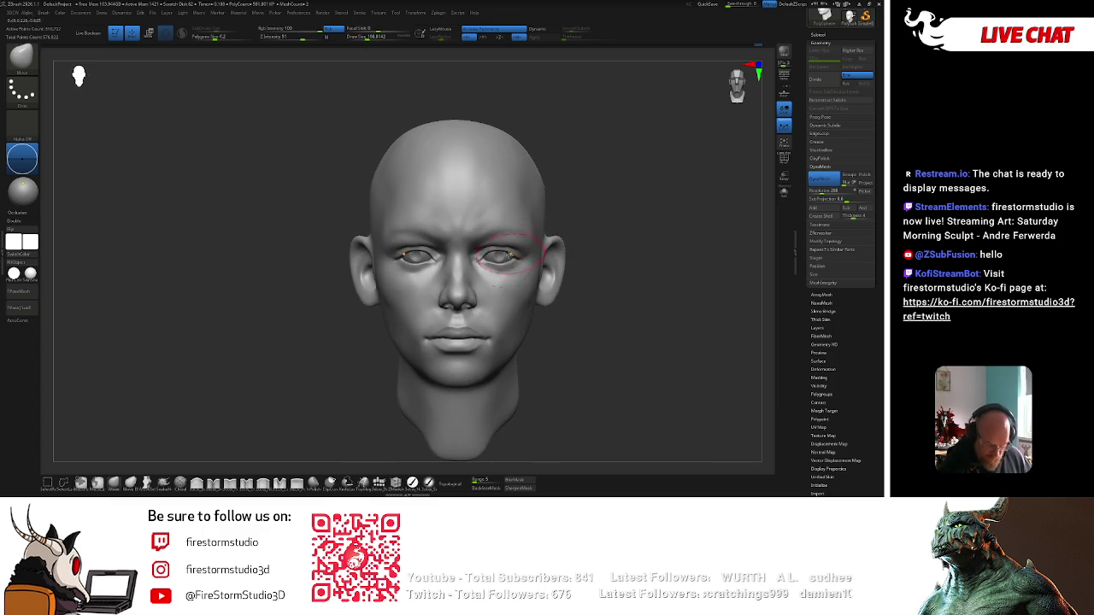
Nudge the eyeball with the Move gizmo (W), then return to Draw (Q) on the head subtool.
key(w)
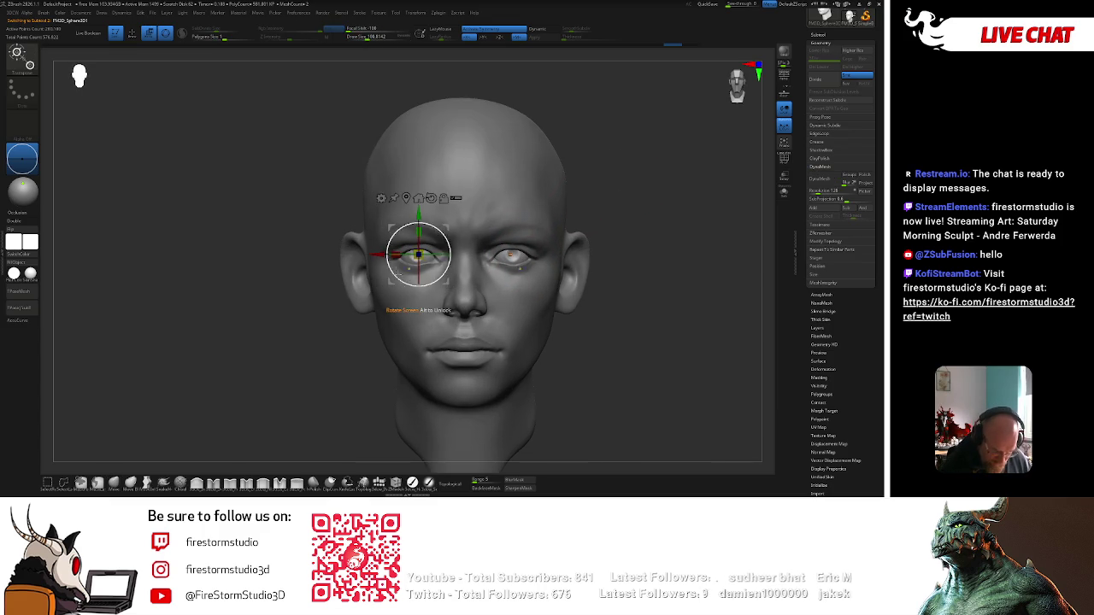
scroll(403, 253, up, 2)
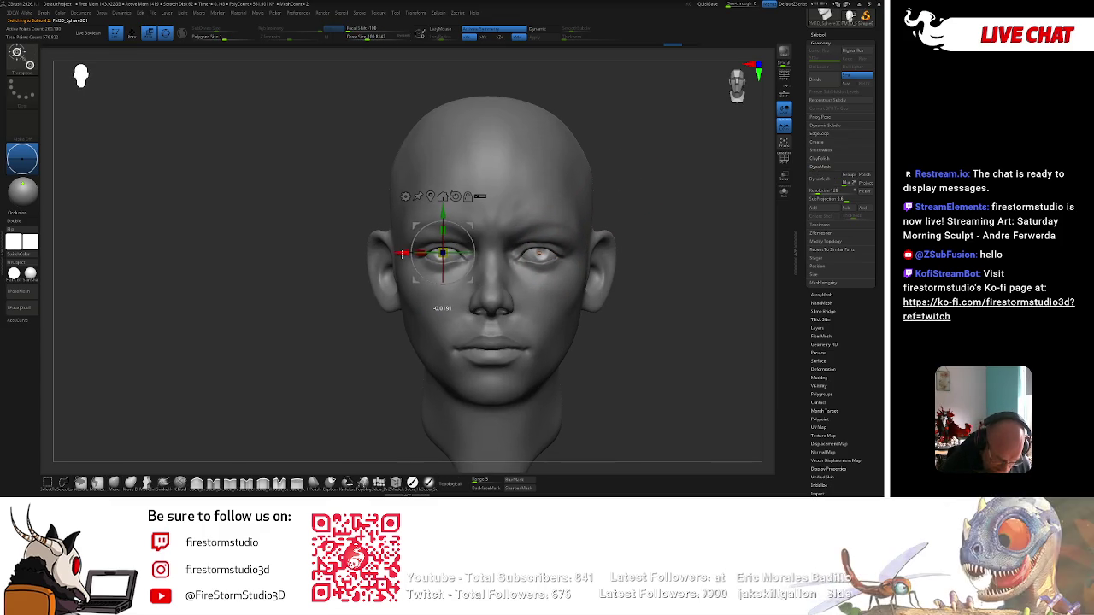
key(q)
alt+click(540, 263)
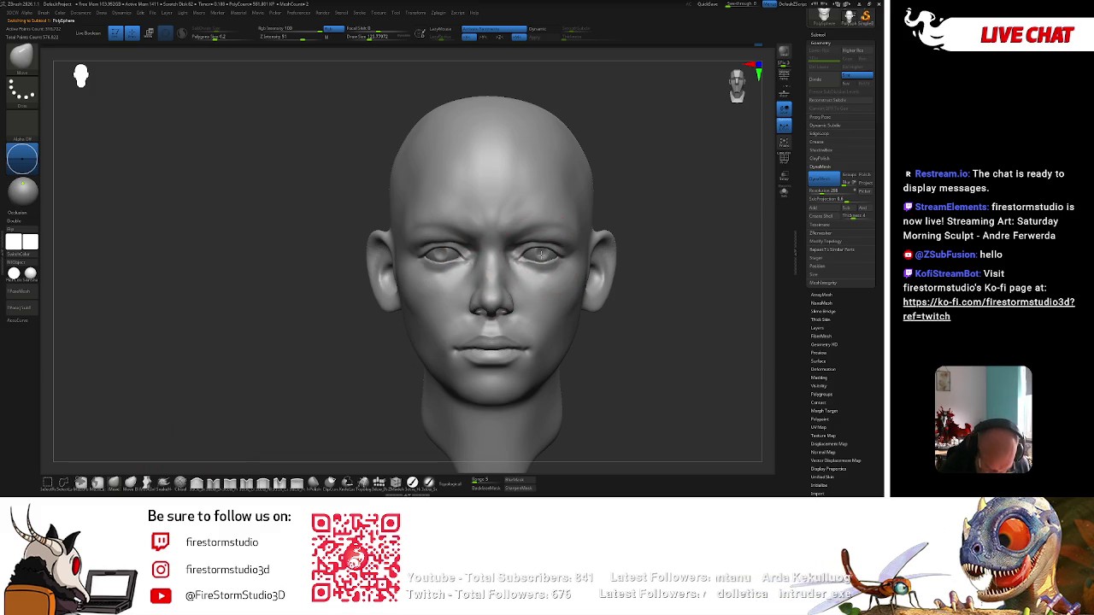
alt+click(546, 254)
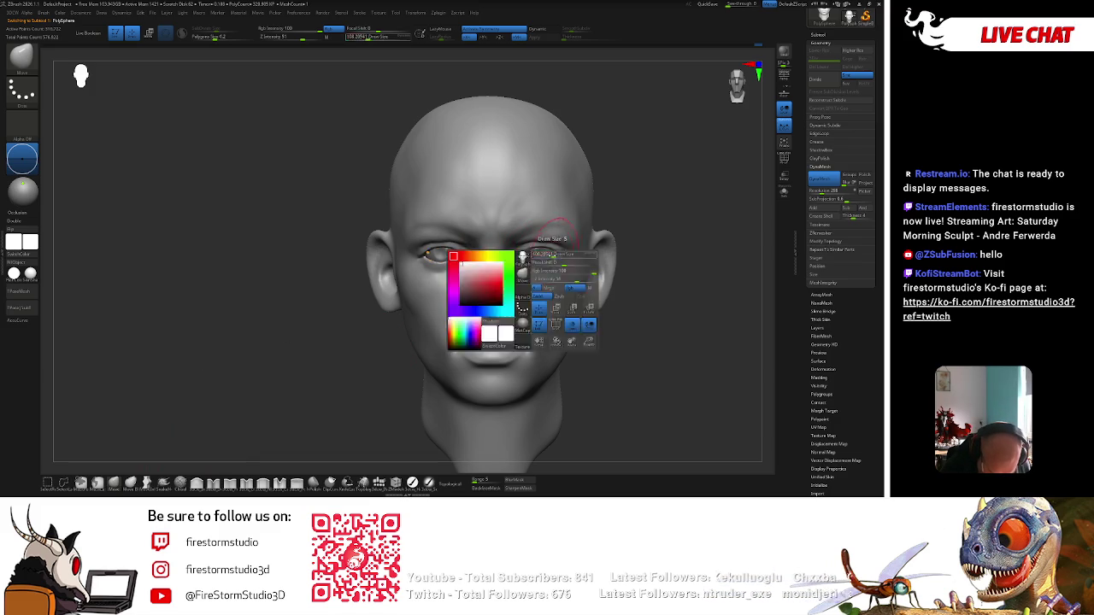
Adjust the brush size and orbit the head to a three-quarter view.
key(space)
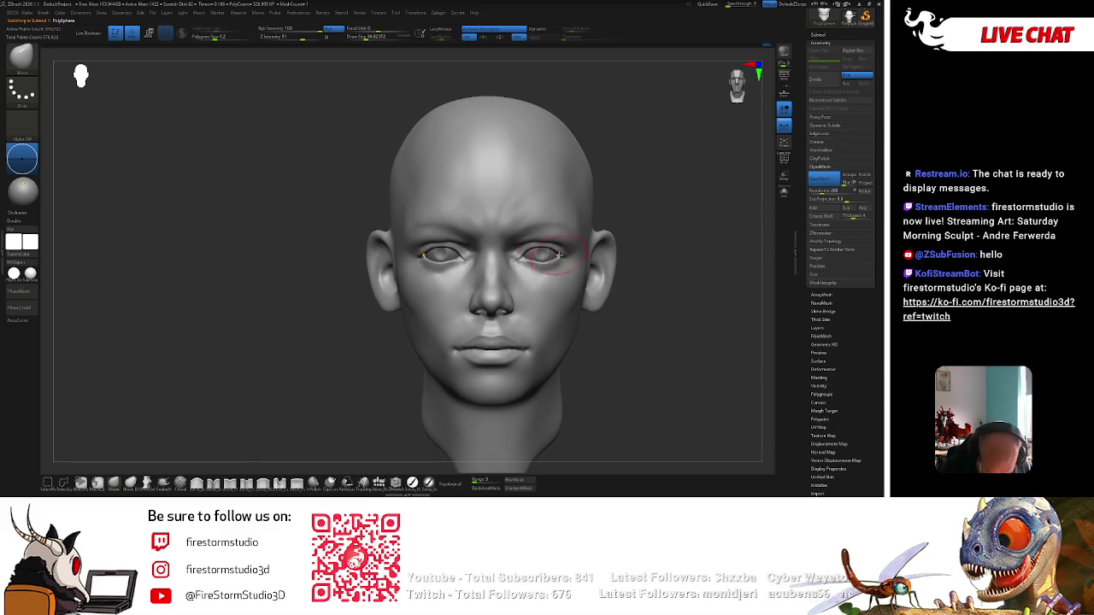
mouse_move(604, 241)
ctrl+right_down()
mouse_move(655, 244)
mouse_move(655, 231)
ctrl+right_up()
key(space)
Review the head from front, three-quarter and below, then select the eyeball as Subtool 2.
shift+drag(652, 239, 629, 205)
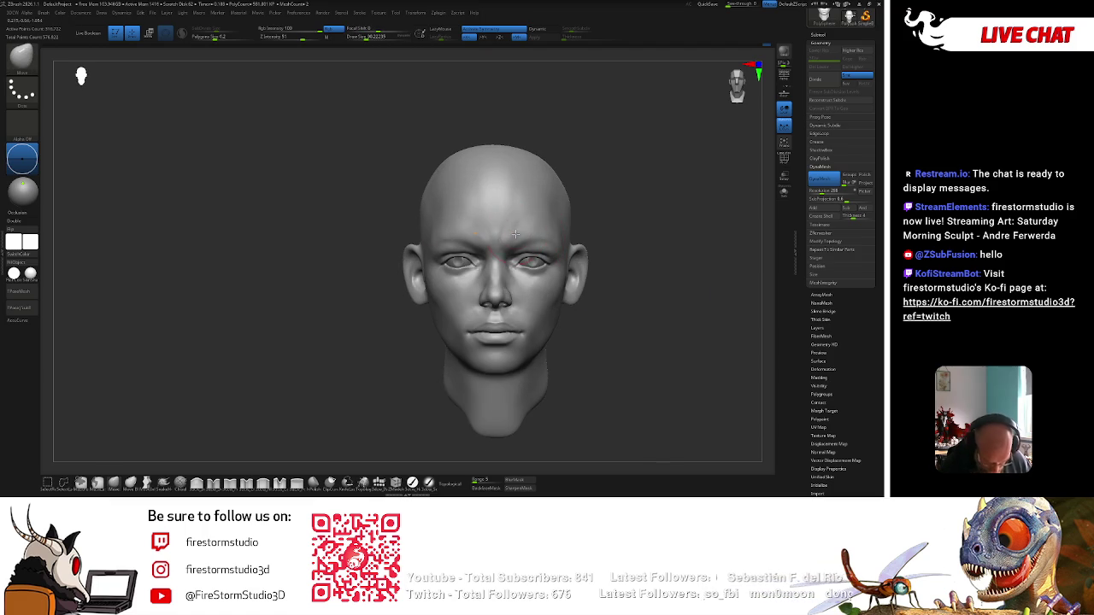
key(space)
mouse_move(618, 205)
mouse_down()
mouse_move(634, 171)
mouse_move(644, 188)
mouse_up()
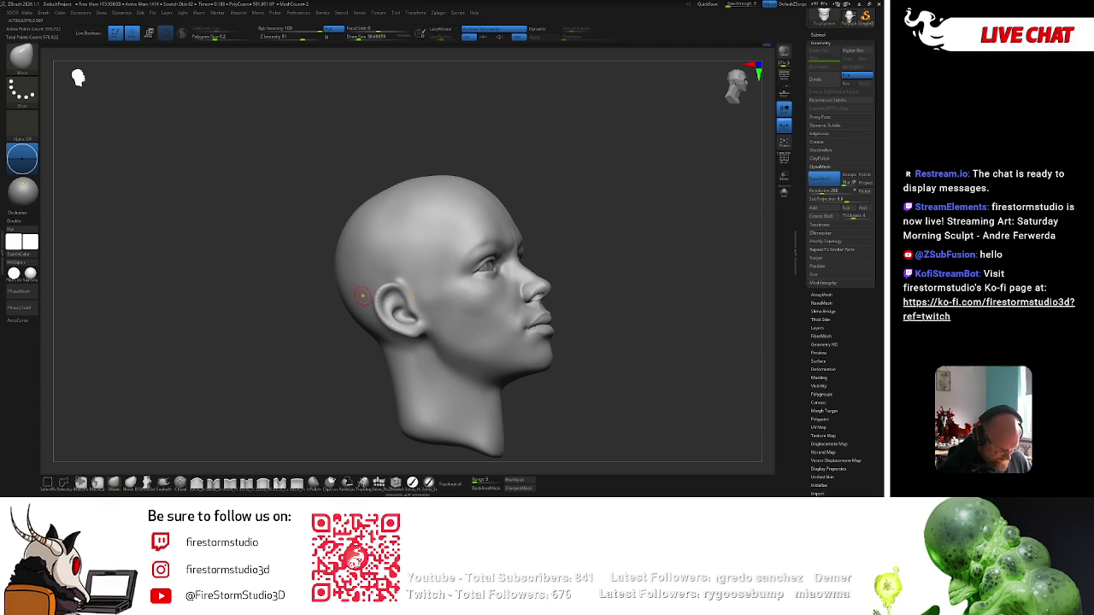
shift+drag(615, 214, 640, 212)
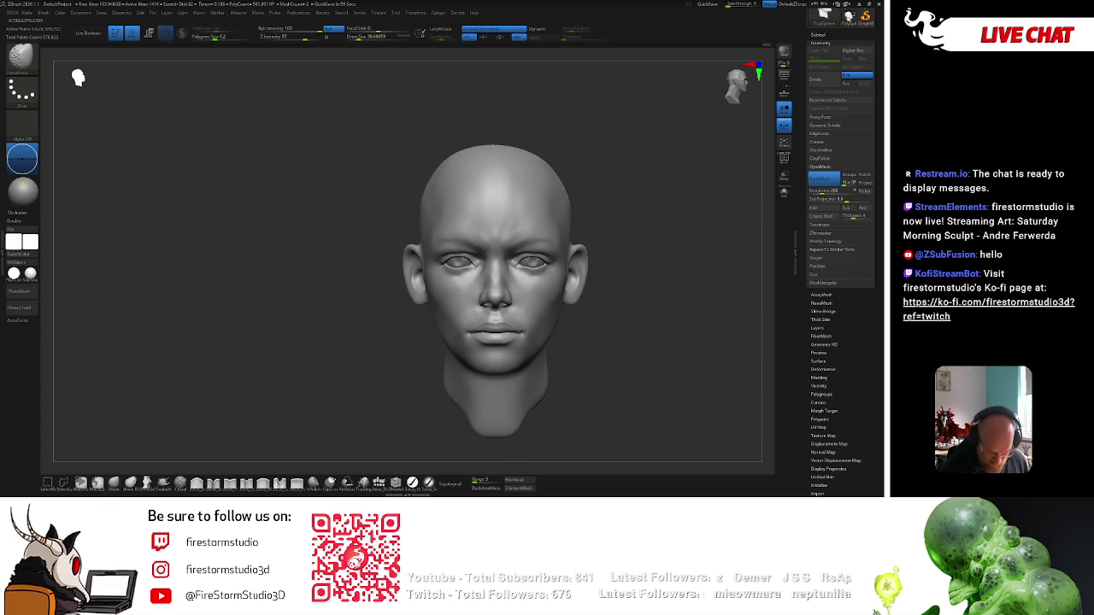
key(space)
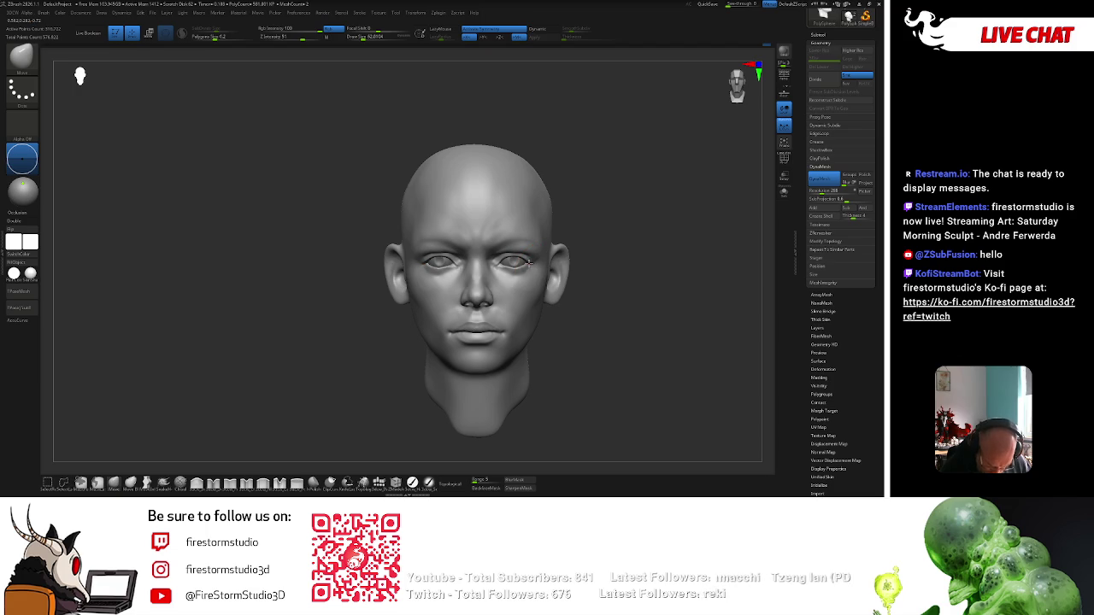
drag(552, 245, 598, 194)
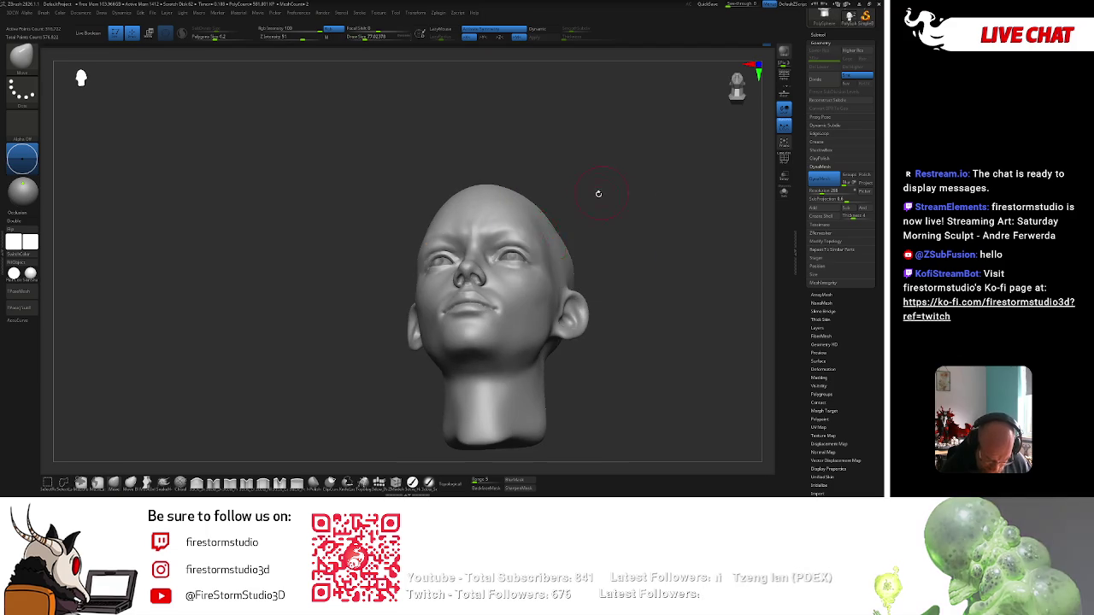
alt+click(519, 260)
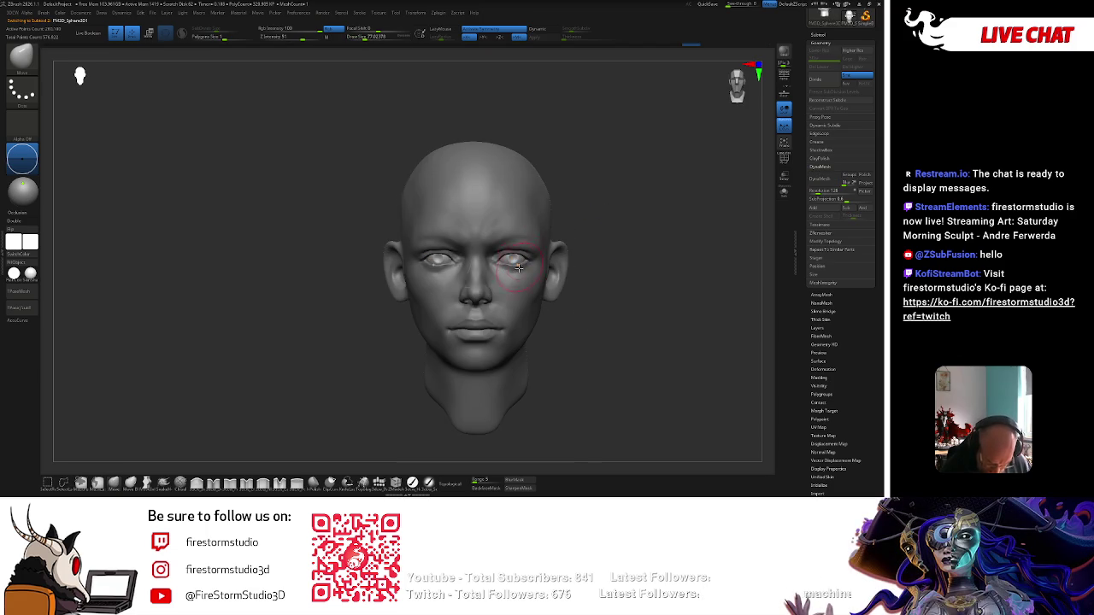
Return to Draw mode, shrink the brush to 51.2 and refine around the right eye.
key(w)
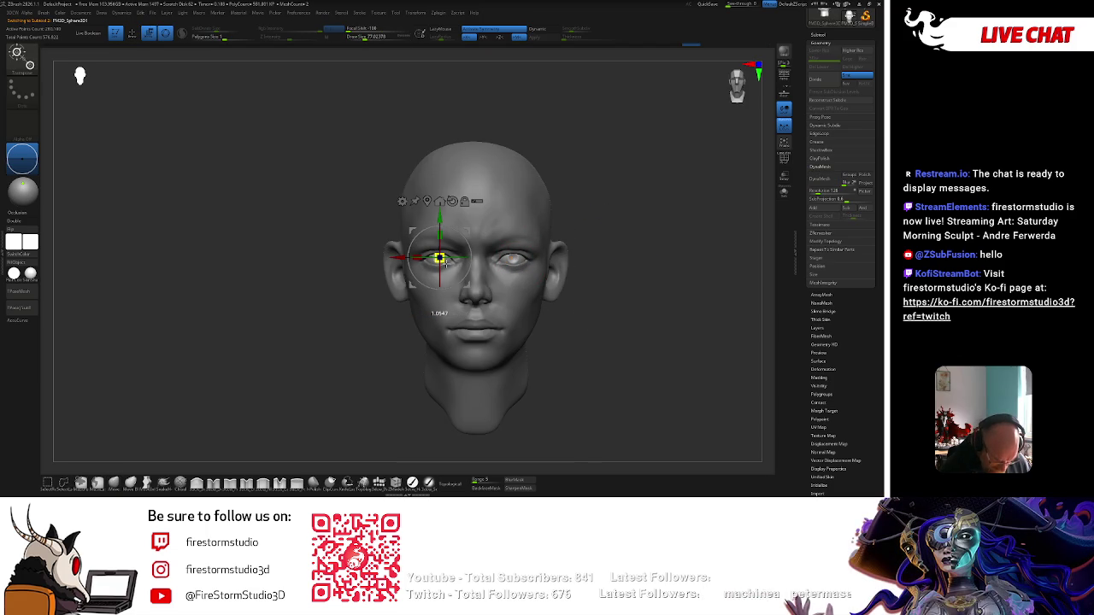
key(q)
right_click(585, 197)
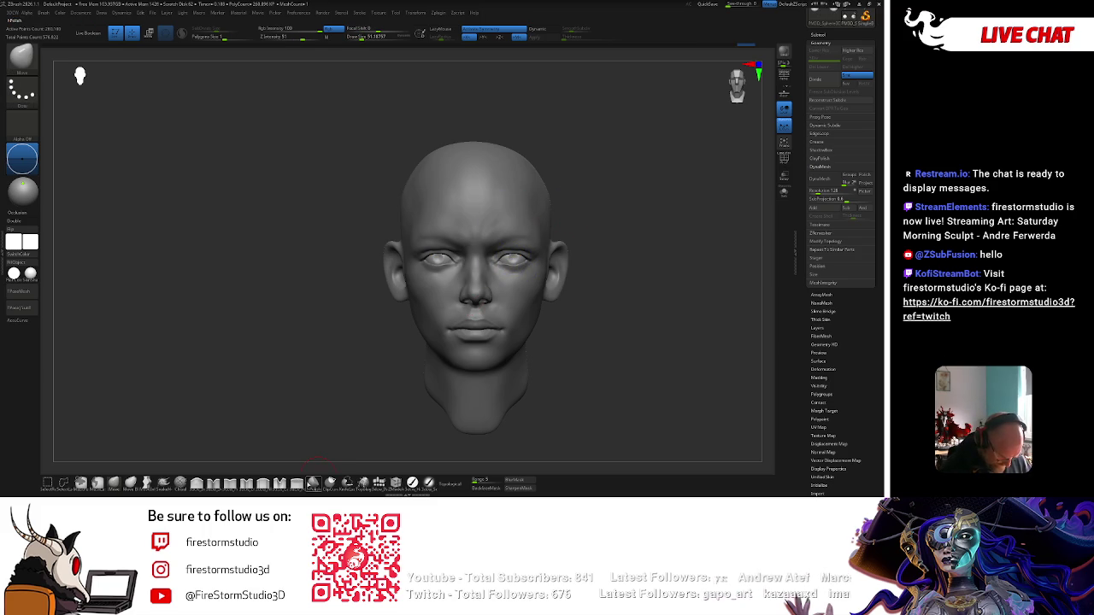
click(313, 483)
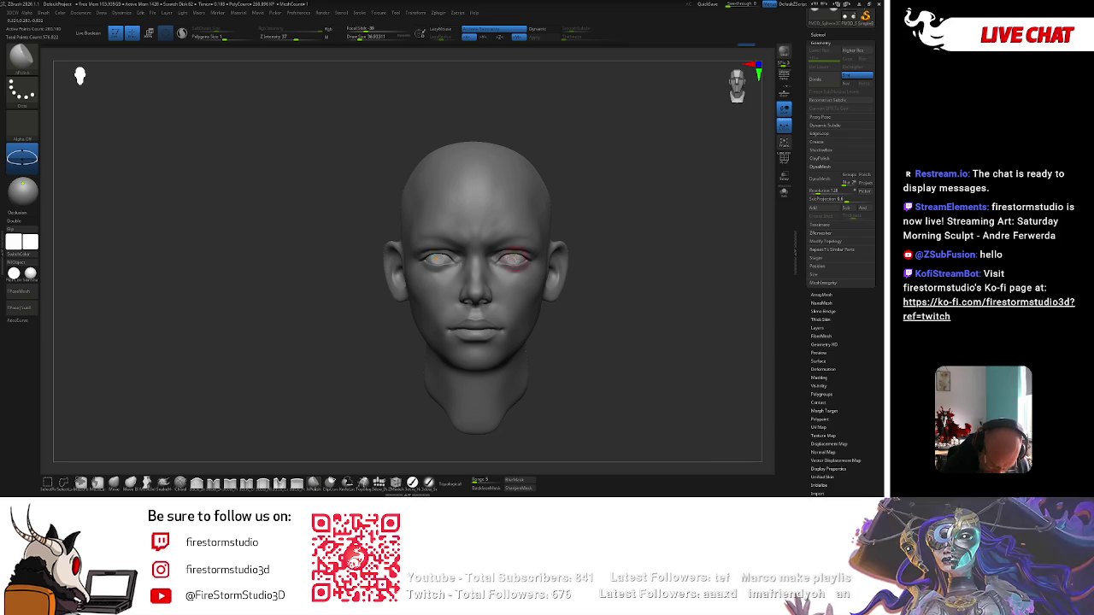
scroll(513, 258, up, 2)
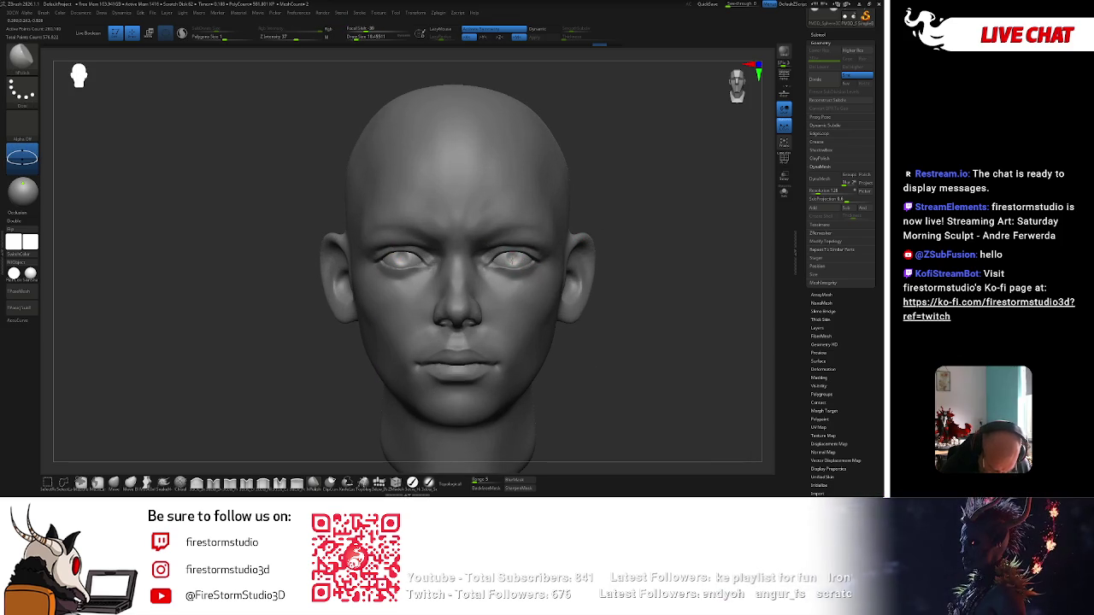
drag(513, 258, 512, 256)
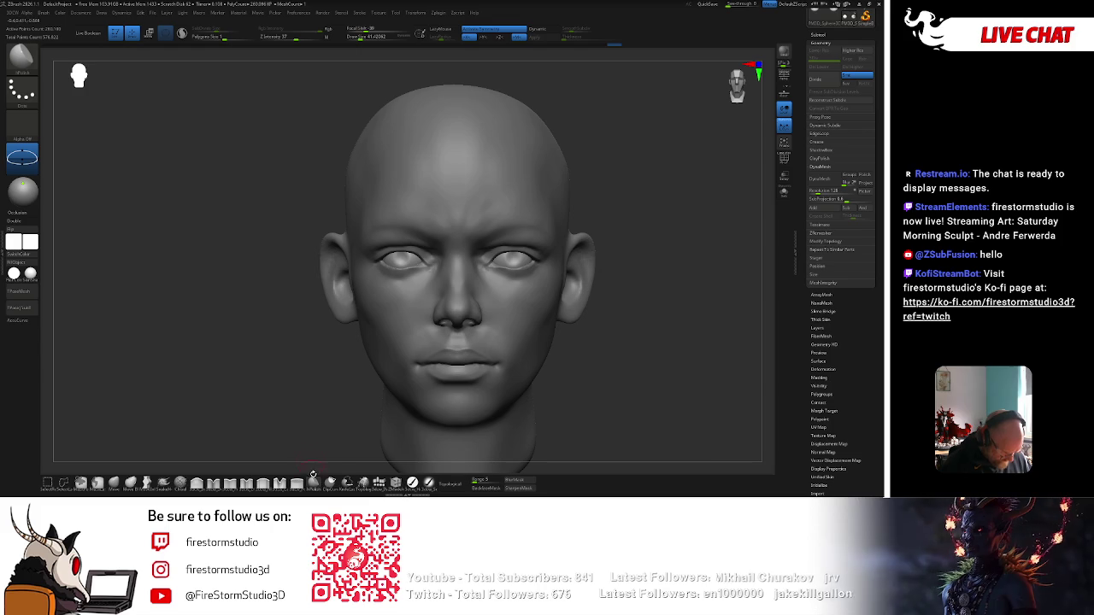
Zoom out and sculpt the right cheek, switching to another brush partway.
alt+drag(619, 310, 638, 276)
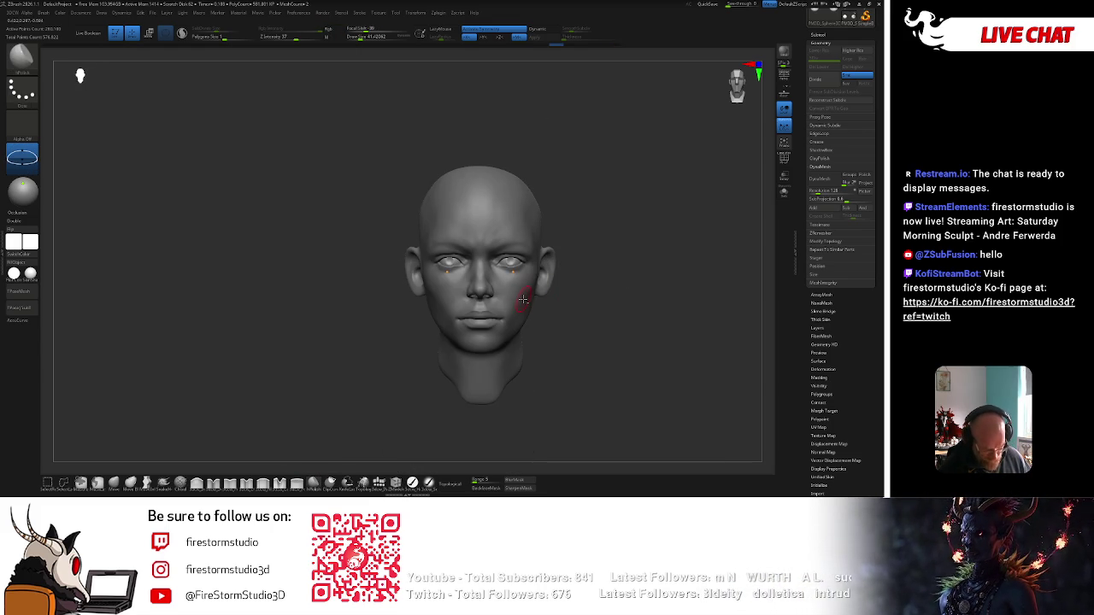
drag(523, 297, 519, 317)
click(122, 481)
drag(538, 280, 534, 294)
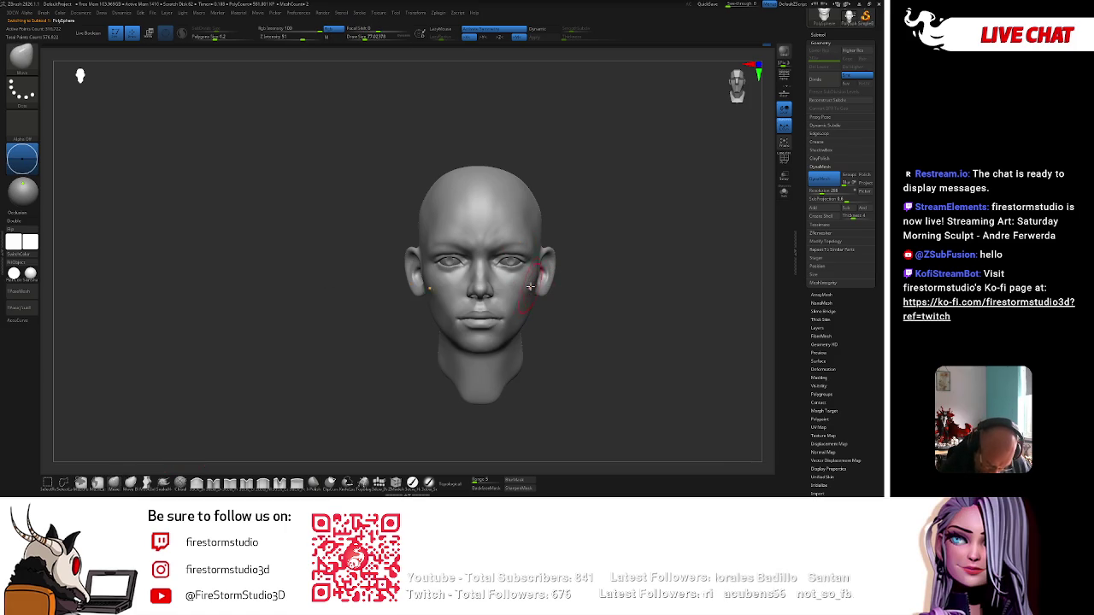
Sculpt along the right temple and ear, enlarge the brush to about 119, and smooth the skull top.
key(space)
key(space)
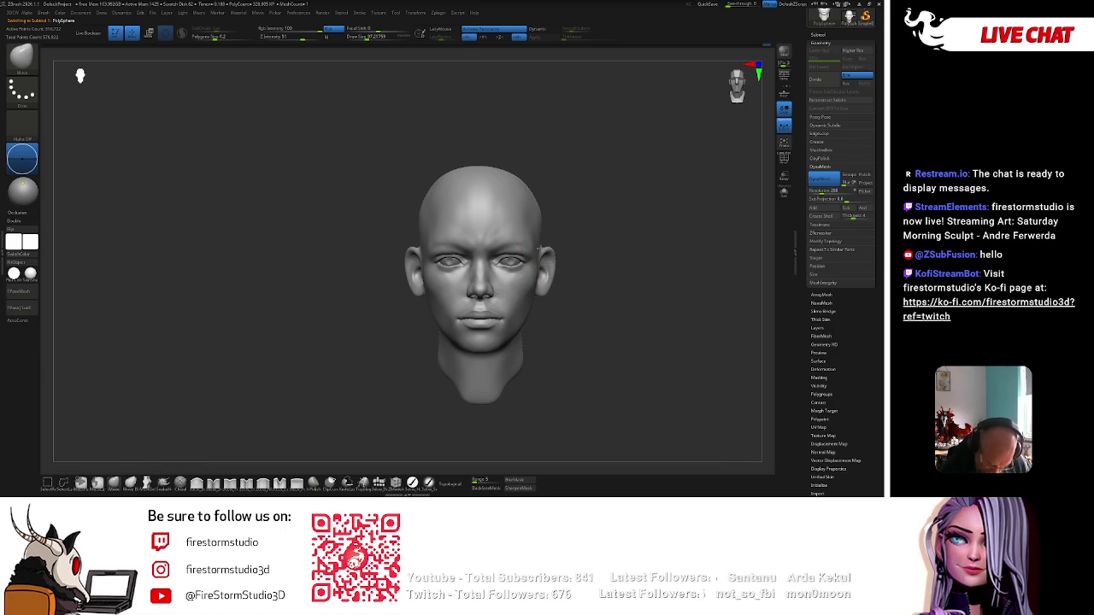
drag(540, 248, 557, 219)
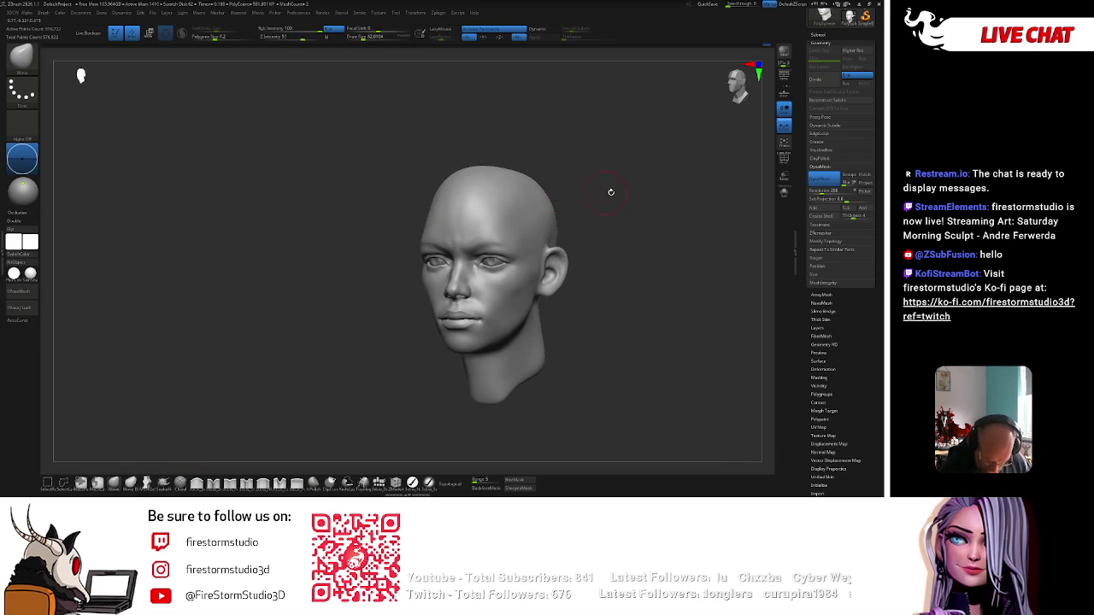
key(])
key(])
shift+right_drag(475, 168, 473, 169)
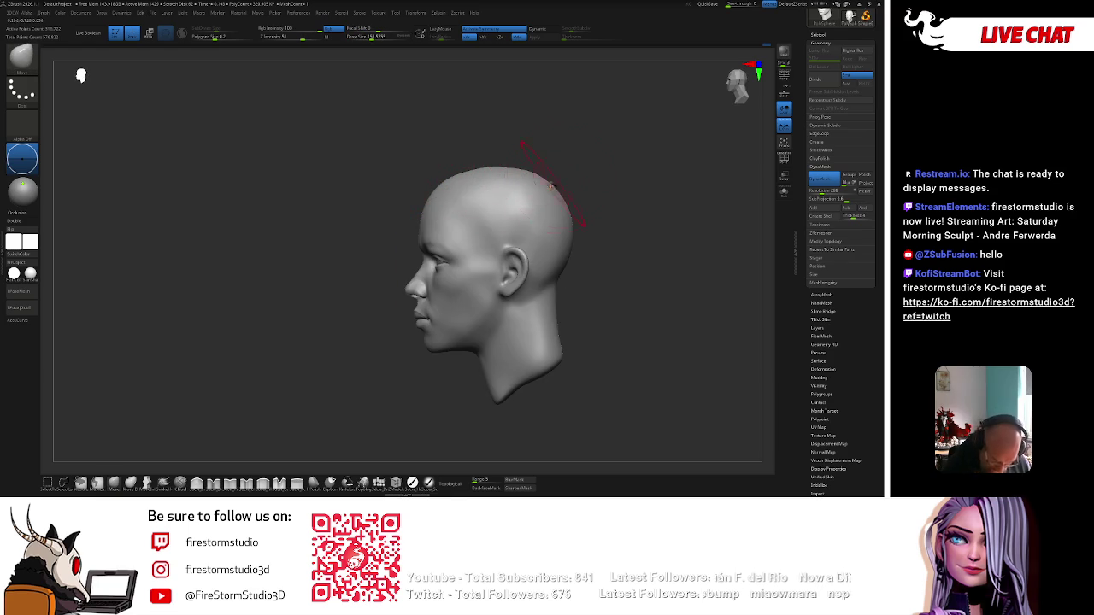
shift+drag(495, 174, 485, 171)
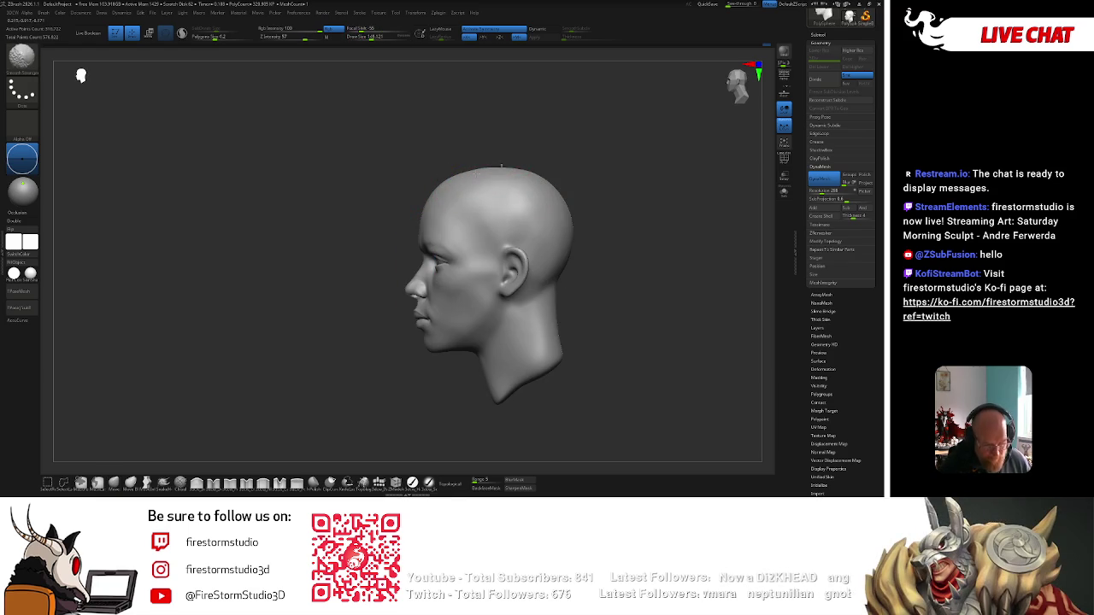
key(space)
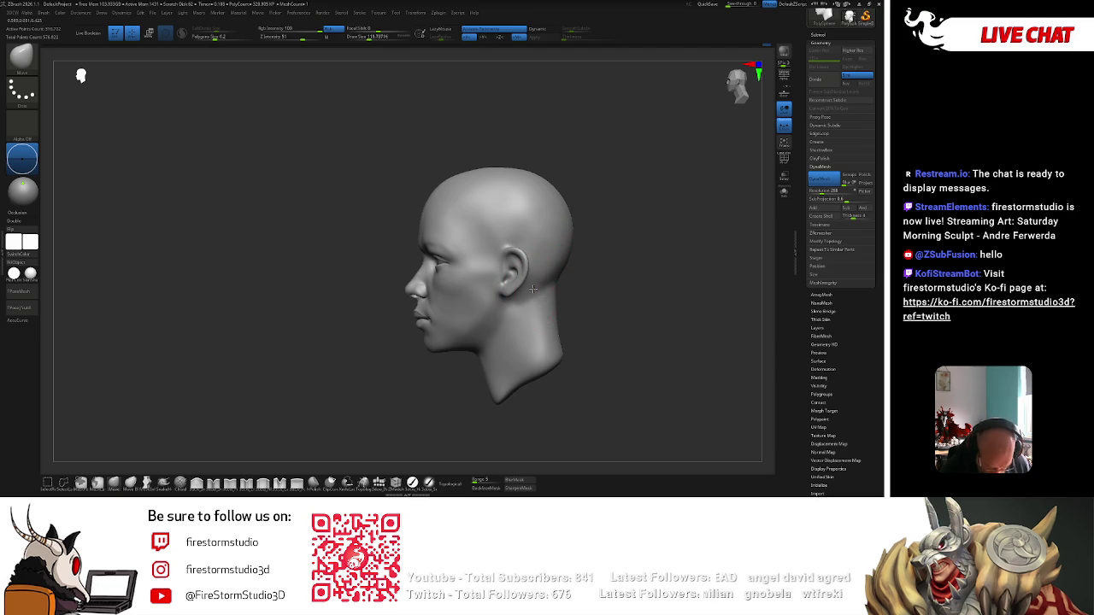
Switch to the ClayBuildup brush and build clay along the jaw and neck.
key(b)
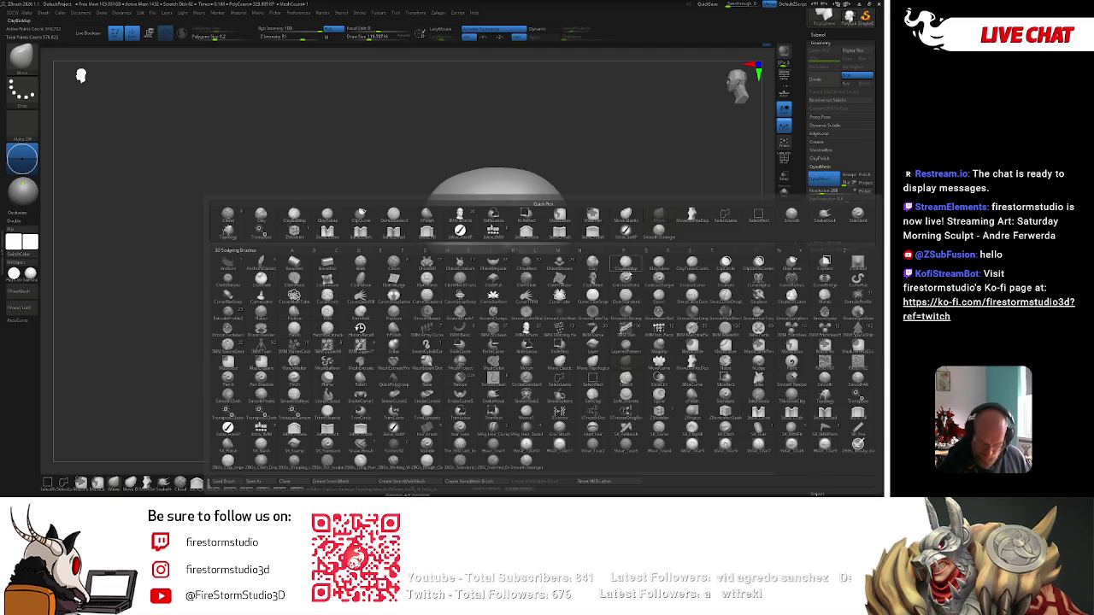
click(639, 280)
drag(646, 286, 509, 348)
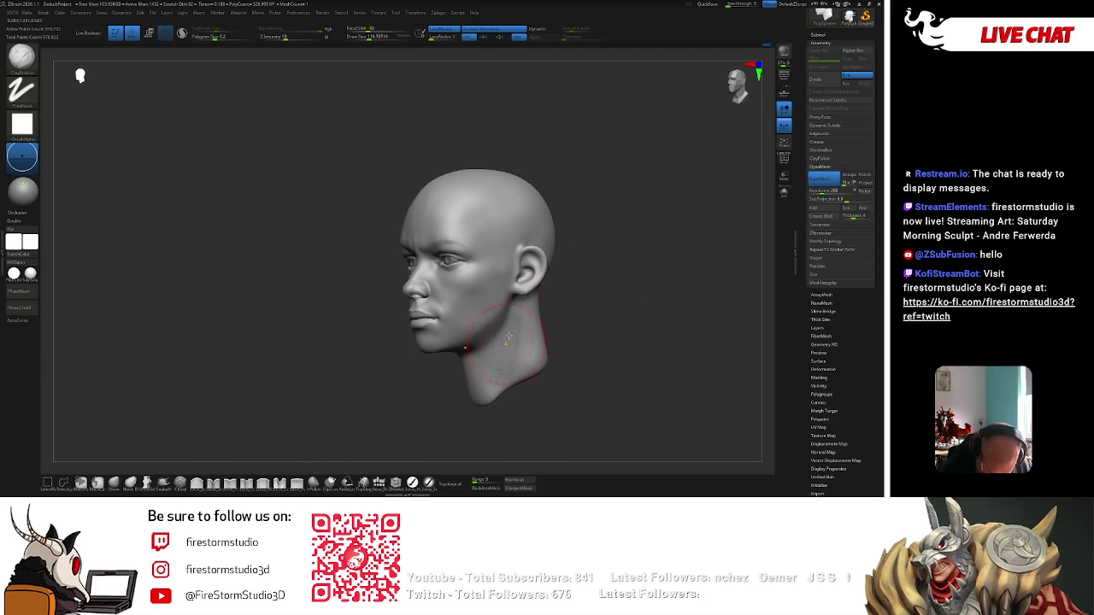
shift+right_drag(513, 330, 519, 340)
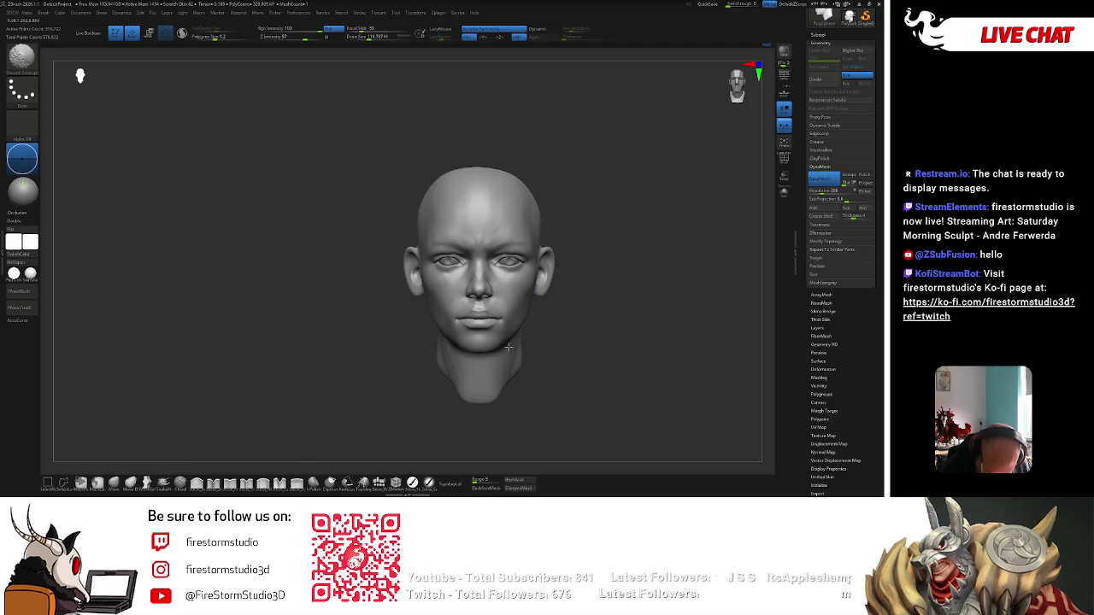
mouse_move(480, 386)
right_down()
mouse_move(515, 355)
mouse_move(490, 335)
mouse_move(476, 340)
mouse_move(573, 298)
mouse_move(547, 269)
mouse_move(573, 247)
mouse_move(538, 270)
mouse_move(578, 256)
mouse_move(479, 257)
right_up()
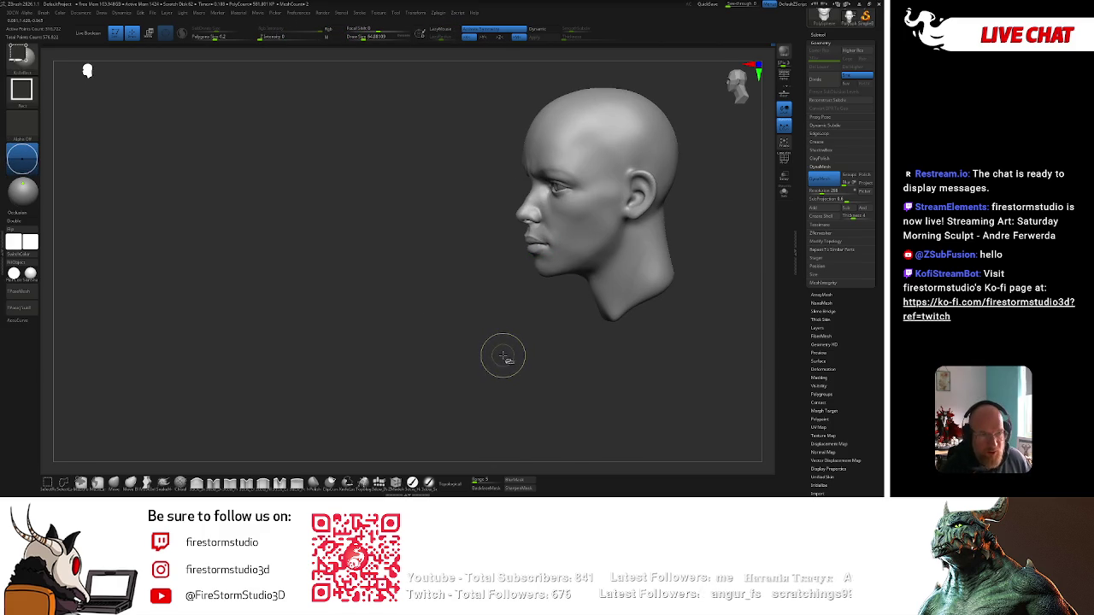
mouse_move(504, 355)
alt+right_down()
mouse_move(494, 357)
mouse_move(519, 268)
alt+right_up()
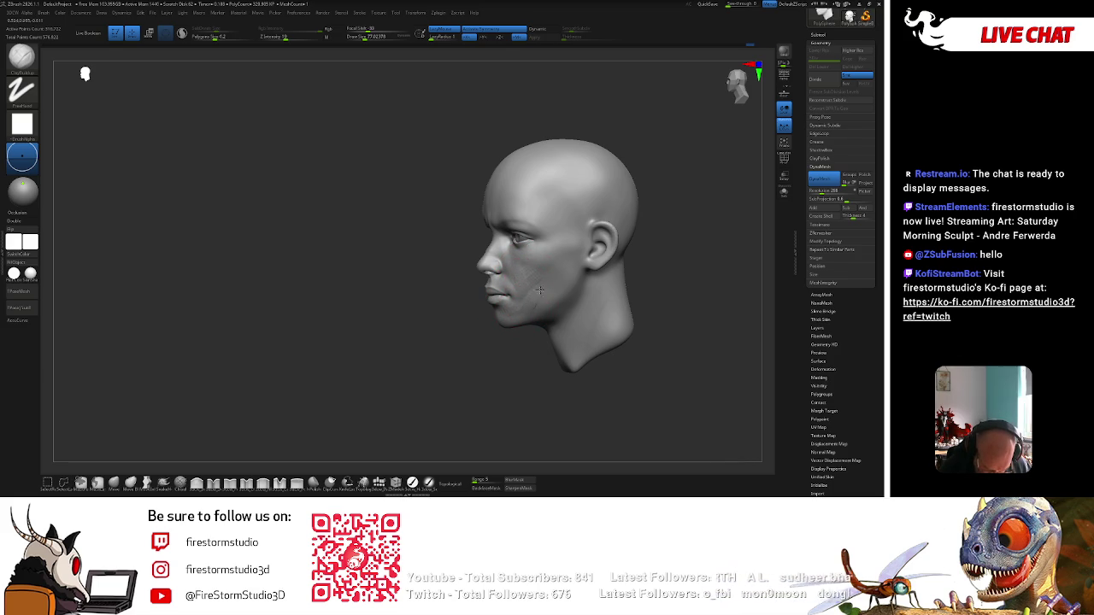
Shift-smooth the cheeks and jaw from several angles, finishing with a view under the chin.
mouse_move(524, 316)
mouse_down()
mouse_move(513, 291)
mouse_move(526, 295)
mouse_up()
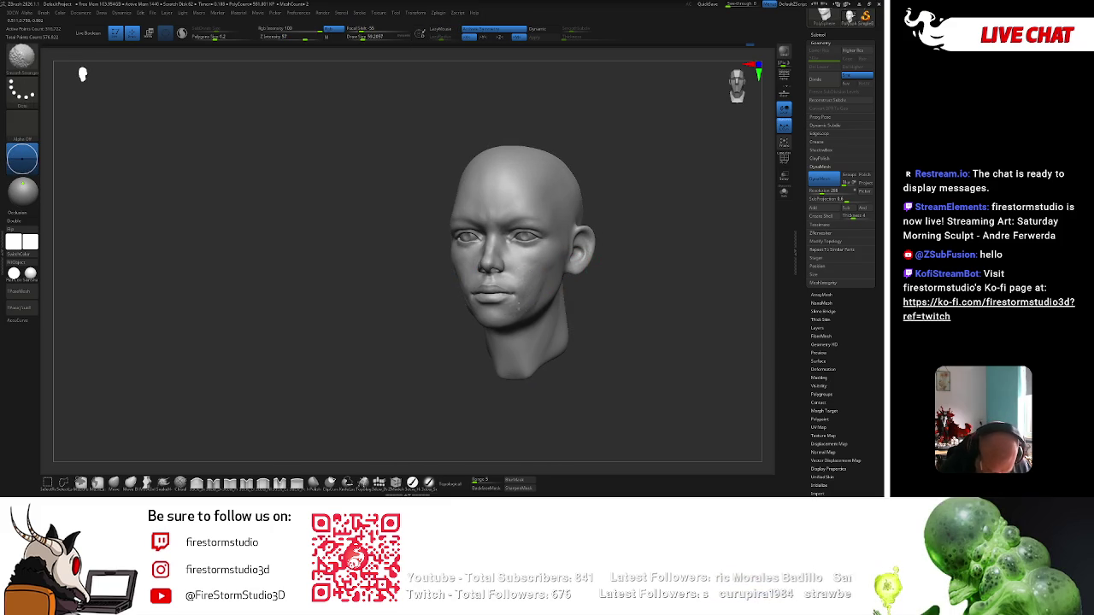
shift+drag(534, 304, 499, 316)
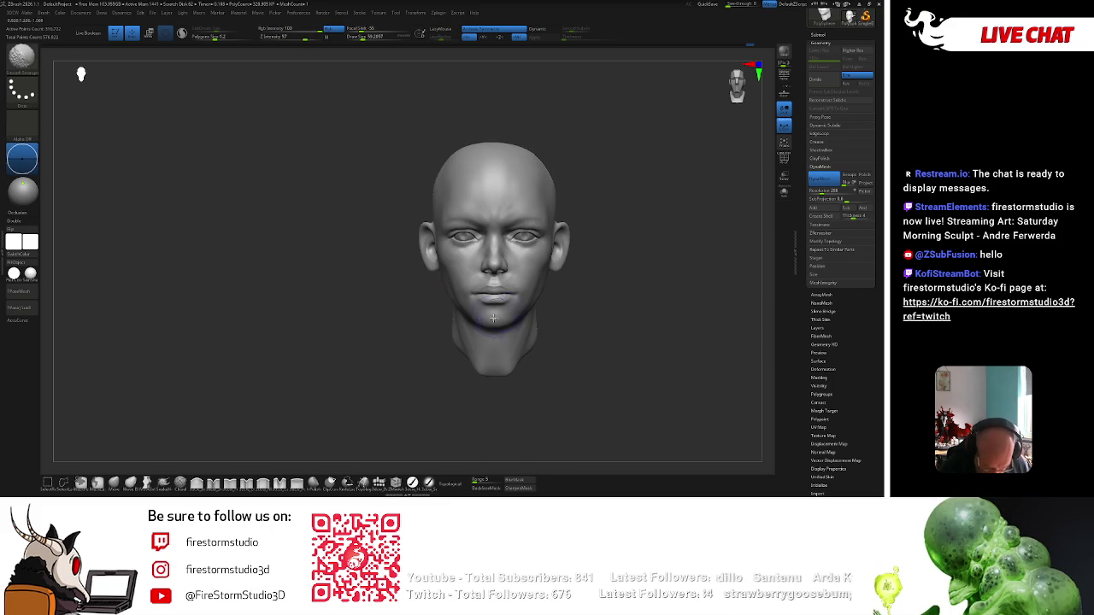
right_drag(453, 284, 531, 277)
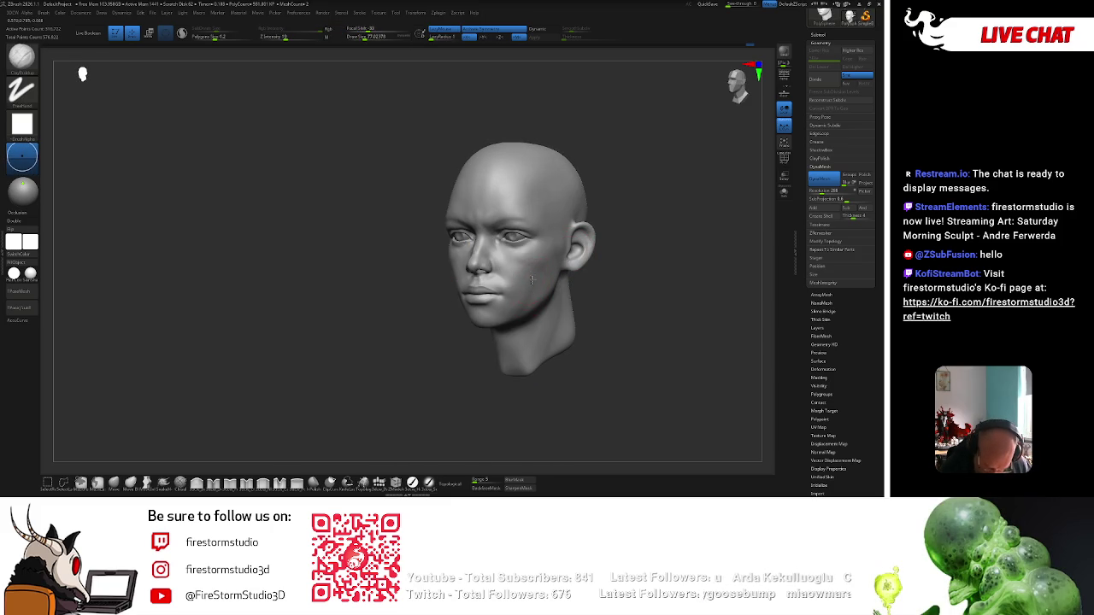
key(shift)
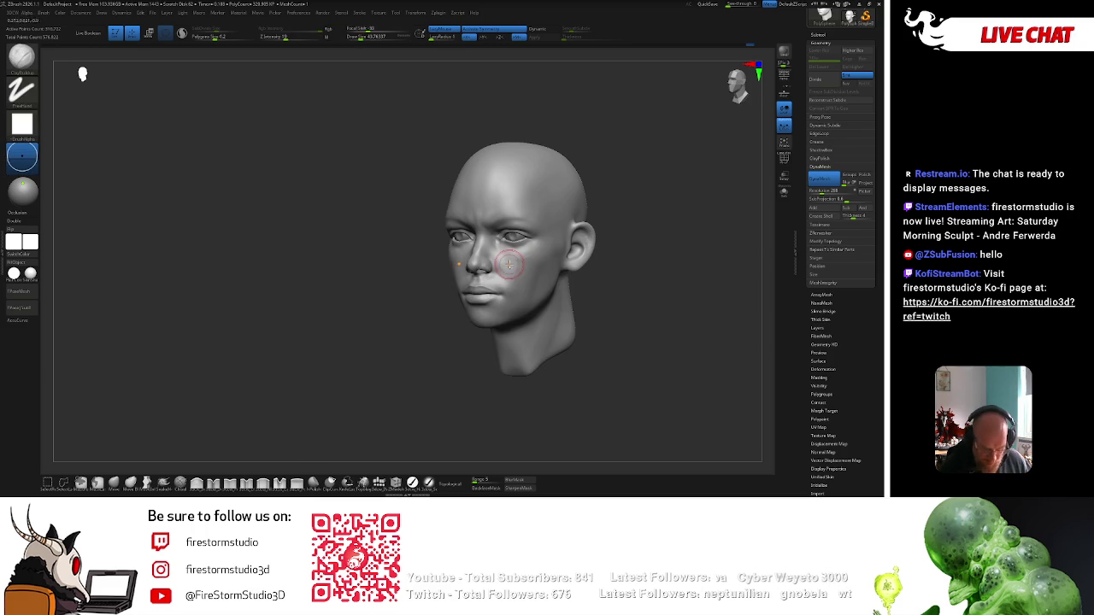
key(shift)
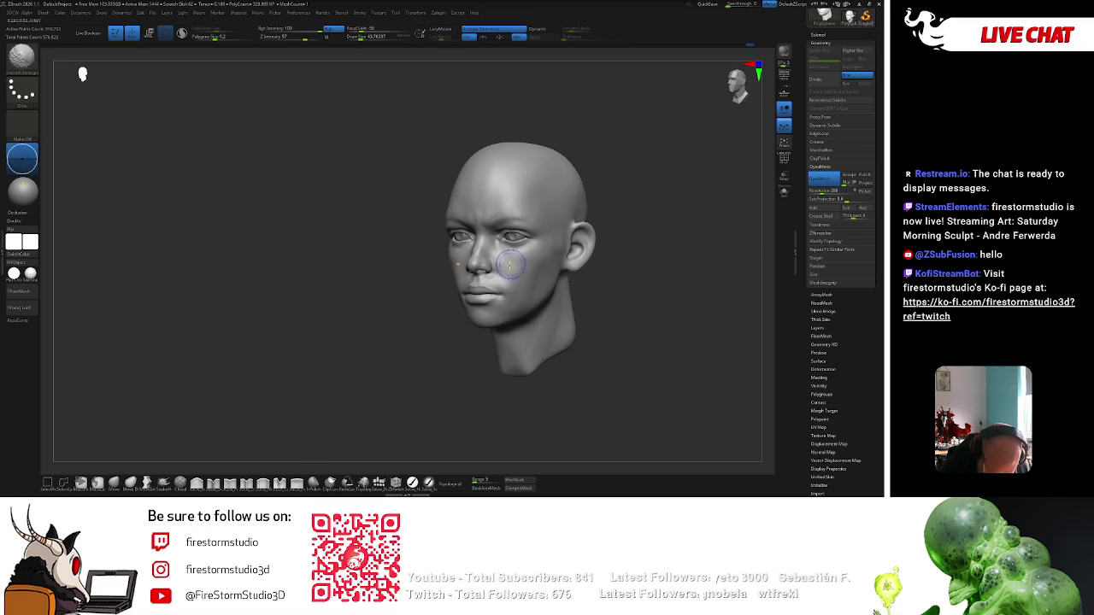
right_drag(505, 293, 511, 279)
key(space)
key(shift)
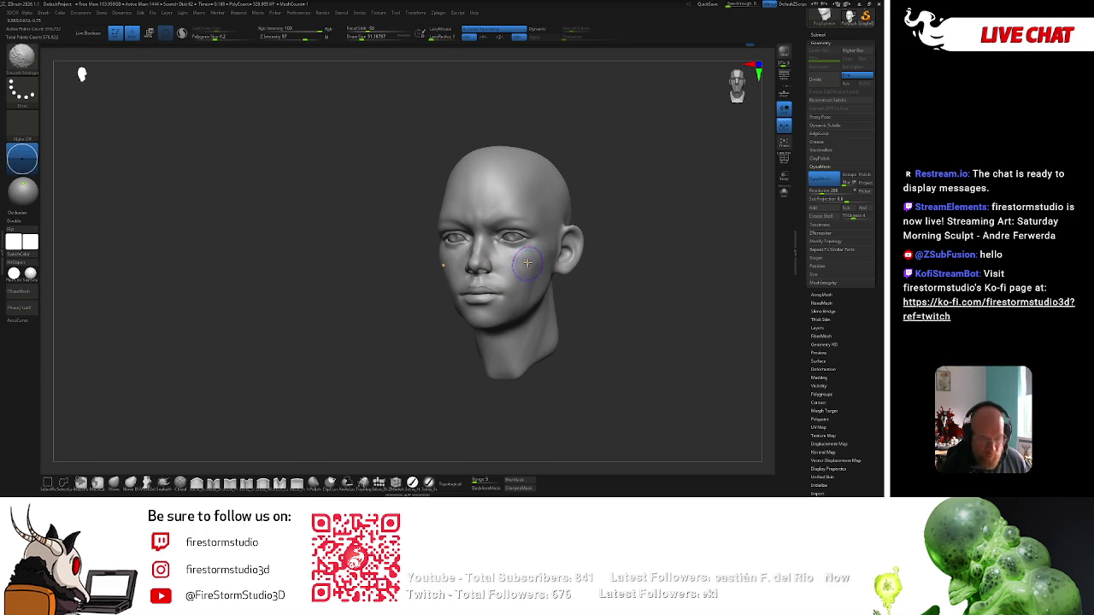
right_drag(606, 222, 576, 207)
key(shift)
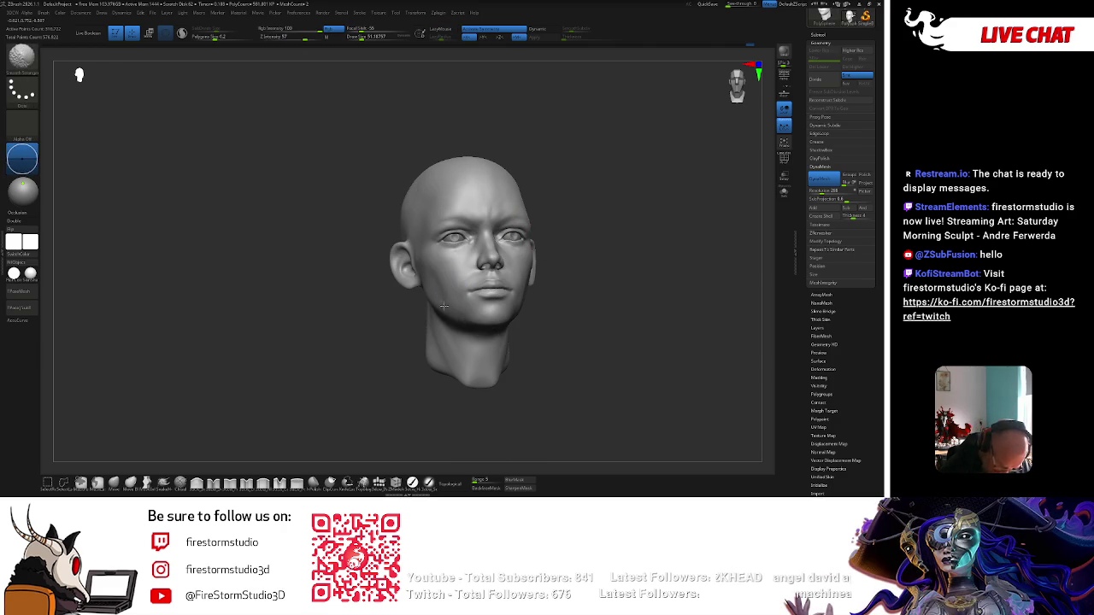
mouse_move(564, 290)
right_down()
mouse_move(489, 299)
mouse_move(547, 284)
right_up()
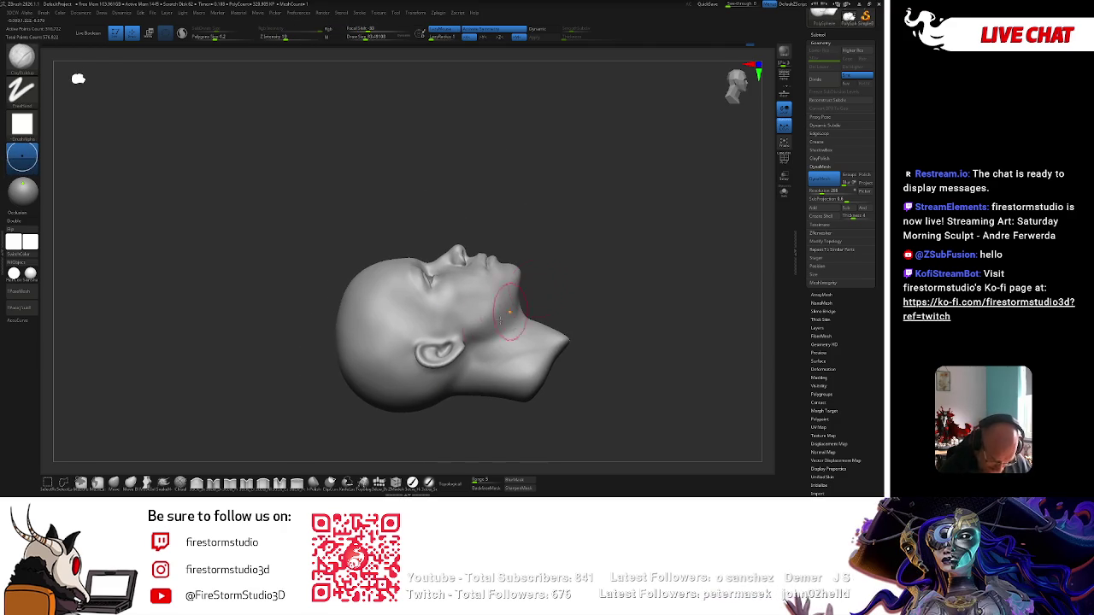
Smooth the face surface while orbiting the head from profile and three-quarter views.
right_click(478, 315)
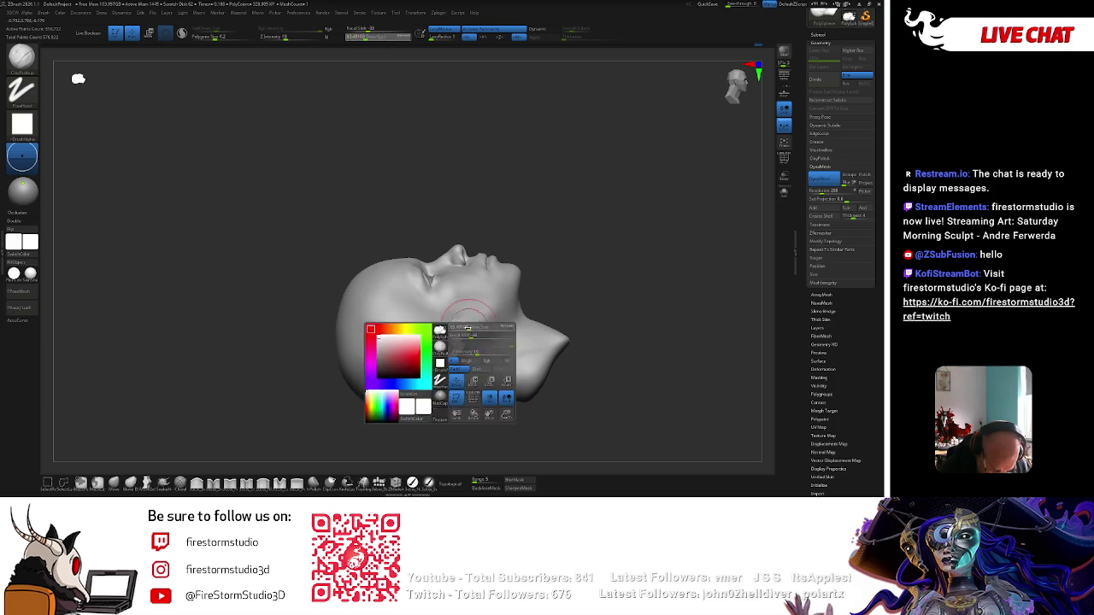
right_drag(478, 315, 472, 328)
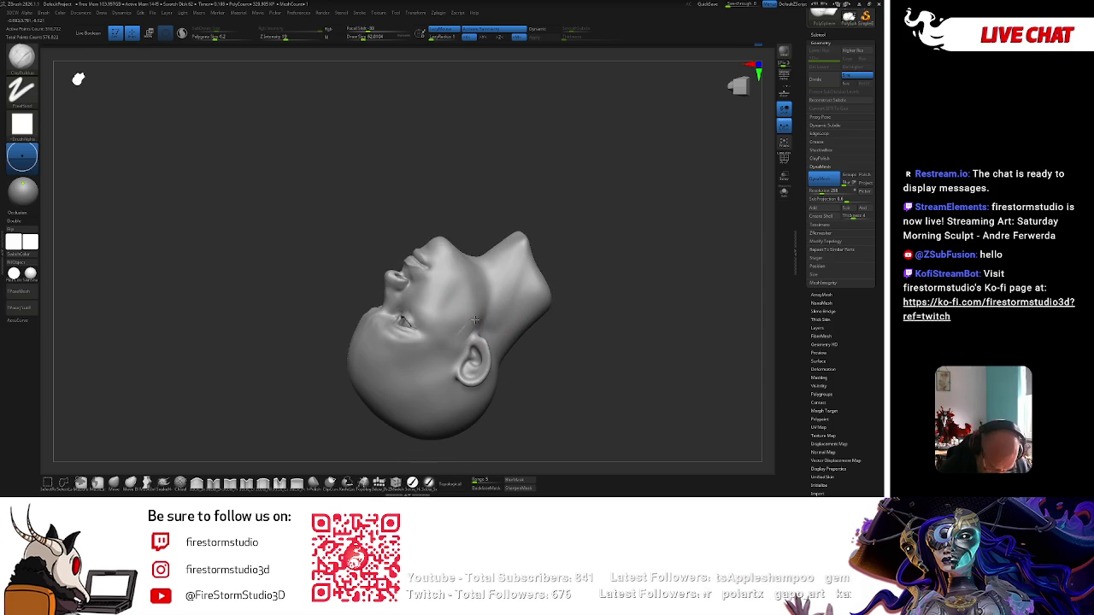
key(shift)
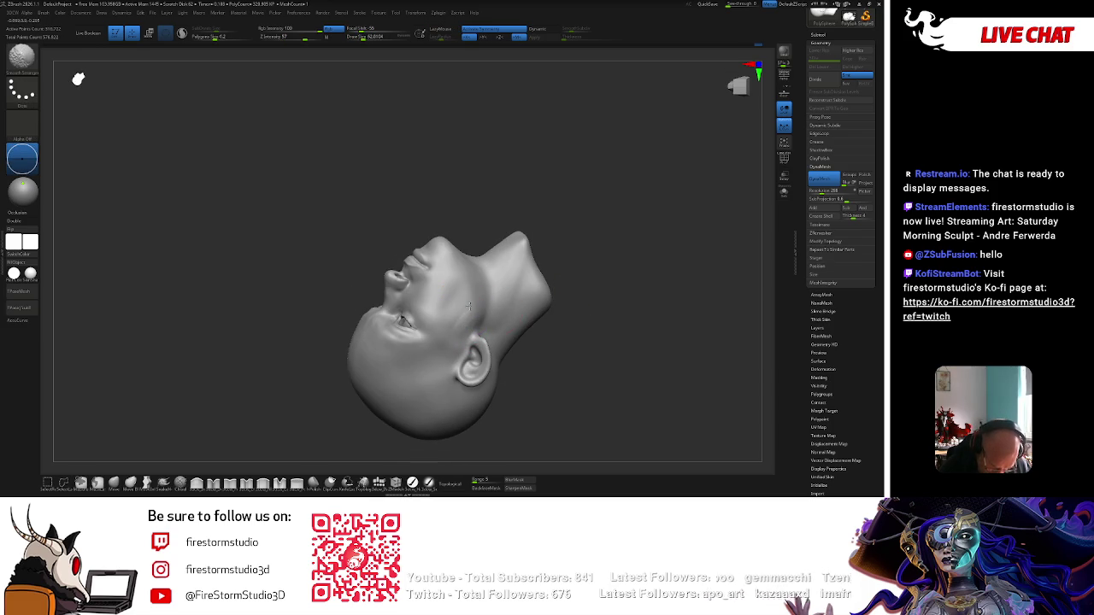
shift+right_drag(458, 319, 645, 242)
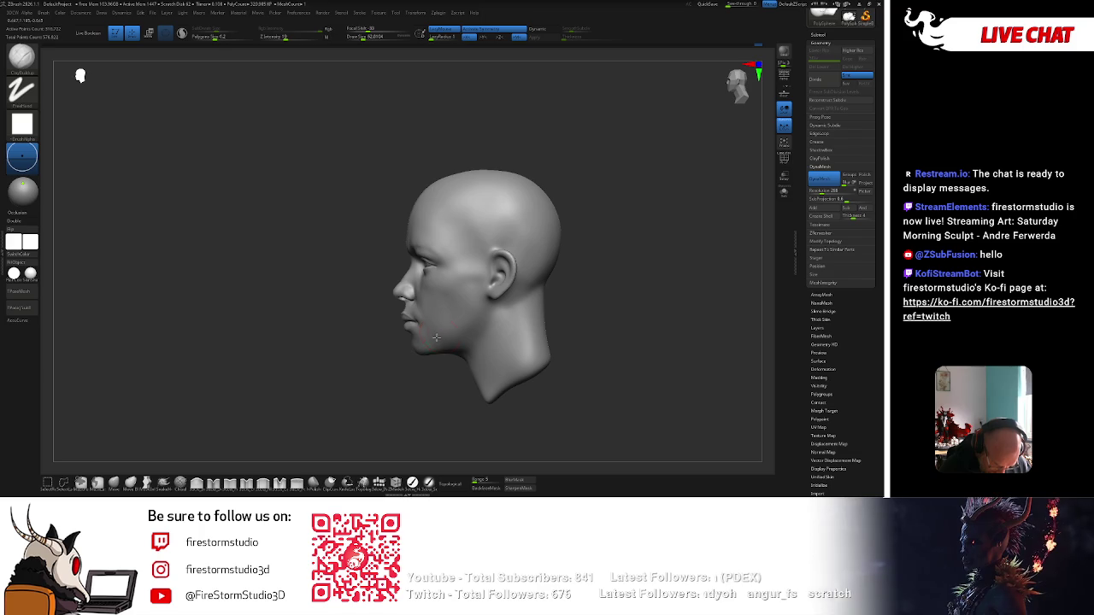
mouse_move(599, 376)
right_down()
mouse_move(451, 378)
mouse_move(515, 346)
right_up()
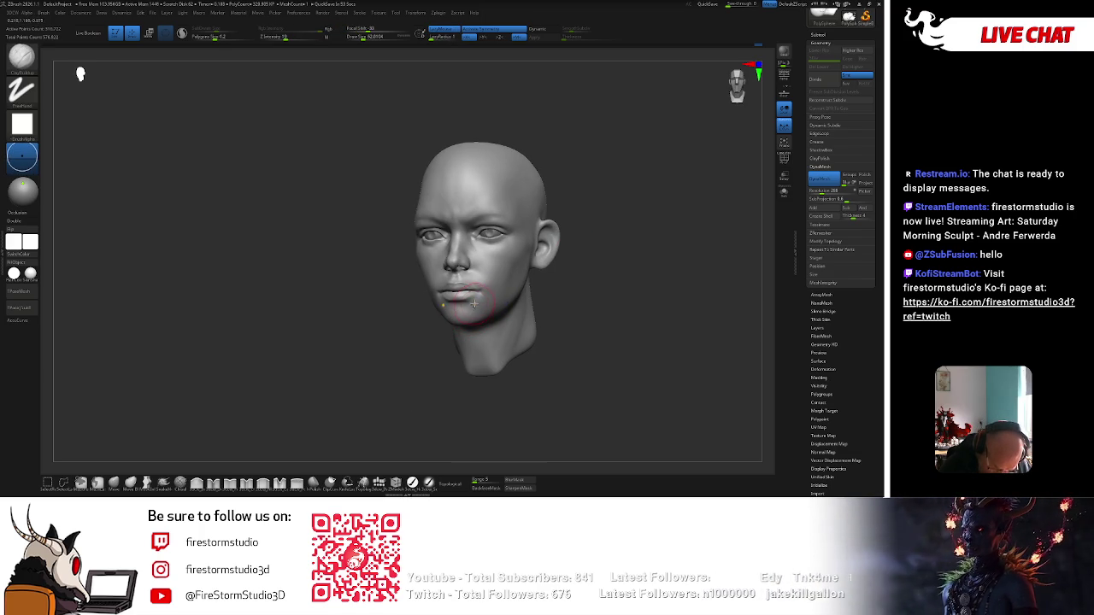
key(shift)
mouse_move(492, 295)
mouse_down()
mouse_move(552, 281)
mouse_move(576, 293)
mouse_move(595, 261)
mouse_up()
key(shift)
mouse_move(564, 222)
mouse_down()
mouse_move(504, 216)
mouse_move(511, 229)
mouse_move(559, 207)
mouse_up()
key(shift)
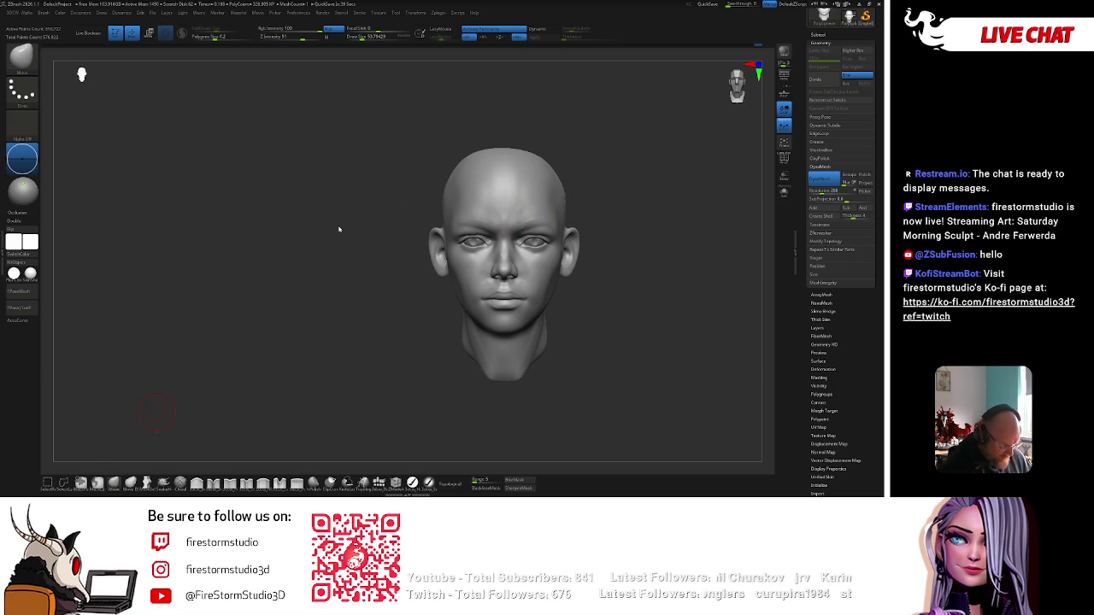
drag(574, 202, 616, 202)
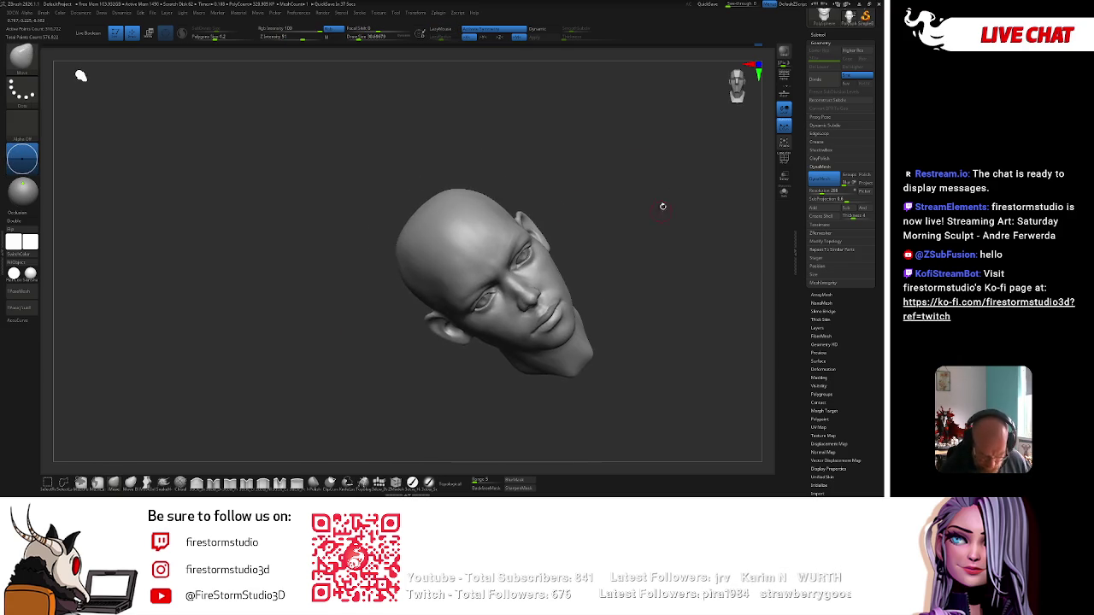
Mask from the right eye socket to the mouth and invert it, leaving the eye-cheek band masked.
shift+drag(527, 268, 527, 274)
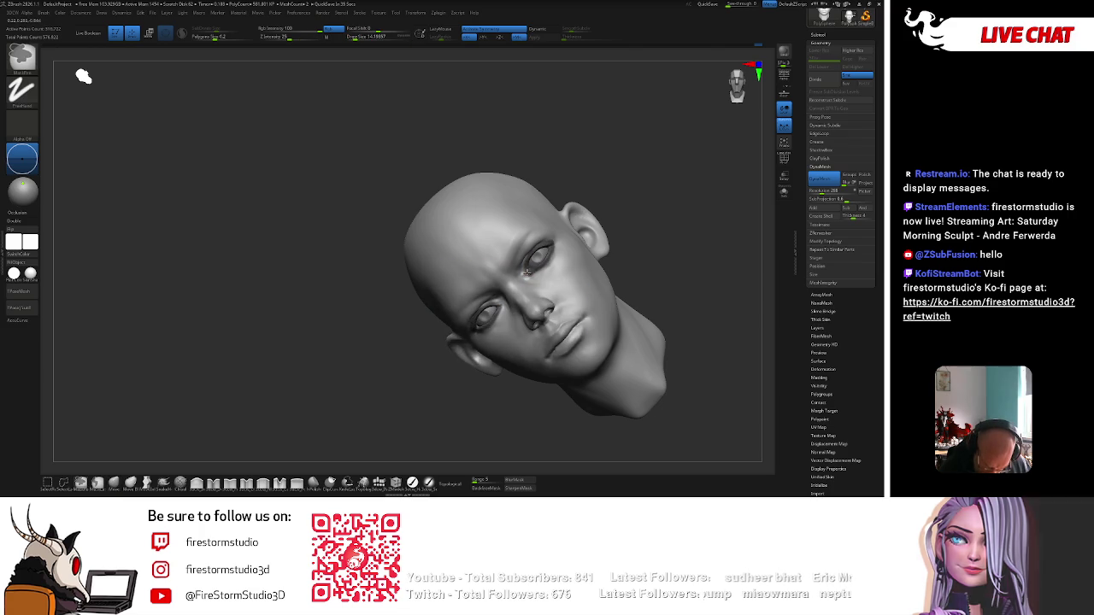
key(space)
mouse_move(538, 256)
mouse_down()
mouse_move(551, 270)
mouse_move(521, 308)
mouse_move(547, 329)
mouse_move(487, 341)
mouse_up()
mouse_move(568, 240)
mouse_down()
mouse_move(568, 288)
mouse_move(607, 240)
mouse_up()
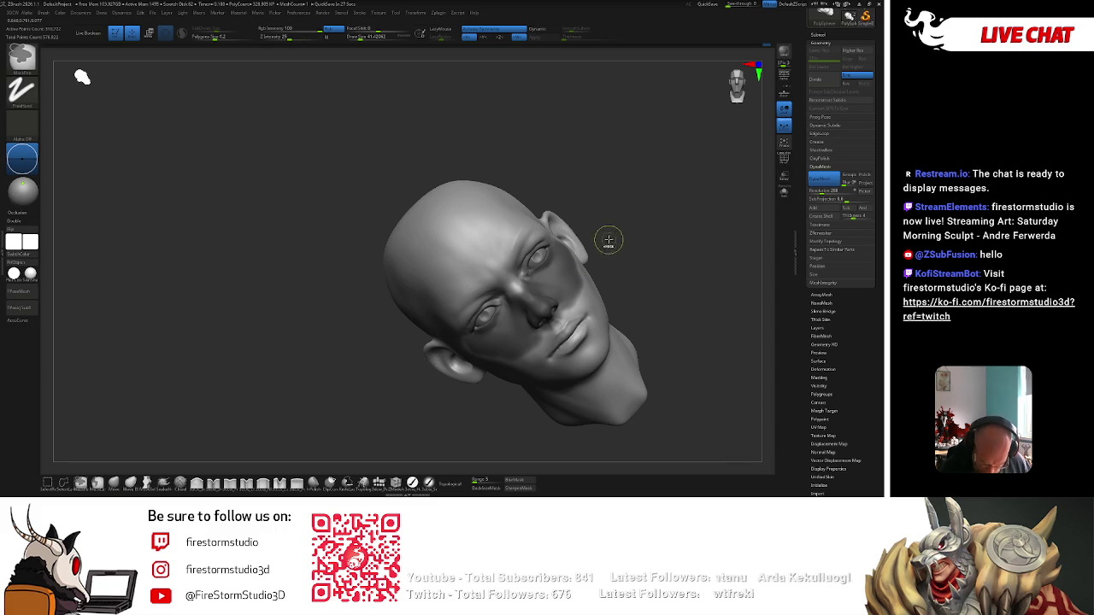
ctrl+click(608, 240)
mouse_move(564, 282)
mouse_down()
mouse_move(610, 232)
mouse_move(701, 168)
mouse_move(652, 166)
mouse_up()
key(space)
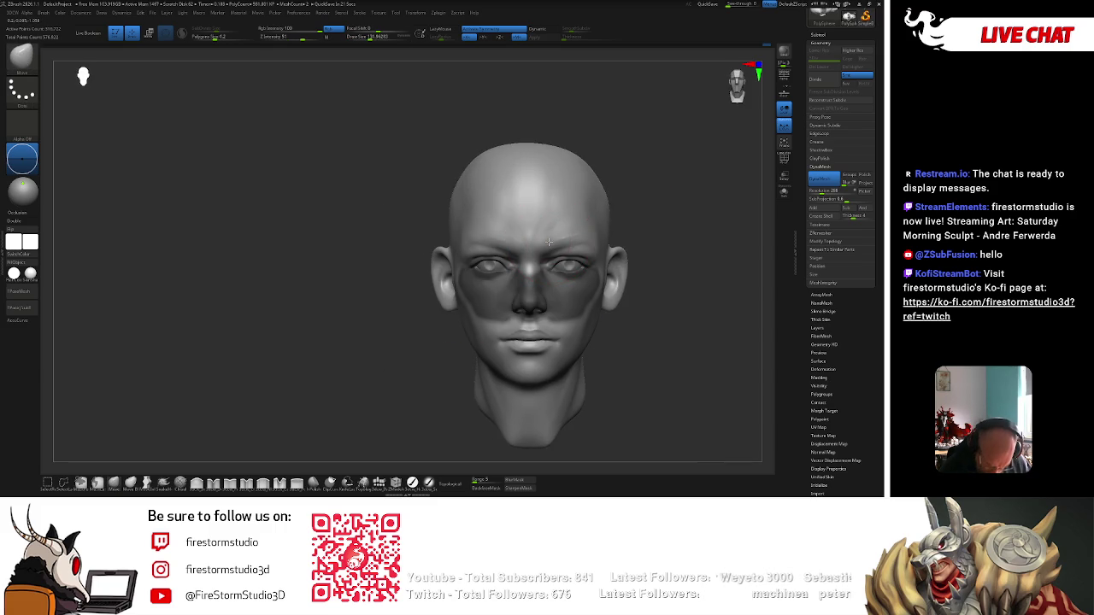
Sculpt the brow ridge with the Standard brush while masked, then clear the mid-face mask.
key(space)
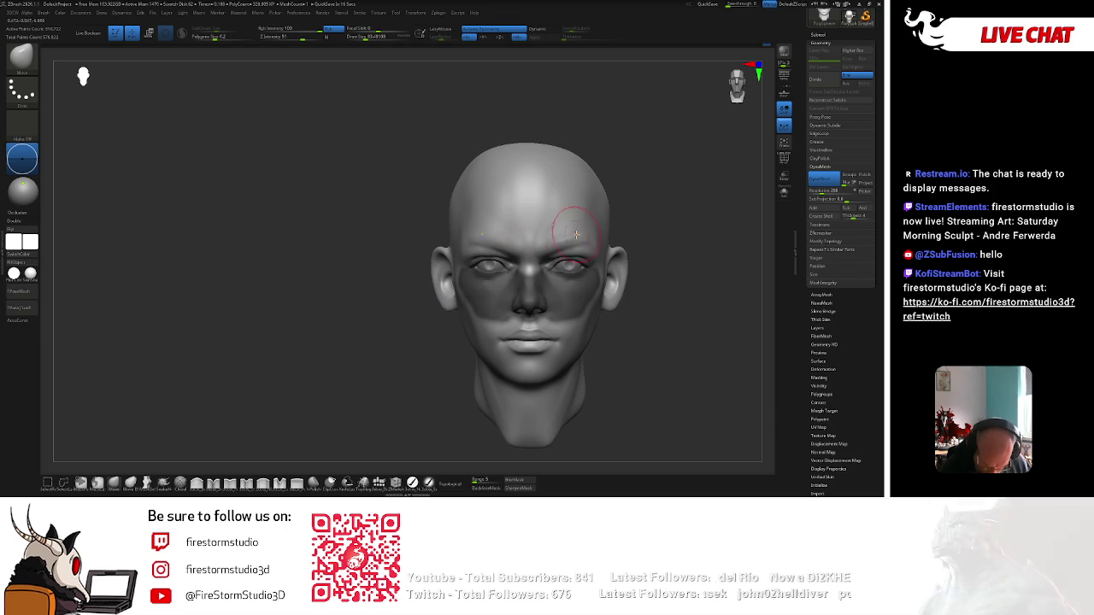
key(space)
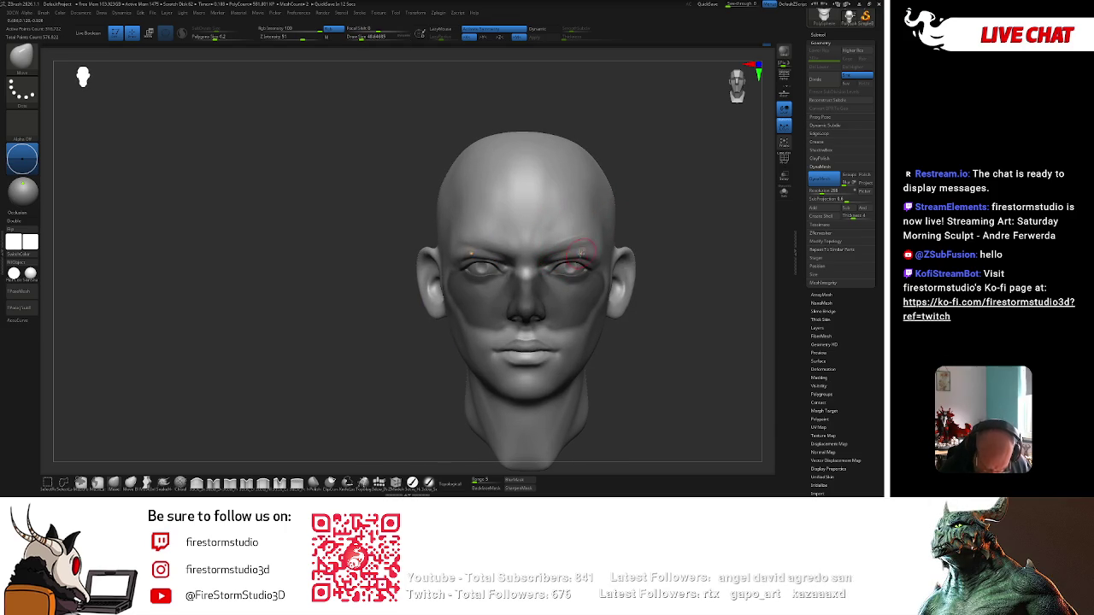
right_drag(576, 254, 596, 244)
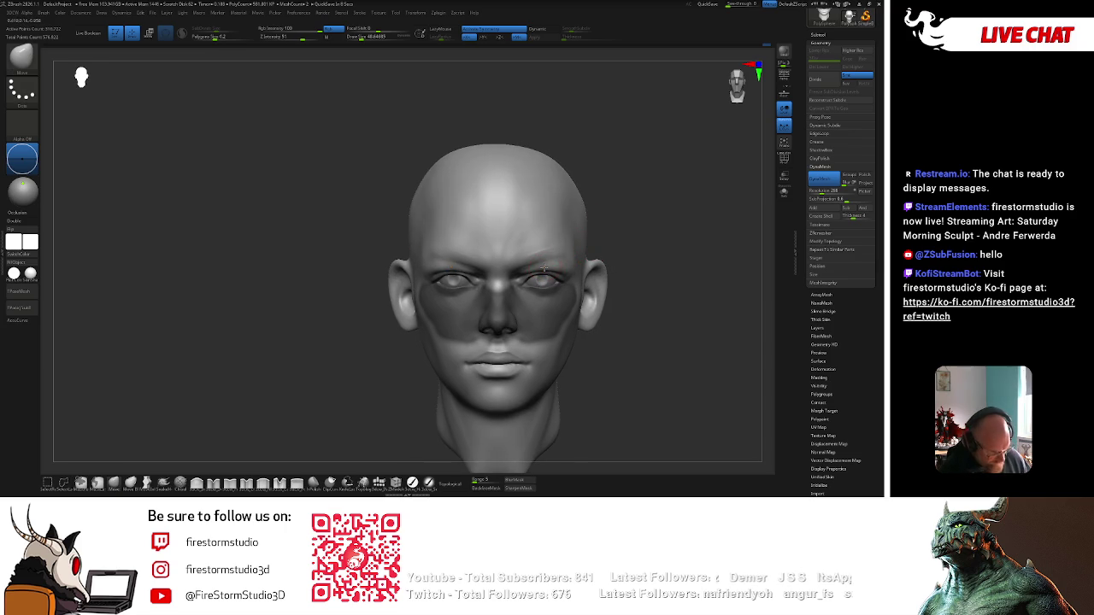
right_drag(558, 271, 616, 240)
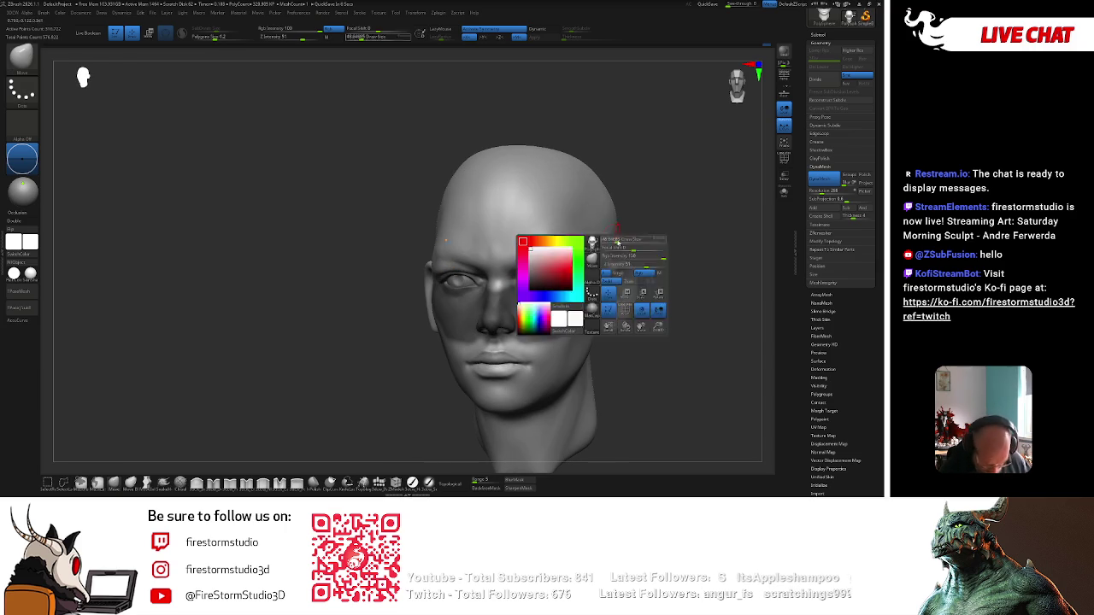
ctrl+click(621, 240)
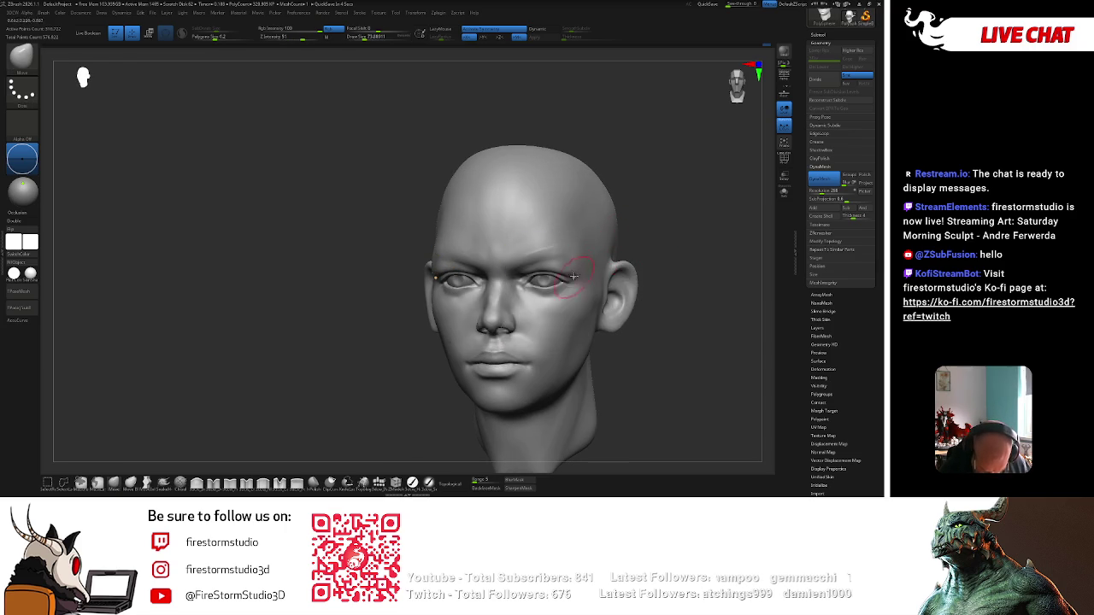
right_drag(570, 270, 669, 220)
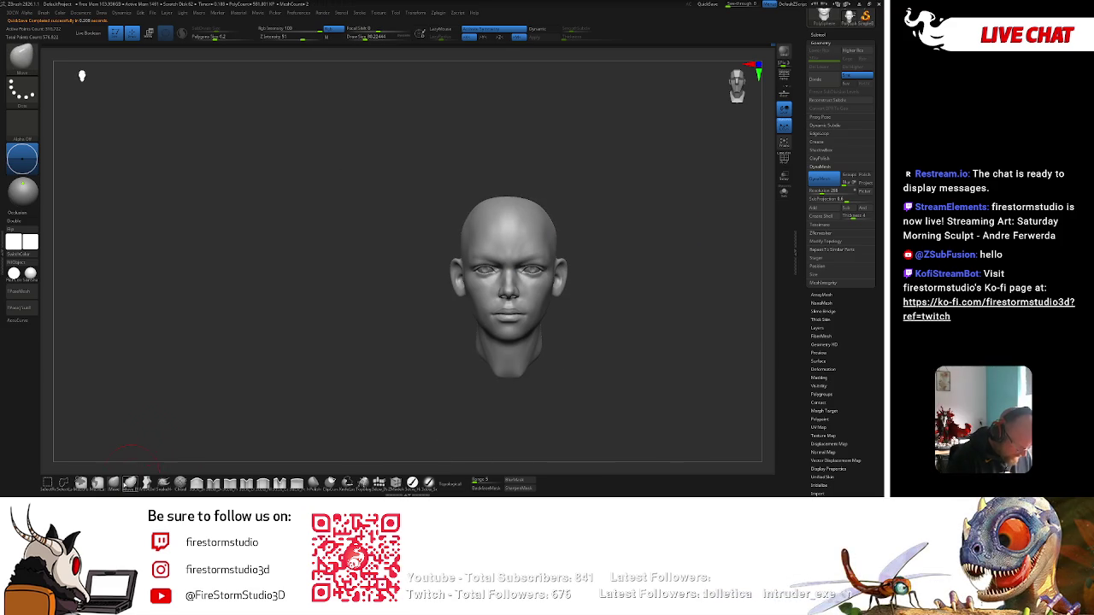
Apply a warmer matte MatCap material to the head and begin Shift-smoothing.
click(17, 275)
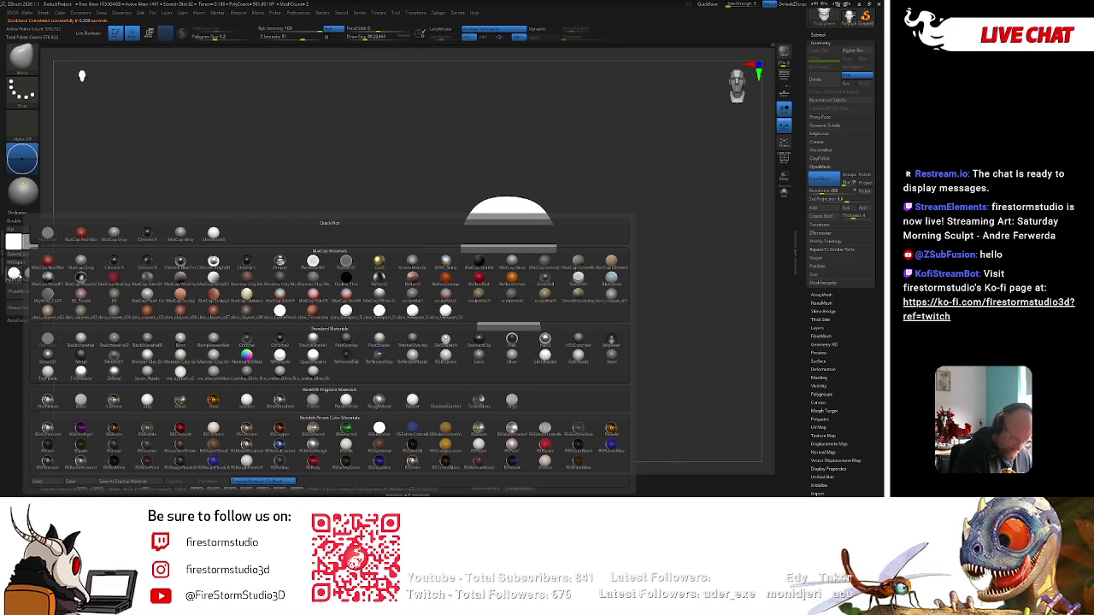
mouse_move(511, 294)
click(477, 301)
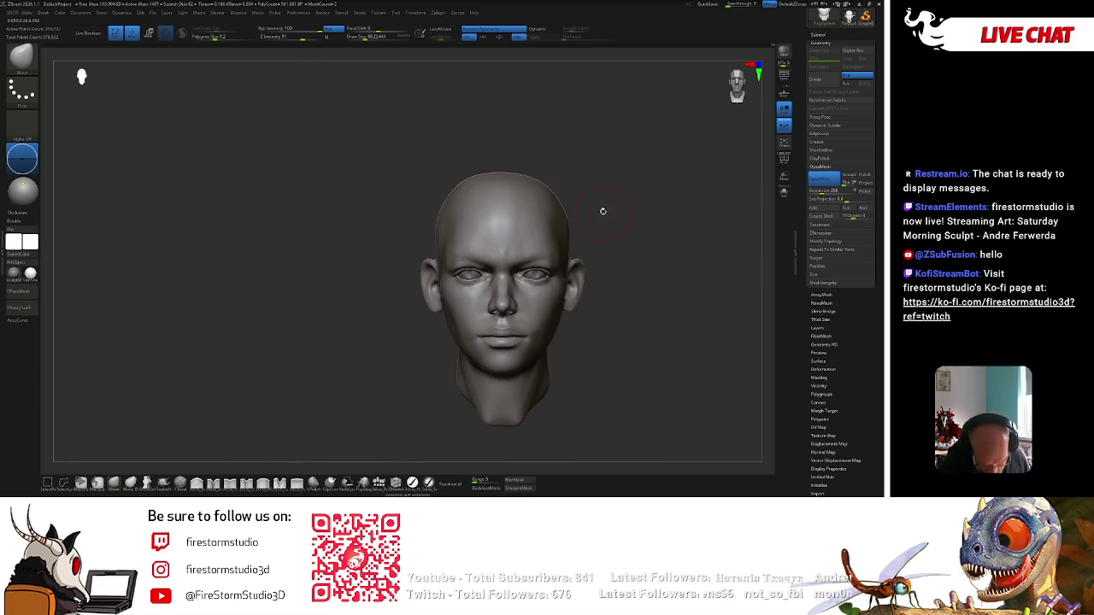
key(shift)
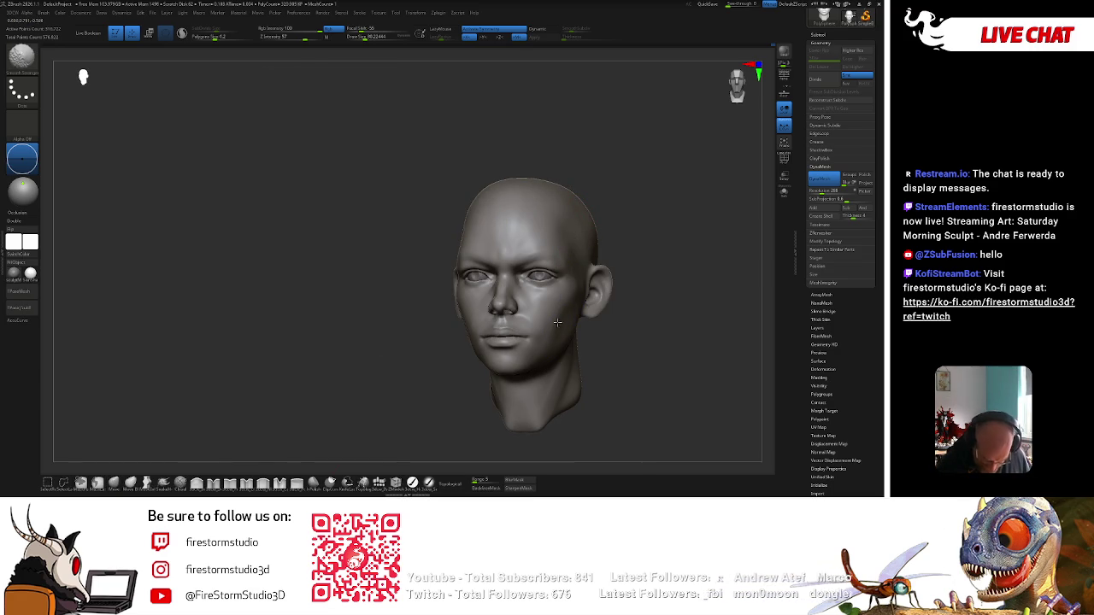
shift+drag(644, 271, 642, 205)
Fit the head to the view, resize the brush, and touch up the nose side and upper eyelid.
key(space)
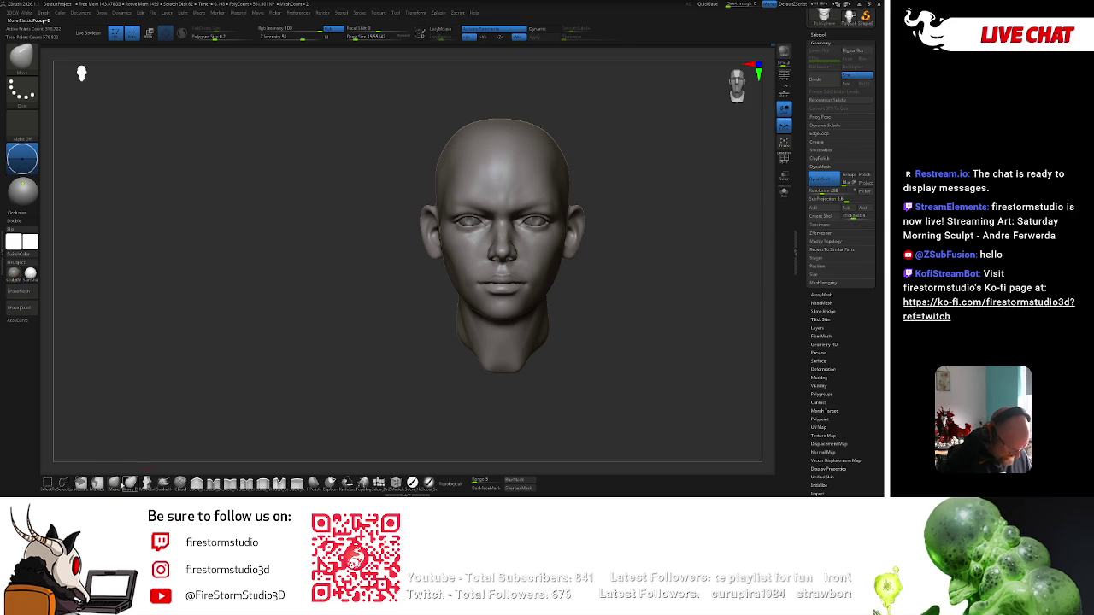
key(f)
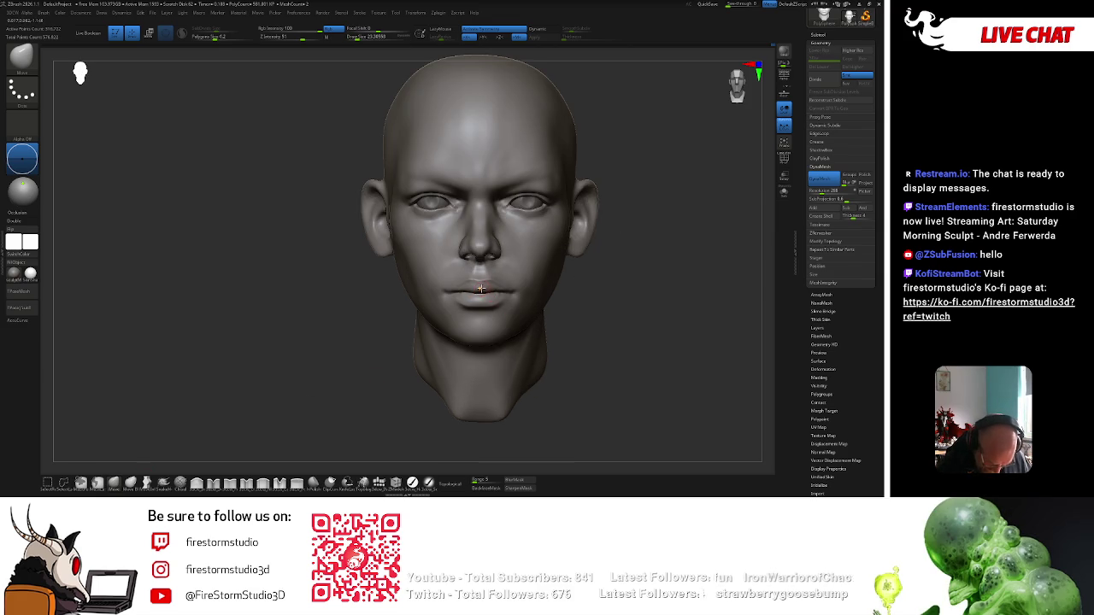
key(space)
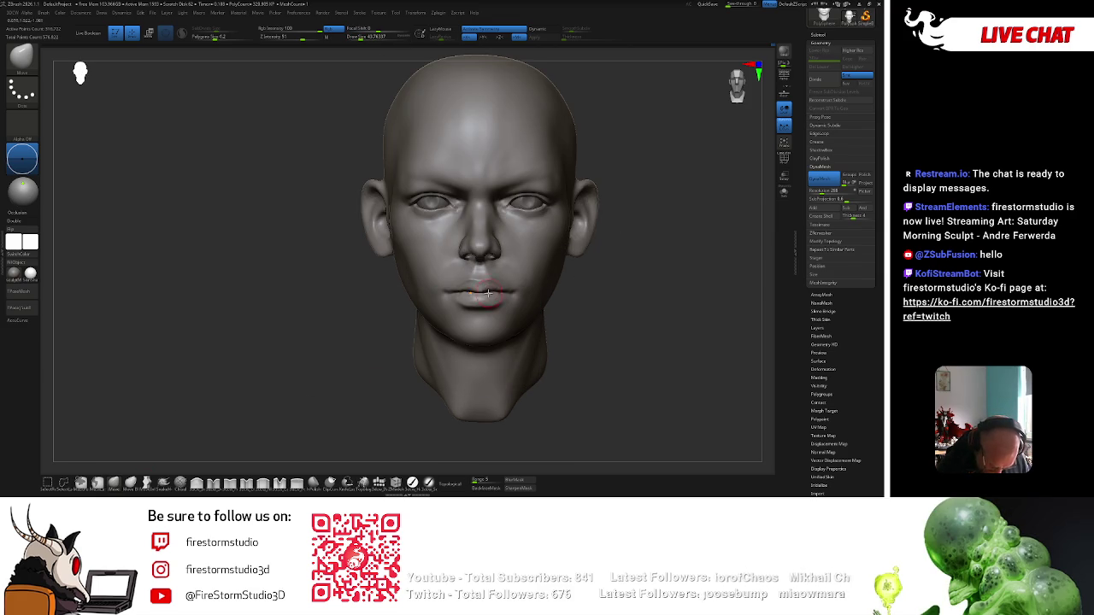
key(space)
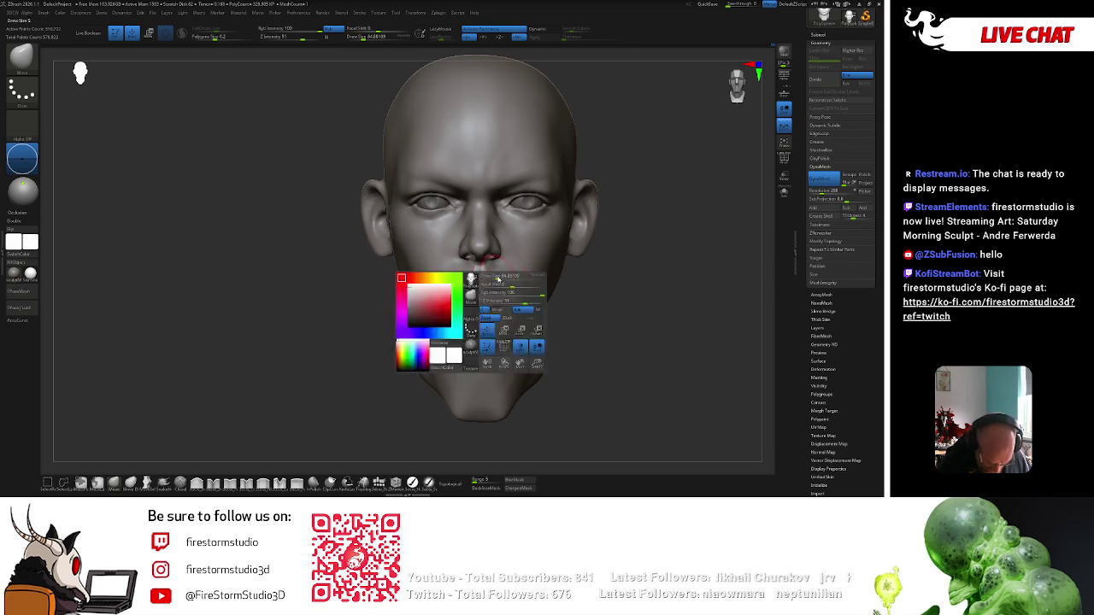
drag(628, 245, 593, 227)
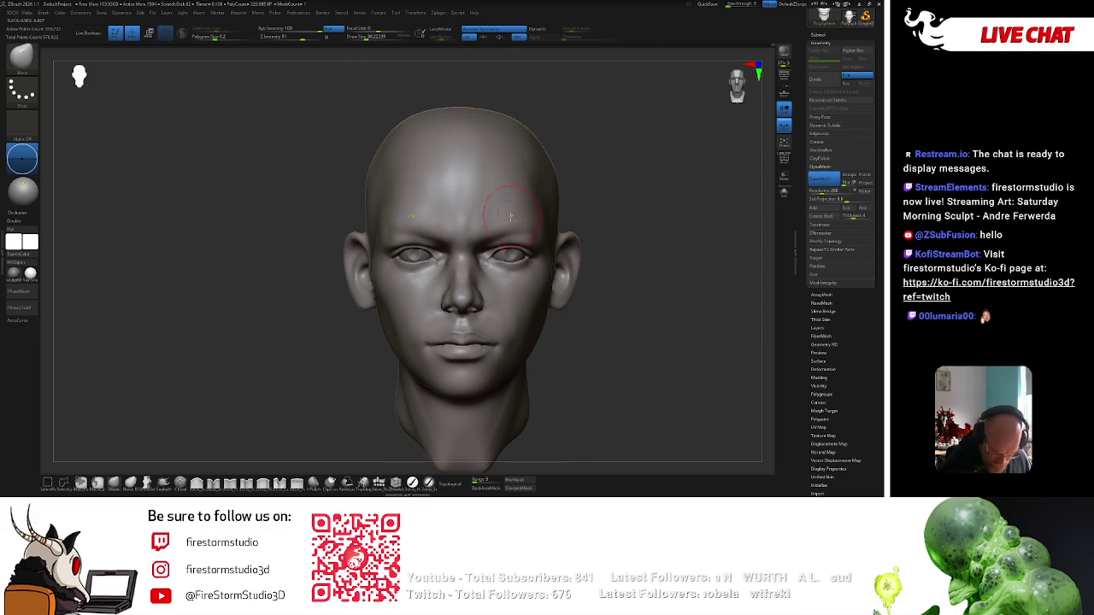
key(space)
key(space)
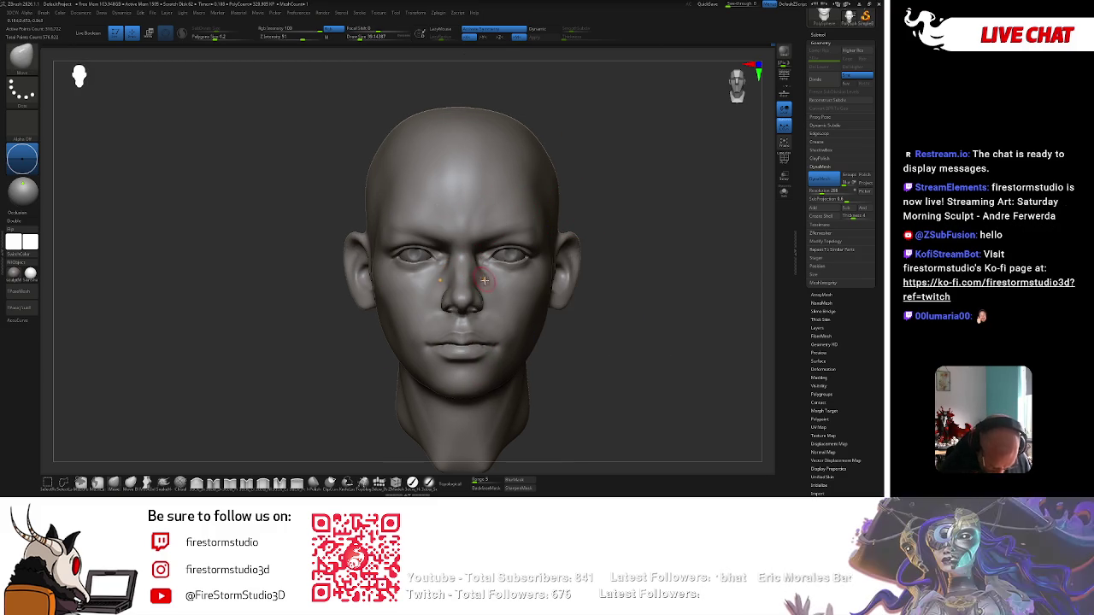
key(space)
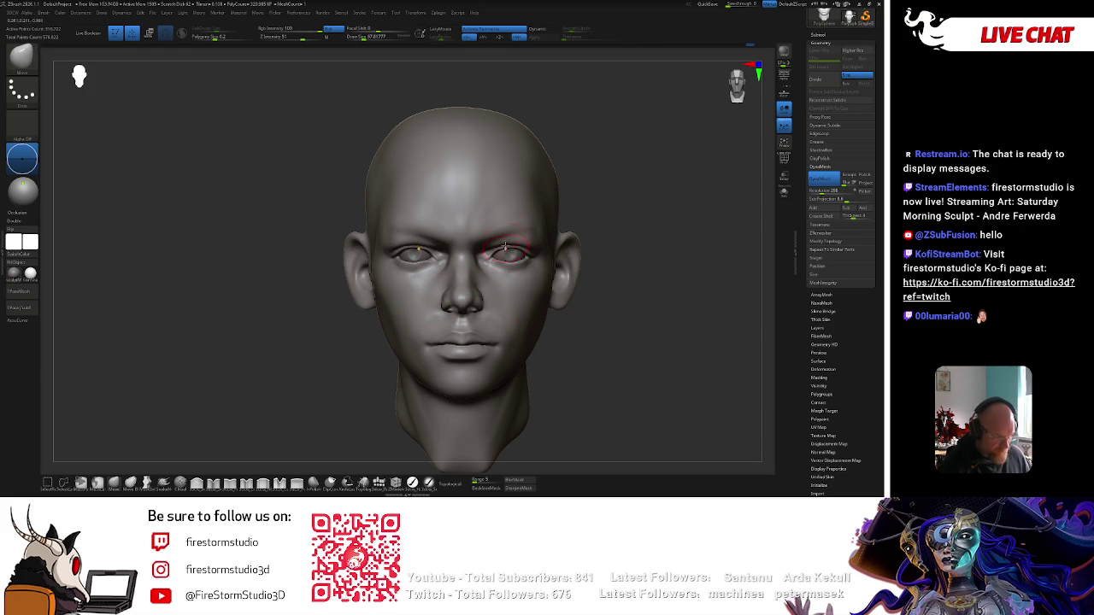
Pick a new, smaller sculpting brush and sharpen the brow ridge and nose bridge.
key(b)
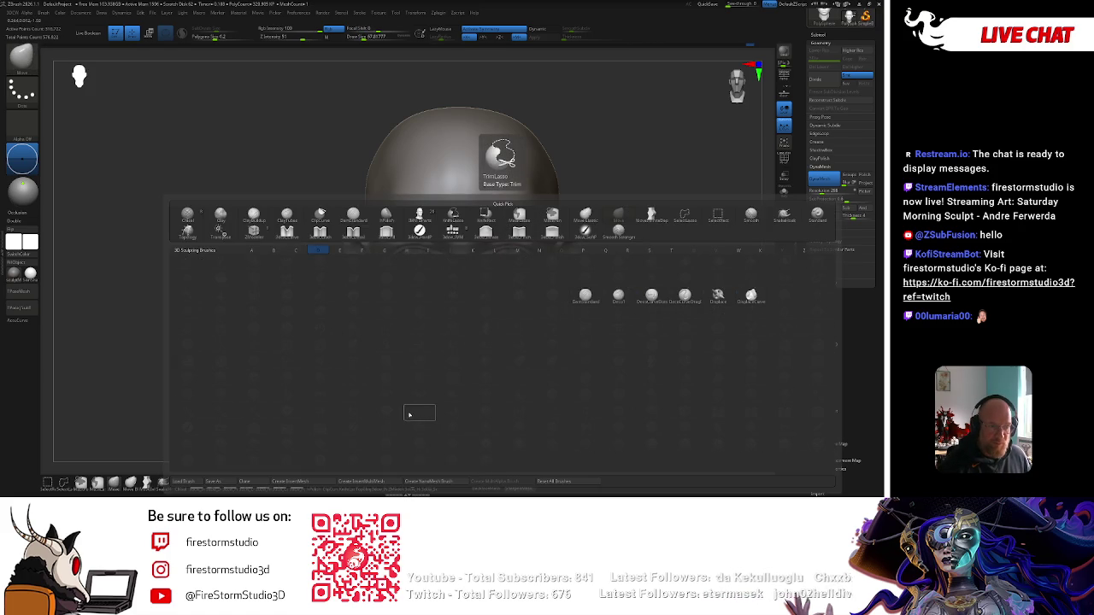
click(584, 296)
key([)
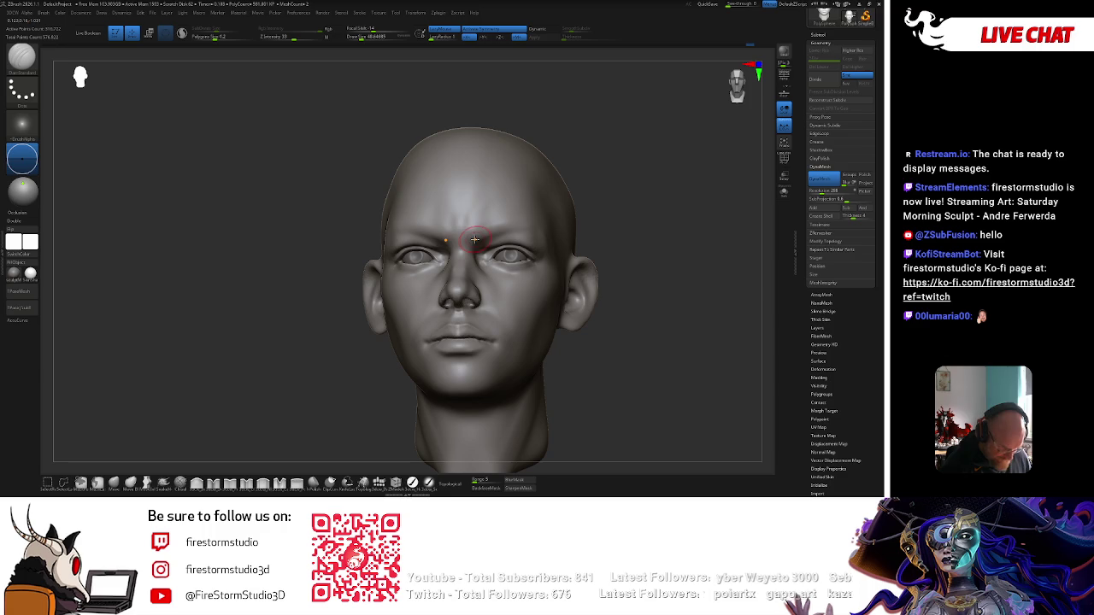
right_drag(575, 198, 479, 240)
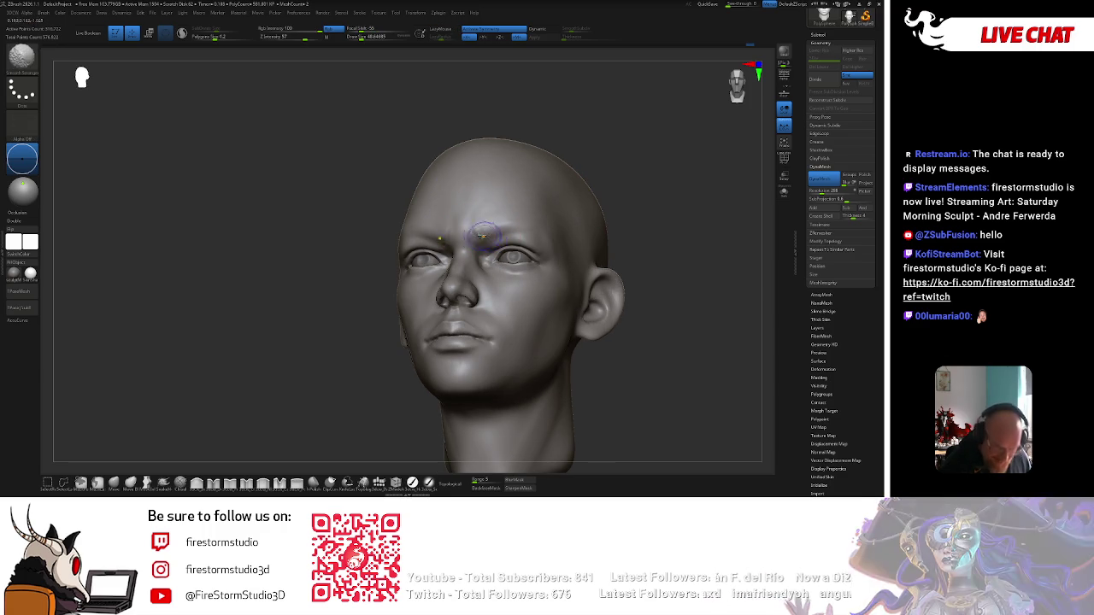
mouse_move(569, 177)
shift+right_down()
mouse_move(477, 232)
mouse_move(466, 278)
mouse_move(426, 290)
shift+right_up()
key(space)
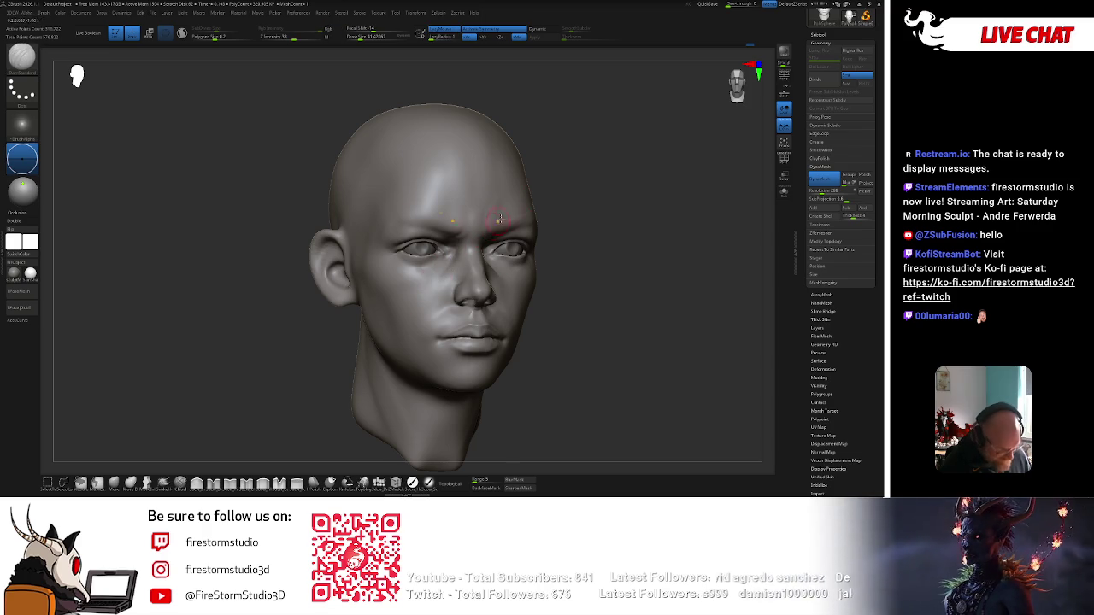
shift+right_drag(512, 244, 482, 231)
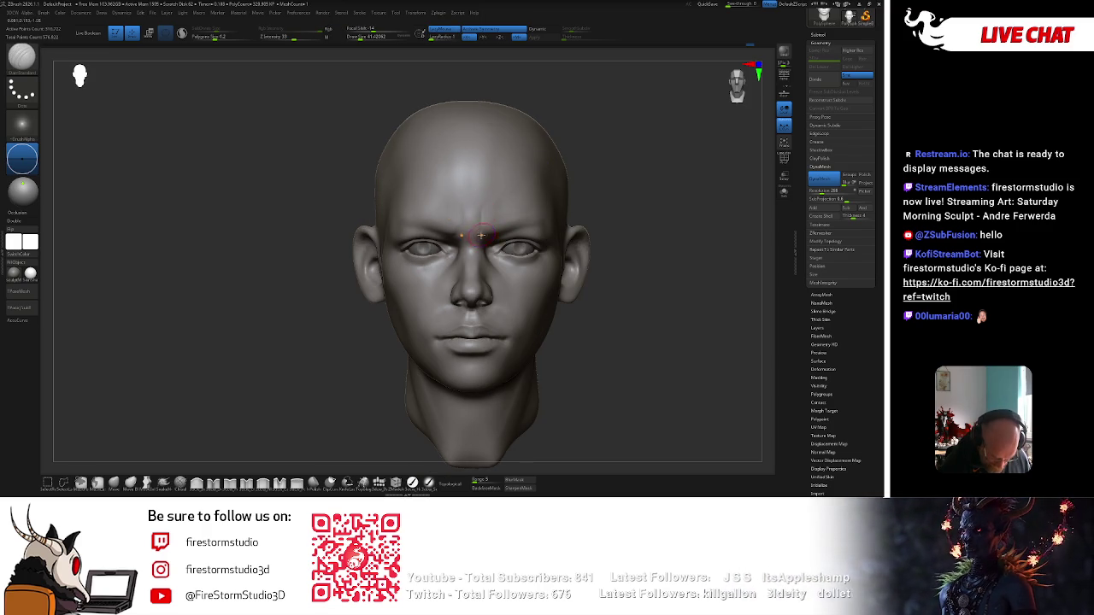
mouse_move(623, 183)
mouse_down()
mouse_move(618, 171)
mouse_move(508, 245)
mouse_up()
Sculpt the lips, switching between brushes via BDS, BST and BCB shortcuts.
key(b)
key(d)
key(s)
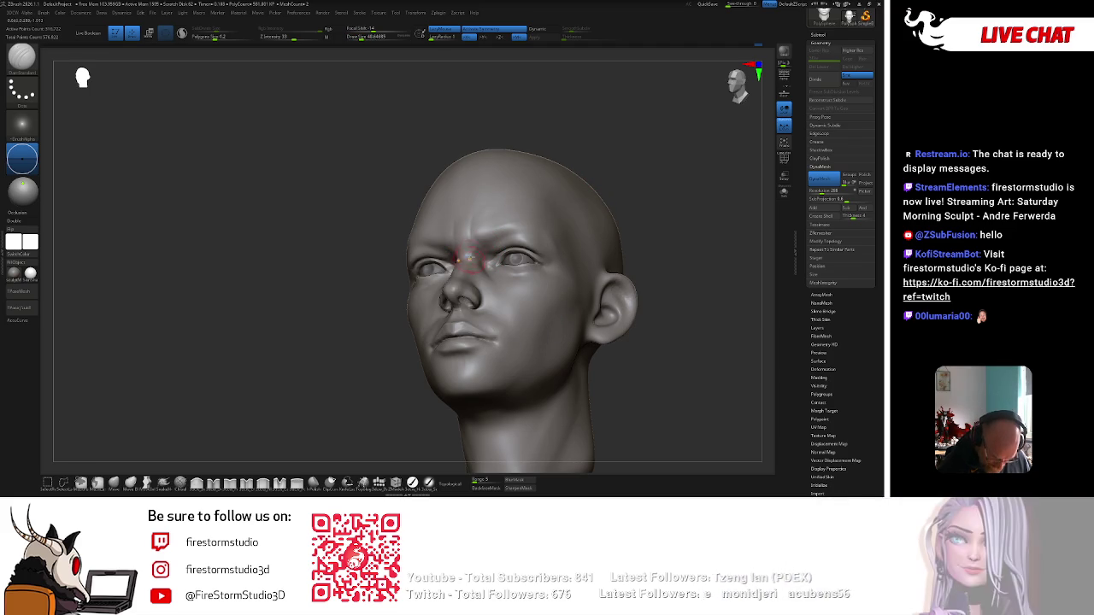
key(b)
key(s)
key(t)
shift+drag(624, 202, 629, 196)
key(b)
key(c)
key(b)
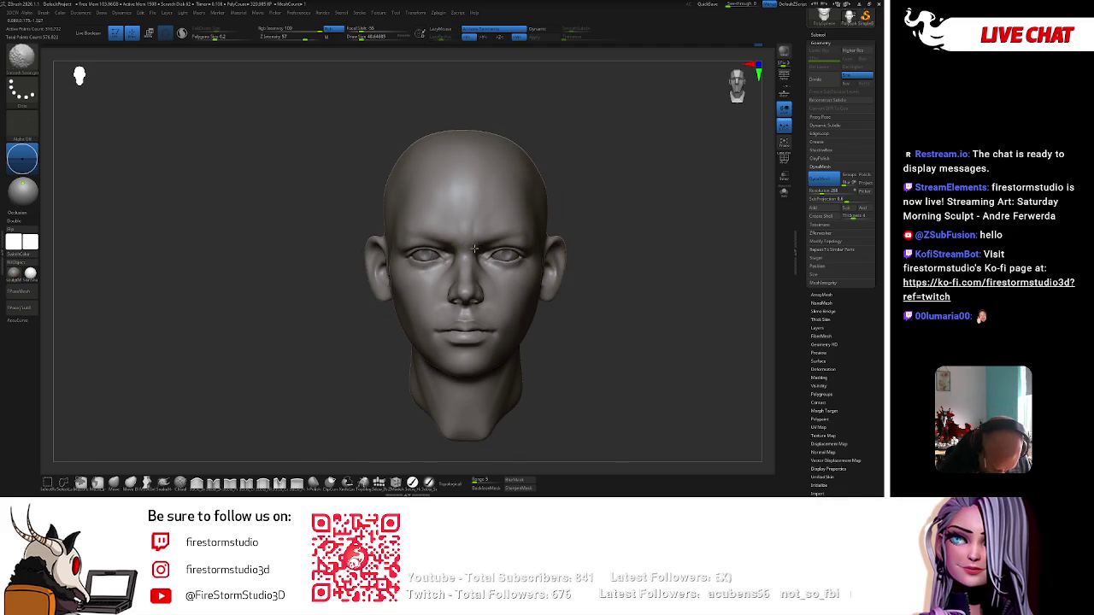
key(b)
key(s)
key(t)
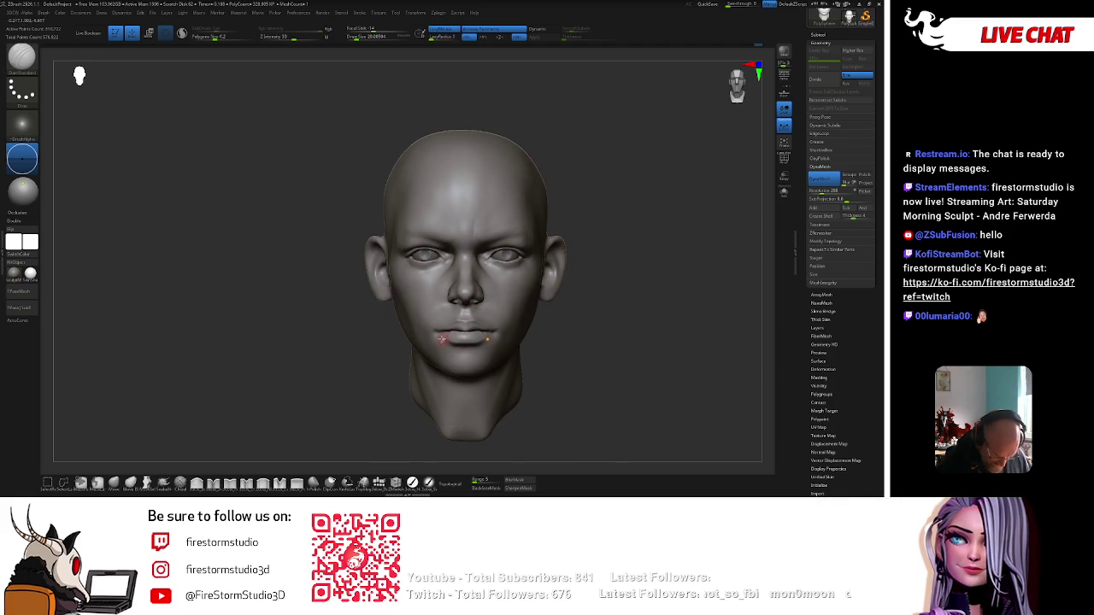
Adjust larger forms with the Move brush (BMV) at varied sizes, then select the 3dcw_Polish brush.
key(b)
key(m)
key(v)
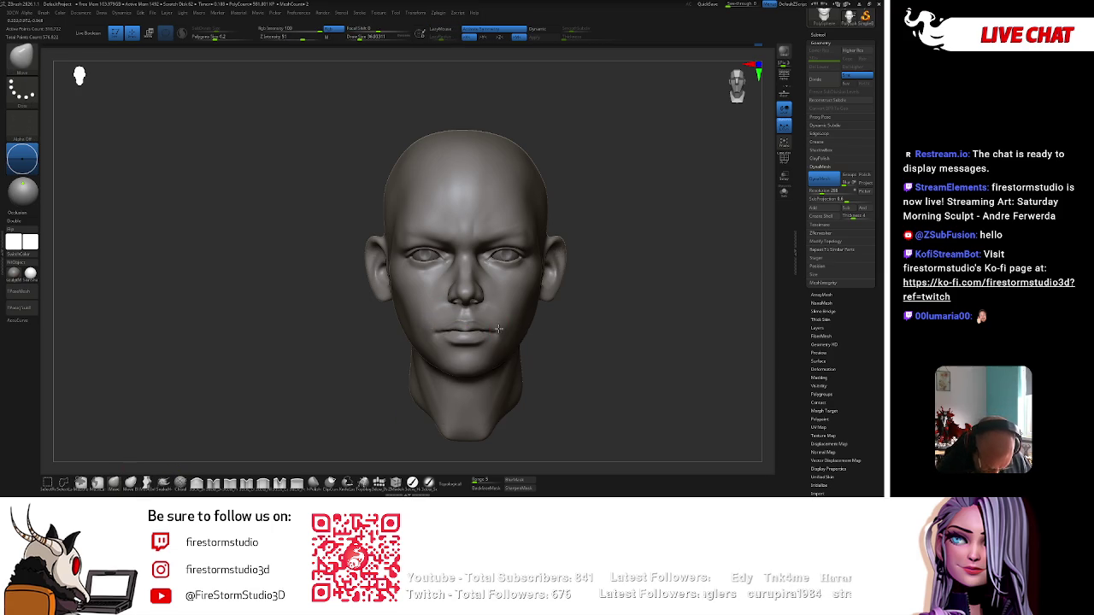
drag(596, 316, 576, 295)
key(bracketright)
key(bracketright)
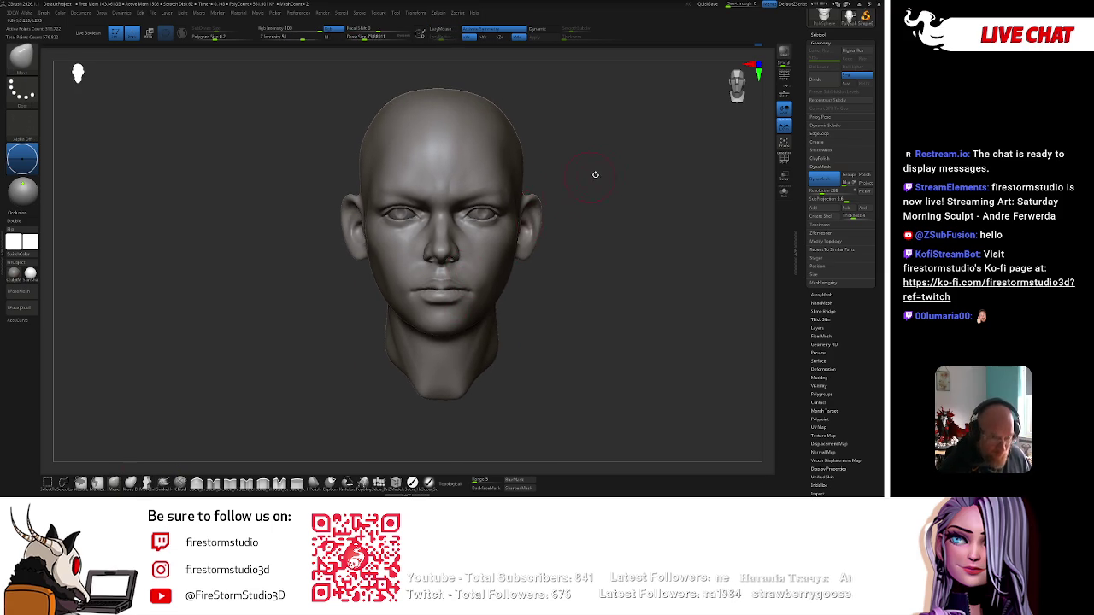
key(bracketright)
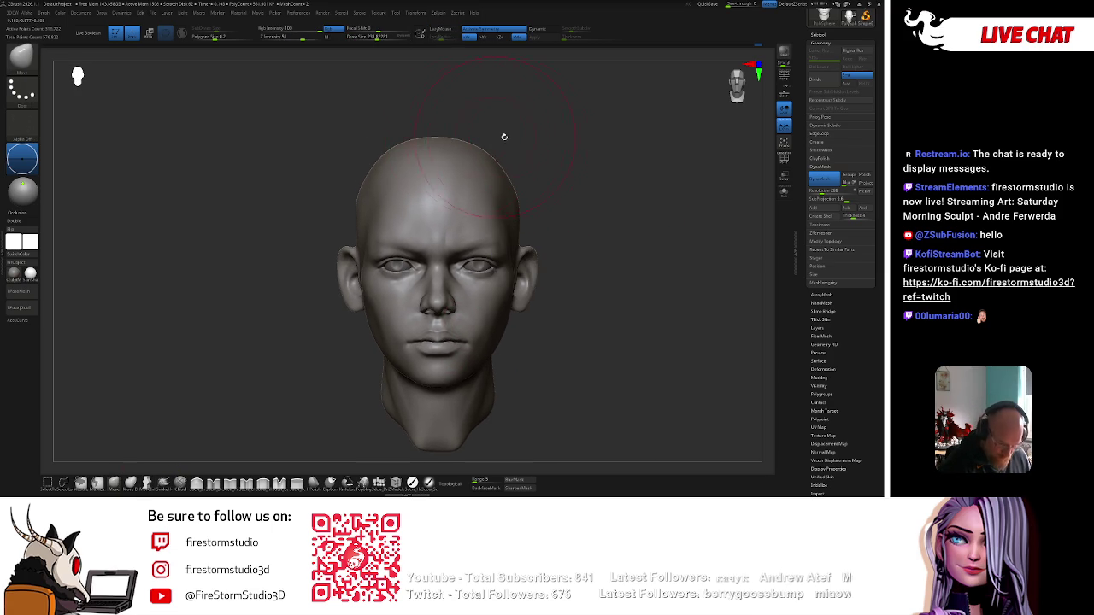
key(bracketleft)
alt+drag(553, 134, 594, 172)
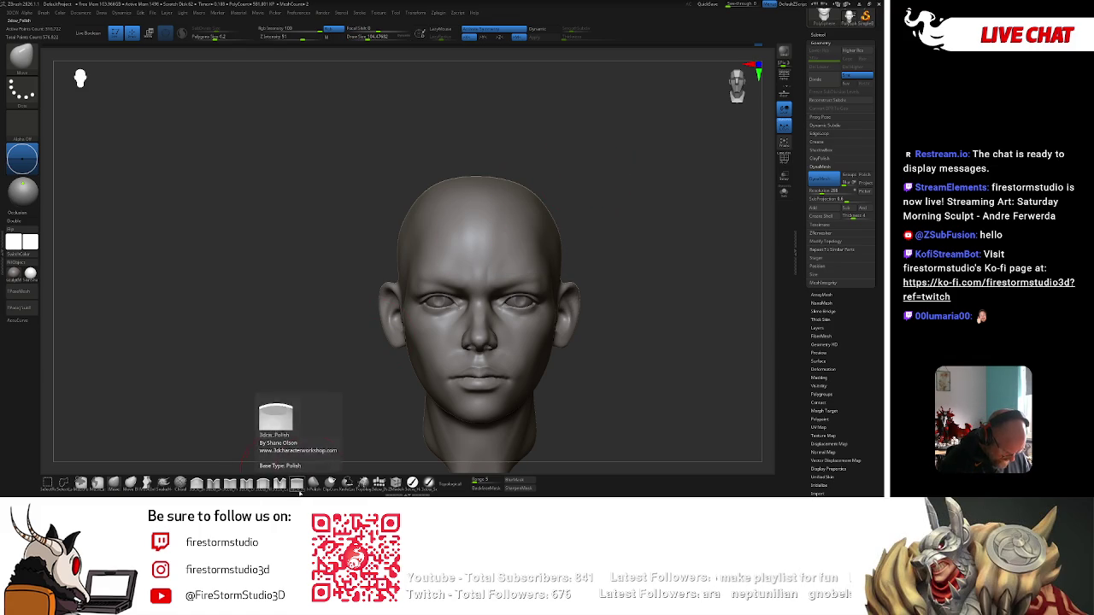
click(264, 484)
Orbit the head to inspect it from several angles, then zoom in close on the mouth.
drag(649, 175, 586, 178)
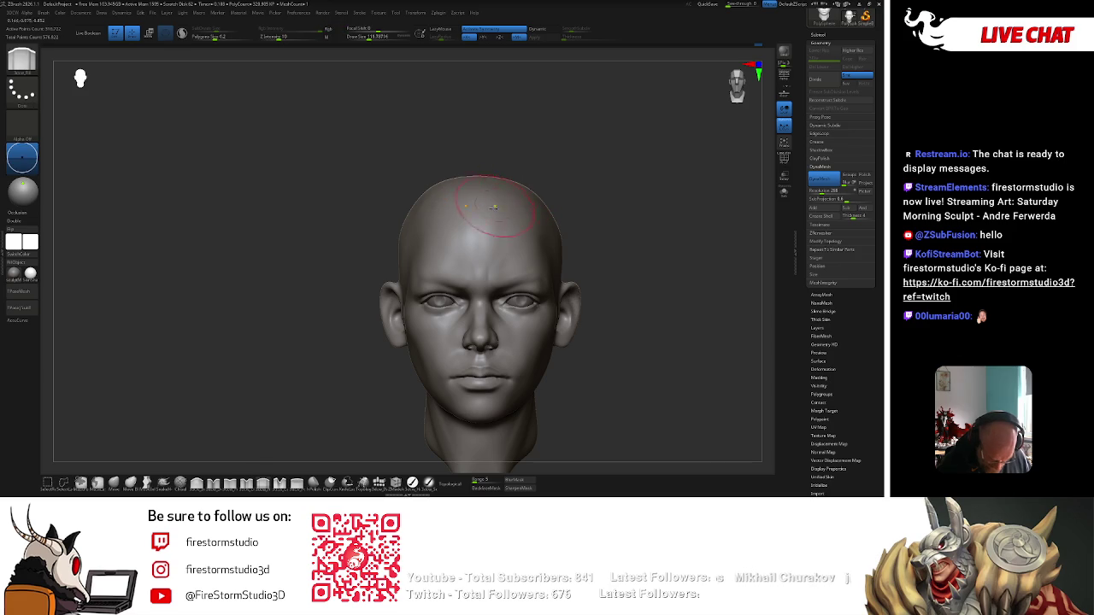
drag(556, 162, 483, 214)
drag(516, 118, 551, 222)
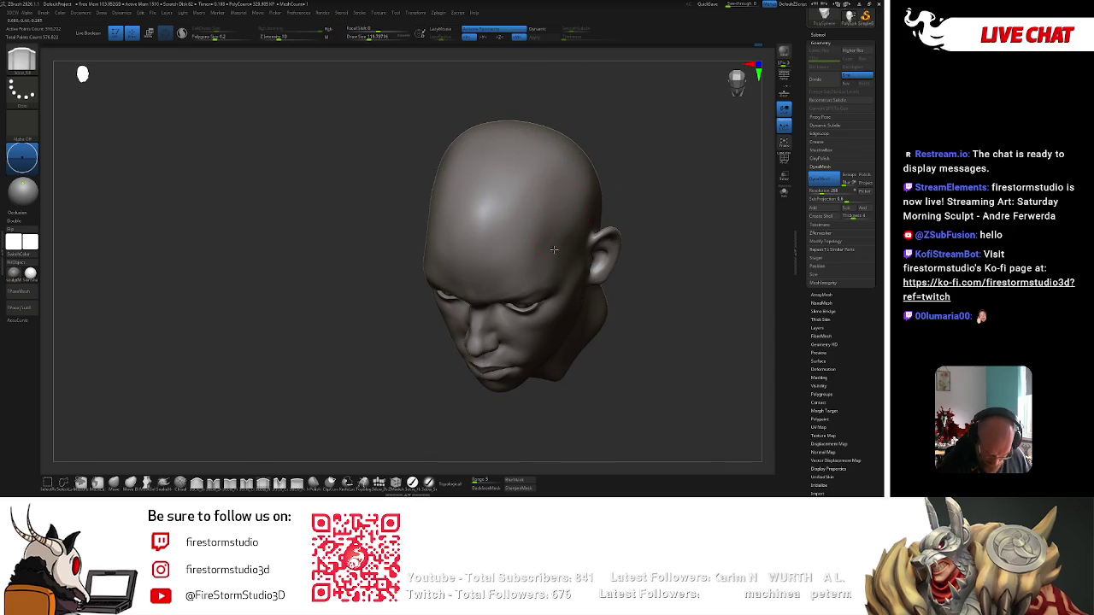
mouse_move(606, 188)
shift+mouse_down()
mouse_move(616, 183)
mouse_move(536, 208)
shift+mouse_up()
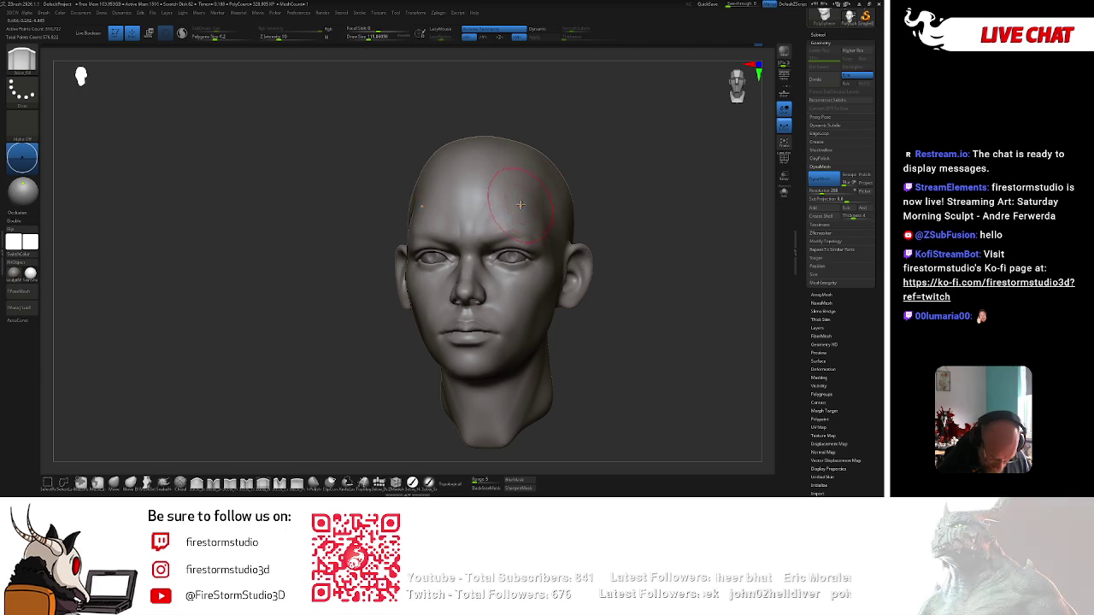
drag(575, 145, 619, 169)
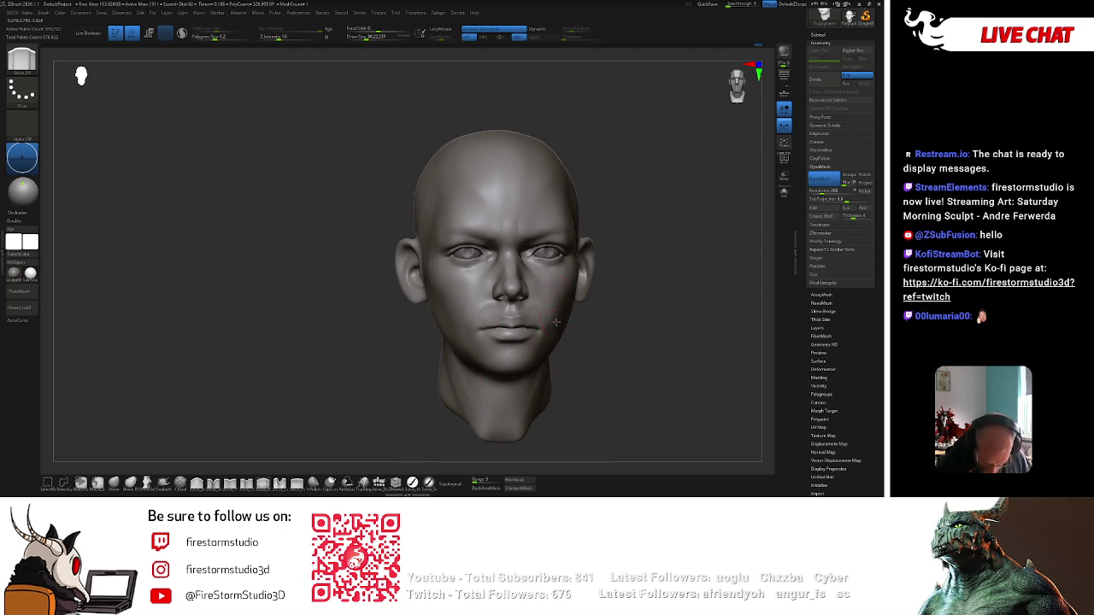
right_drag(557, 310, 557, 300)
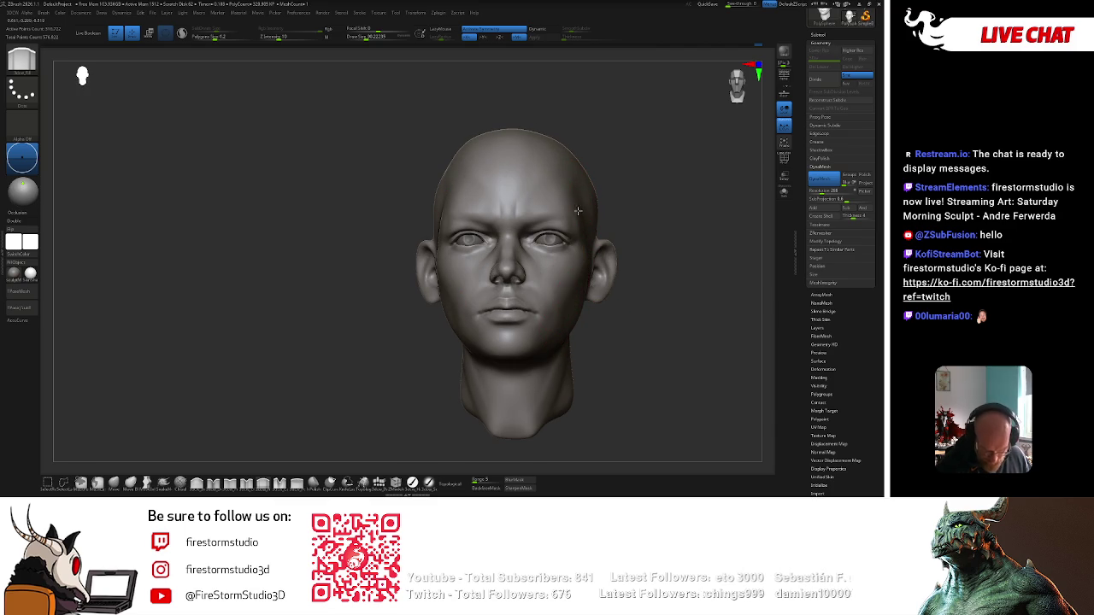
mouse_move(601, 146)
right_down()
mouse_move(514, 225)
mouse_move(631, 153)
mouse_move(590, 231)
right_up()
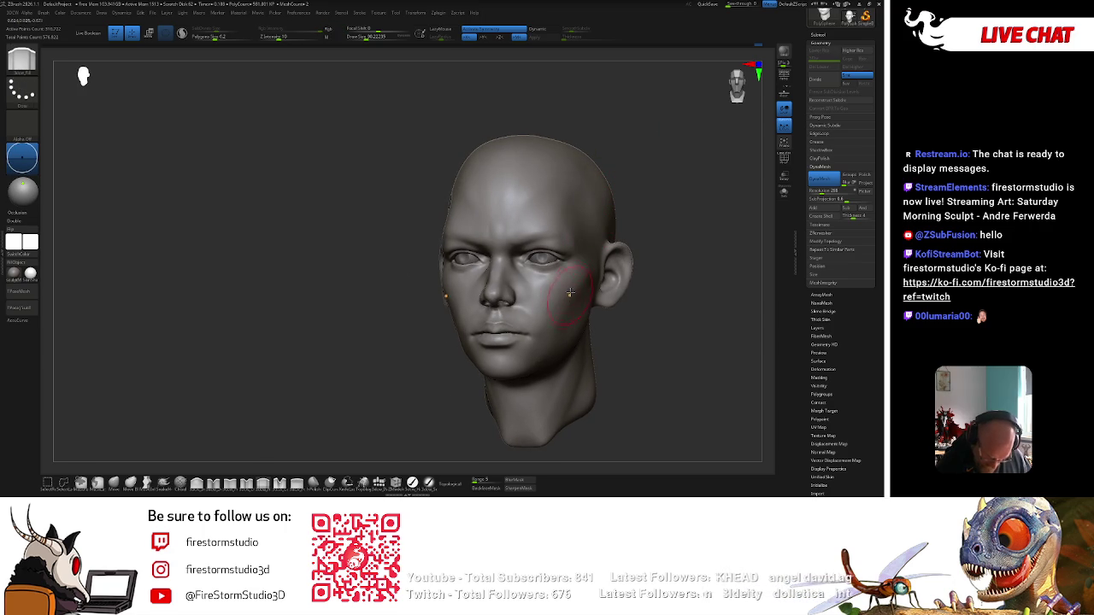
alt+right_drag(569, 309, 518, 227)
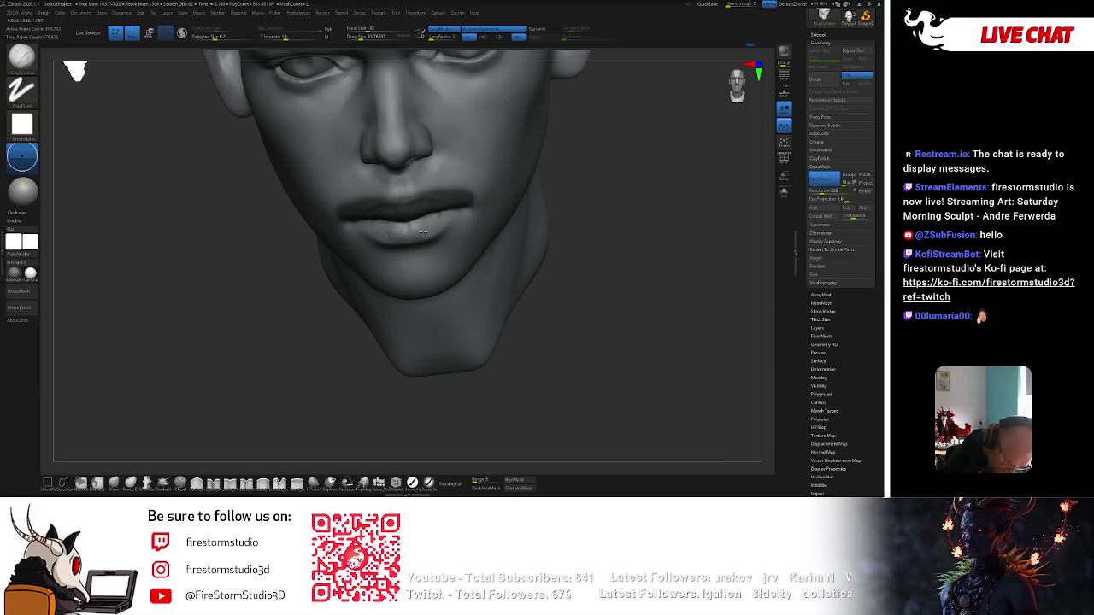
Inspect the lips from the front, below, side profile and above, then choose another sculpting brush.
mouse_move(553, 213)
shift+right_down()
mouse_move(397, 227)
mouse_move(538, 225)
mouse_move(578, 209)
mouse_move(421, 240)
shift+right_up()
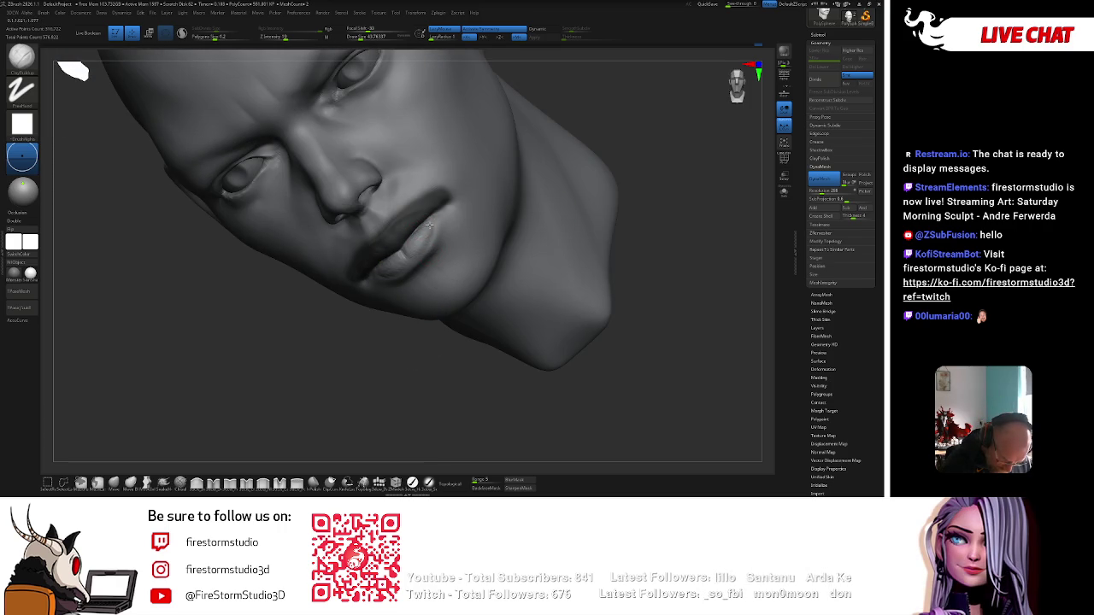
mouse_move(437, 222)
right_down()
mouse_move(407, 292)
mouse_move(412, 256)
right_up()
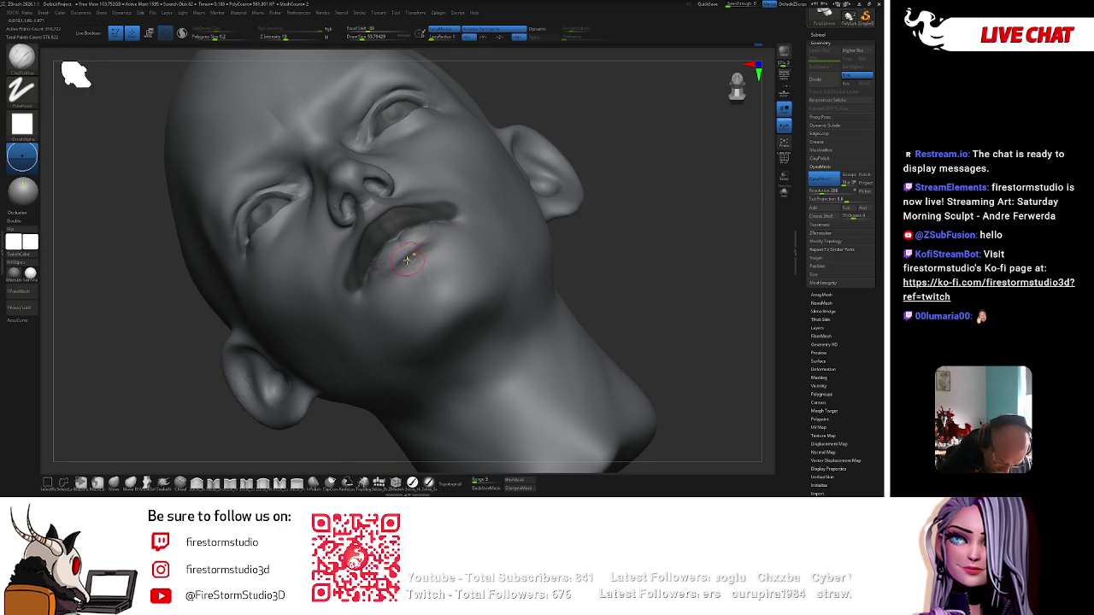
mouse_move(508, 189)
right_down()
mouse_move(601, 200)
mouse_move(576, 219)
mouse_move(545, 203)
mouse_move(554, 220)
right_up()
right_drag(533, 141, 424, 282)
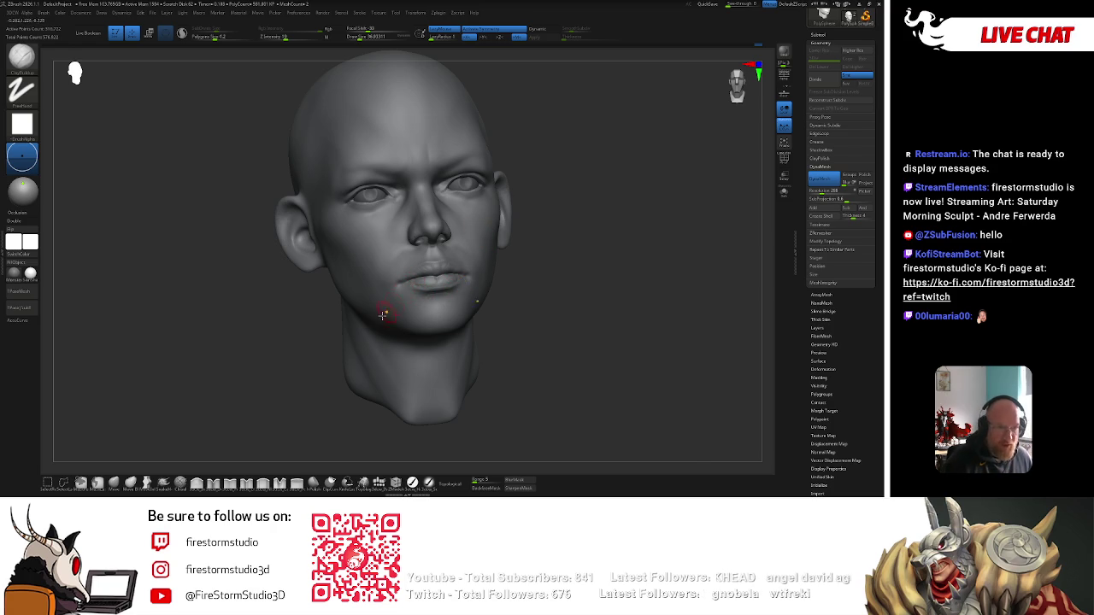
key(b)
right_drag(597, 192, 591, 187)
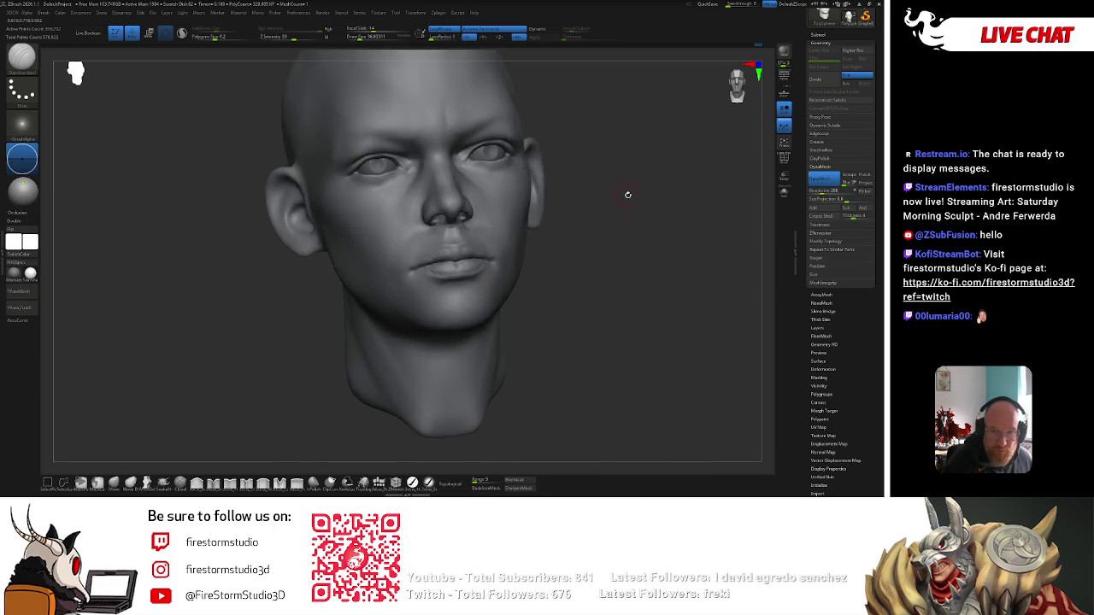
Shift-smooth the brow from several views, shrinking the brush for finer brow work.
mouse_move(424, 267)
right_down()
mouse_move(505, 224)
mouse_move(444, 256)
right_up()
key(space)
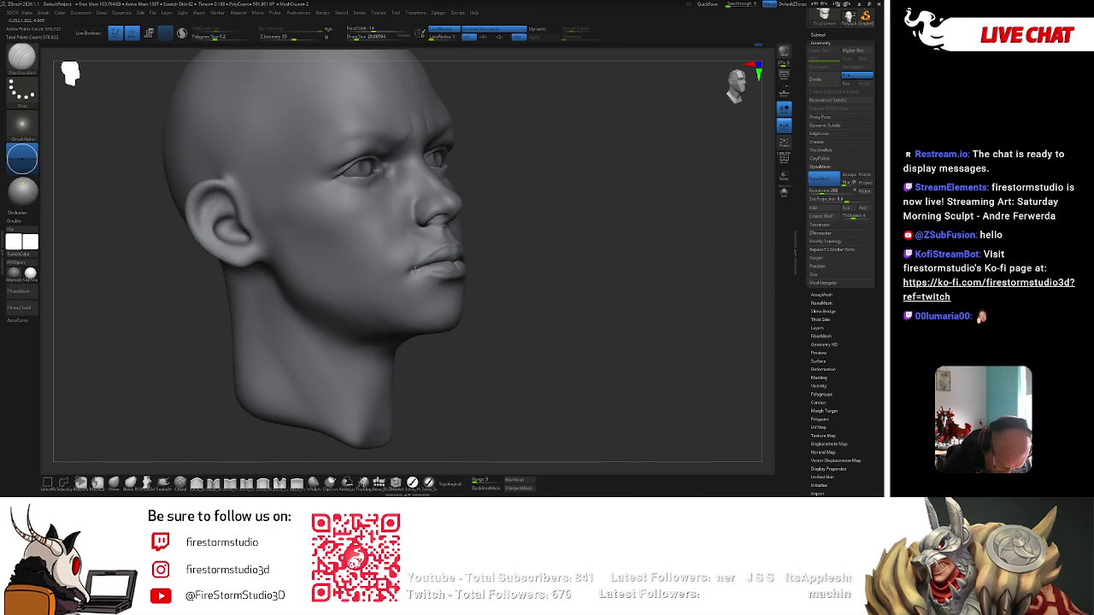
key(shift)
mouse_move(410, 254)
right_down()
mouse_move(444, 264)
mouse_move(589, 205)
right_up()
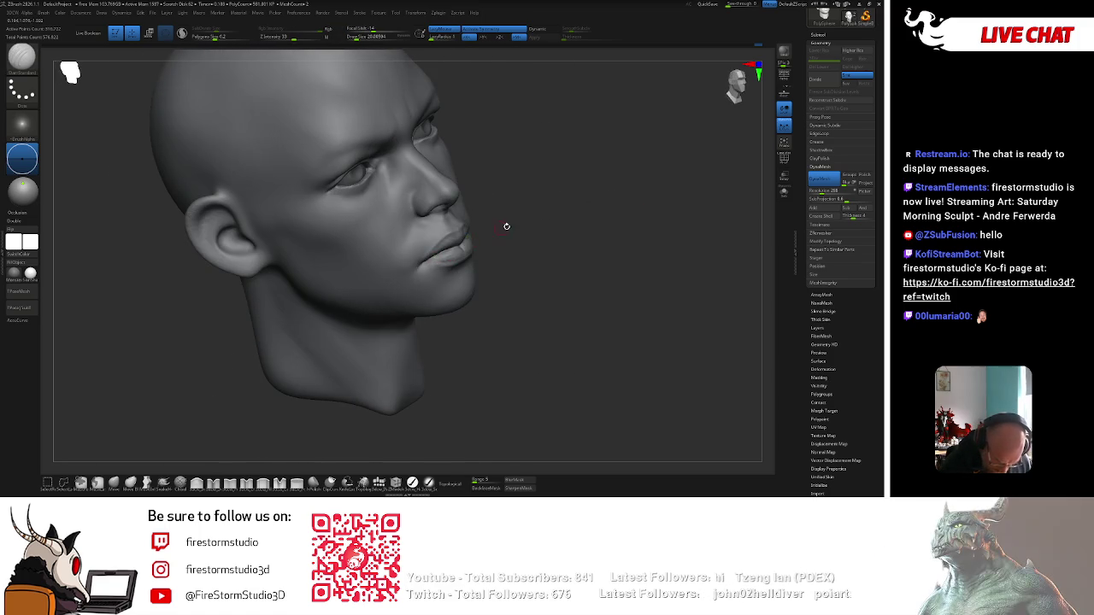
right_drag(499, 229, 430, 258)
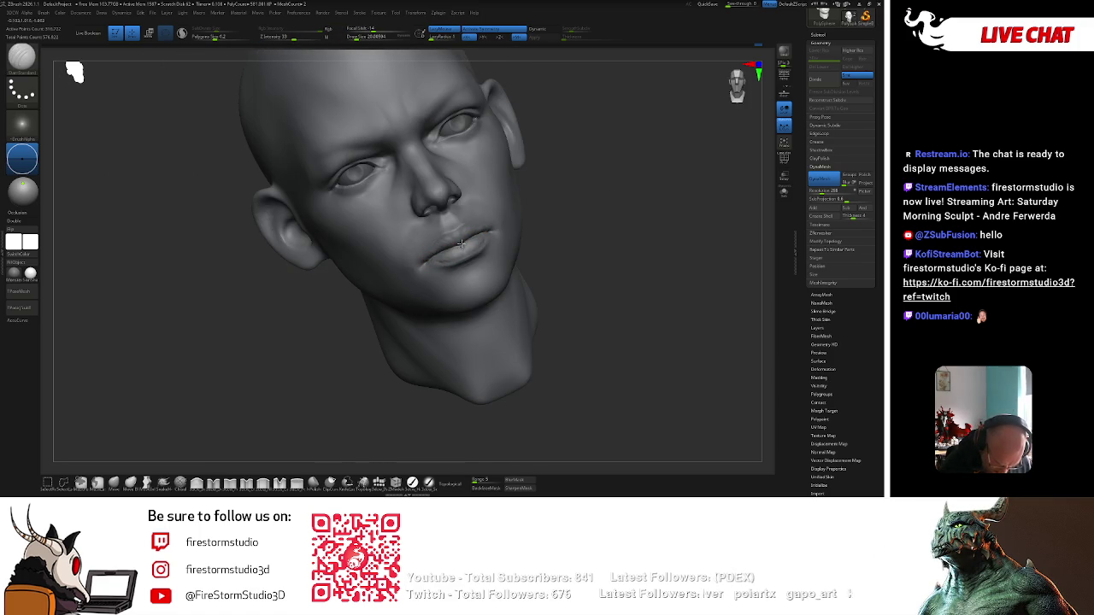
mouse_move(621, 205)
right_down()
mouse_move(599, 234)
mouse_move(583, 186)
right_up()
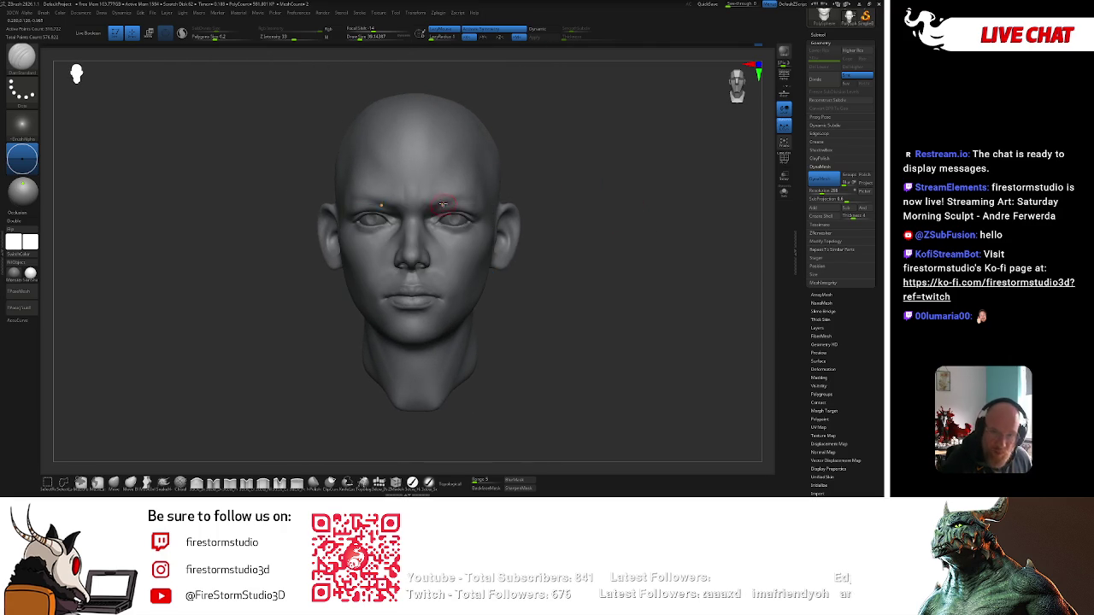
key(bracketleft)
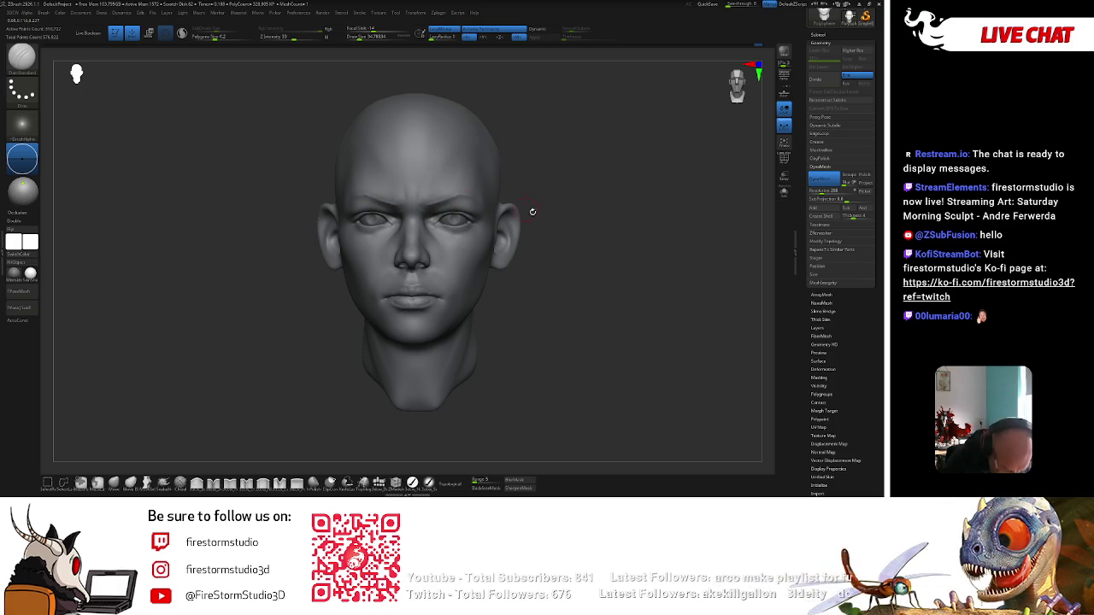
key(shift)
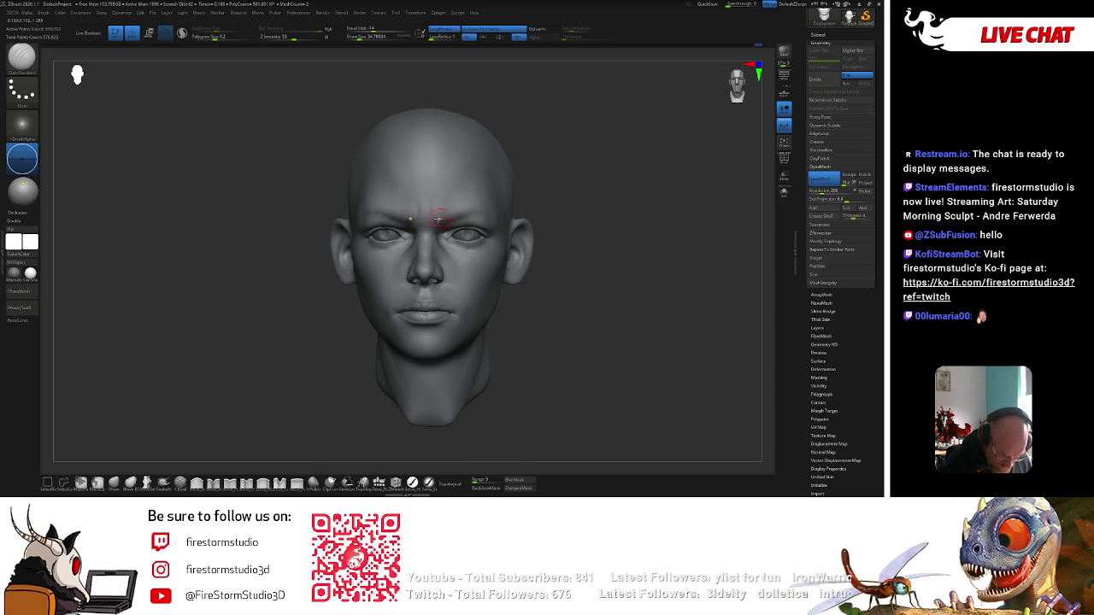
With a newly picked brush, sculpt and smooth between the brows and forehead, then check the side profile.
key(b)
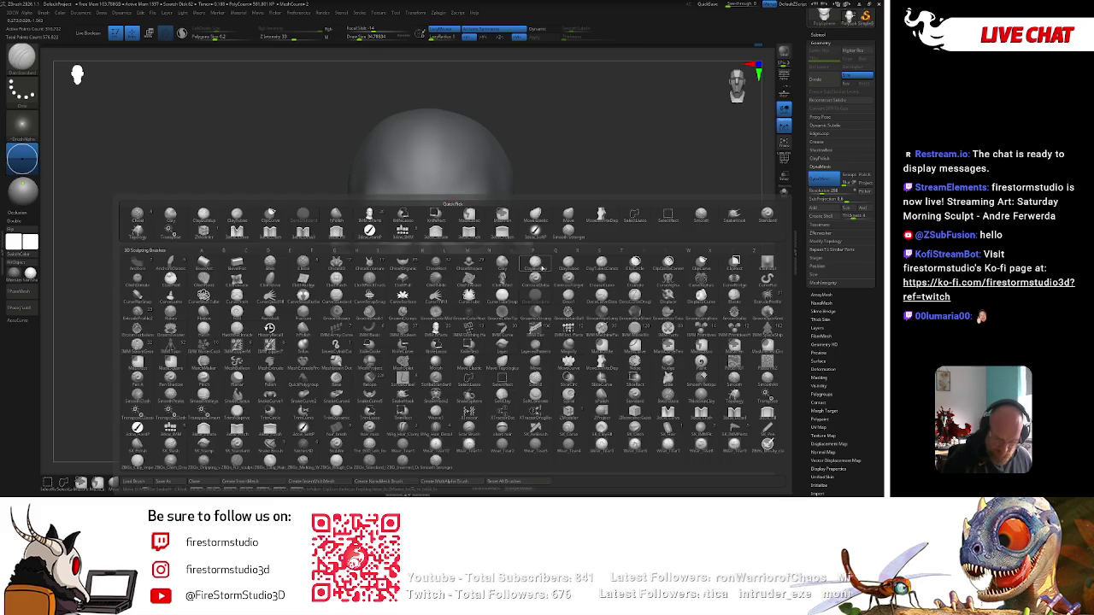
click(541, 268)
key(shift)
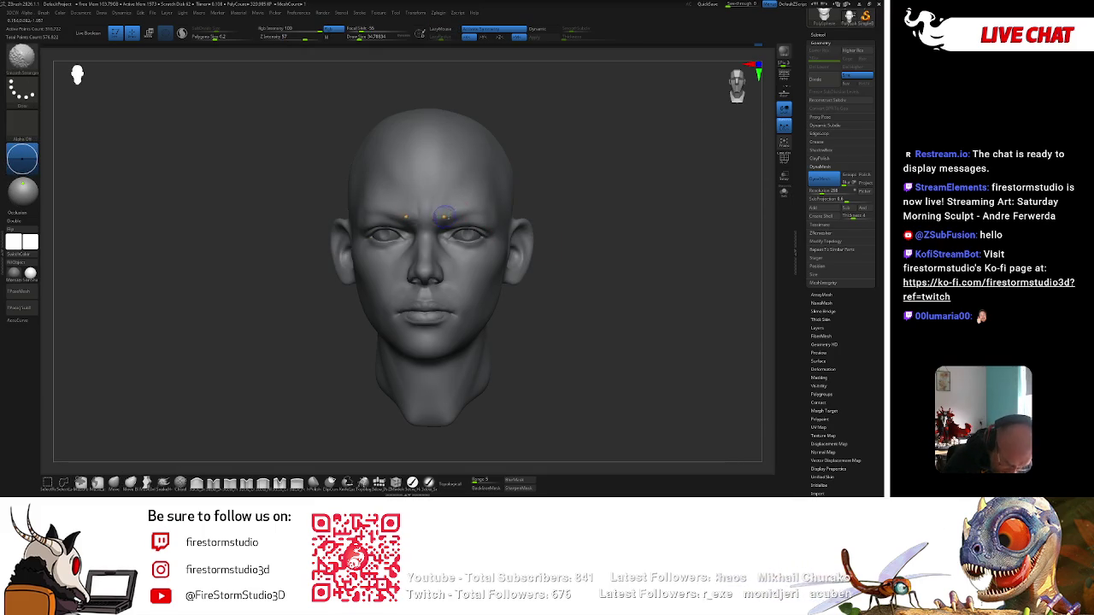
key(shift)
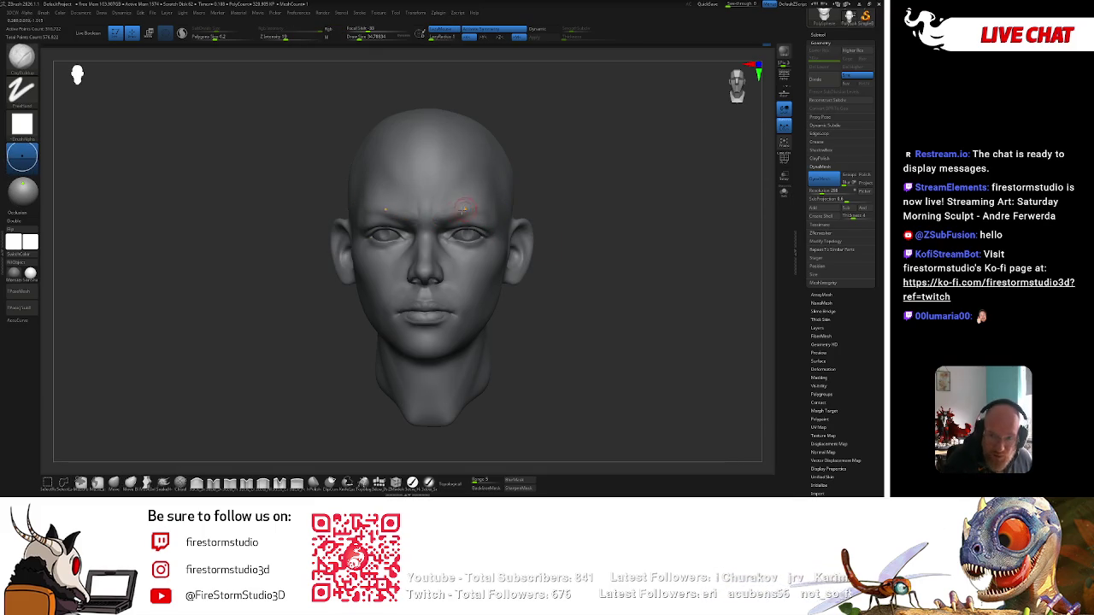
drag(524, 198, 466, 209)
key(shift)
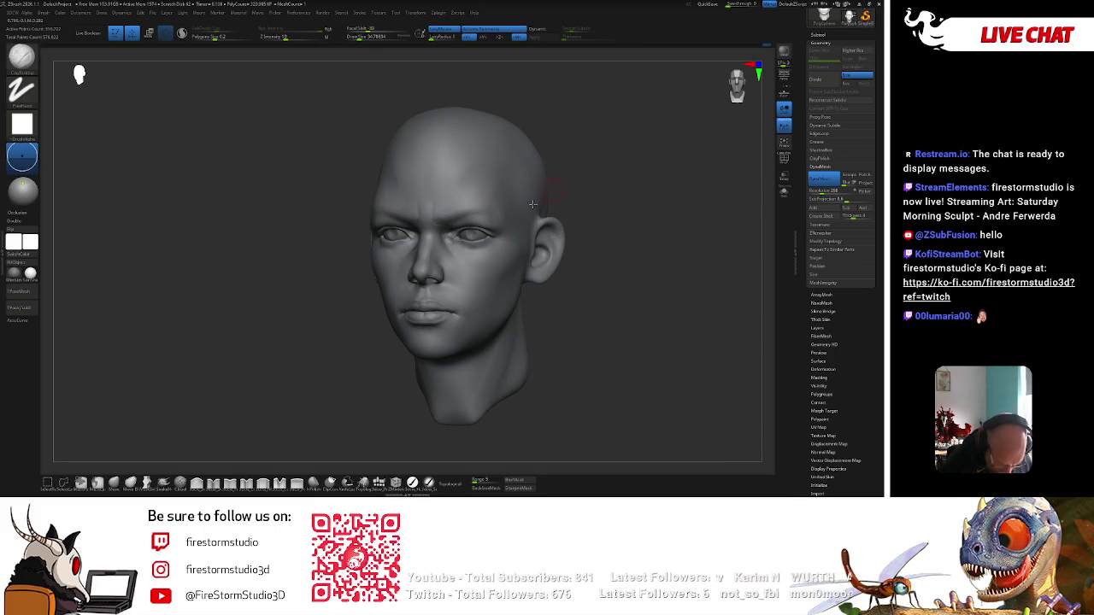
key(space)
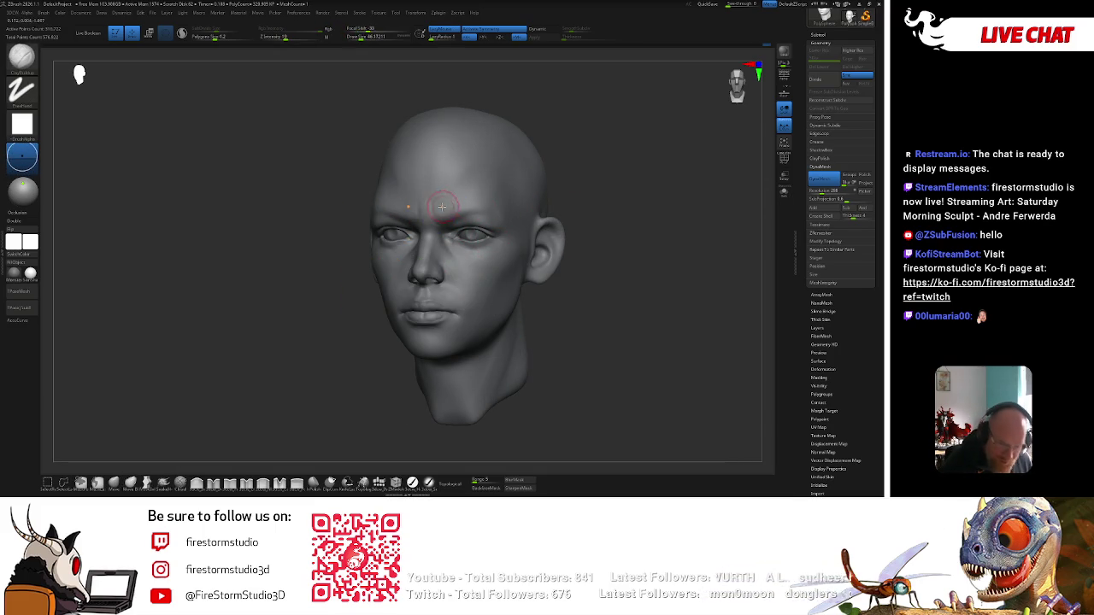
key(space)
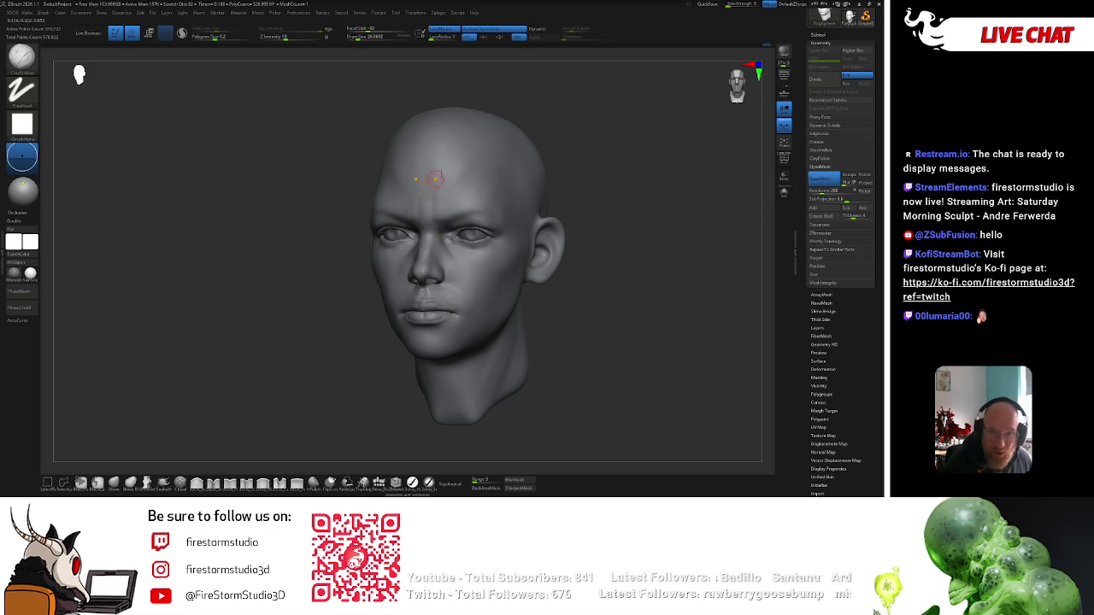
shift+drag(590, 143, 620, 137)
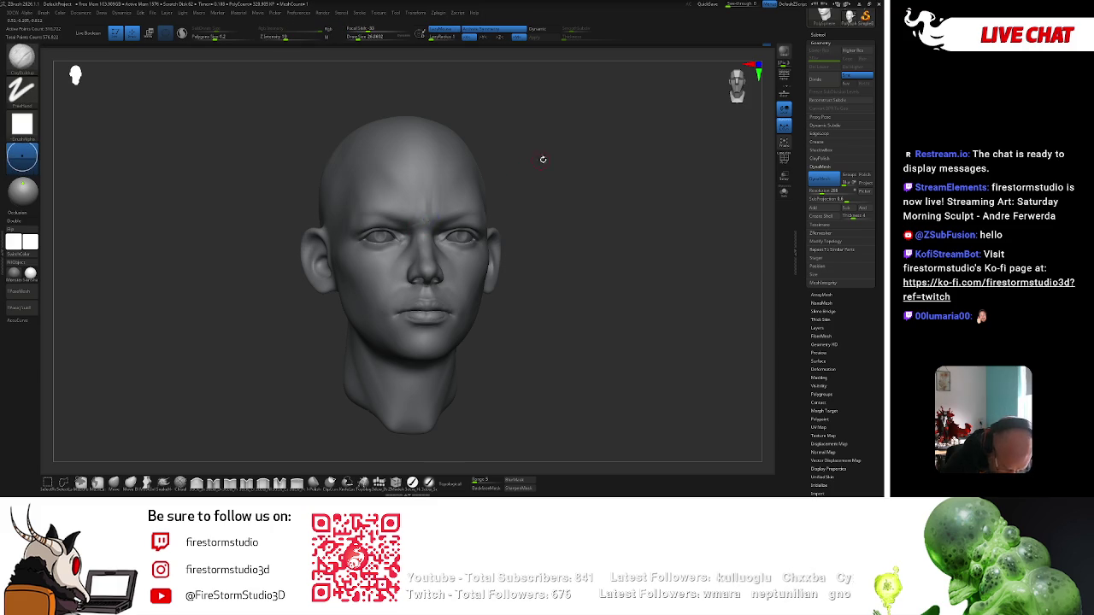
drag(537, 163, 342, 379)
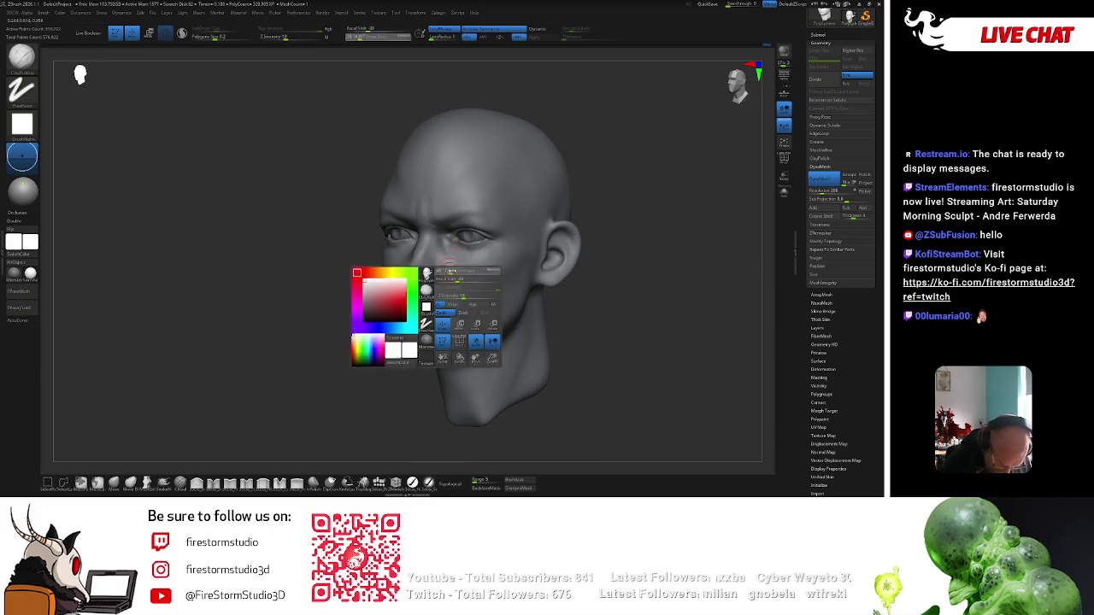
shift+drag(621, 190, 598, 226)
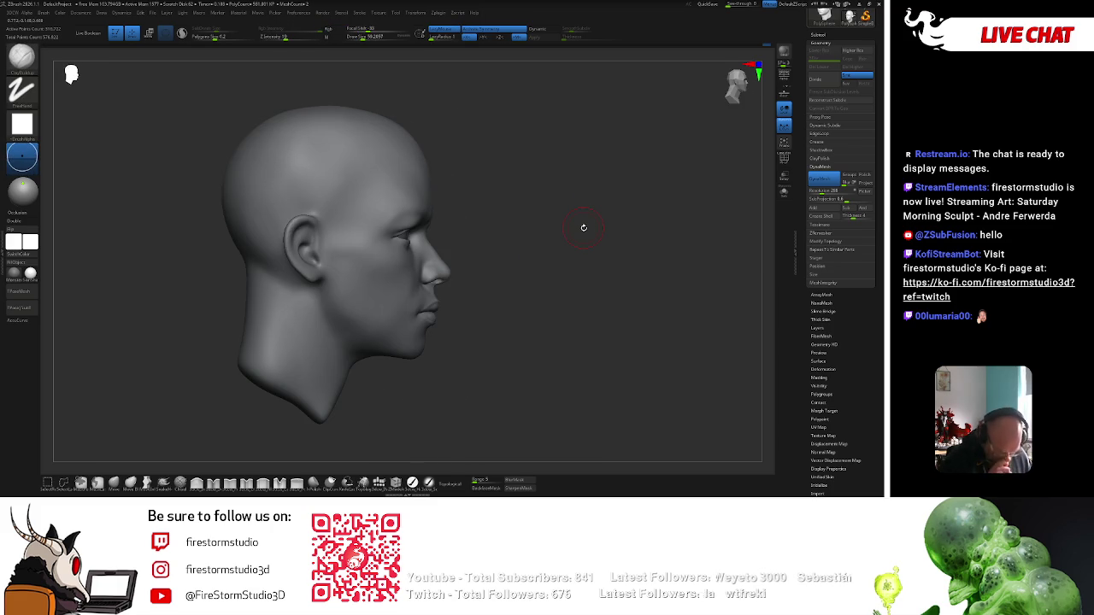
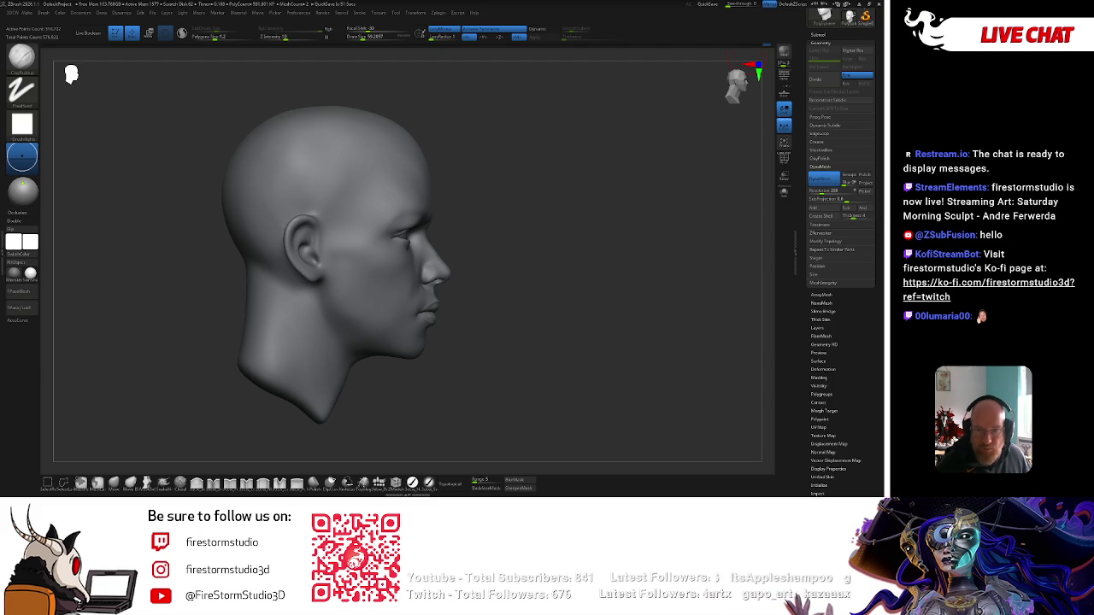
Orbit the head through three-quarter, underside and profile views, switching brushes with the B-M-V shortcut.
scroll(601, 215, up, 1)
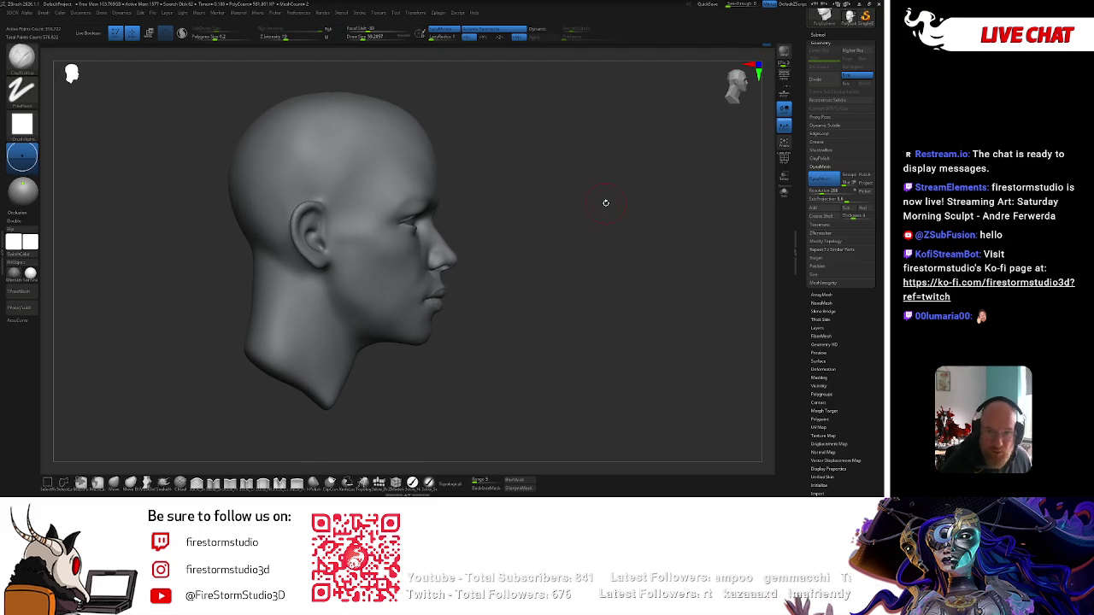
scroll(604, 224, up, 2)
drag(605, 224, 564, 224)
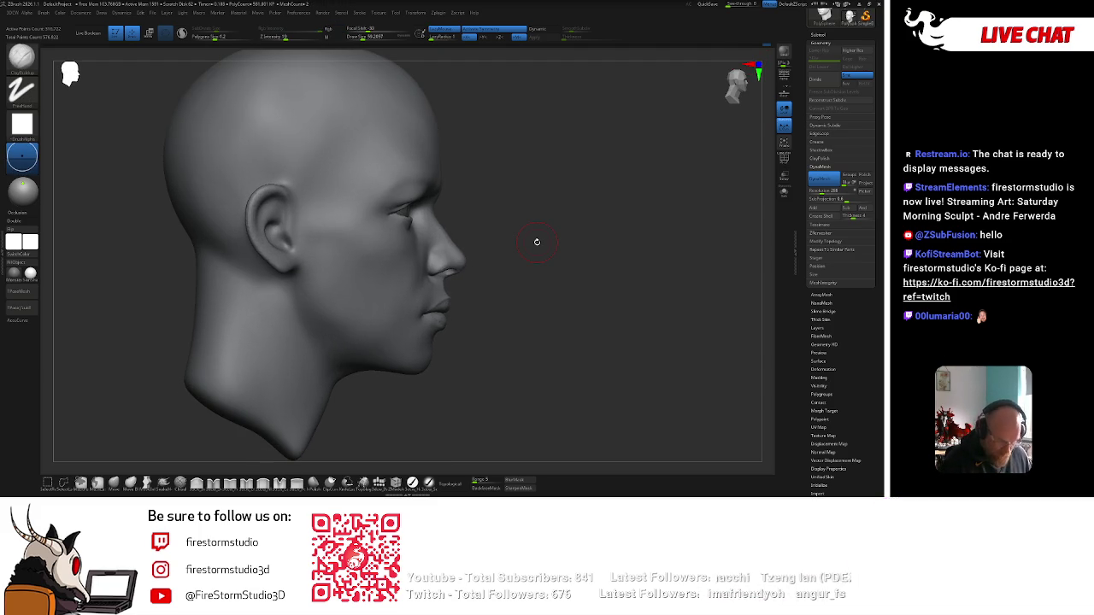
key(b)
key(m)
key(v)
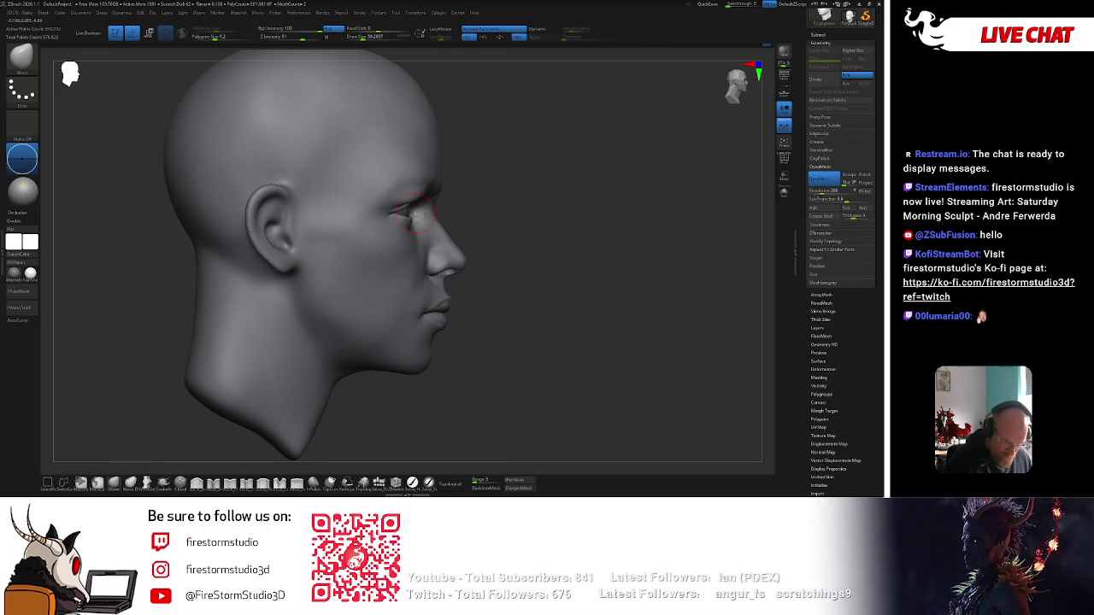
right_drag(407, 219, 414, 205)
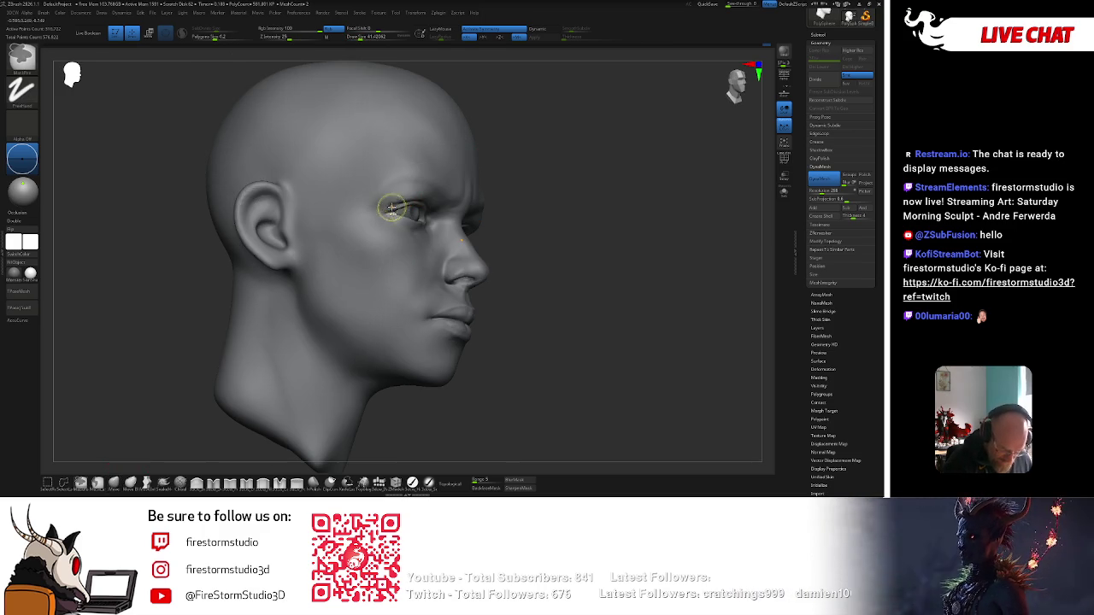
mouse_move(501, 174)
right_down()
mouse_move(427, 195)
mouse_move(655, 183)
right_up()
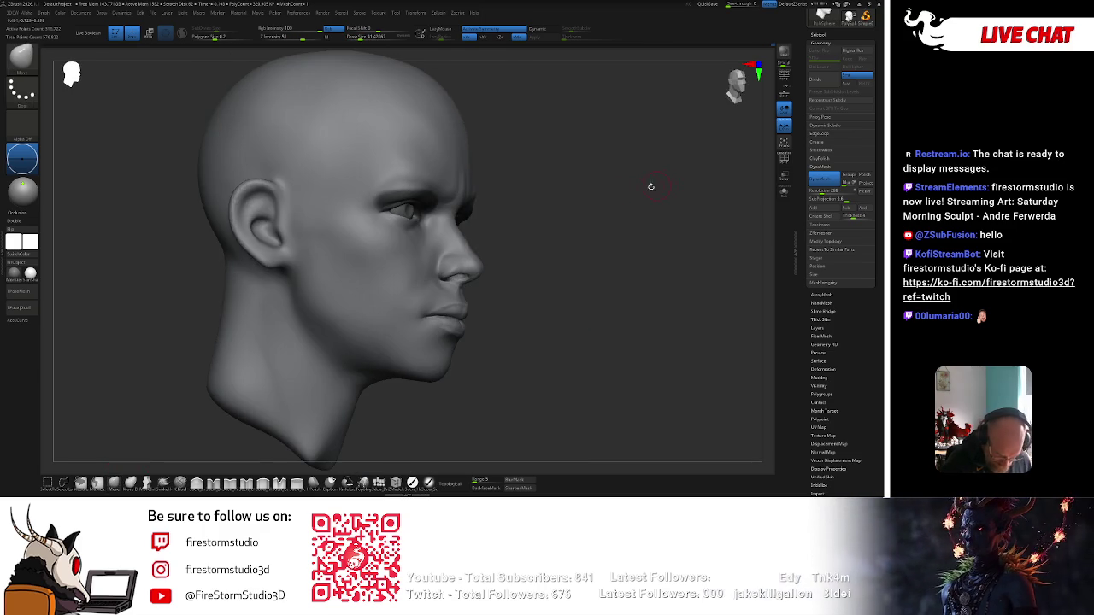
right_drag(485, 239, 538, 214)
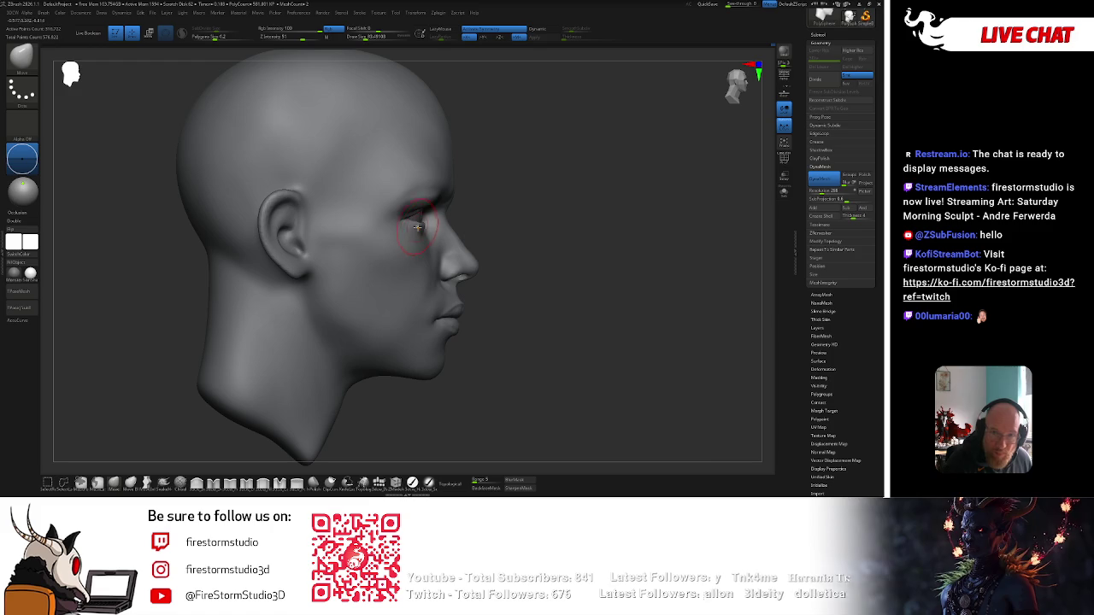
right_drag(463, 215, 427, 229)
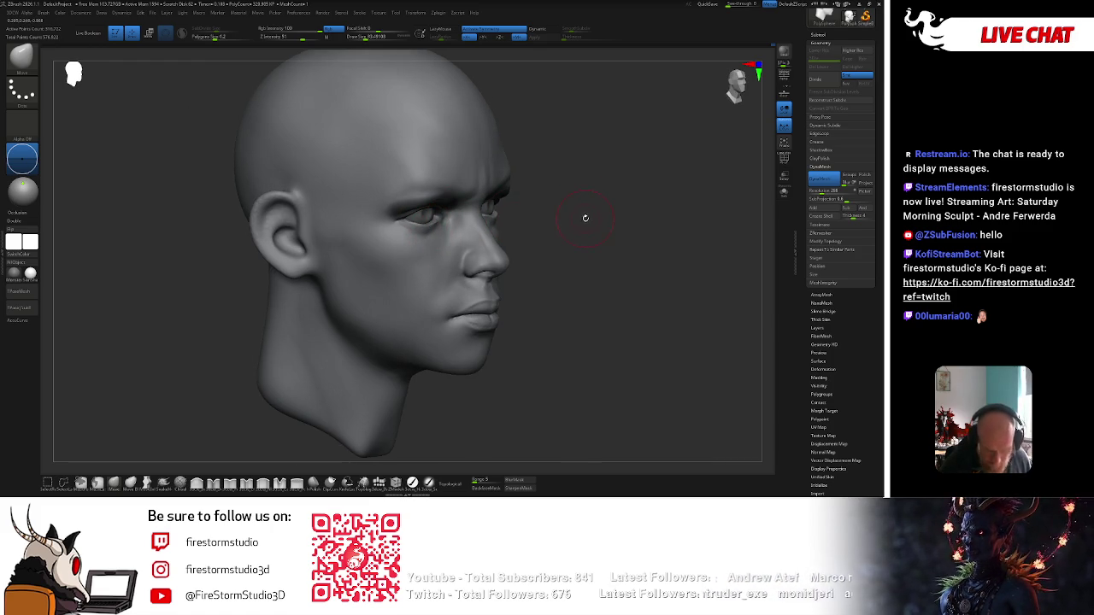
Switch to the B-S-T brush, check the side and underside, then ready Smooth on the eyeball.
key(b)
key(s)
key(t)
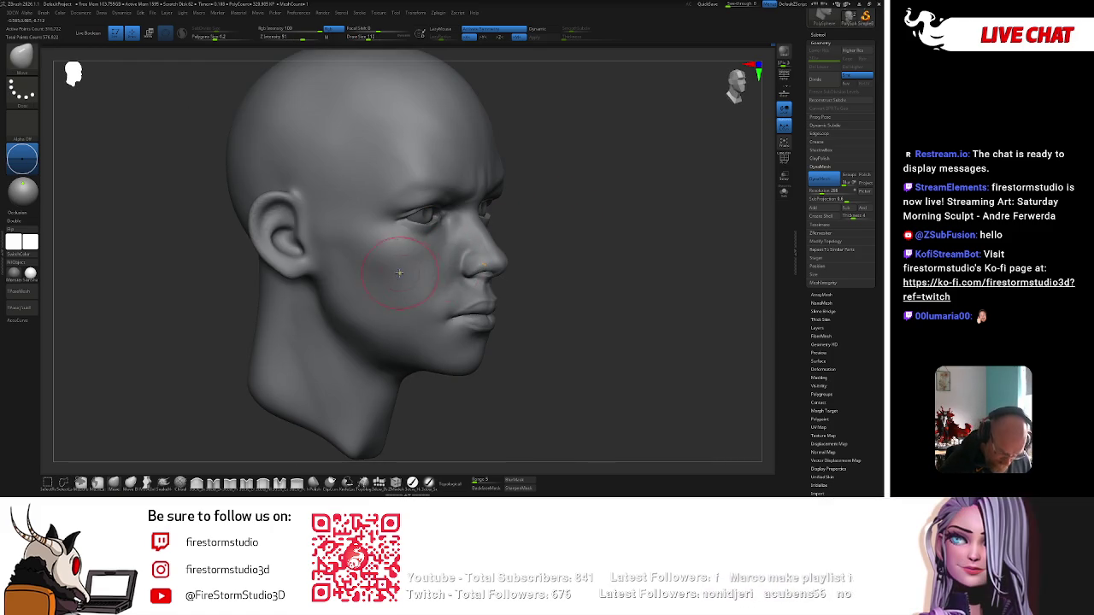
right_drag(468, 247, 554, 200)
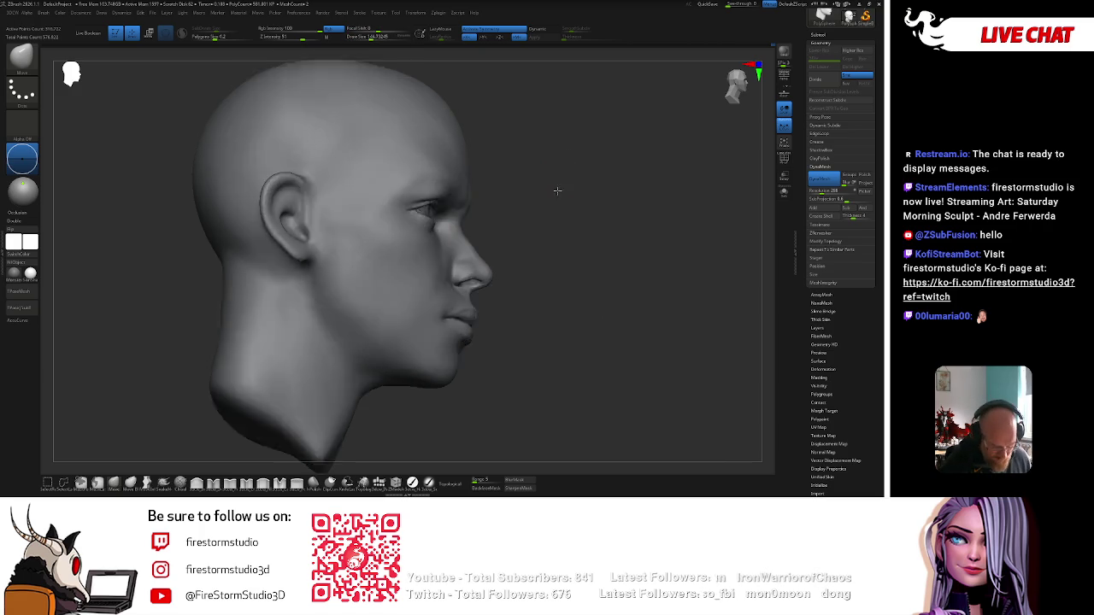
mouse_move(564, 193)
mouse_down()
mouse_move(574, 142)
mouse_move(683, 193)
mouse_move(693, 154)
mouse_move(513, 210)
mouse_move(493, 243)
mouse_up()
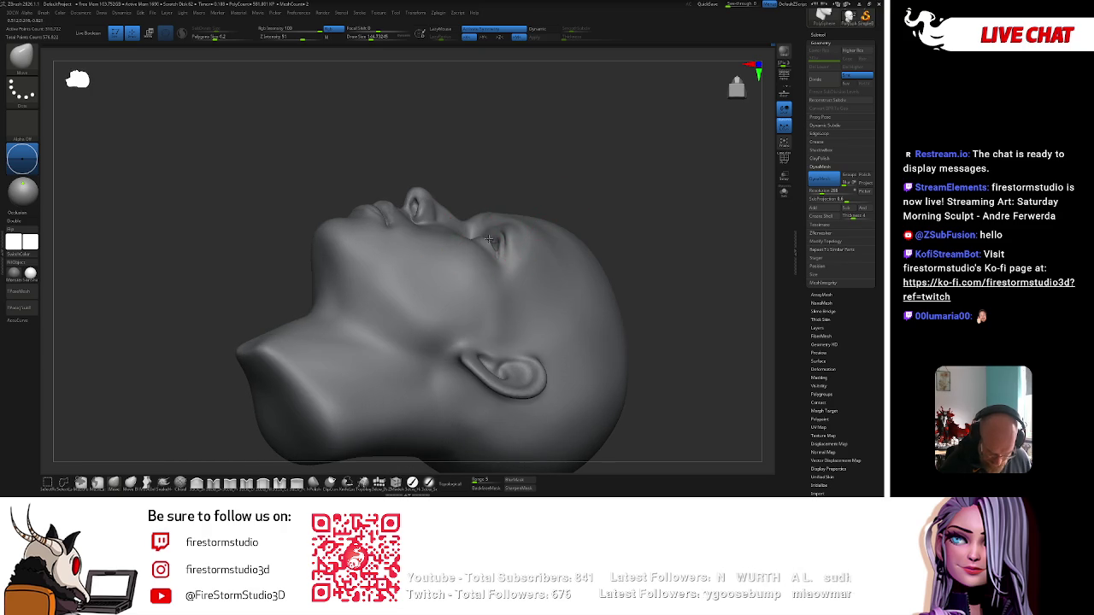
mouse_move(540, 180)
mouse_down()
mouse_move(562, 171)
mouse_move(497, 216)
mouse_move(456, 403)
mouse_move(556, 359)
mouse_move(646, 250)
mouse_move(542, 203)
mouse_move(547, 166)
mouse_move(552, 178)
mouse_up()
key(shift)
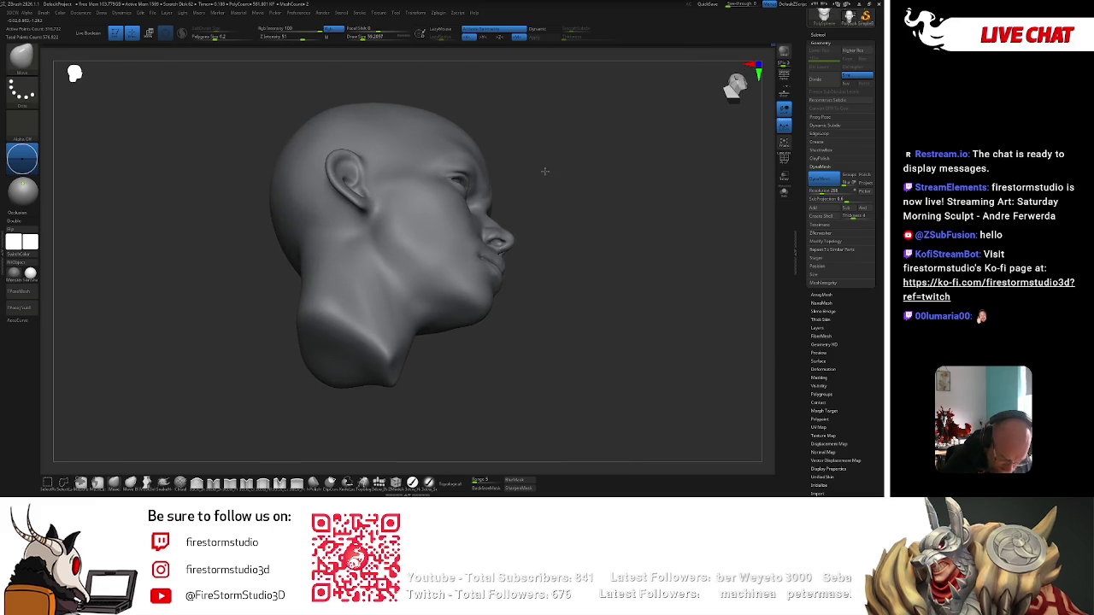
alt+click(453, 181)
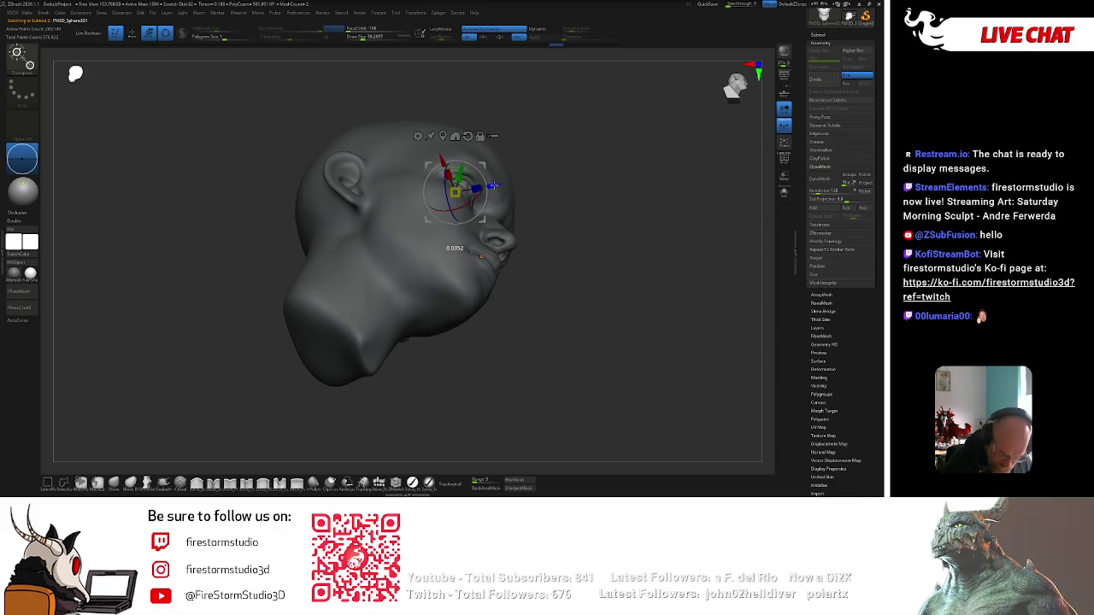
mouse_move(590, 214)
shift+mouse_down()
mouse_move(636, 246)
mouse_move(653, 318)
shift+mouse_up()
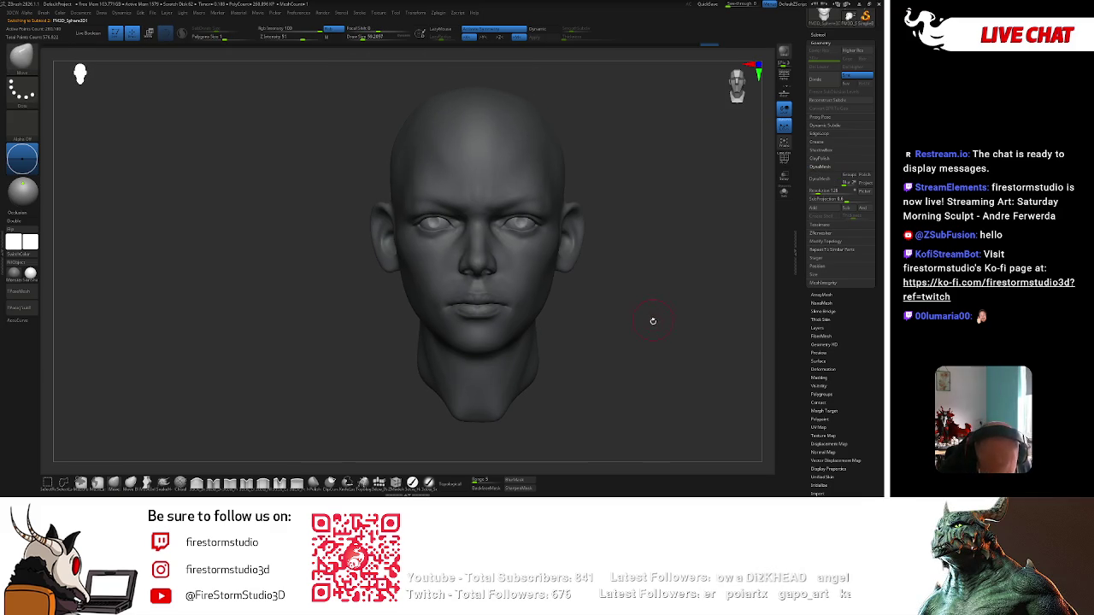
key(w)
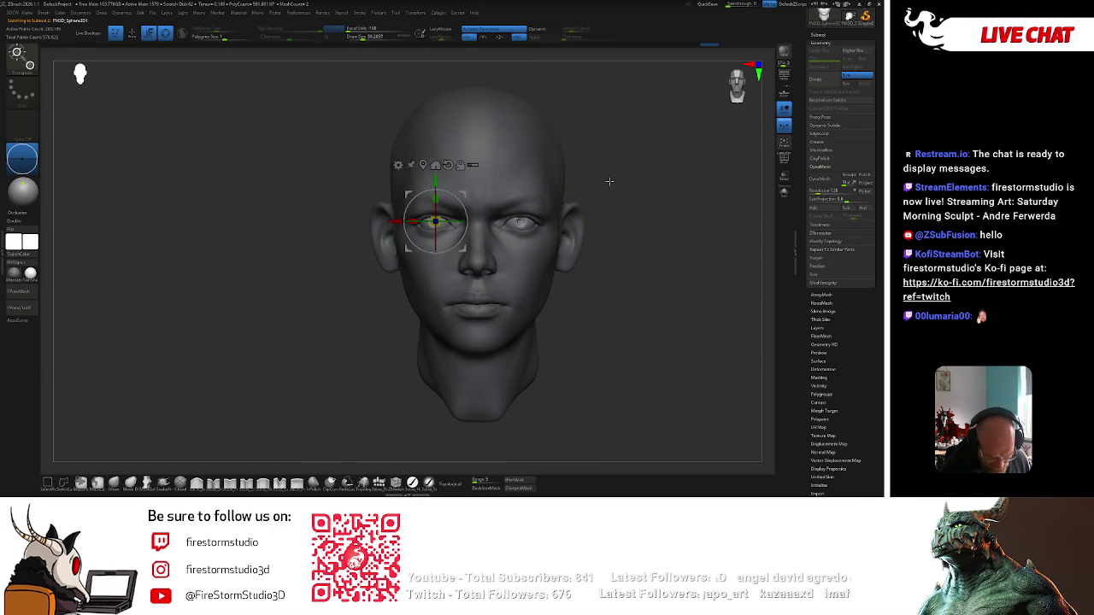
key(q)
mouse_move(537, 250)
right_down()
mouse_move(664, 214)
mouse_move(612, 236)
mouse_move(613, 272)
right_up()
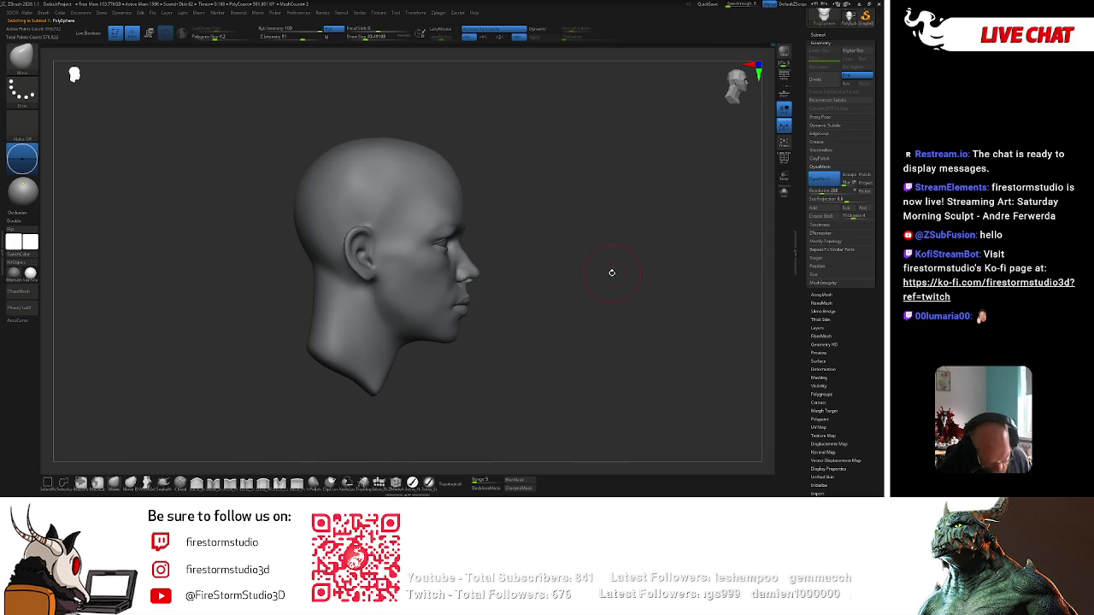
key(b)
key(c)
key(b)
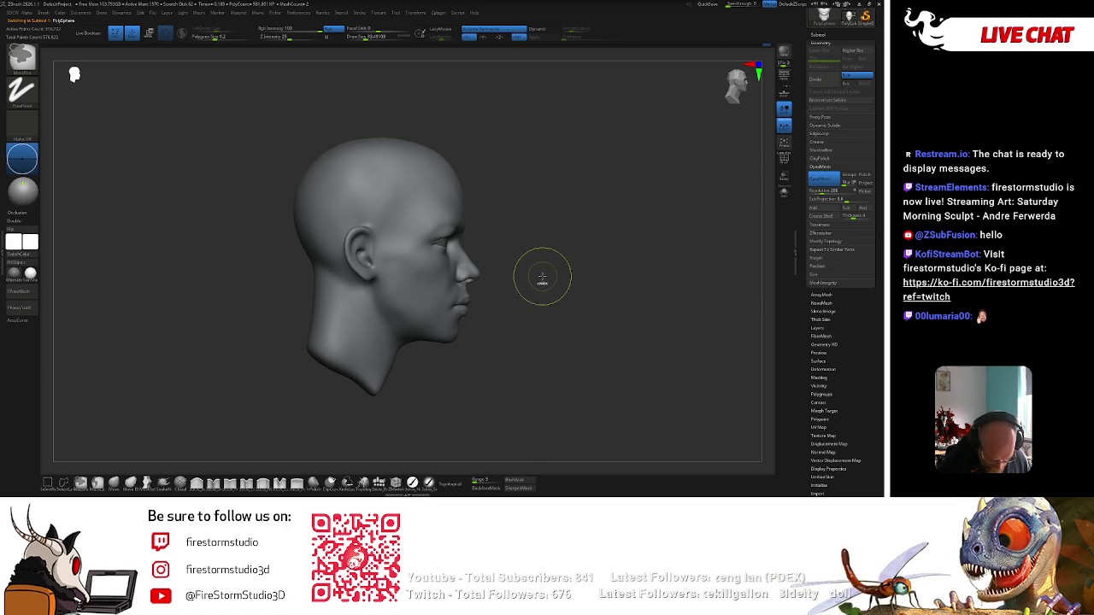
Reduce Draw Size to about 51, checking the head from three-quarter, below and side views.
drag(505, 250, 408, 245)
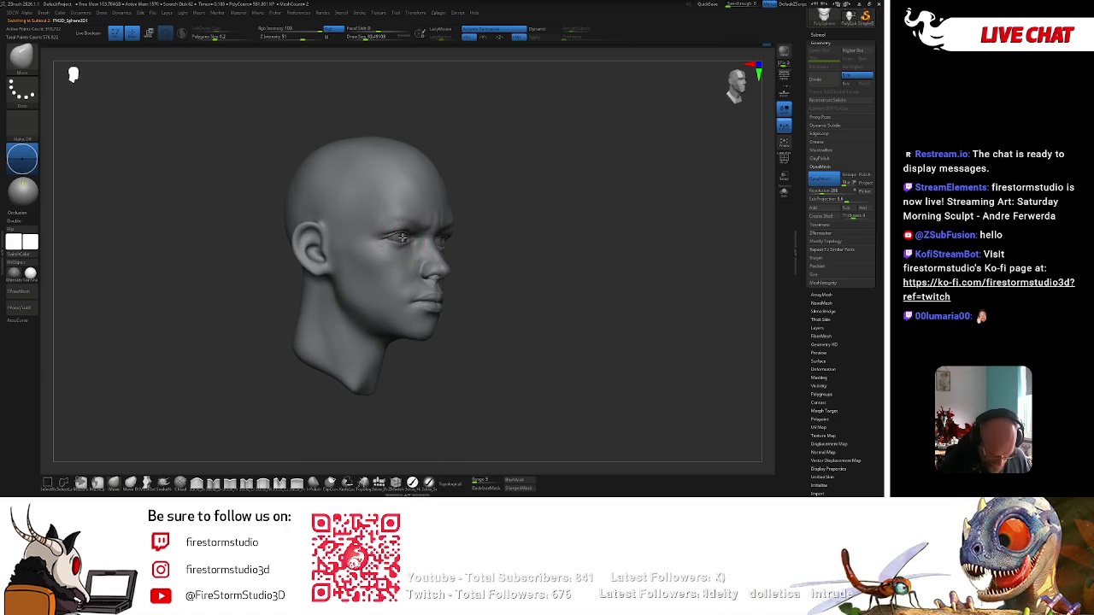
mouse_move(547, 202)
mouse_down()
mouse_move(533, 183)
mouse_move(545, 183)
mouse_move(539, 228)
mouse_move(522, 226)
mouse_move(539, 205)
mouse_up()
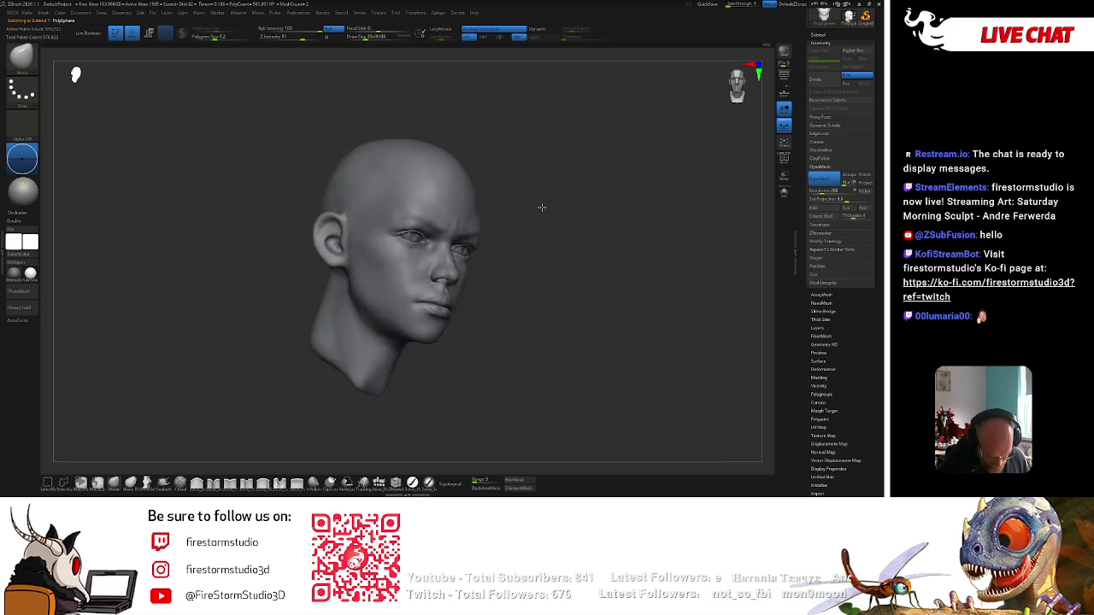
key(bracketleft)
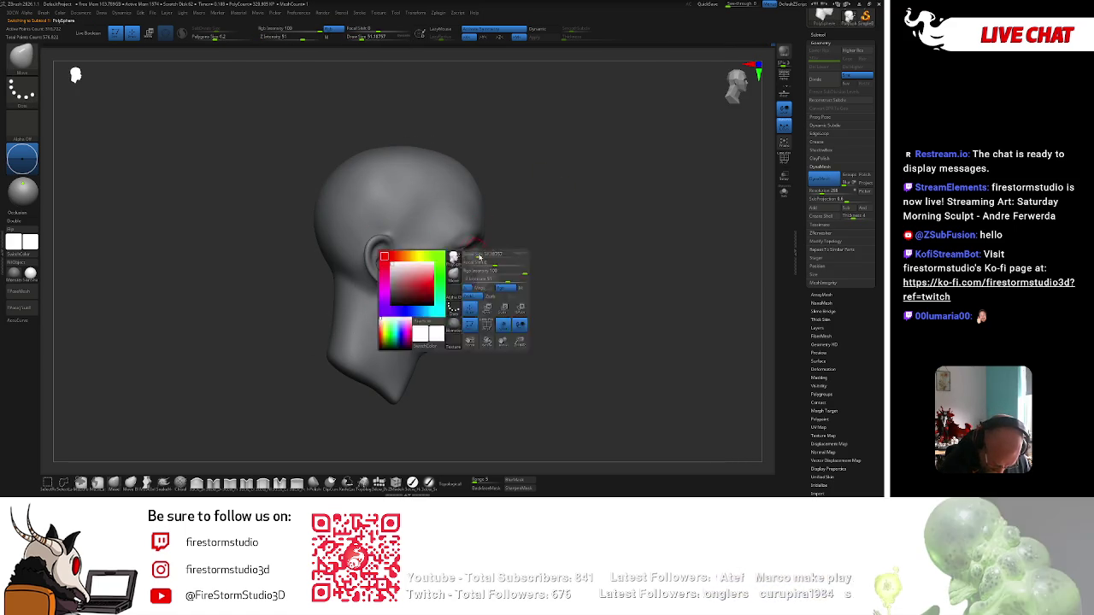
drag(513, 244, 505, 213)
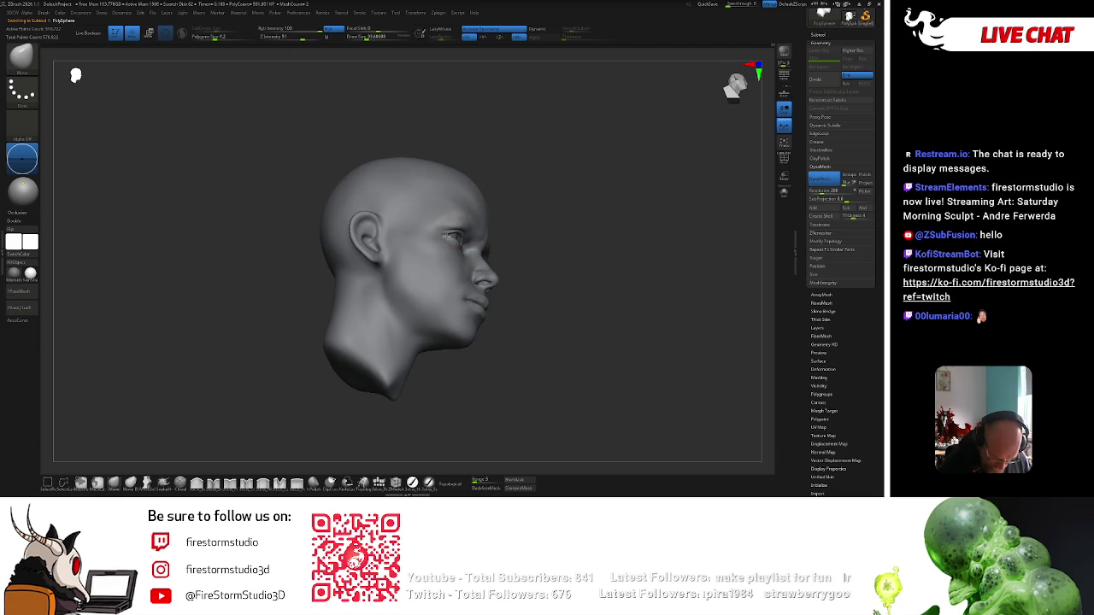
right_drag(480, 218, 461, 245)
shift+drag(529, 199, 533, 191)
key(space)
key(space)
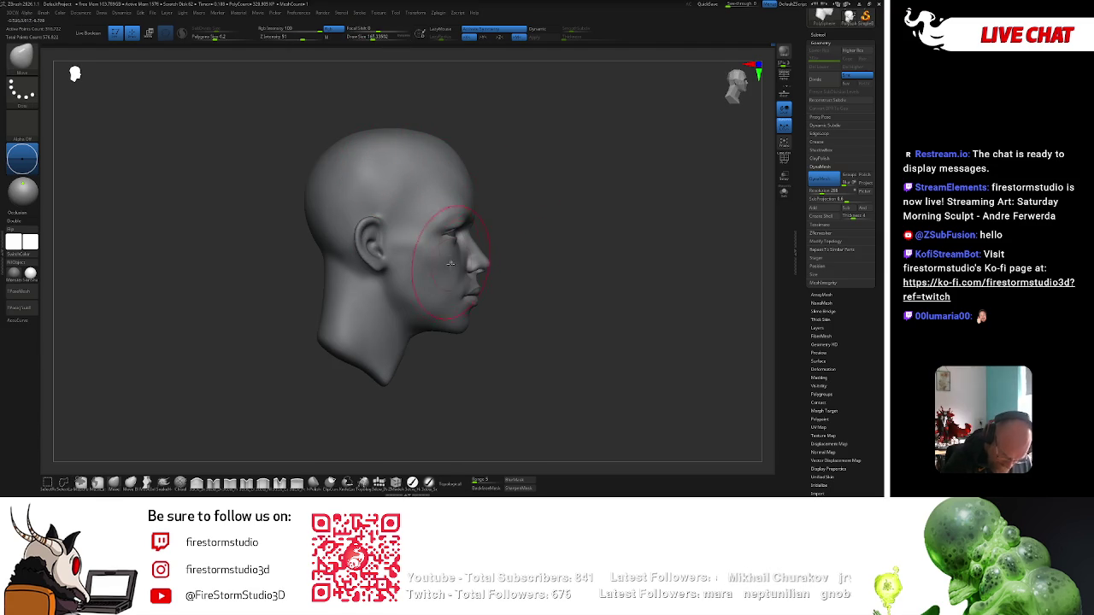
key(space)
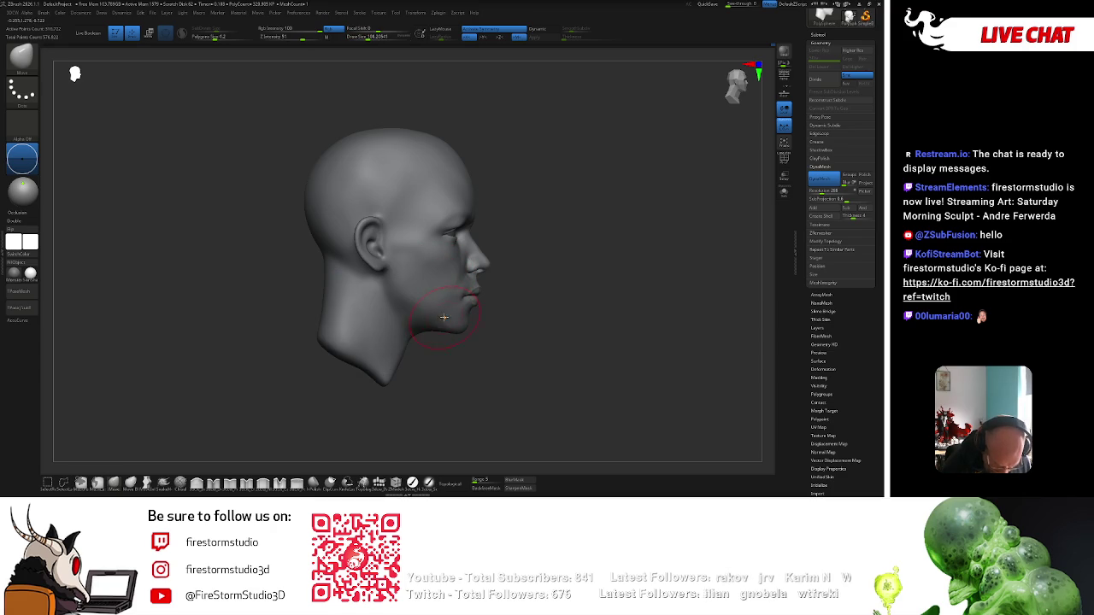
Gently sculpt over the cheek and jaw at Z Intensity 25 after checking both profiles.
mouse_move(457, 317)
mouse_down()
mouse_move(556, 296)
mouse_move(470, 276)
mouse_up()
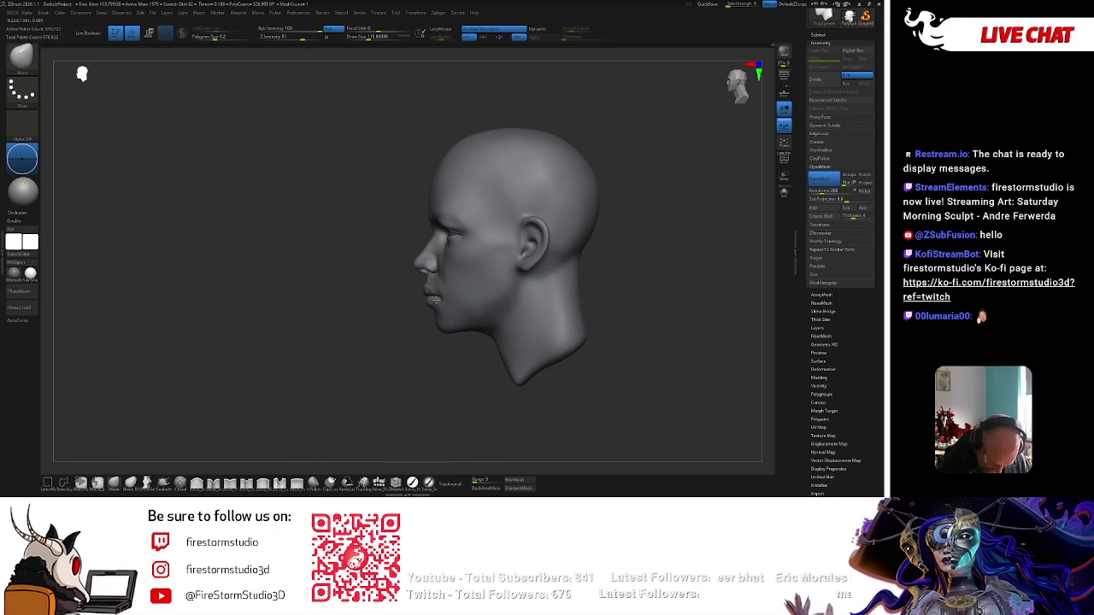
drag(590, 232, 657, 225)
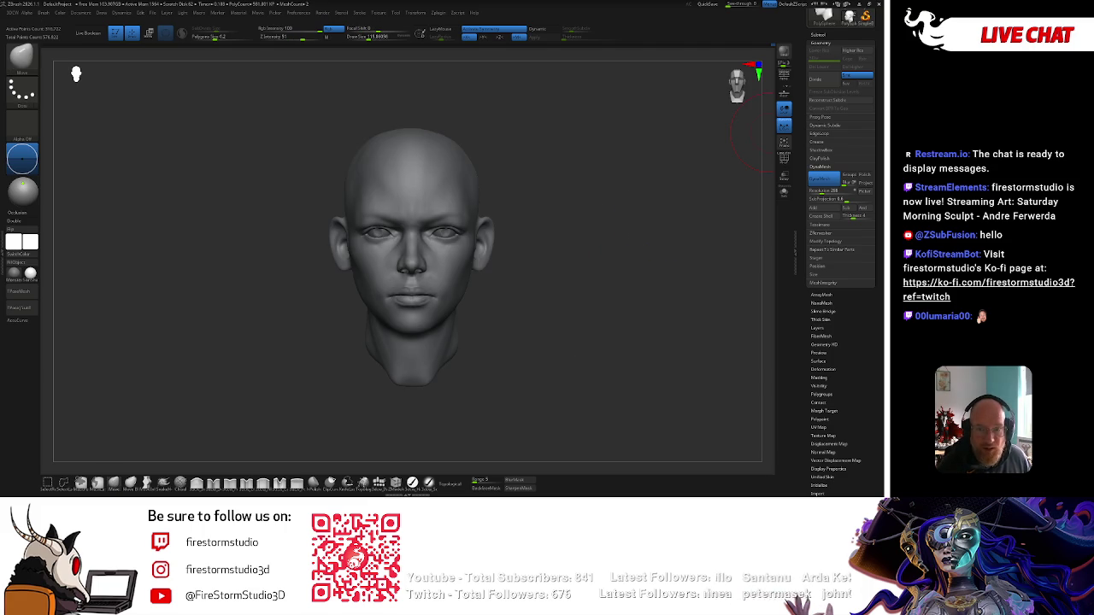
drag(727, 224, 650, 225)
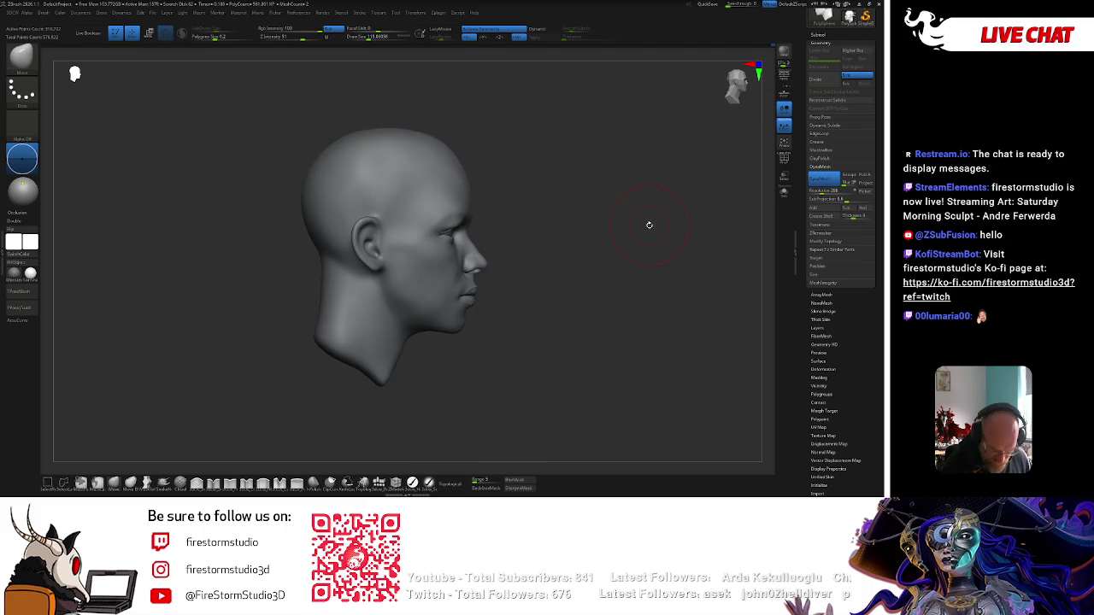
mouse_move(534, 276)
mouse_down()
mouse_move(567, 251)
mouse_move(505, 299)
mouse_up()
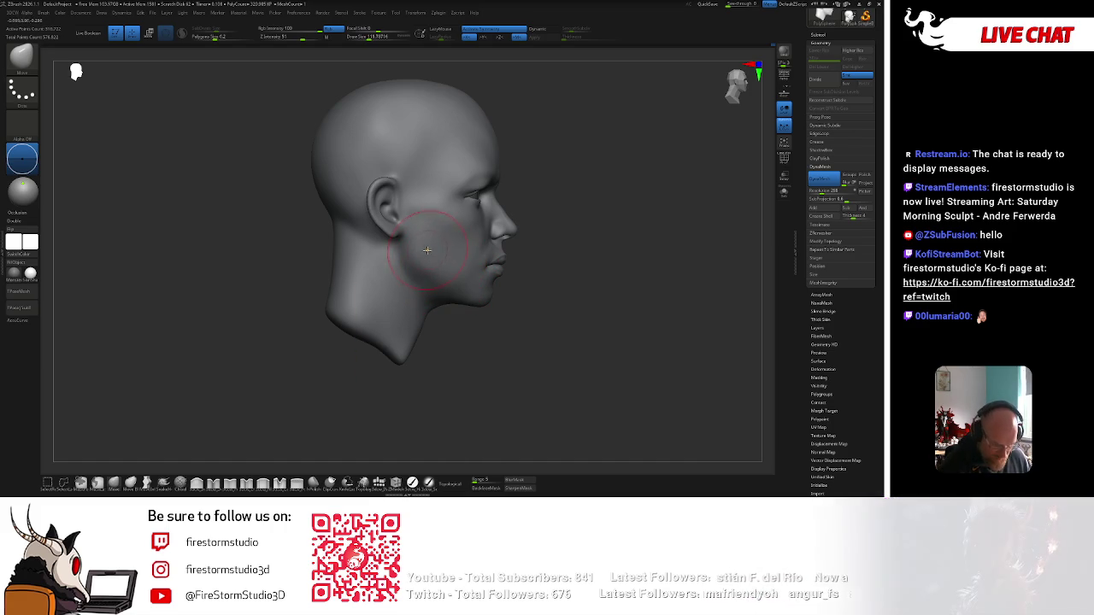
key(c)
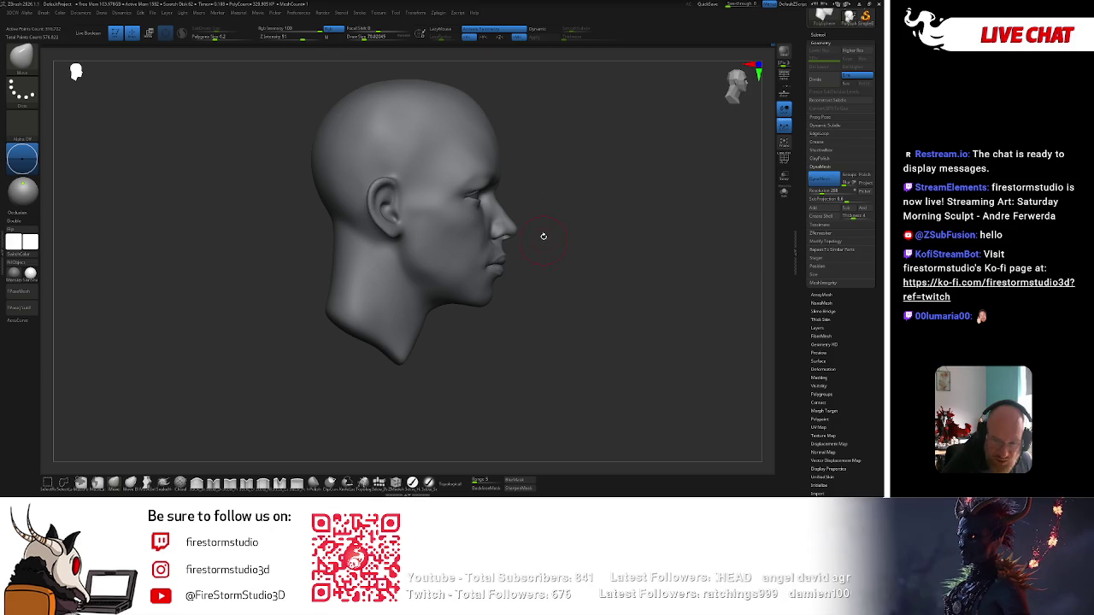
drag(504, 291, 468, 260)
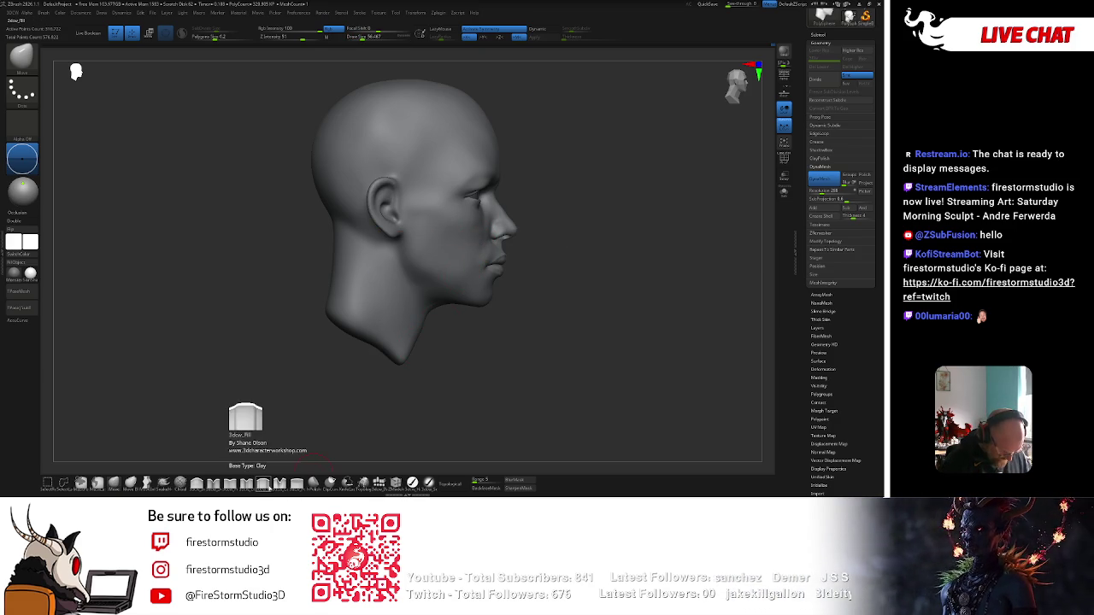
click(247, 483)
Enlarge Draw Size and view the head from the front and both three-quarter angles.
key(space)
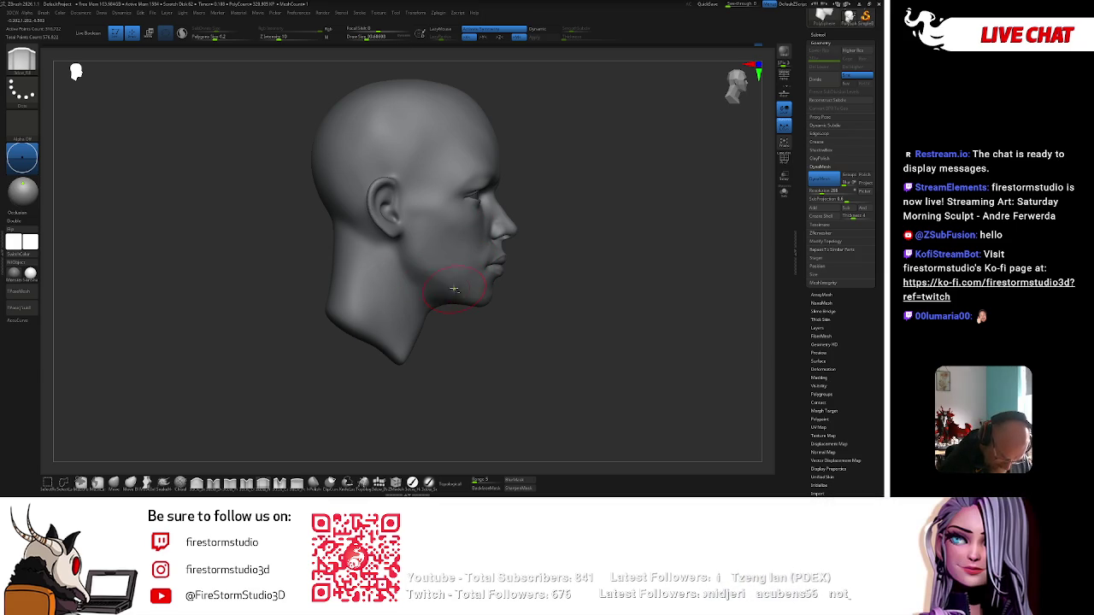
key(space)
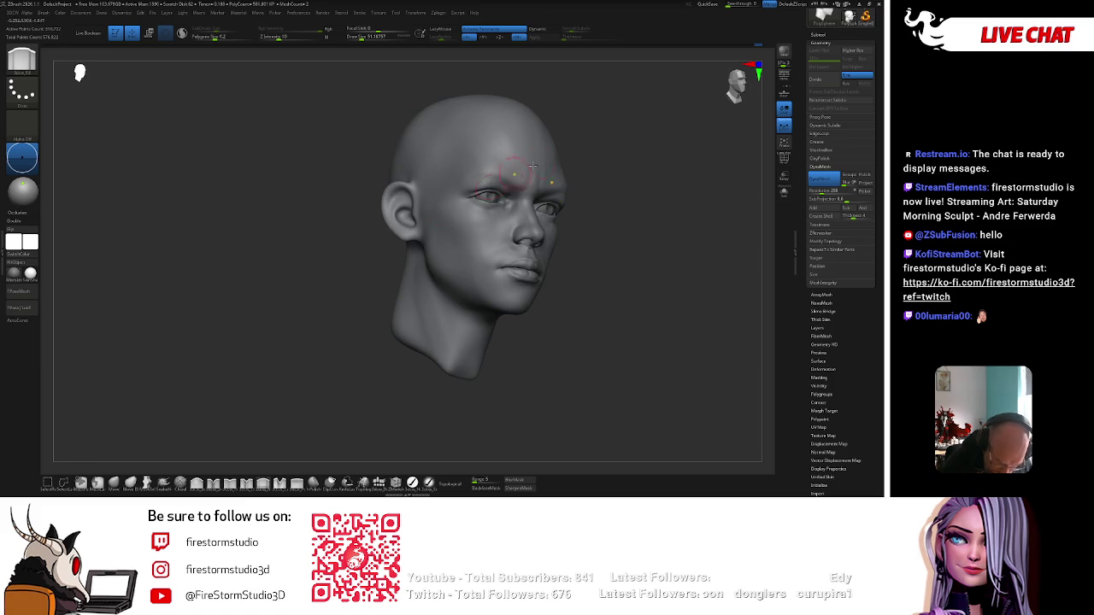
mouse_move(531, 165)
right_down()
mouse_move(585, 173)
mouse_move(547, 258)
mouse_move(524, 258)
right_up()
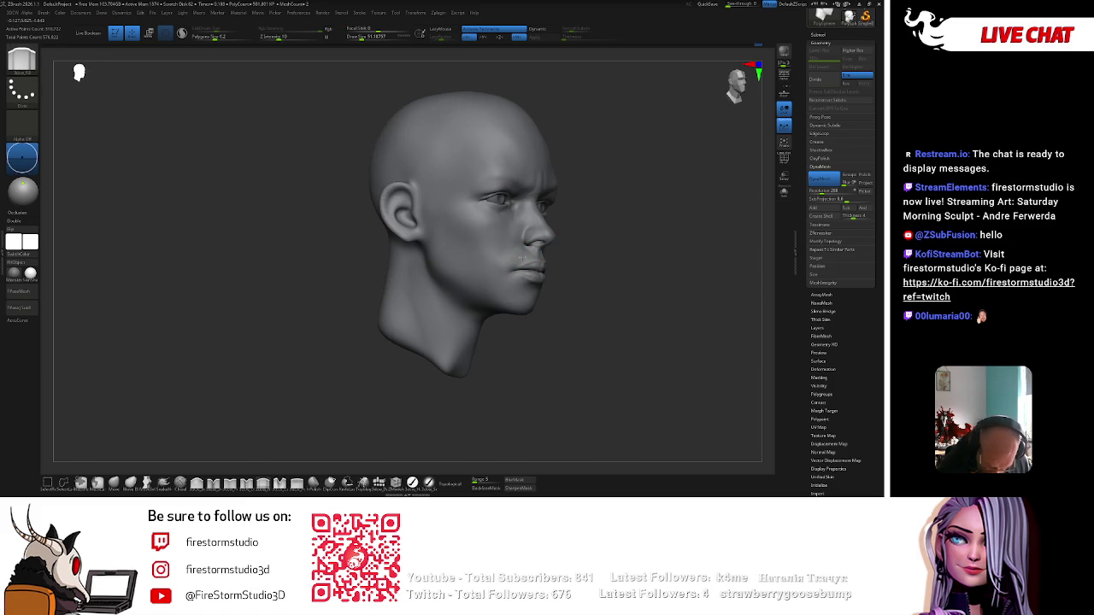
right_drag(505, 265, 571, 227)
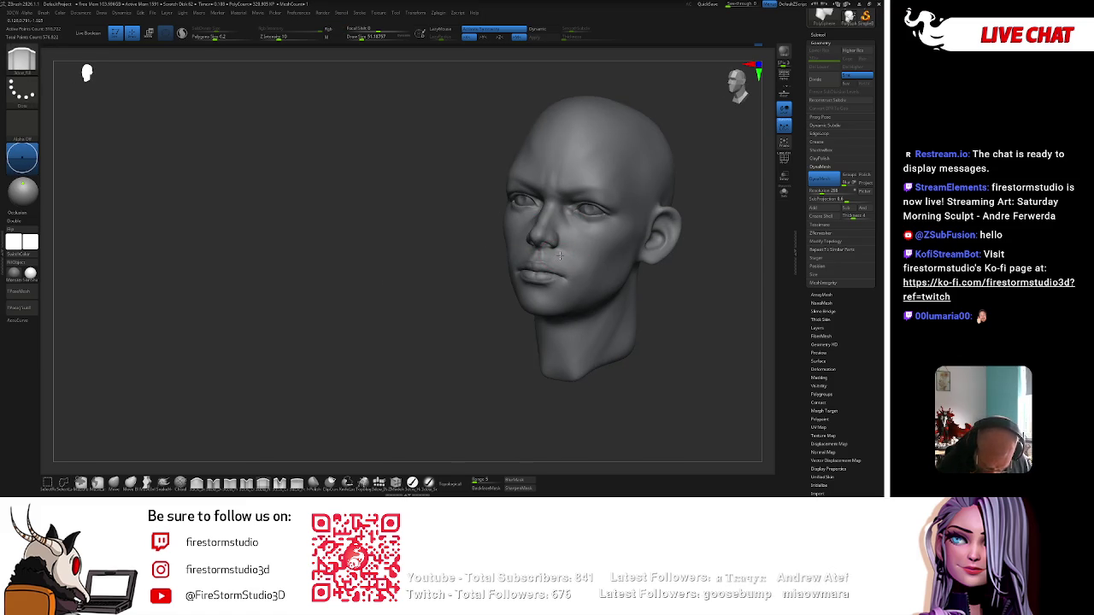
right_drag(490, 354, 493, 262)
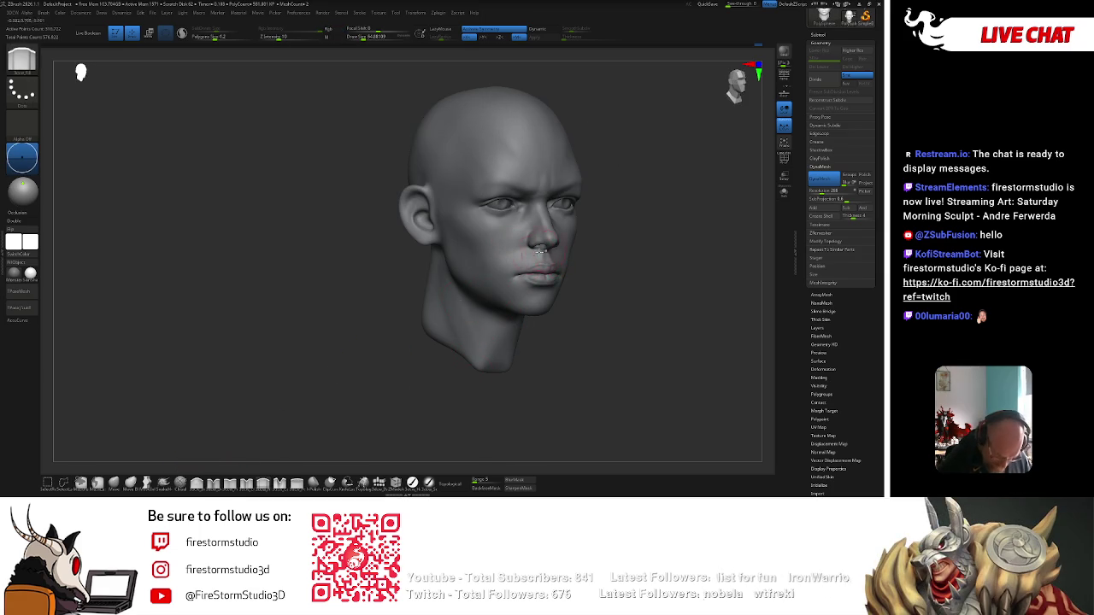
Switch to the B-S-T brush and raise its size considerably, with Z Intensity at 33.
key(b)
key(s)
key(t)
drag(595, 274, 582, 211)
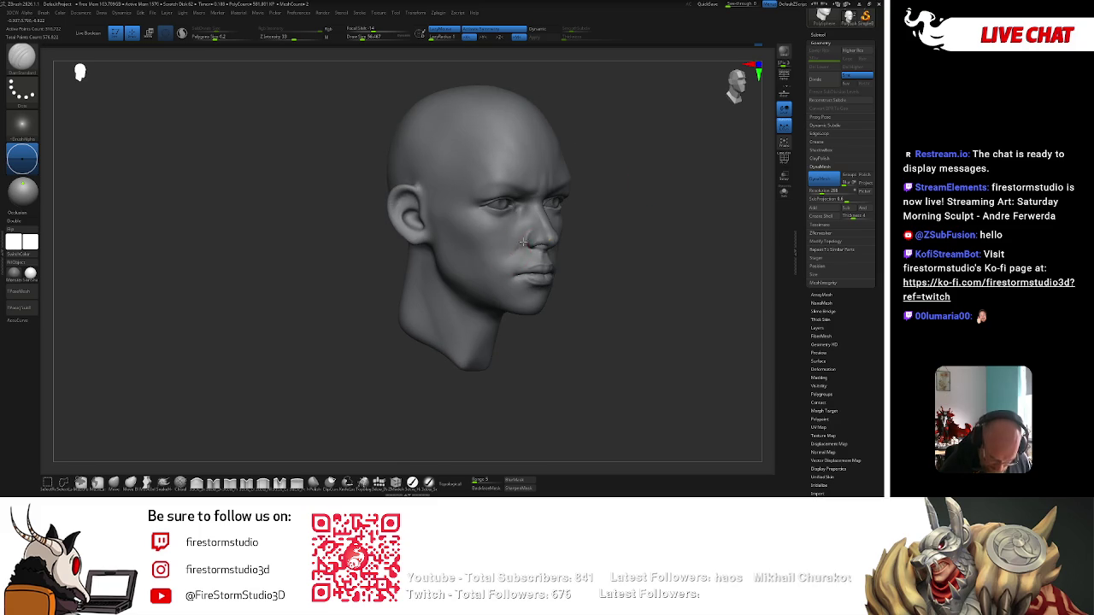
key(space)
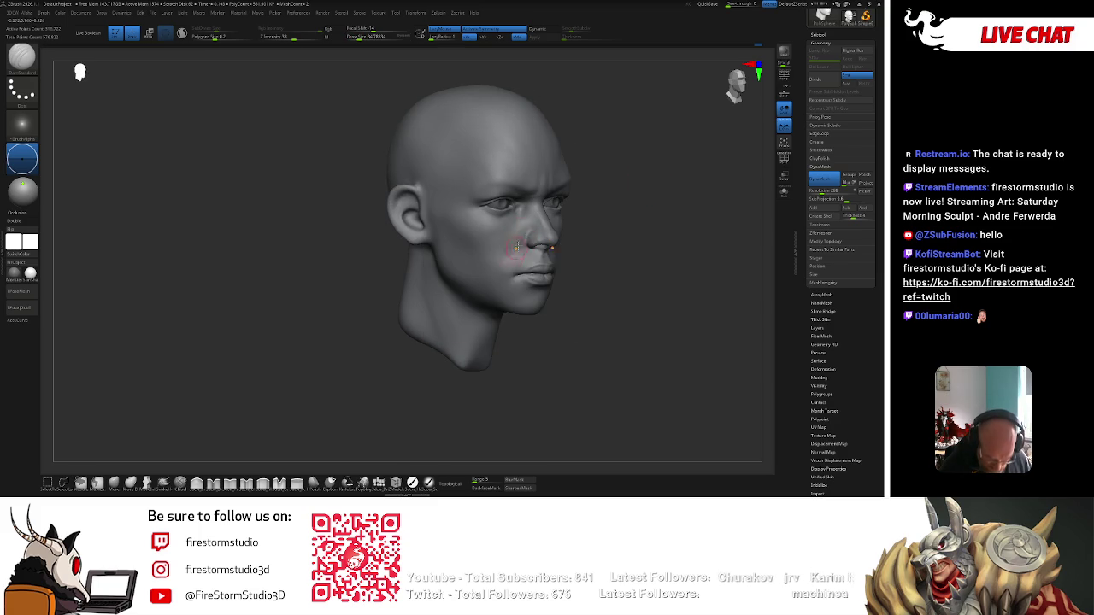
key(space)
mouse_move(484, 305)
mouse_down()
mouse_move(536, 253)
mouse_move(237, 452)
mouse_move(437, 254)
mouse_up()
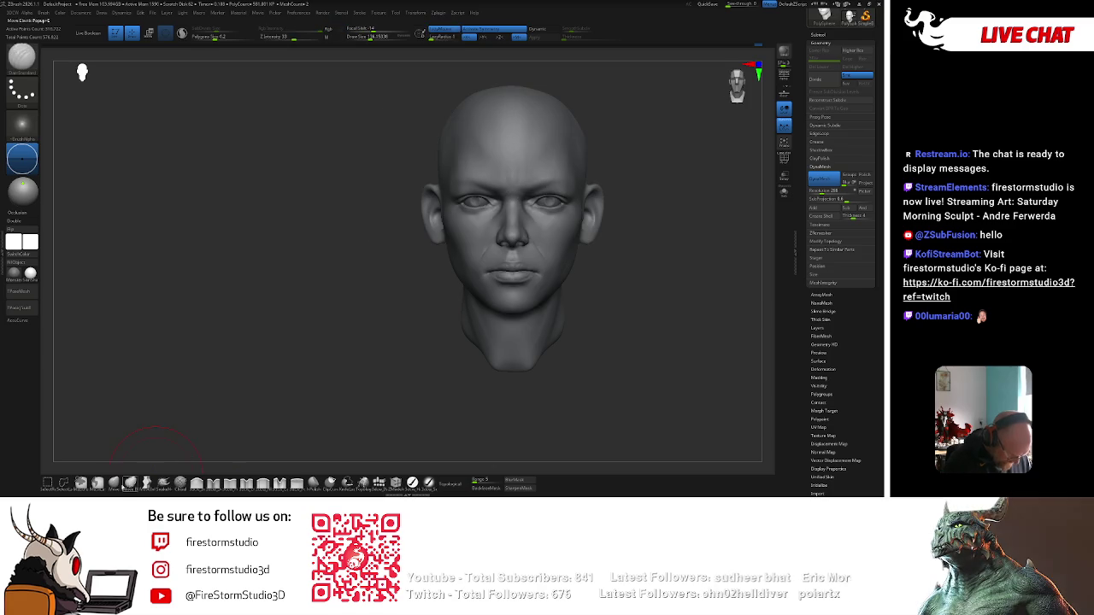
Adjust brush settings in the quick menu while turning the head between profiles.
drag(623, 243, 550, 257)
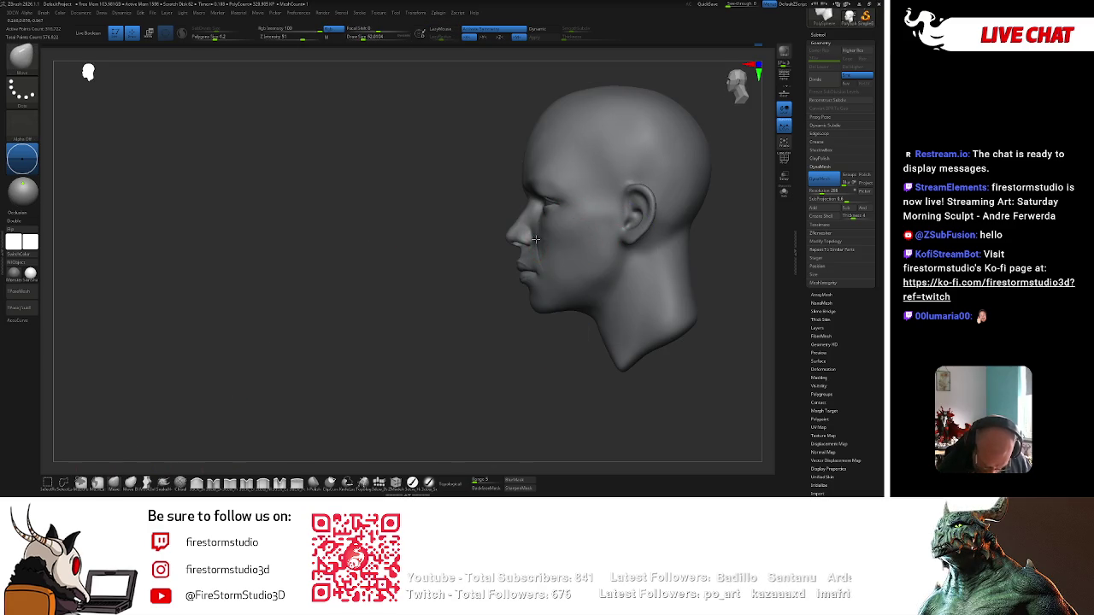
right_click(523, 246)
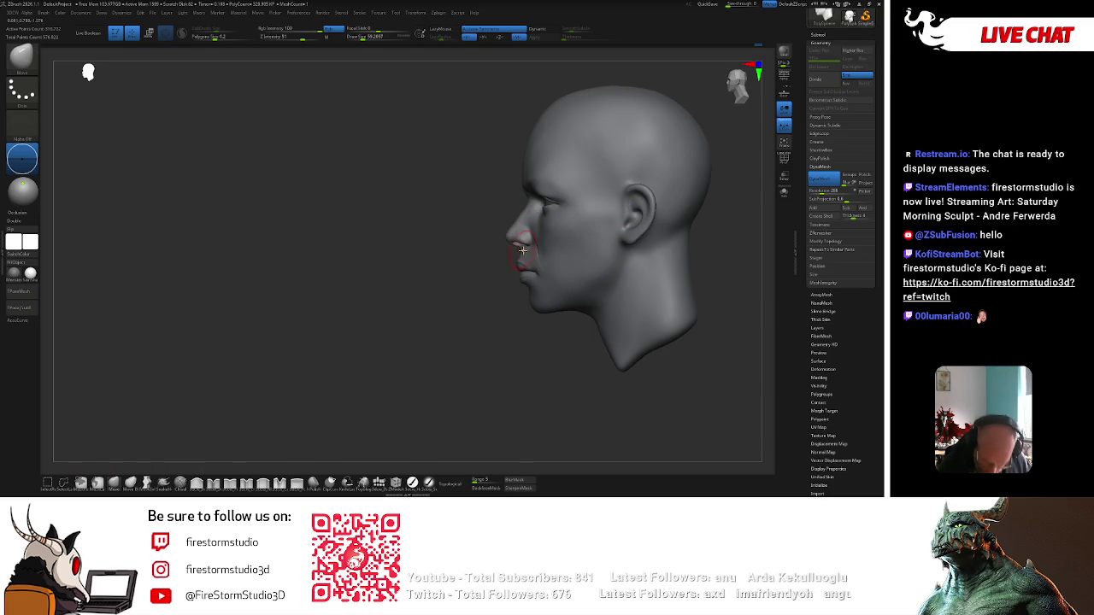
drag(463, 351, 556, 288)
right_click(555, 260)
right_click(531, 253)
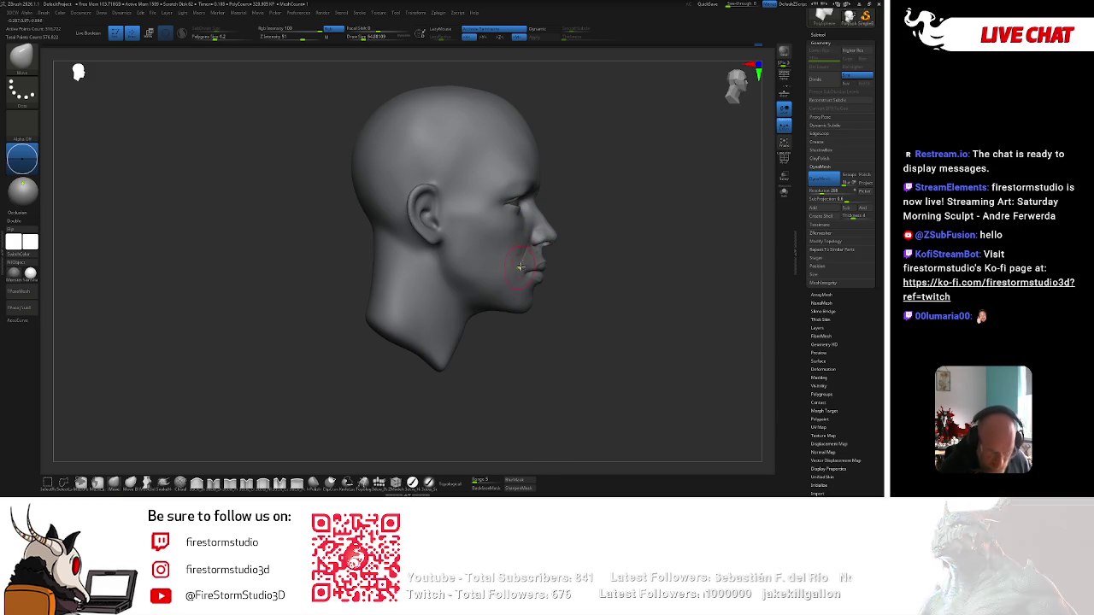
Build up the cheek with ClayBuildup and smooth it with Shift.
key(b)
click(628, 261)
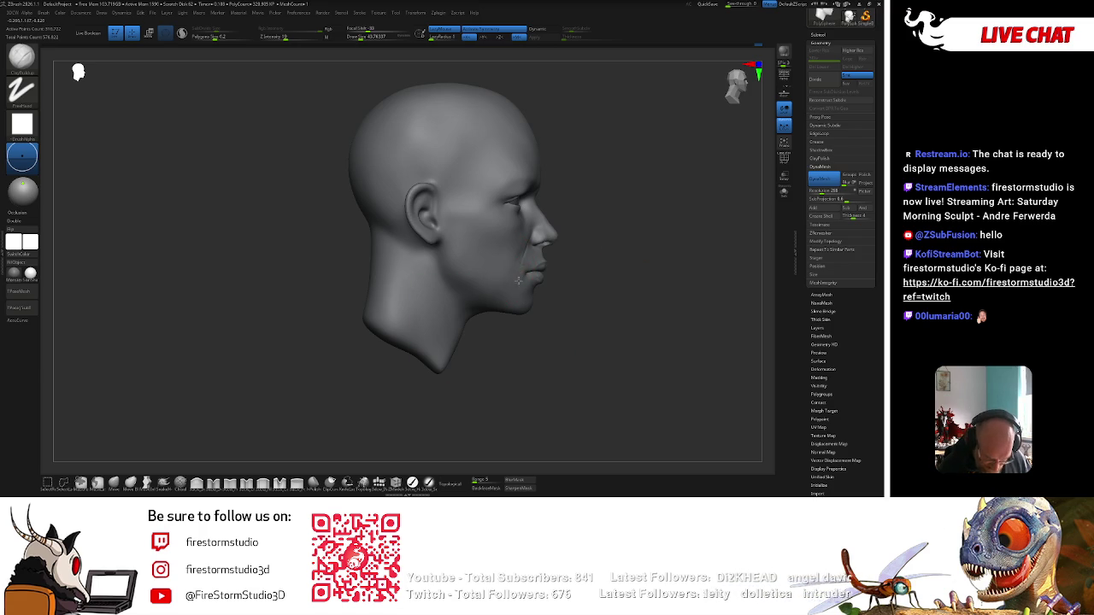
key(space)
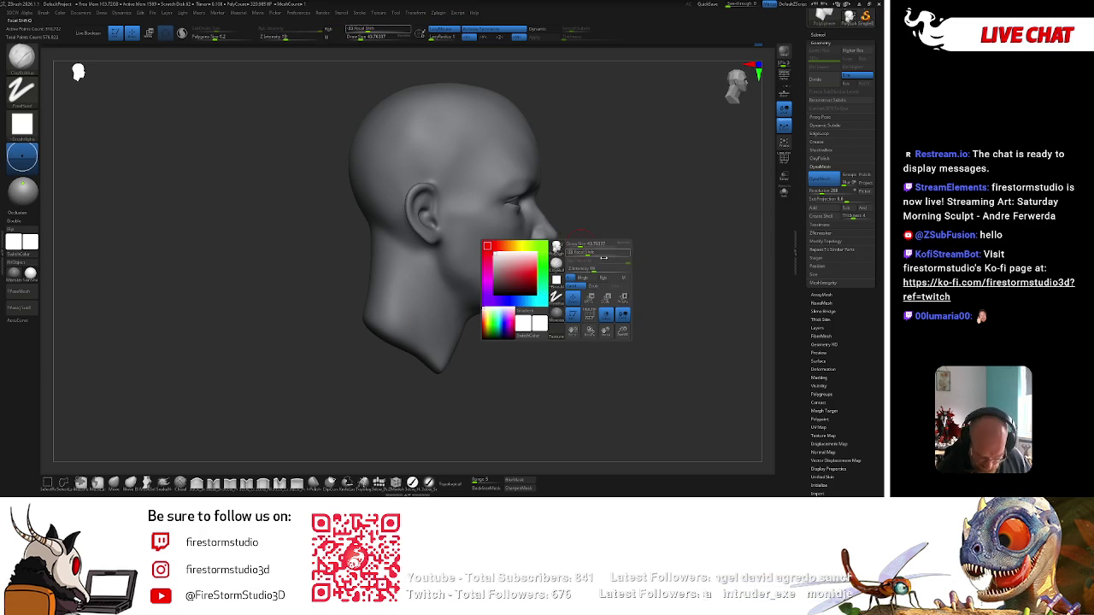
alt+drag(601, 247, 481, 293)
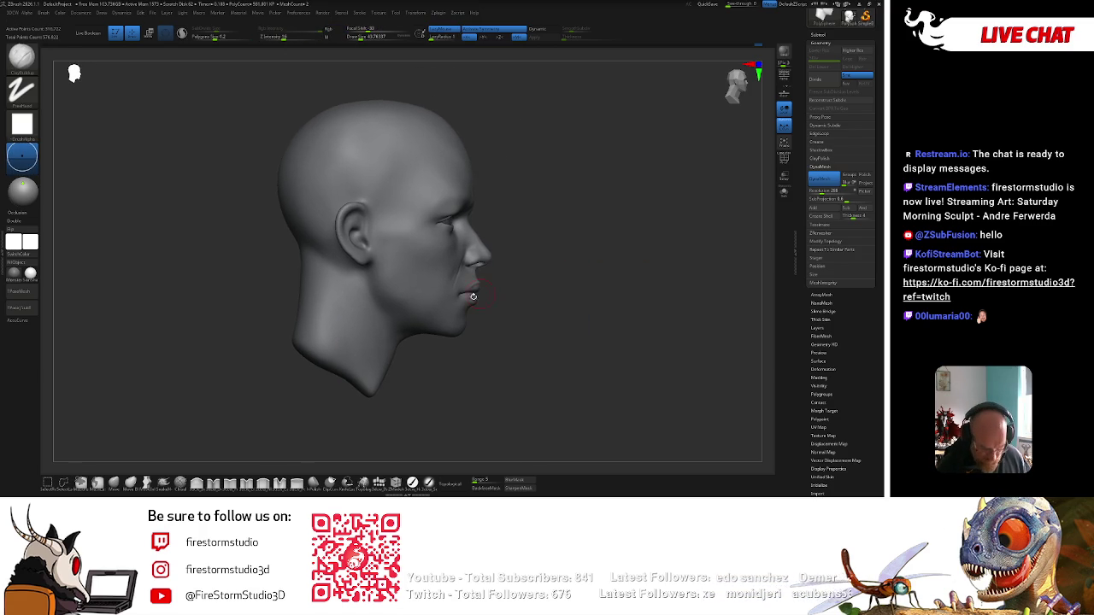
key(shift)
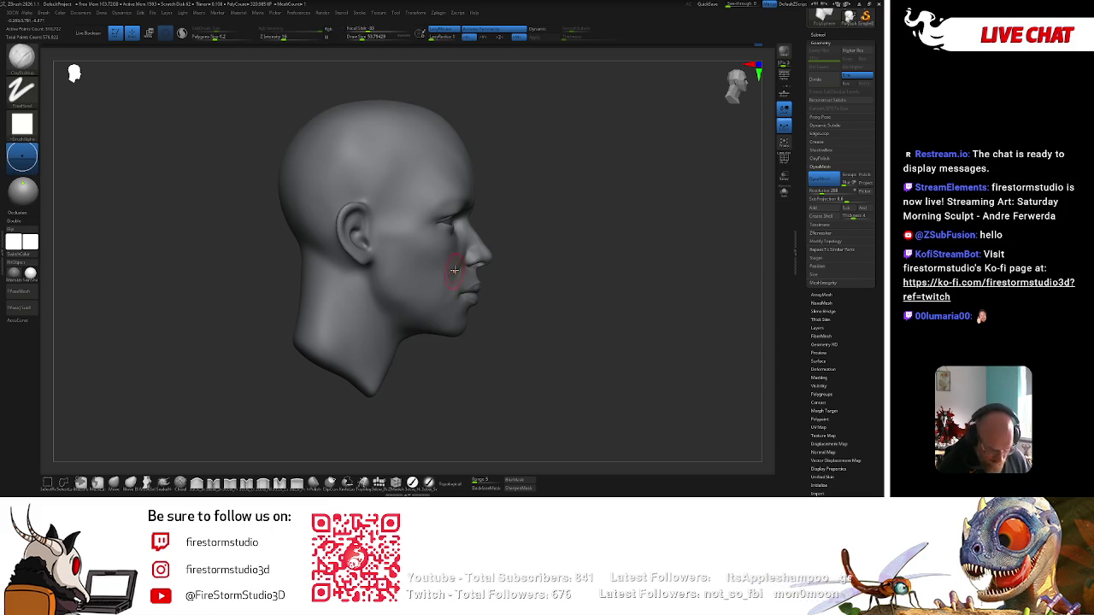
key(shift)
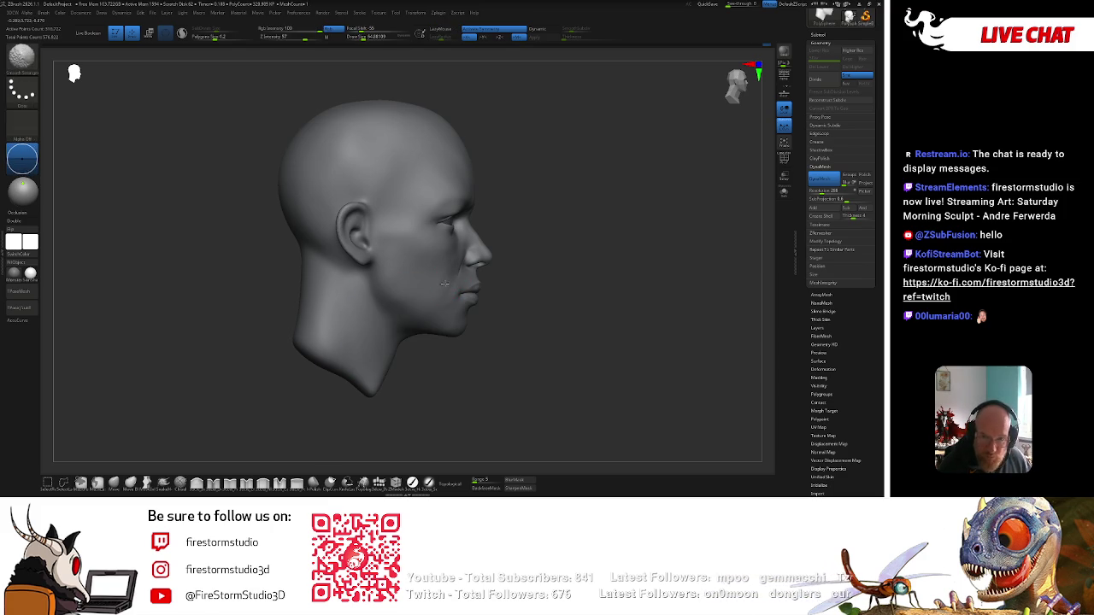
key(shift)
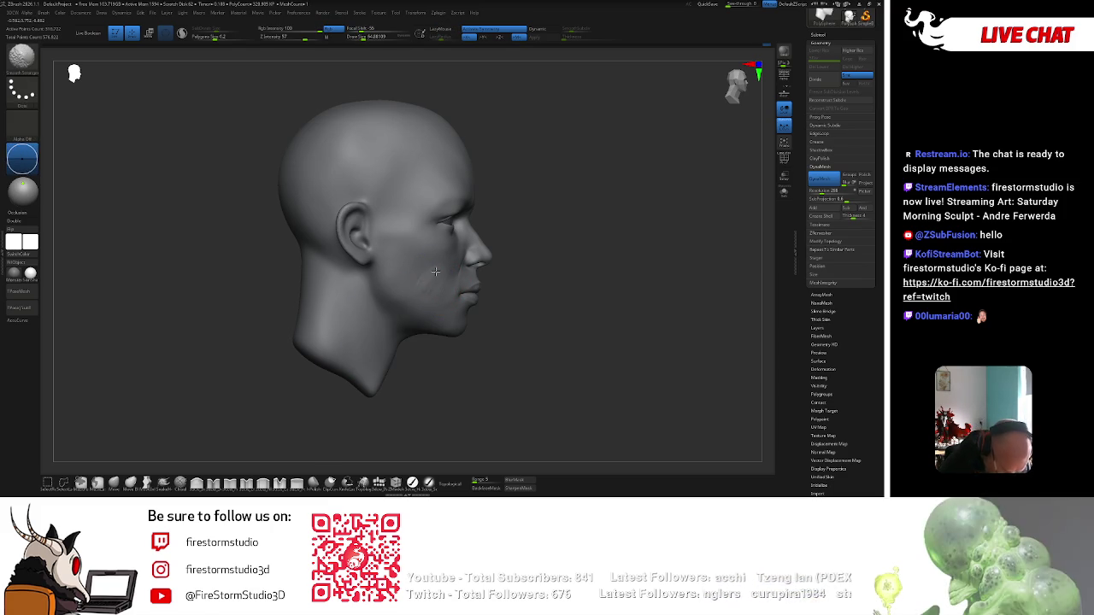
shift+right_drag(496, 261, 540, 272)
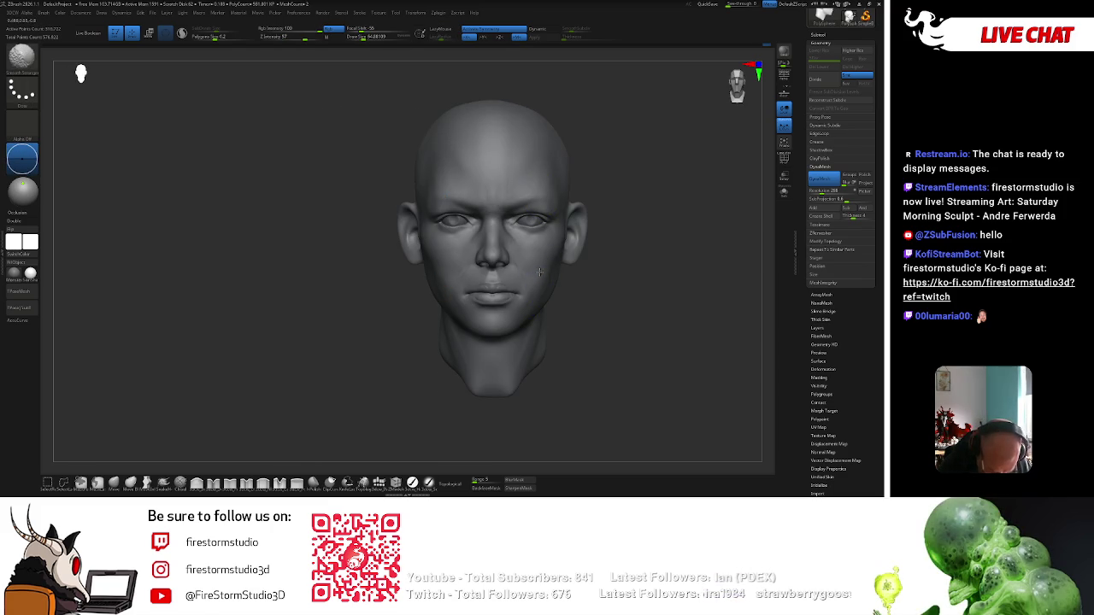
Carve a crease along the jawline with Dam_Standard and soften the fresh cheek strokes.
key(b)
key(d)
key(s)
drag(509, 282, 522, 264)
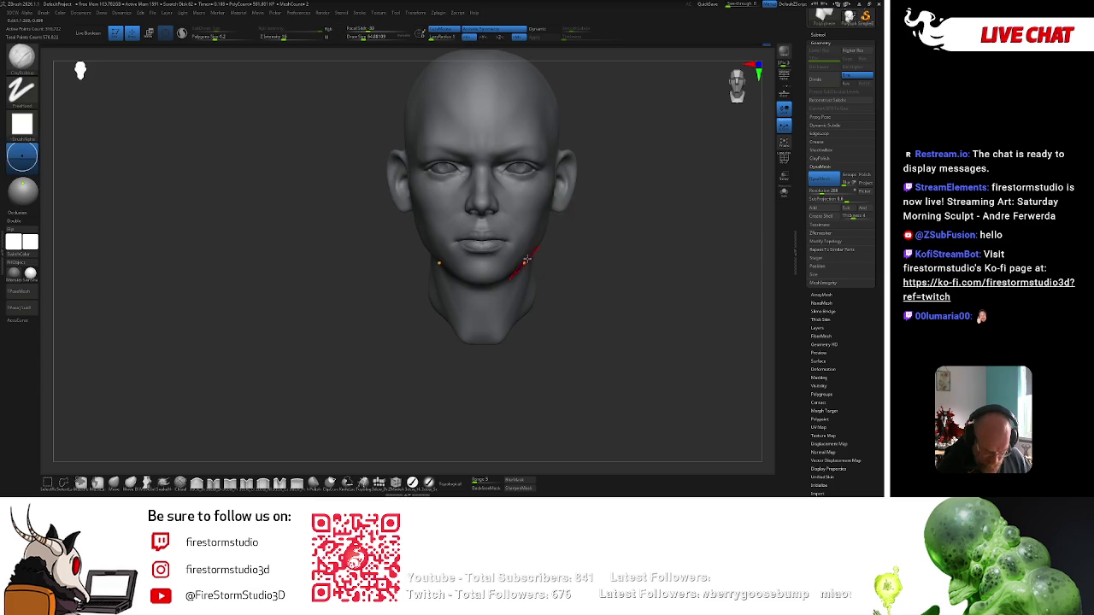
mouse_move(564, 233)
right_down()
mouse_move(652, 291)
mouse_move(433, 337)
right_up()
shift+drag(433, 337, 415, 274)
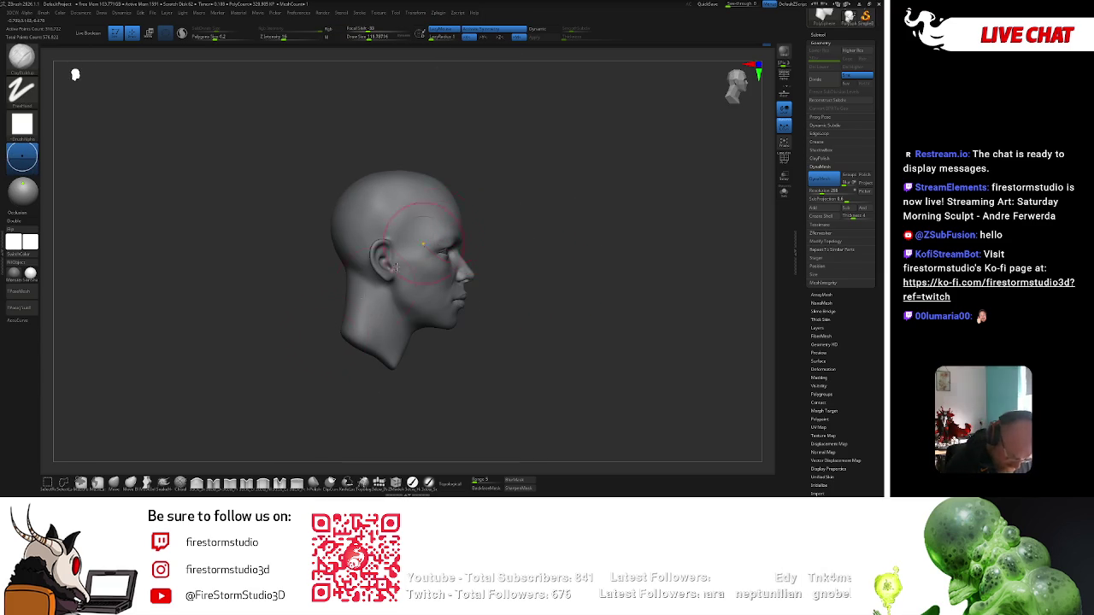
click(109, 485)
Inspect the head from above, the side and behind.
drag(542, 286, 515, 200)
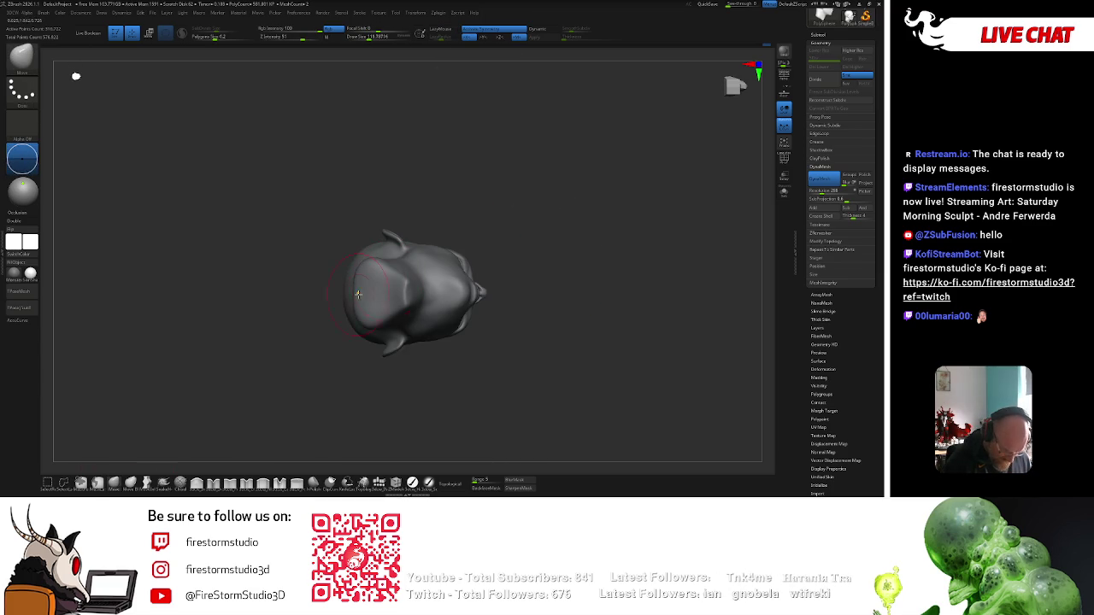
drag(440, 193, 375, 275)
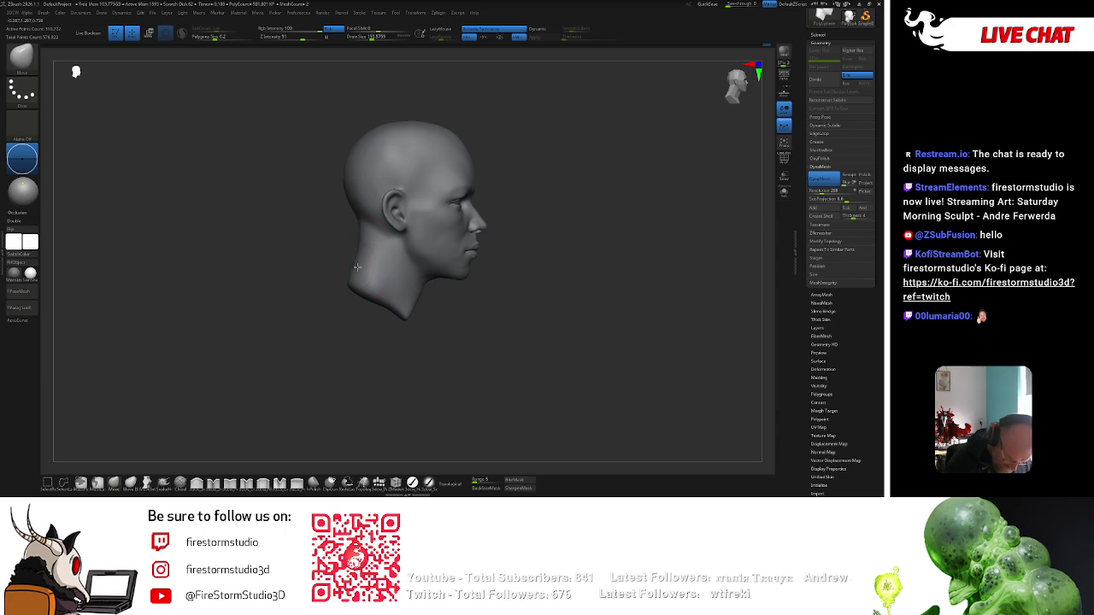
key(space)
key(space)
mouse_move(393, 115)
mouse_down()
mouse_move(498, 123)
mouse_move(408, 237)
mouse_up()
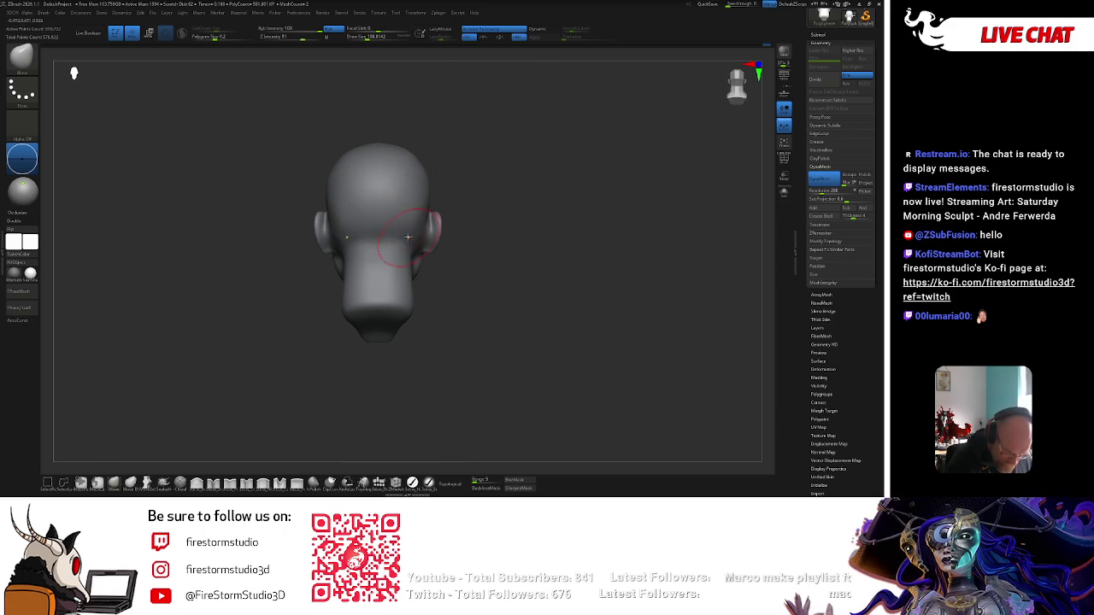
mouse_move(447, 194)
mouse_down()
mouse_move(359, 239)
mouse_move(415, 196)
mouse_move(474, 210)
mouse_up()
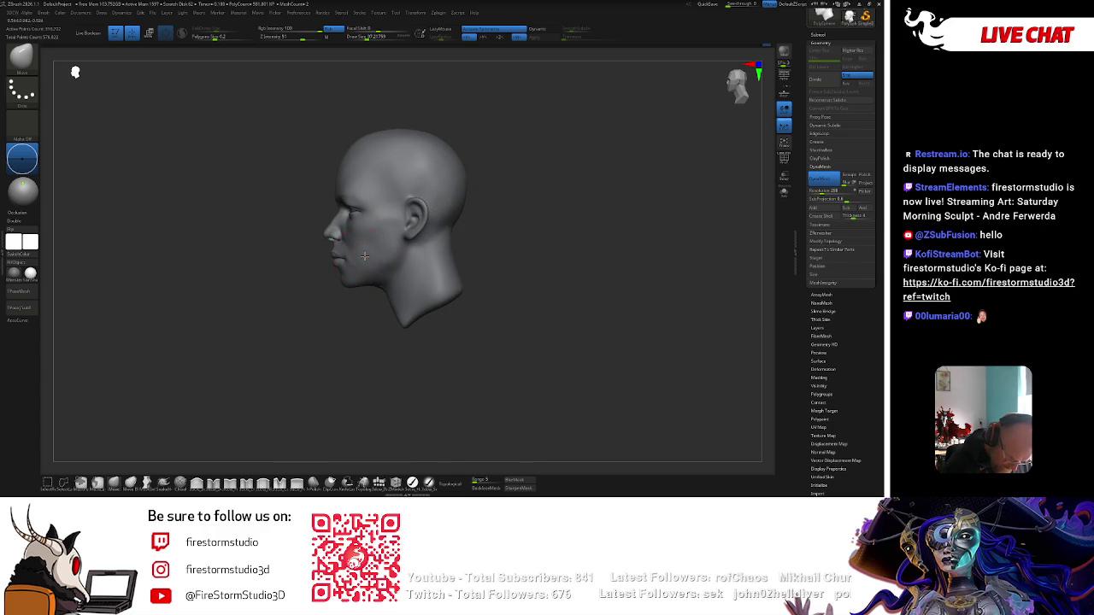
drag(347, 295, 349, 295)
key(space)
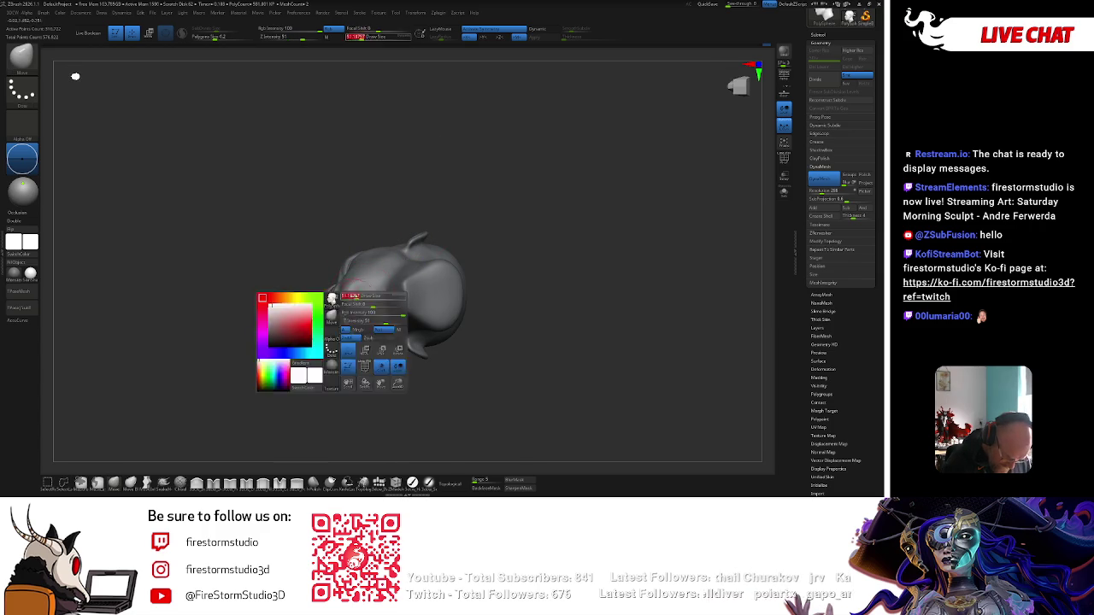
Check the front, top and back views, then considerably enlarge the brush size.
drag(453, 207, 558, 184)
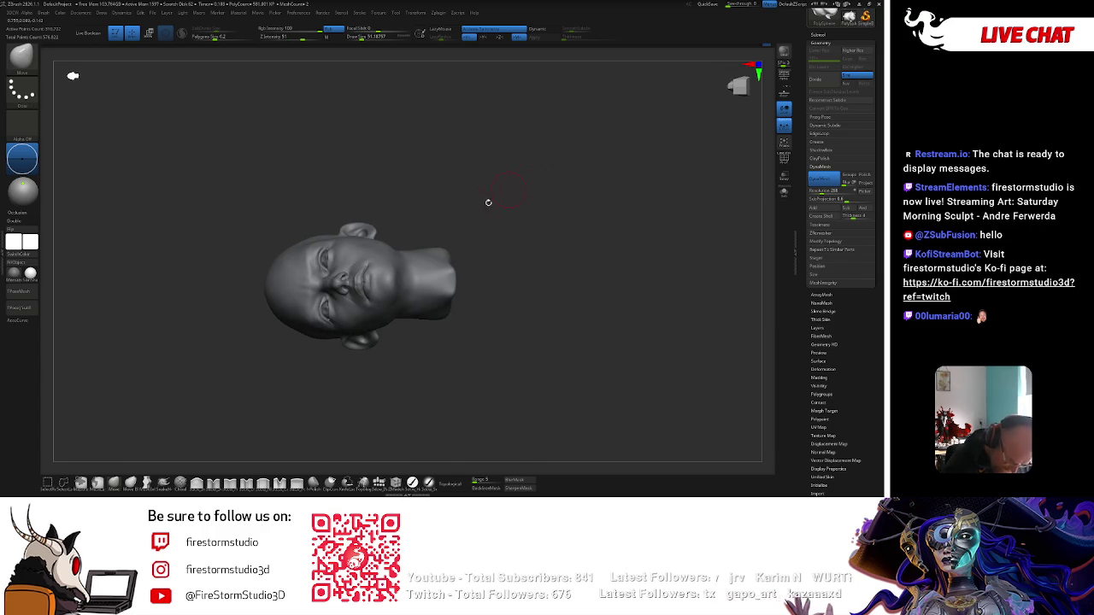
mouse_move(394, 269)
mouse_down()
mouse_move(469, 205)
mouse_move(469, 190)
mouse_move(476, 205)
mouse_move(435, 232)
mouse_up()
key(space)
key(space)
key(space)
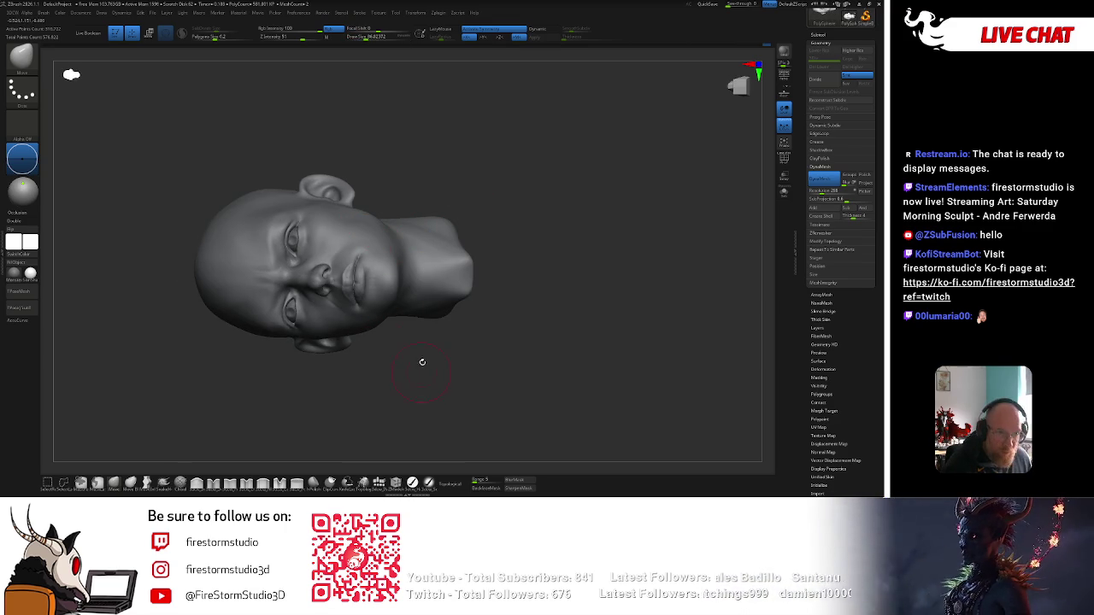
mouse_move(516, 288)
mouse_down()
mouse_move(598, 228)
mouse_move(575, 217)
mouse_up()
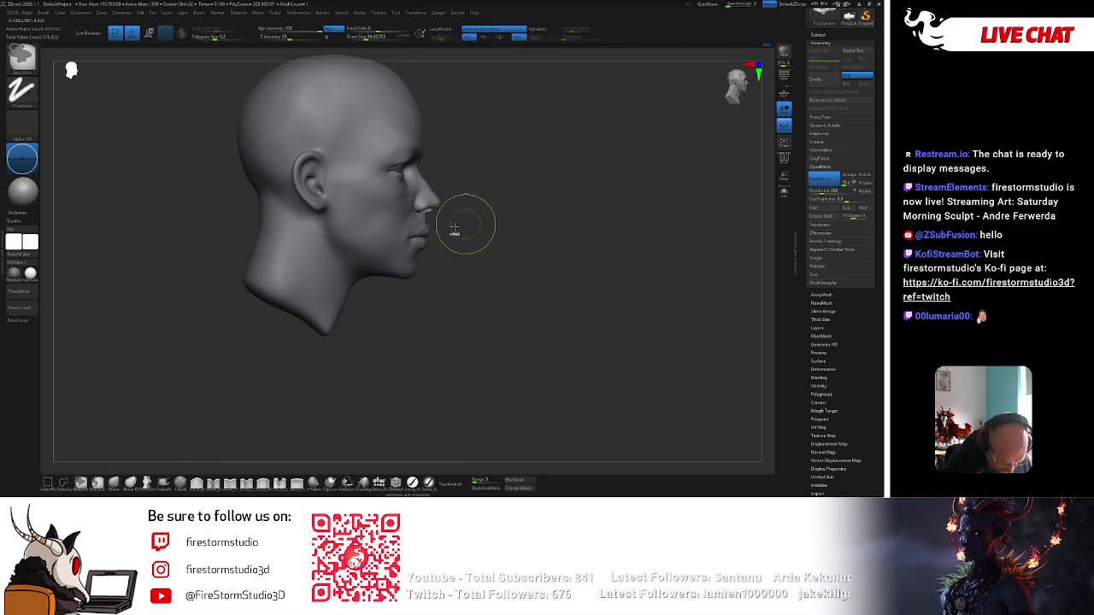
key(space)
key(s)
drag(389, 267, 395, 273)
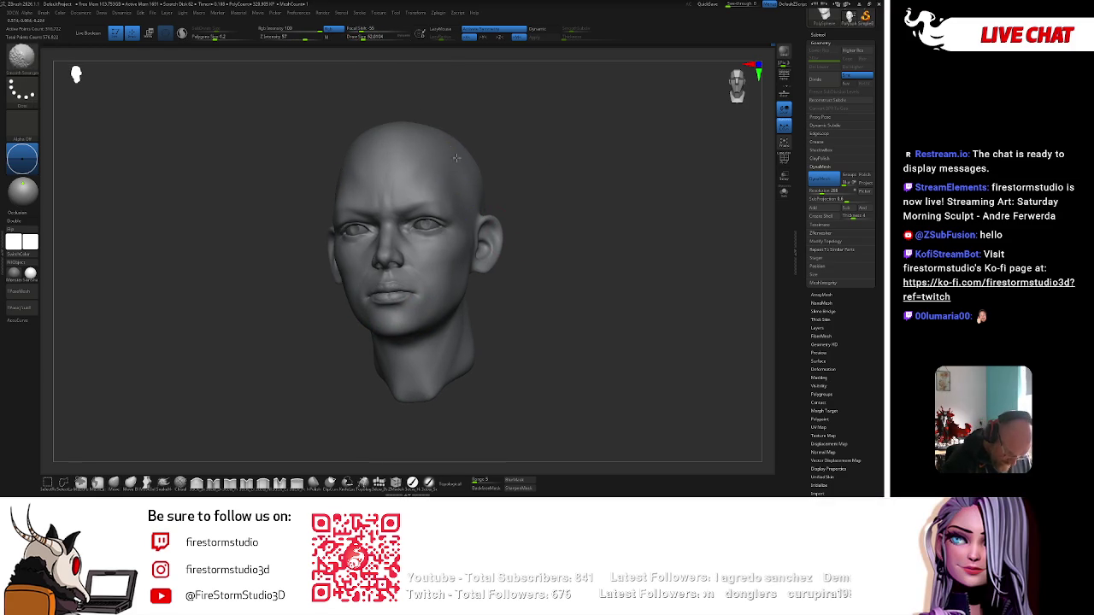
Enlarge the brush in front view and re-centre the head with F.
key(shift)
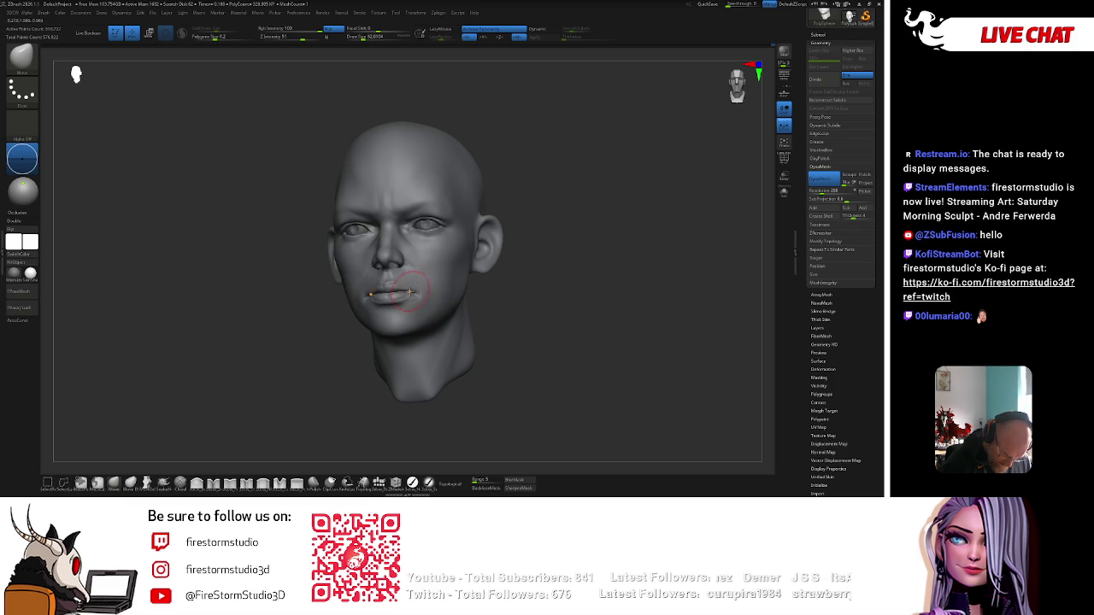
shift+right_drag(492, 260, 508, 254)
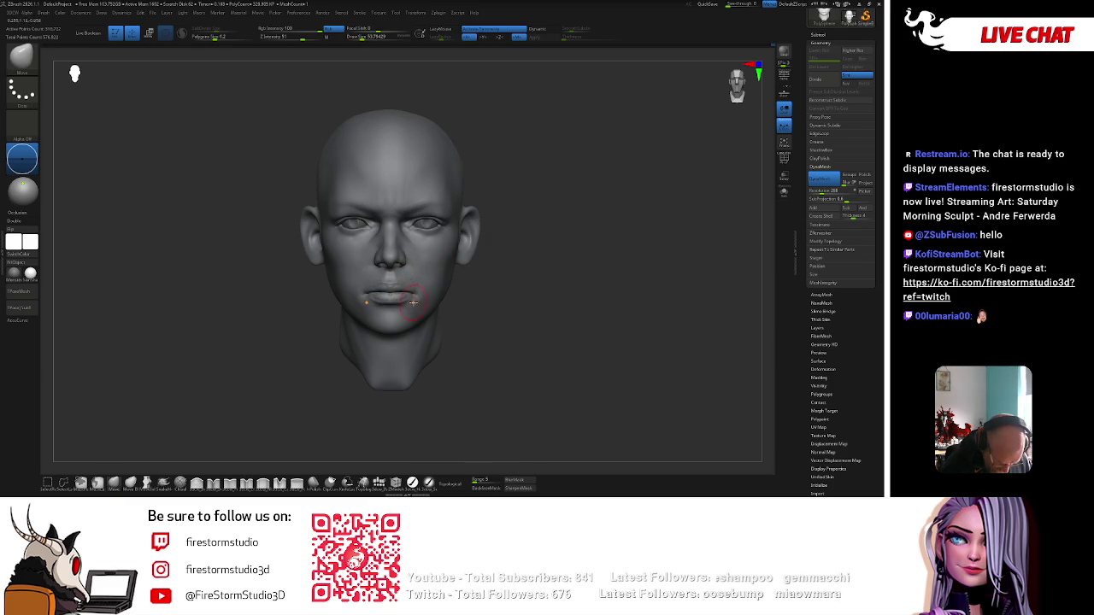
key(bracketright)
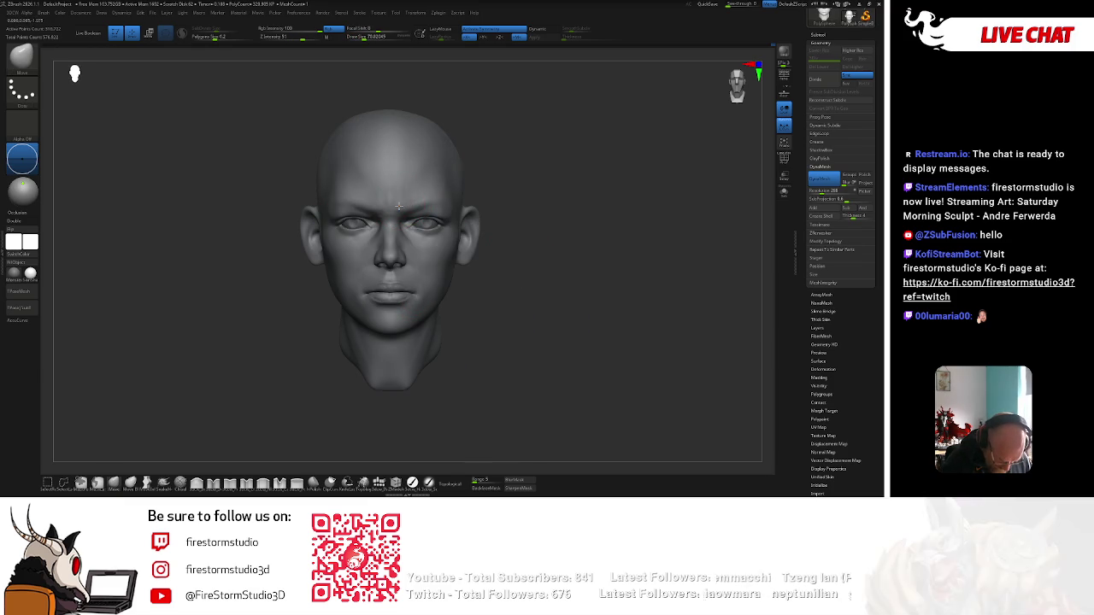
key(f)
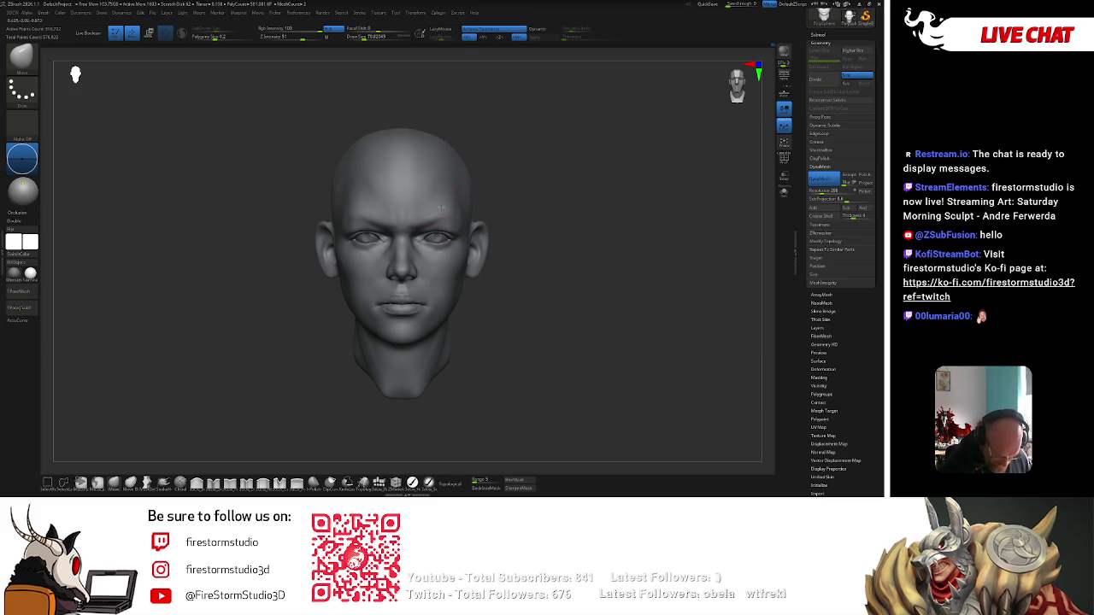
key(bracketright)
scroll(518, 264, down, 2)
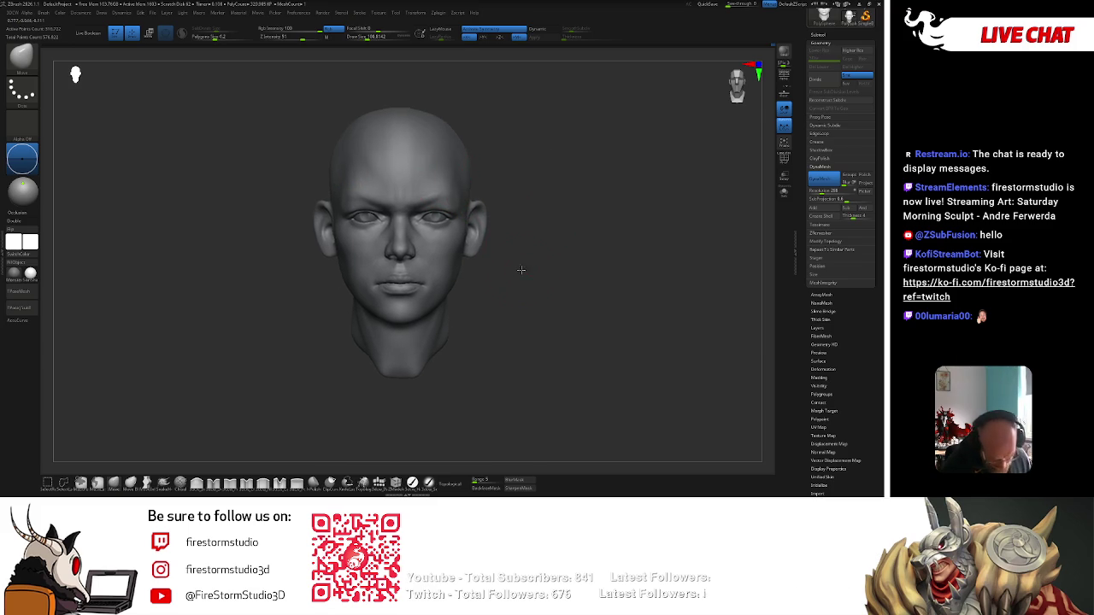
scroll(516, 258, down, 2)
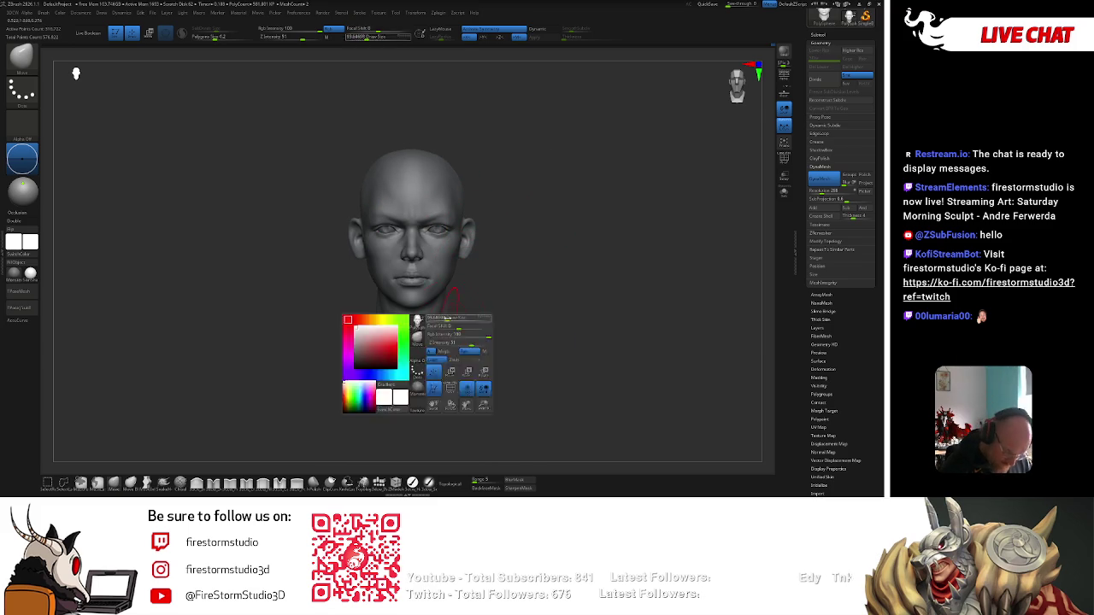
Inspect the head's profile, top and underside, then return to a straight front view.
shift+right_drag(438, 310, 434, 313)
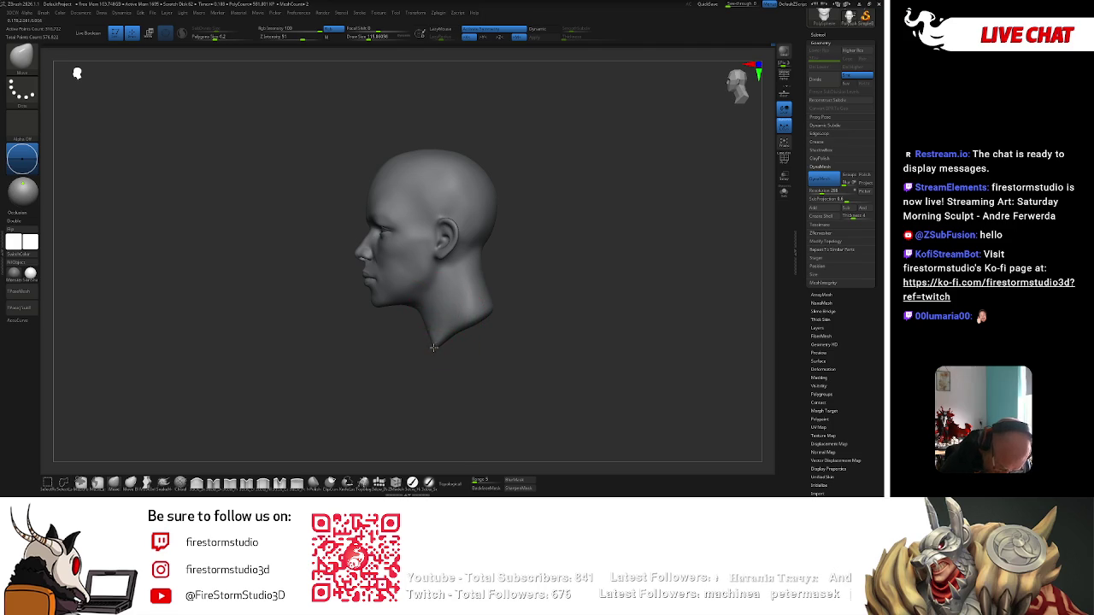
mouse_move(434, 360)
shift+right_down()
mouse_move(496, 378)
mouse_move(457, 340)
mouse_move(454, 315)
shift+right_up()
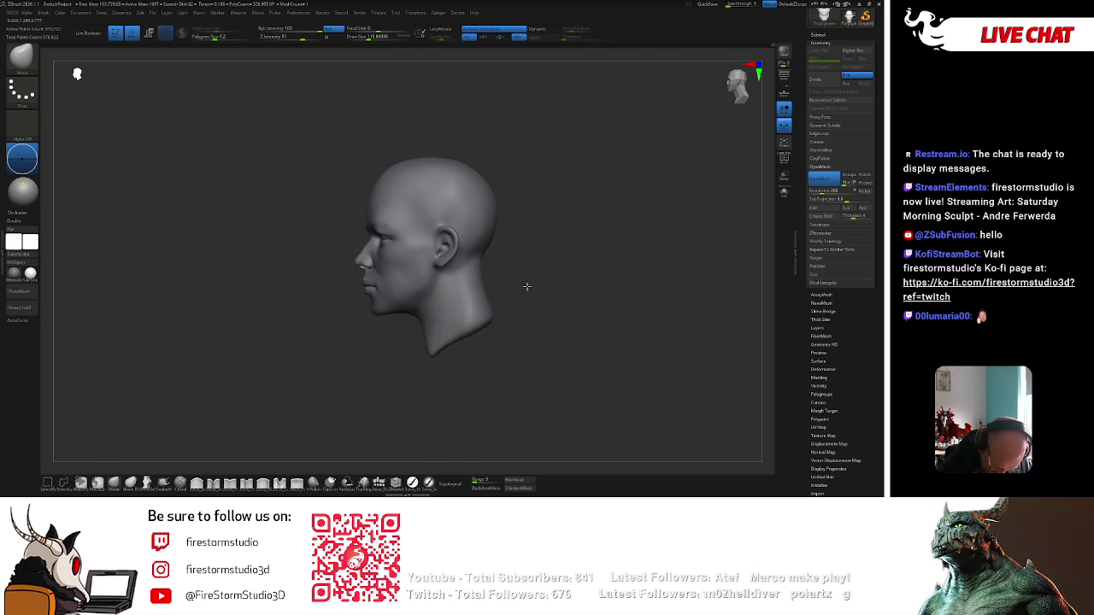
key(shift)
alt+right_drag(451, 313, 498, 325)
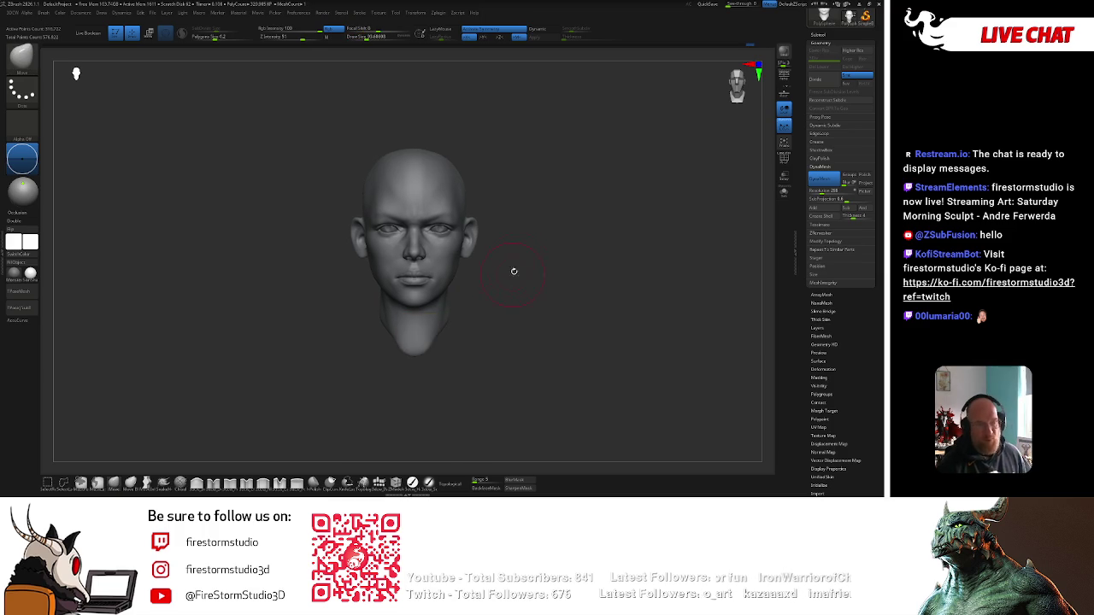
alt+right_drag(513, 281, 454, 203)
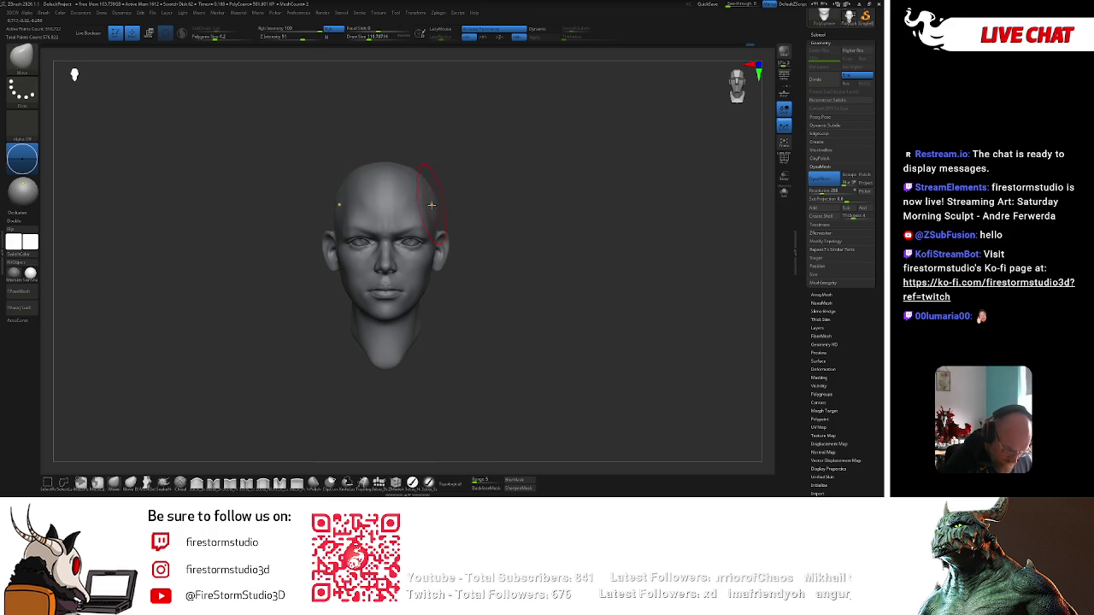
mouse_move(427, 223)
ctrl+right_down()
mouse_move(438, 225)
mouse_move(425, 231)
ctrl+right_up()
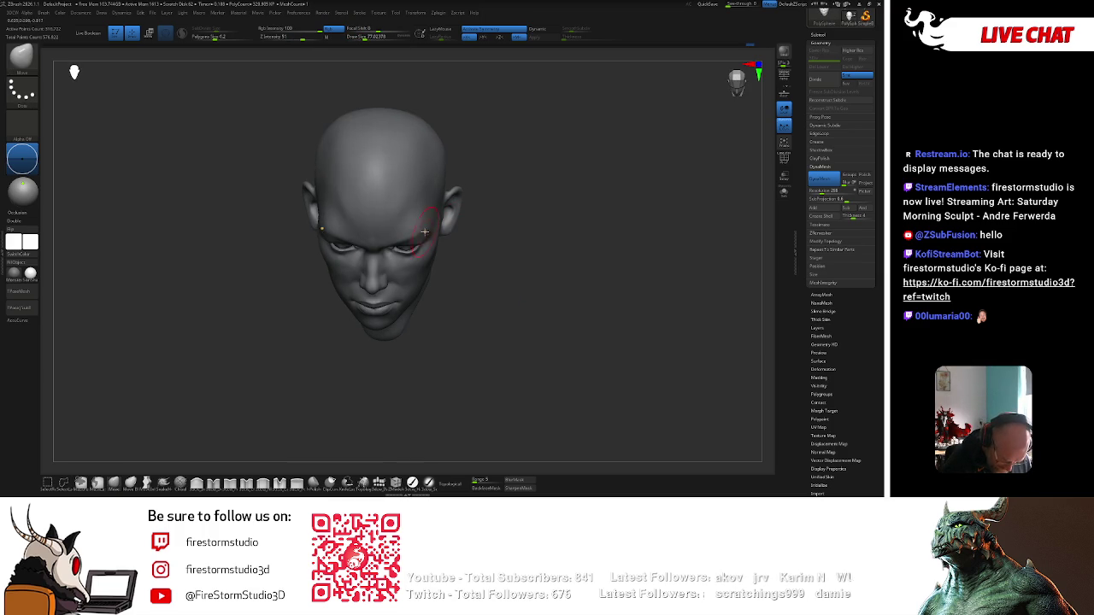
right_drag(456, 191, 403, 268)
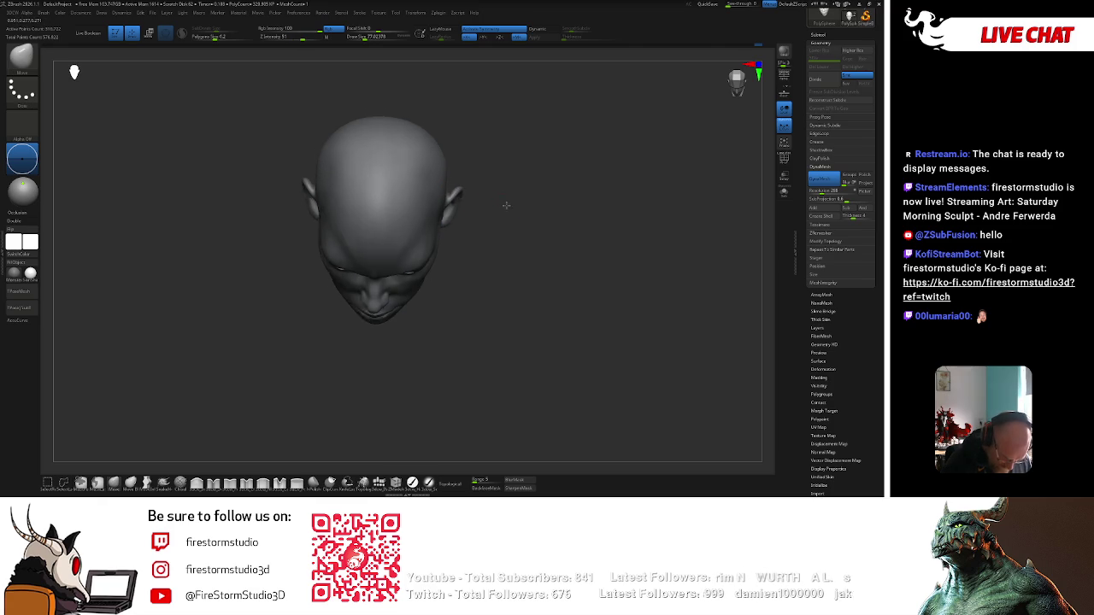
mouse_move(403, 379)
mouse_down()
mouse_move(447, 213)
mouse_move(439, 188)
mouse_move(435, 227)
mouse_move(382, 275)
mouse_up()
mouse_move(411, 227)
mouse_down()
mouse_move(452, 188)
mouse_move(525, 224)
mouse_up()
Build up the cheek near the nose with ClayBuildup, smoothing with Shift.
key(b)
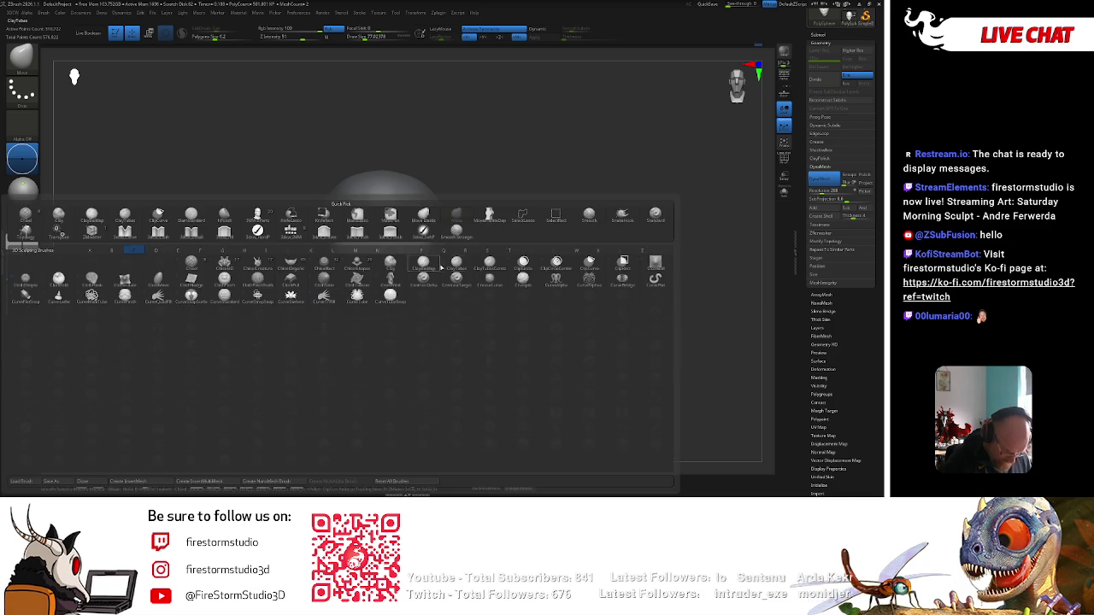
click(435, 241)
shift+drag(385, 283, 385, 279)
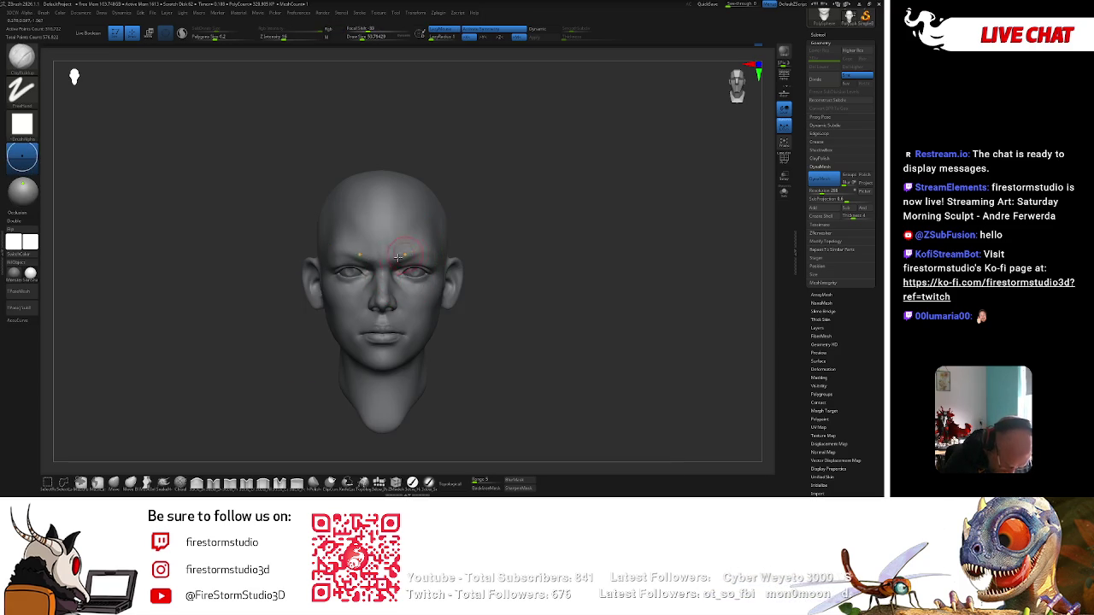
key(shift)
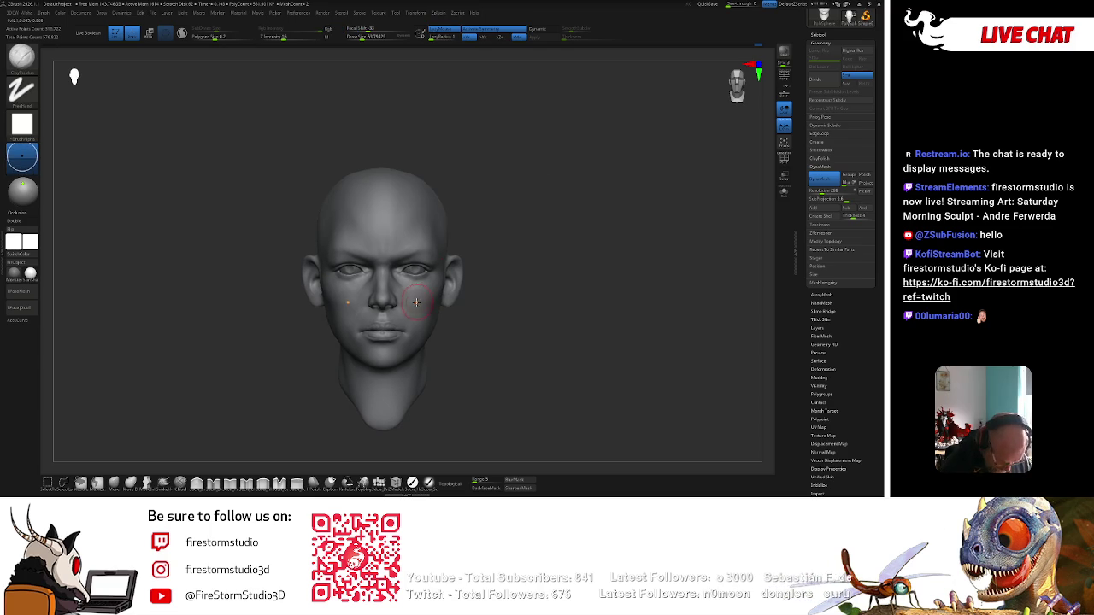
right_drag(416, 302, 435, 317)
key(shift)
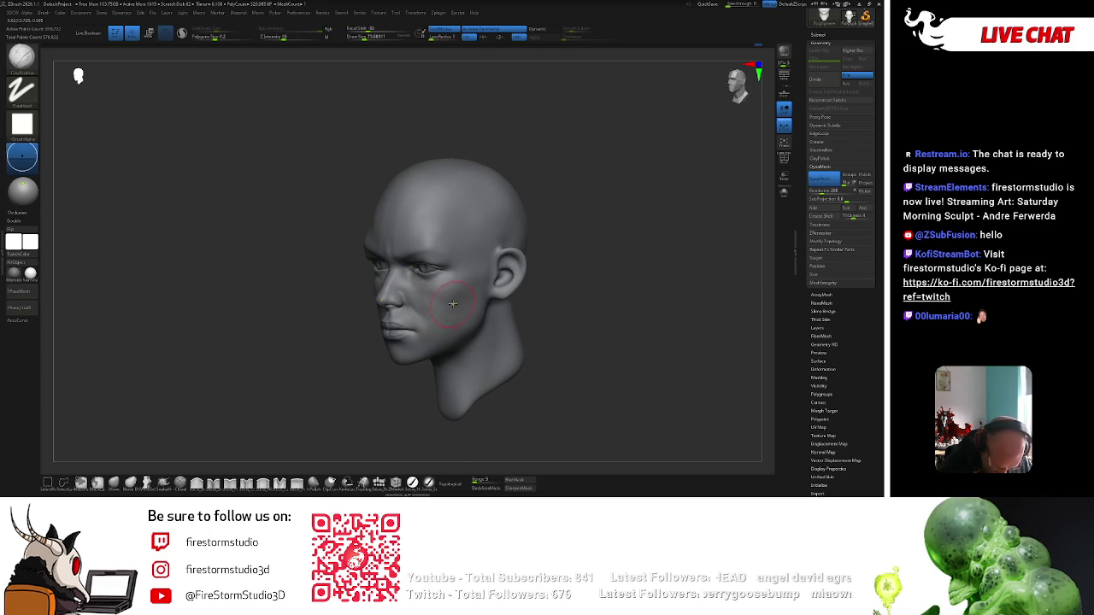
key(shift)
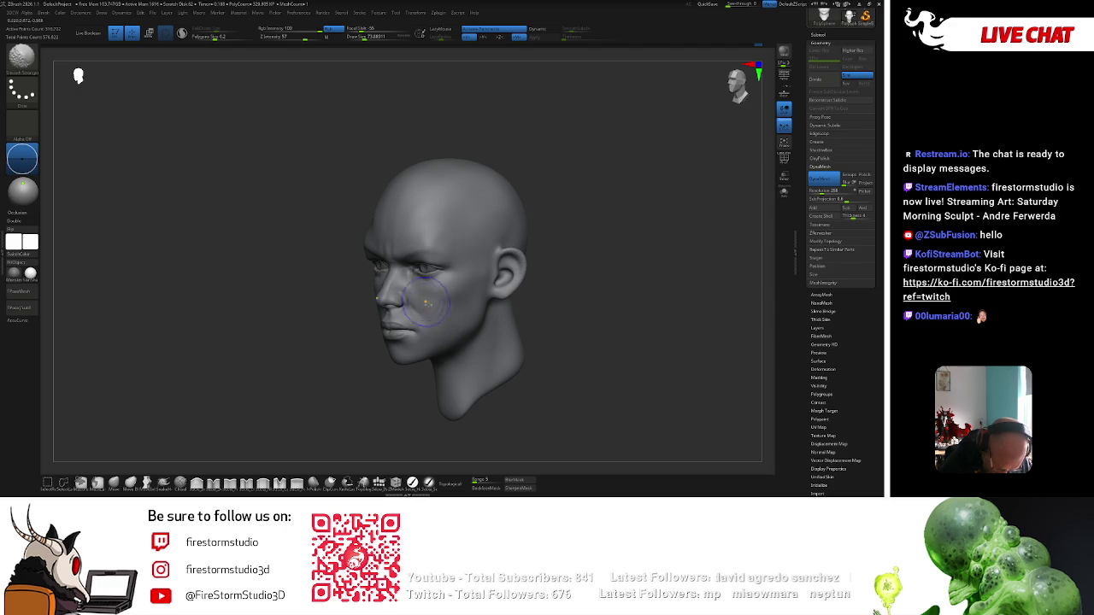
Enlarge the brush and smooth the cheeks and jaw between front and three-quarter views.
right_drag(420, 301, 427, 318)
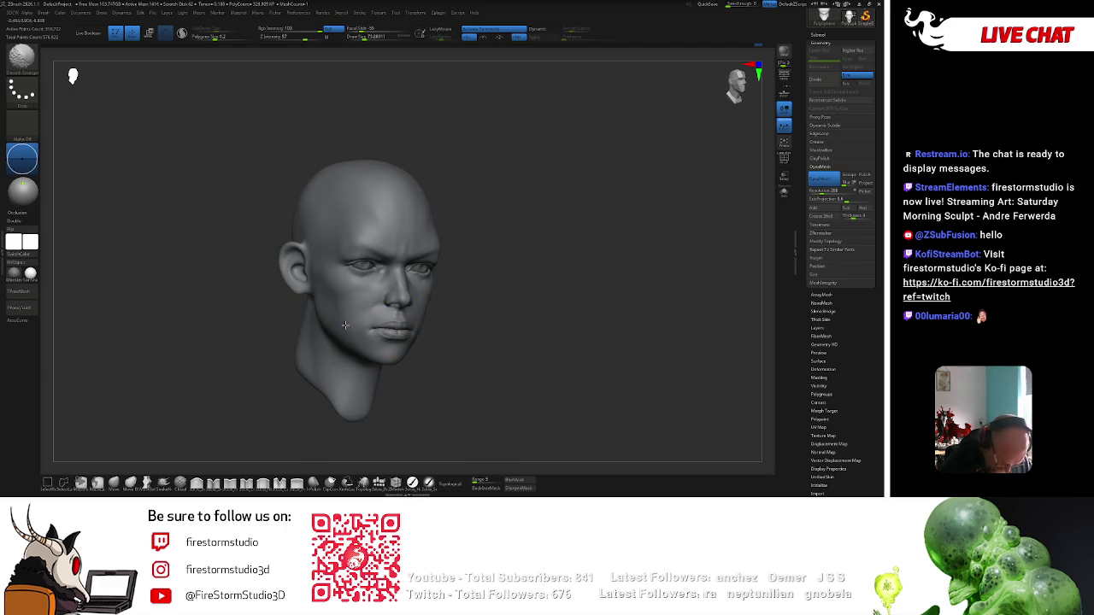
right_drag(345, 322, 356, 321)
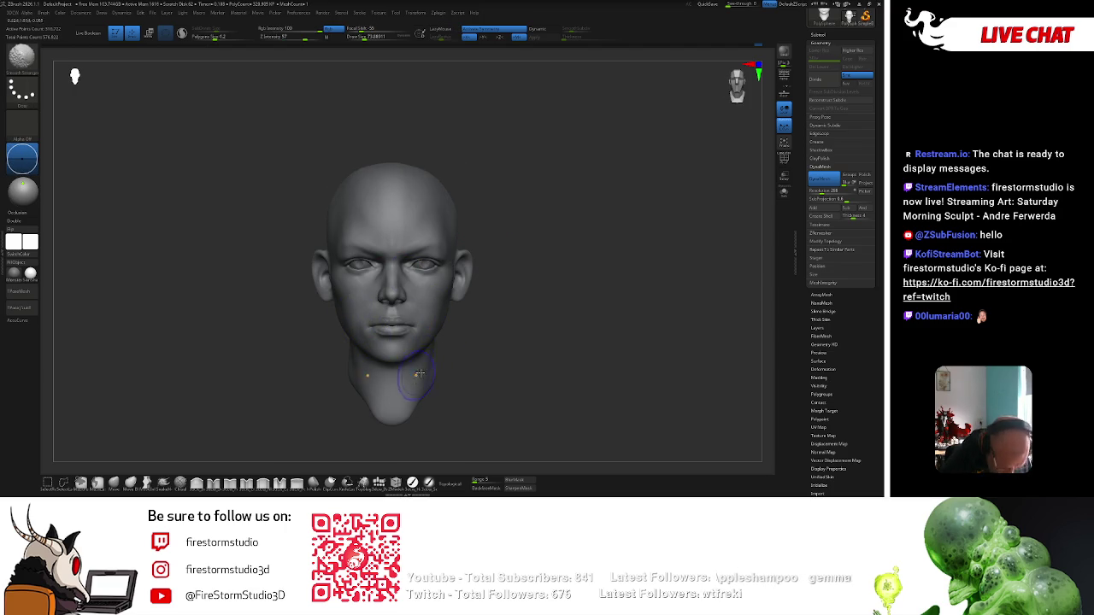
ctrl+right_drag(415, 376, 463, 304)
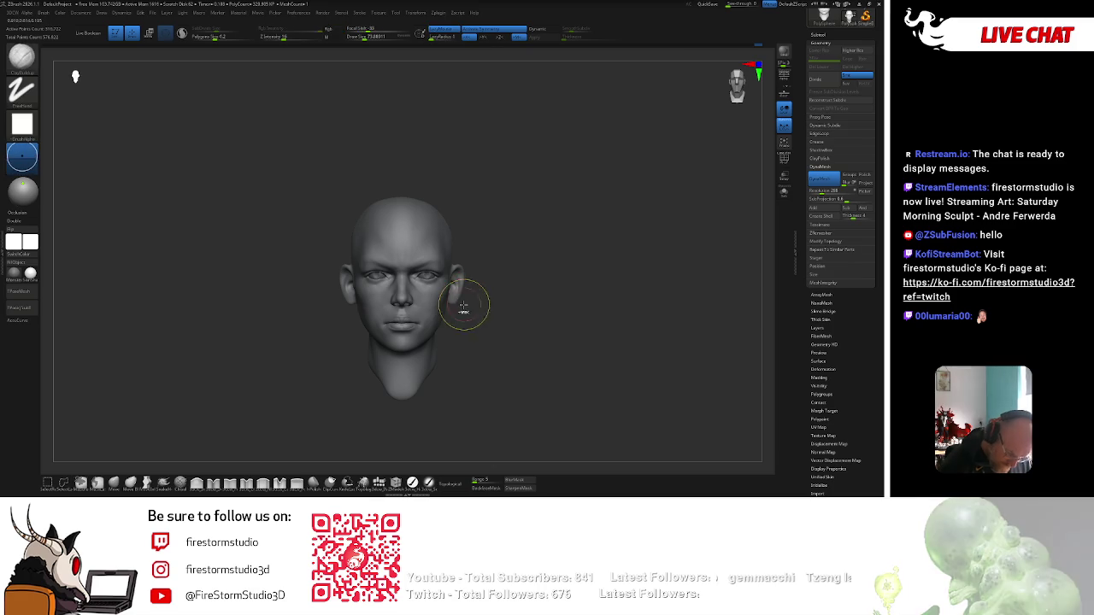
mouse_move(541, 237)
right_down()
mouse_move(539, 253)
mouse_move(503, 218)
mouse_move(421, 282)
right_up()
right_click(420, 282)
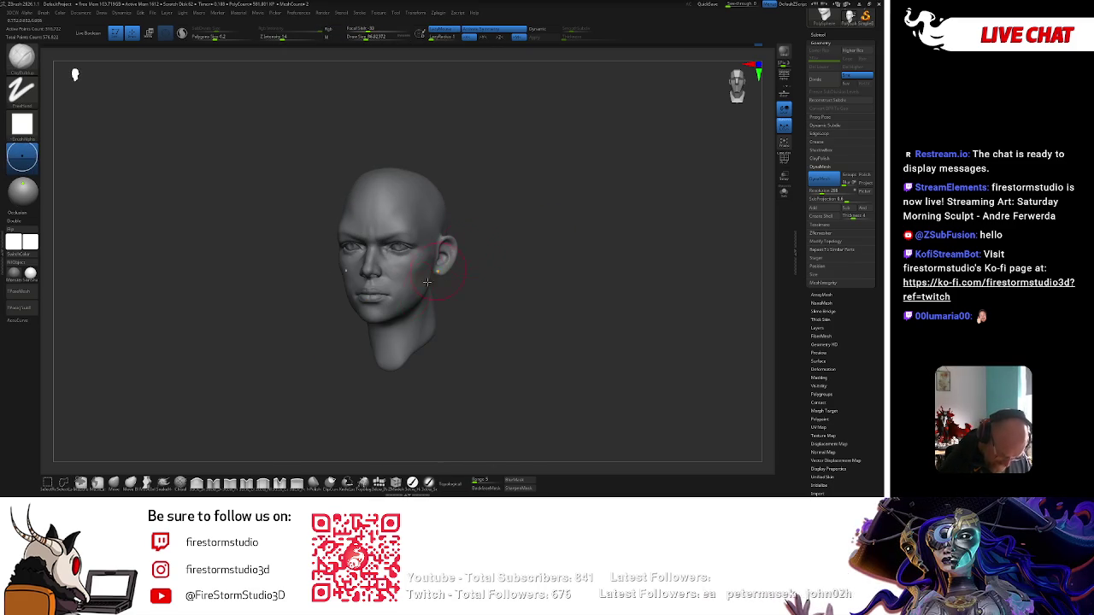
key(shift)
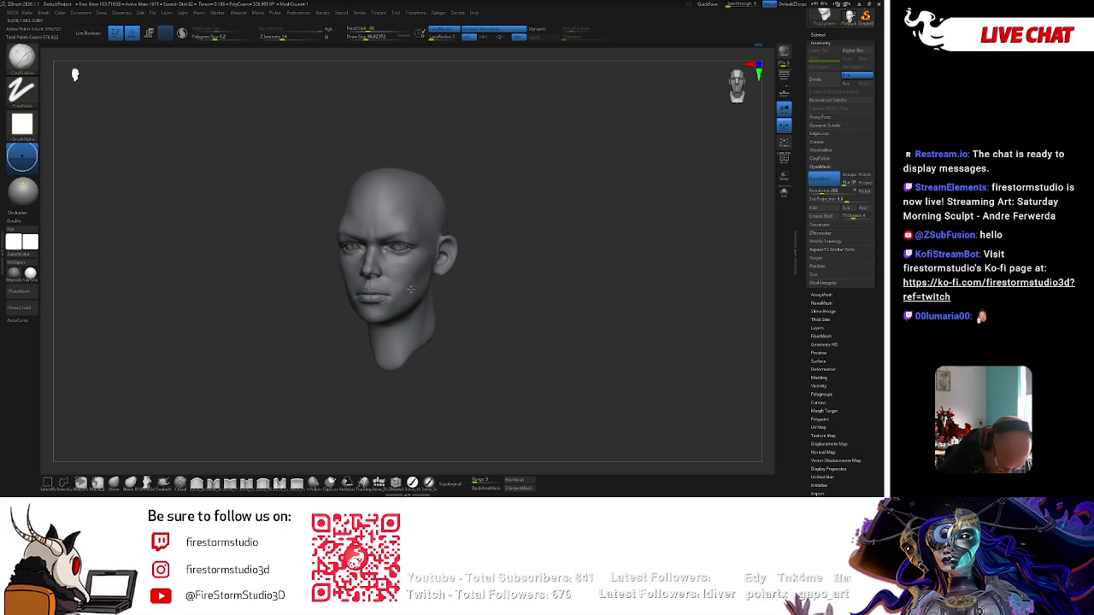
shift+drag(457, 267, 466, 263)
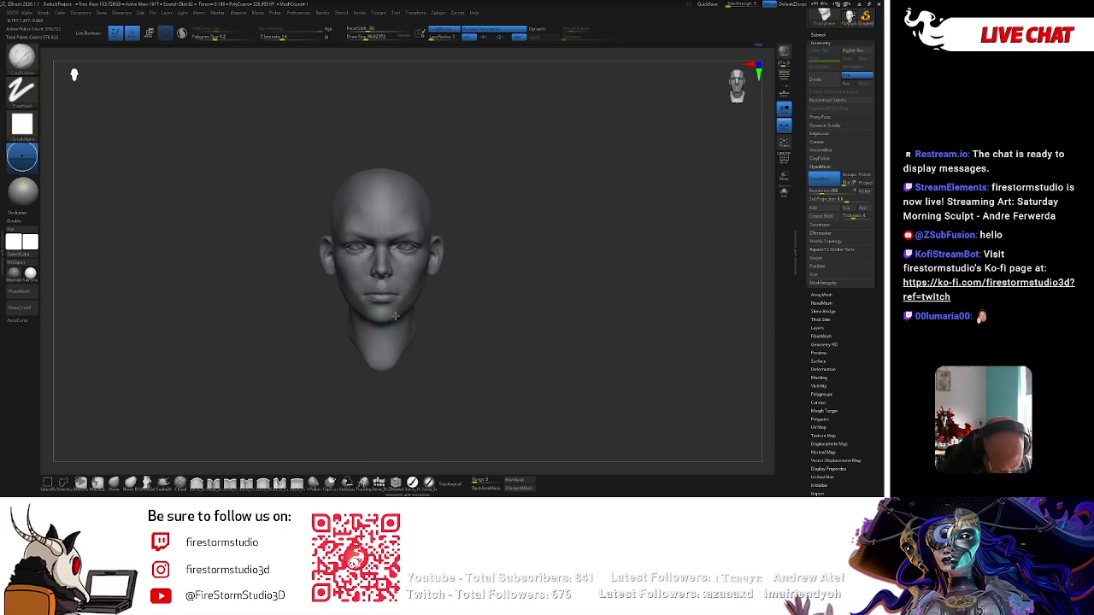
mouse_move(398, 317)
alt+mouse_down()
mouse_move(527, 269)
mouse_move(508, 305)
alt+mouse_up()
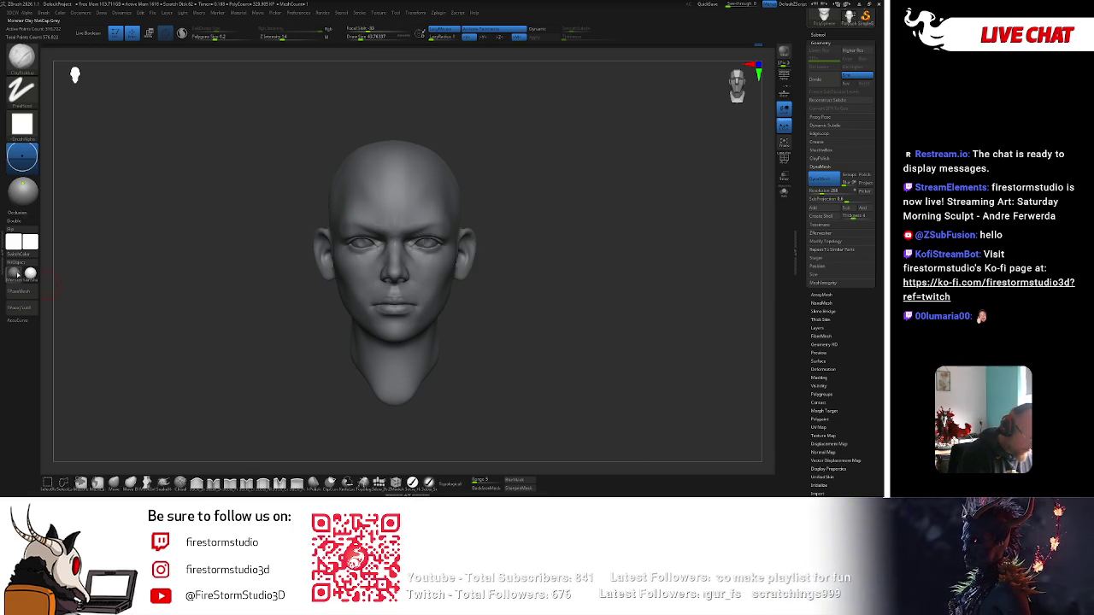
click(23, 186)
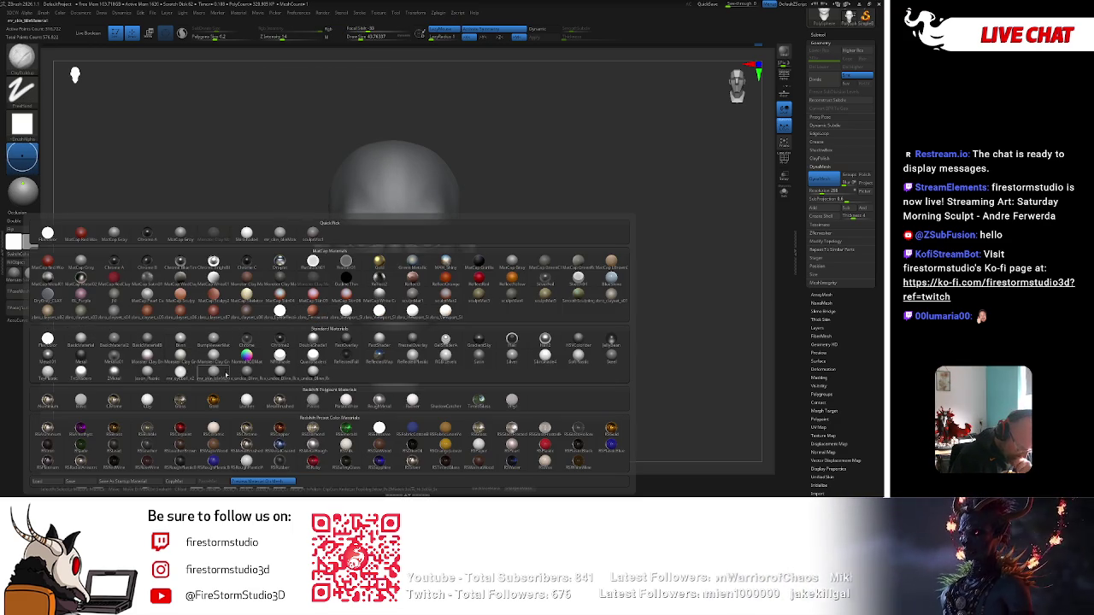
Apply a soft matte grey material to the head, then check under the jaw and from the front.
click(206, 345)
key(space)
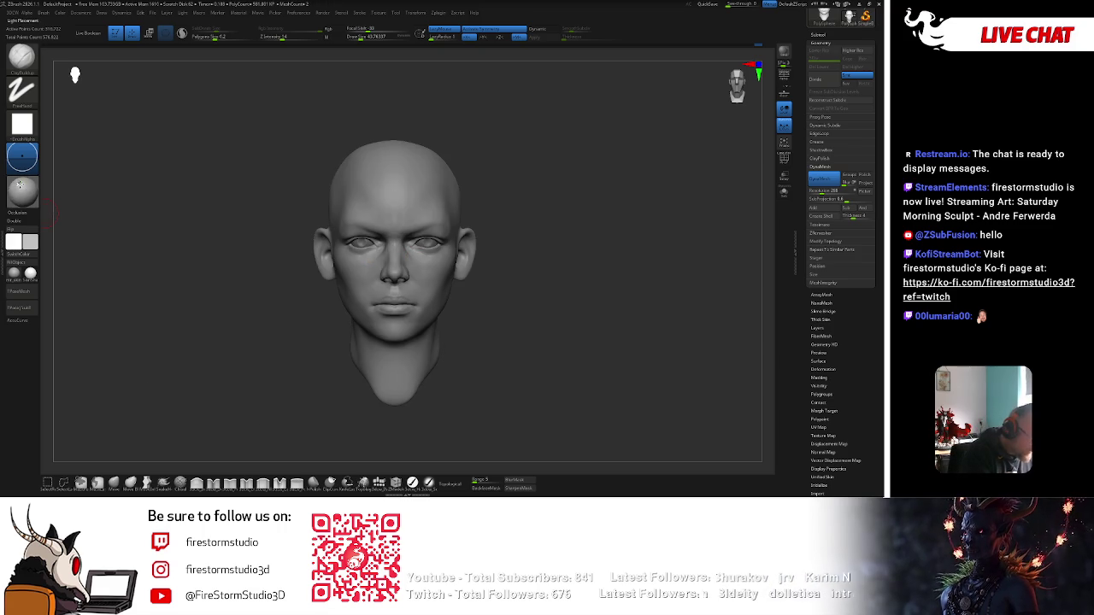
right_drag(392, 280, 410, 282)
key(space)
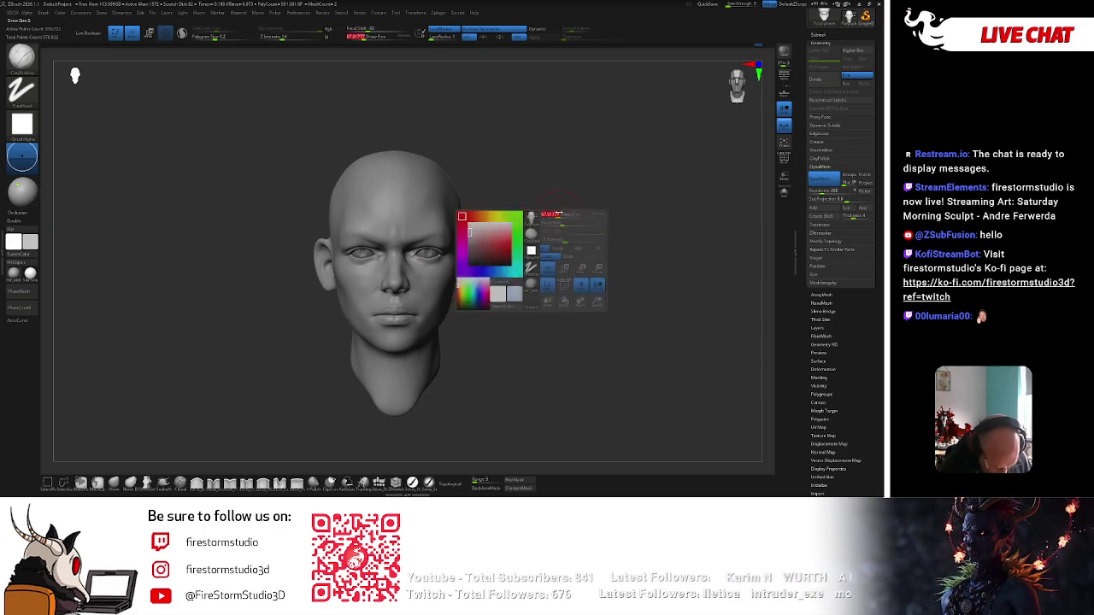
right_drag(488, 245, 550, 205)
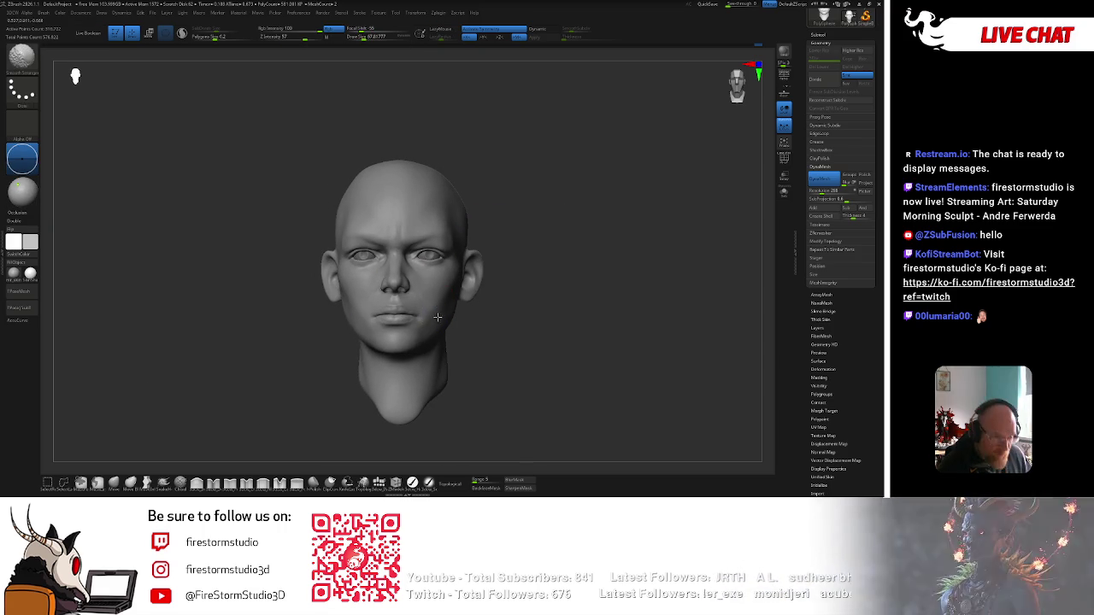
mouse_move(505, 310)
right_down()
mouse_move(392, 346)
mouse_move(547, 257)
mouse_move(556, 293)
mouse_move(610, 234)
mouse_move(457, 297)
right_up()
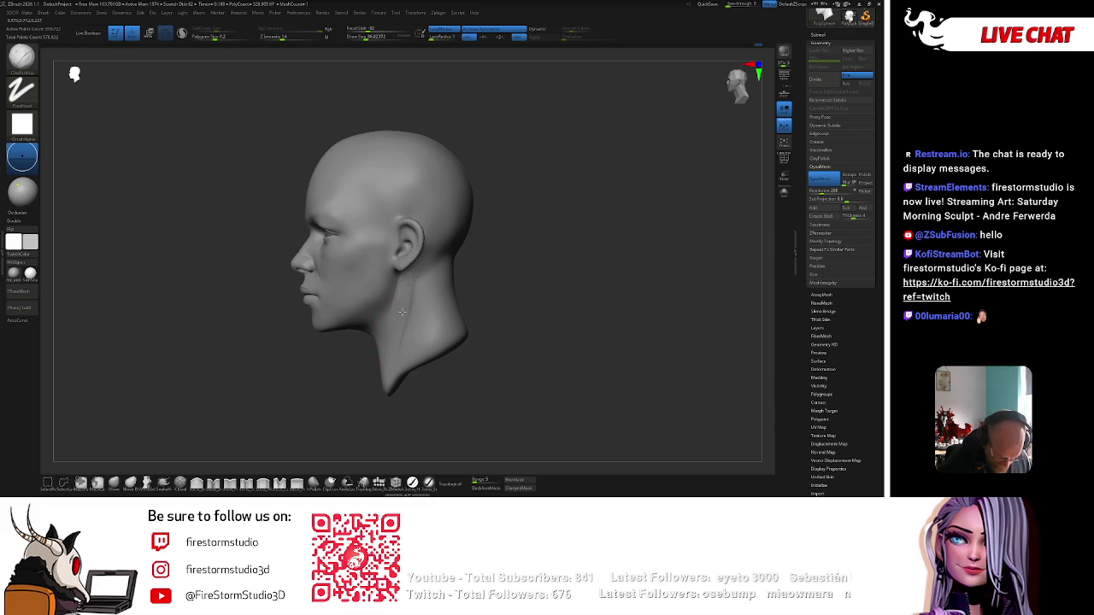
mouse_move(406, 289)
shift+right_down()
mouse_move(377, 394)
mouse_move(419, 306)
shift+right_up()
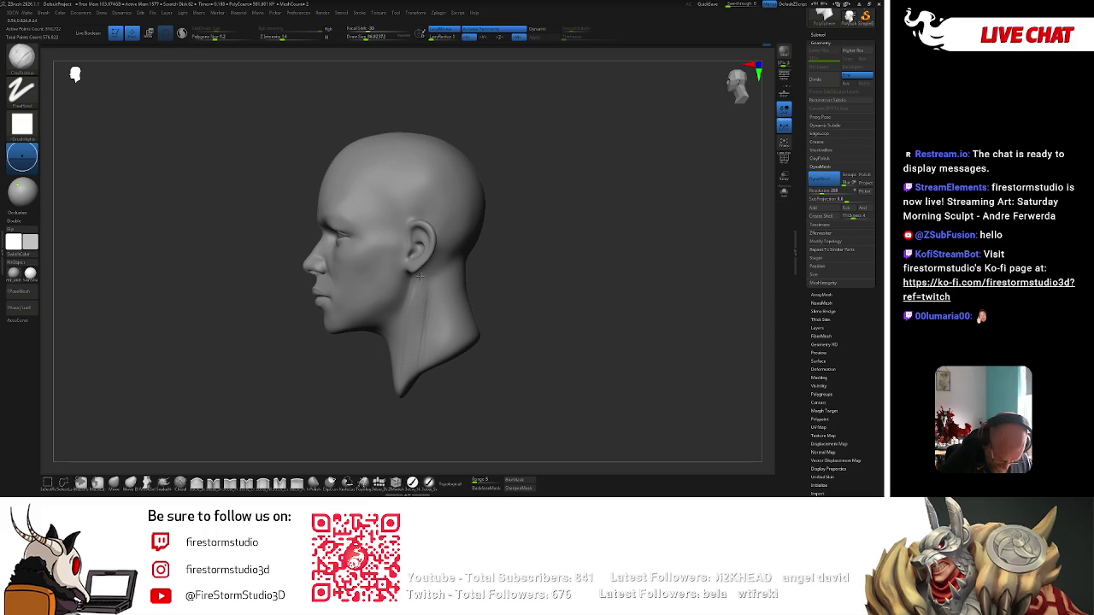
Alternate Shift-smoothing and ClayBuildup on the jaw and chin from both three-quarter sides.
key(shift)
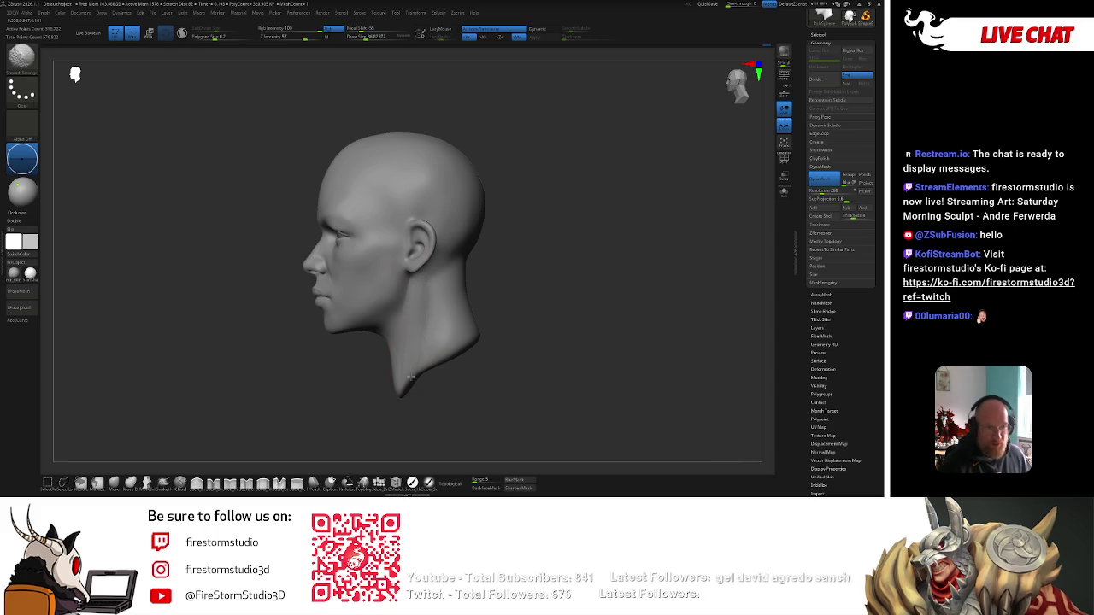
right_drag(411, 372, 484, 293)
key(space)
key(space)
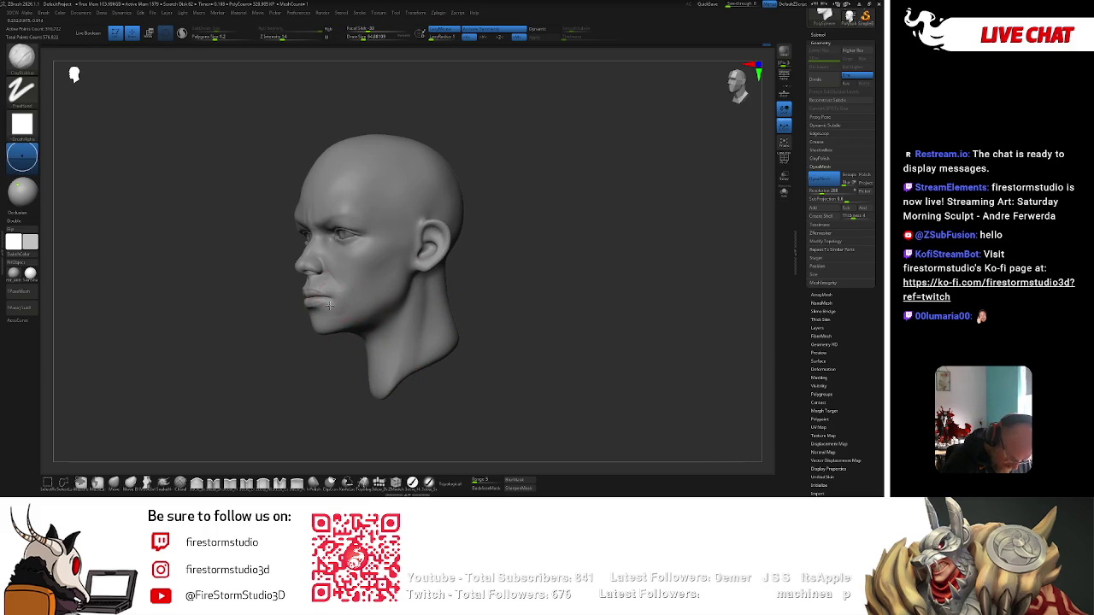
key(shift)
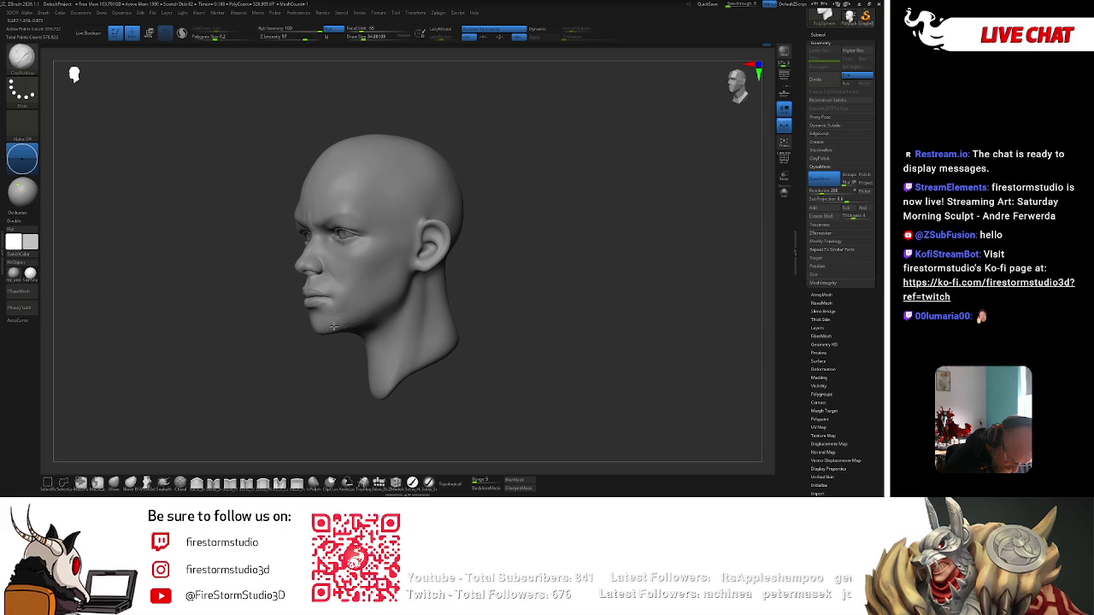
drag(313, 337, 522, 257)
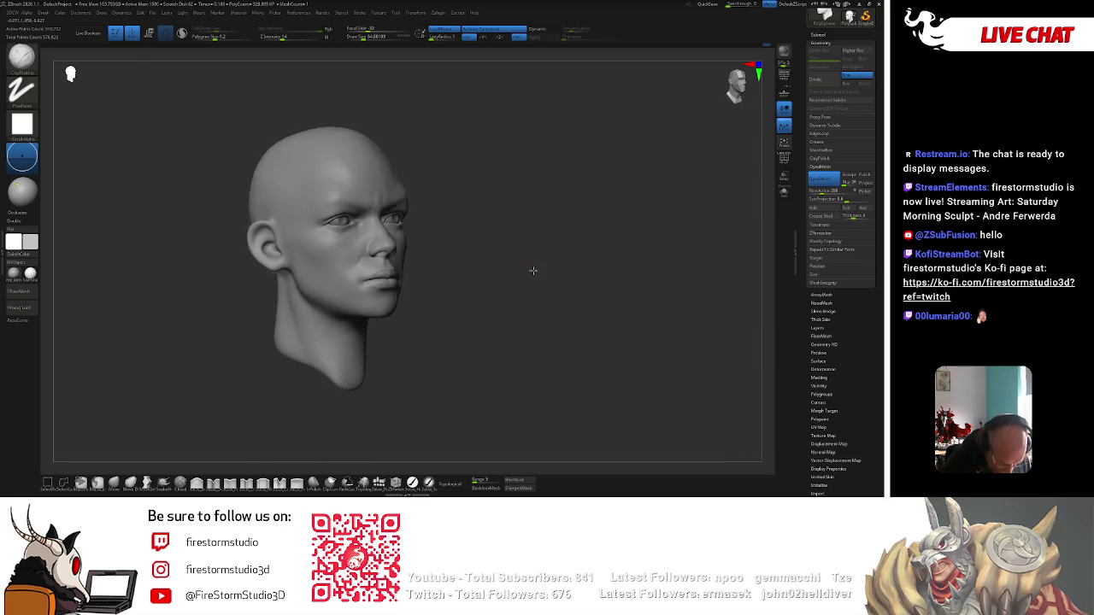
mouse_move(449, 271)
mouse_down()
mouse_move(538, 282)
mouse_move(563, 233)
mouse_move(586, 234)
mouse_move(597, 212)
mouse_move(537, 218)
mouse_up()
key(space)
mouse_move(401, 256)
mouse_down()
mouse_move(432, 247)
mouse_move(557, 259)
mouse_up()
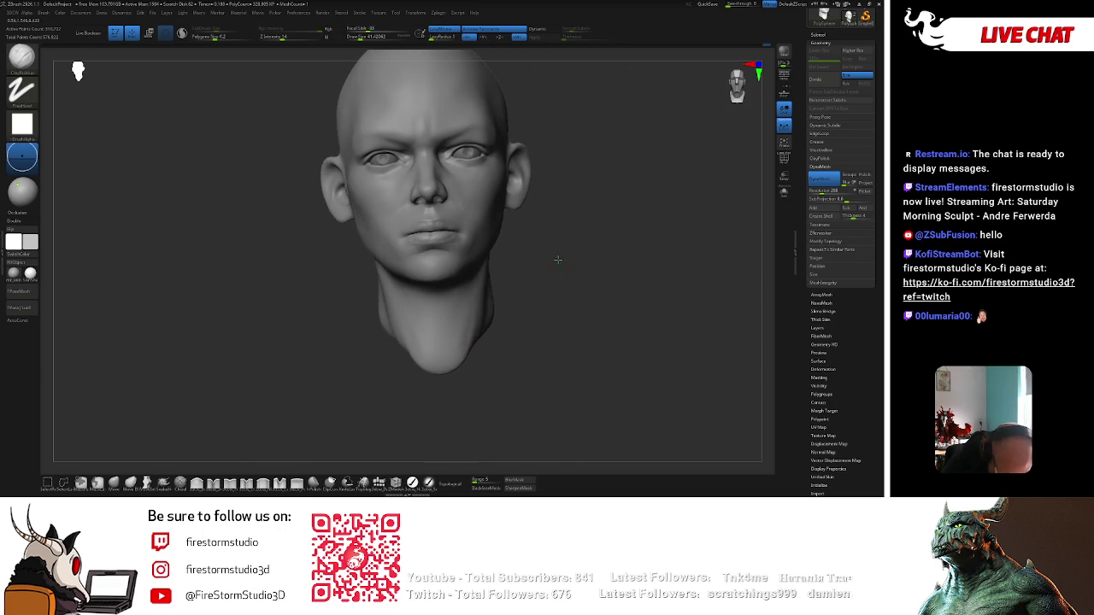
Smooth the jaw and lips while comparing lower and higher subdivision levels.
key(shift)
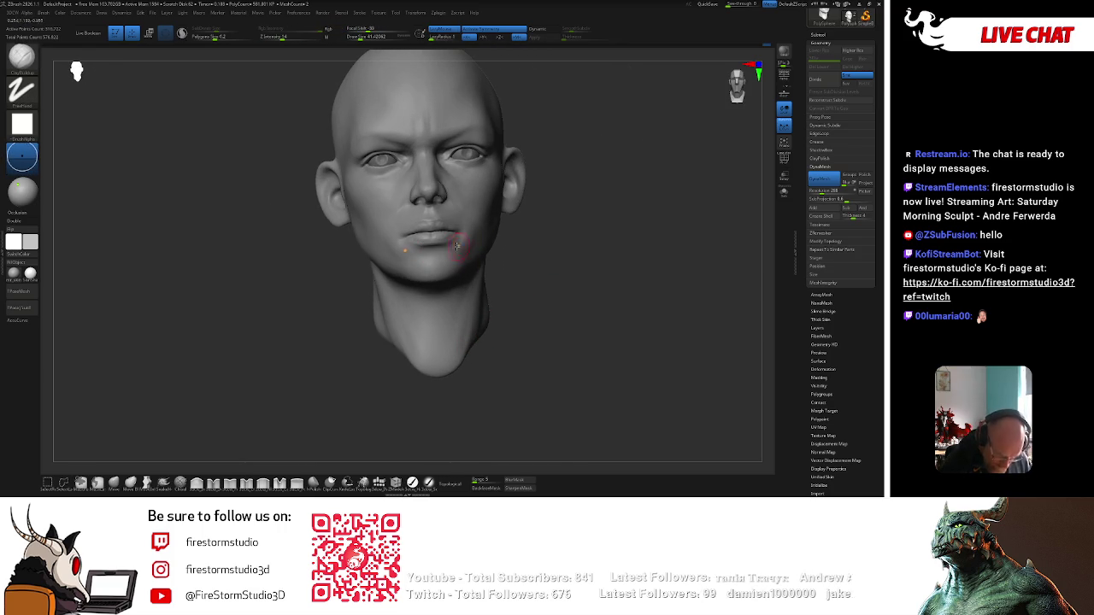
key(ctrl+z)
key(ctrl+z)
key(ctrl+z)
key(ctrl+z)
key(ctrl+z)
key(ctrl+z)
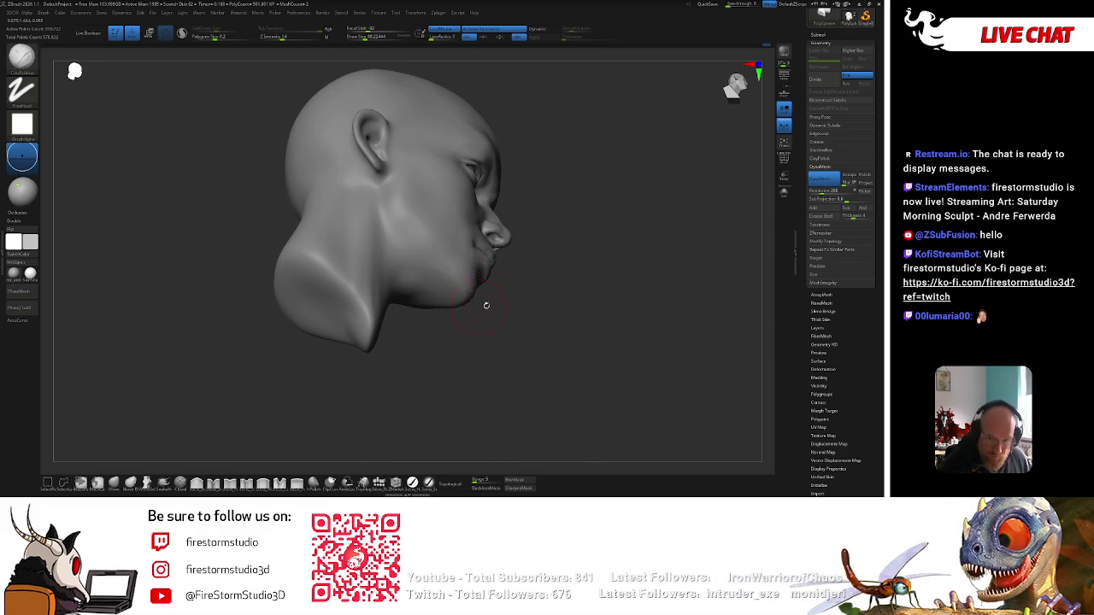
key(ctrl+z)
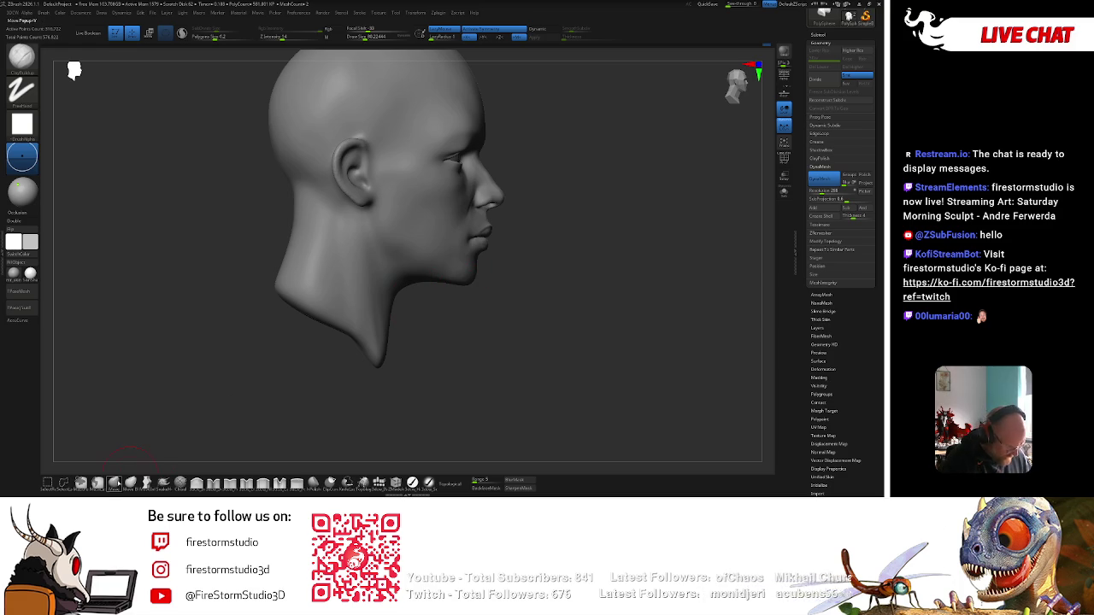
key(ctrl+z)
key(ctrl+shift+z)
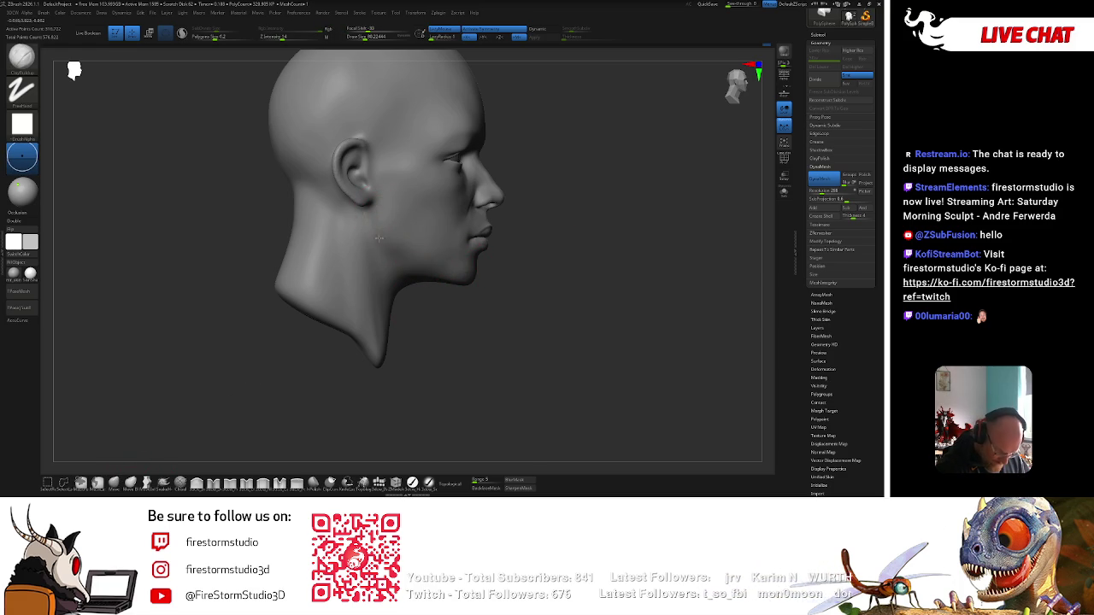
key(shift)
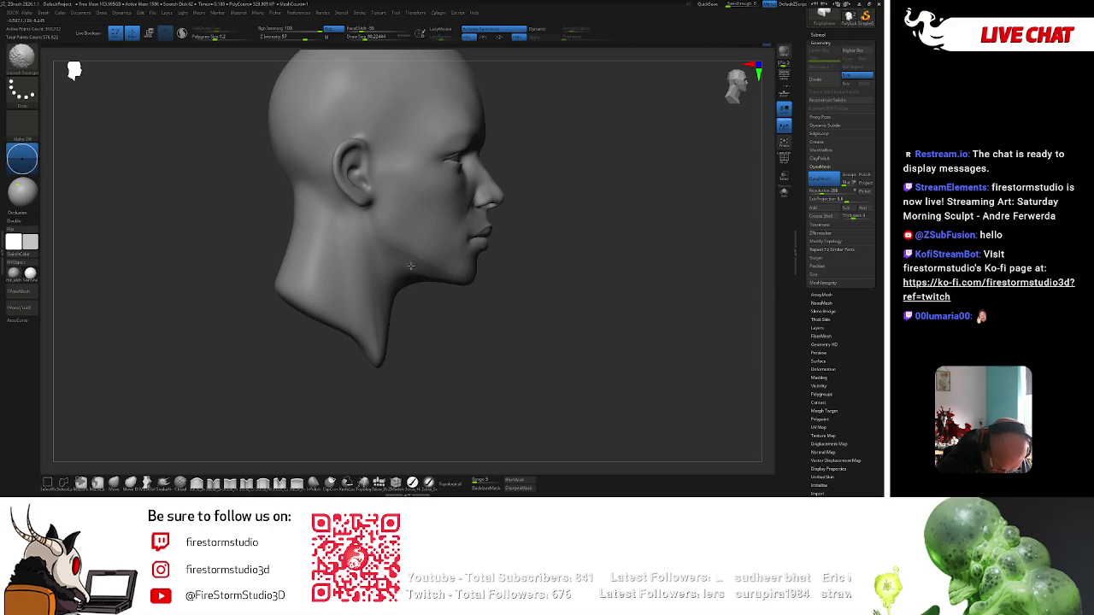
Smooth the chin from the front, checking underneath it and near profile.
mouse_move(506, 293)
mouse_down()
mouse_move(549, 249)
mouse_move(471, 241)
mouse_up()
key(shift)
mouse_move(432, 277)
mouse_down()
mouse_move(468, 285)
mouse_move(328, 311)
mouse_up()
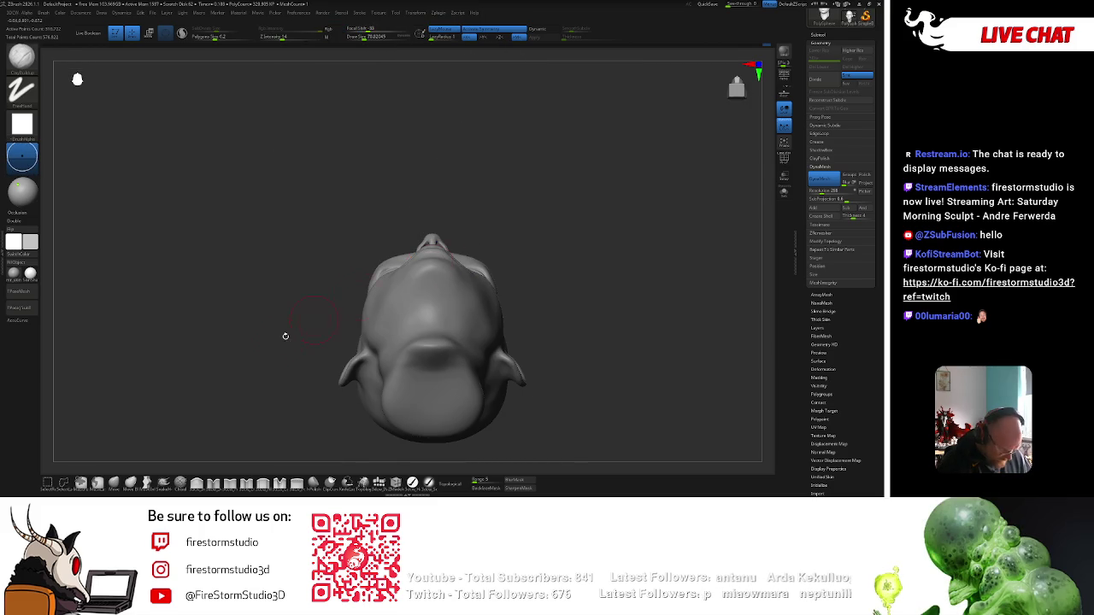
mouse_move(384, 228)
mouse_down()
mouse_move(610, 188)
mouse_move(555, 228)
mouse_up()
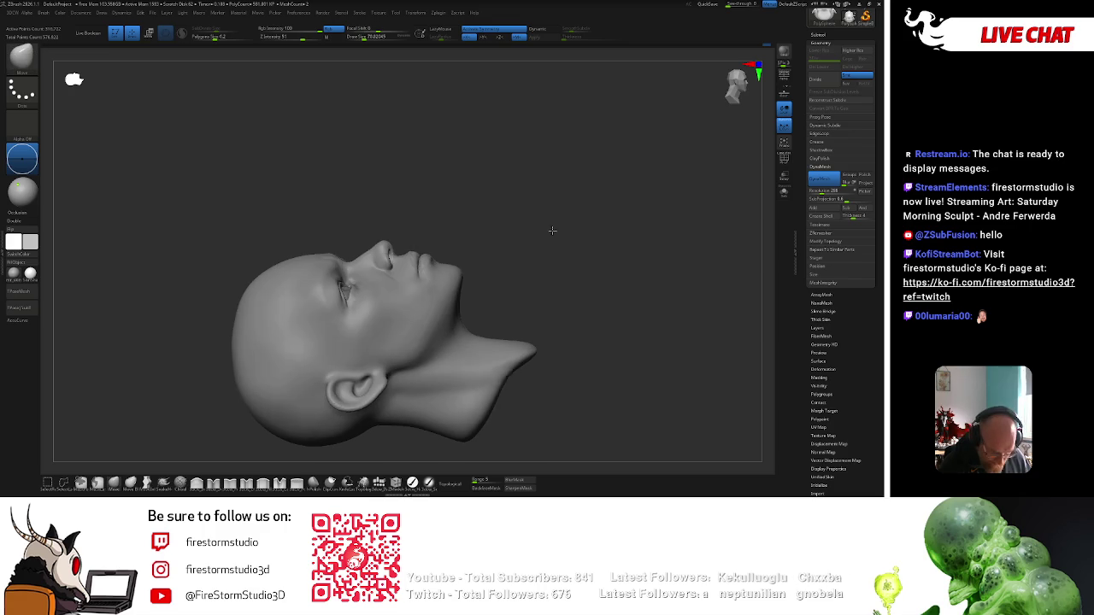
drag(457, 268, 460, 267)
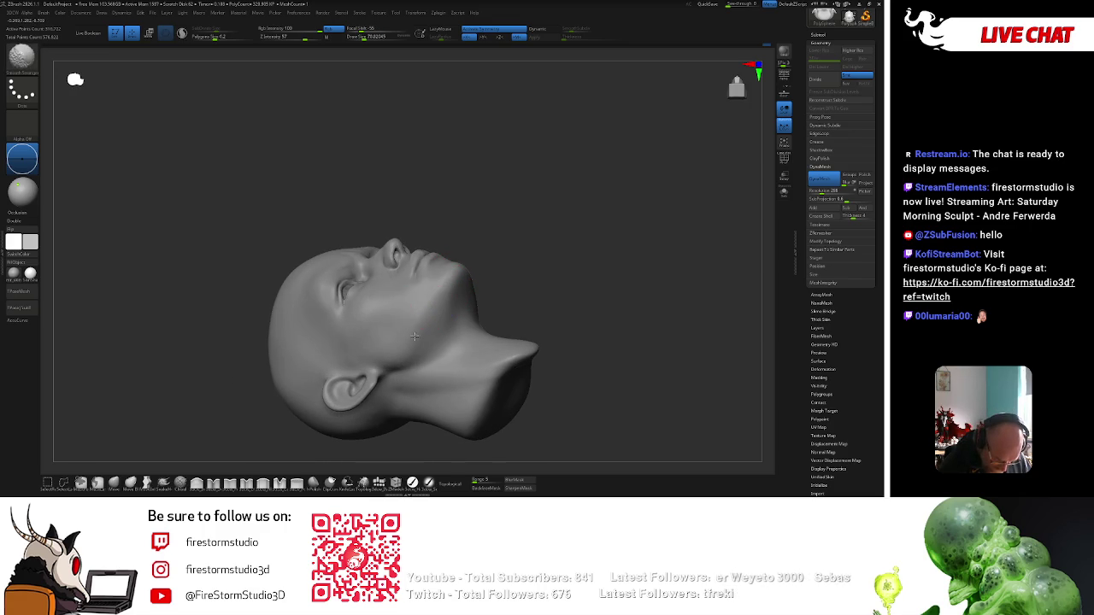
mouse_move(432, 304)
mouse_down()
mouse_move(449, 276)
mouse_move(437, 274)
mouse_up()
key(space)
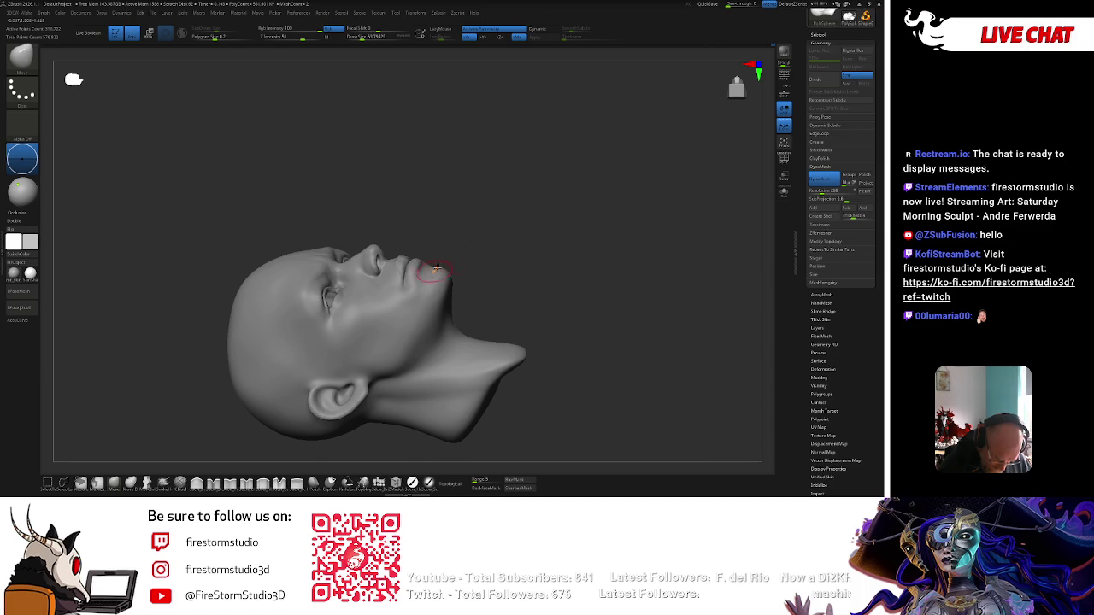
Pick a different sculpting brush and reshape the mouth area from front and three-quarter views.
key(b)
click(597, 254)
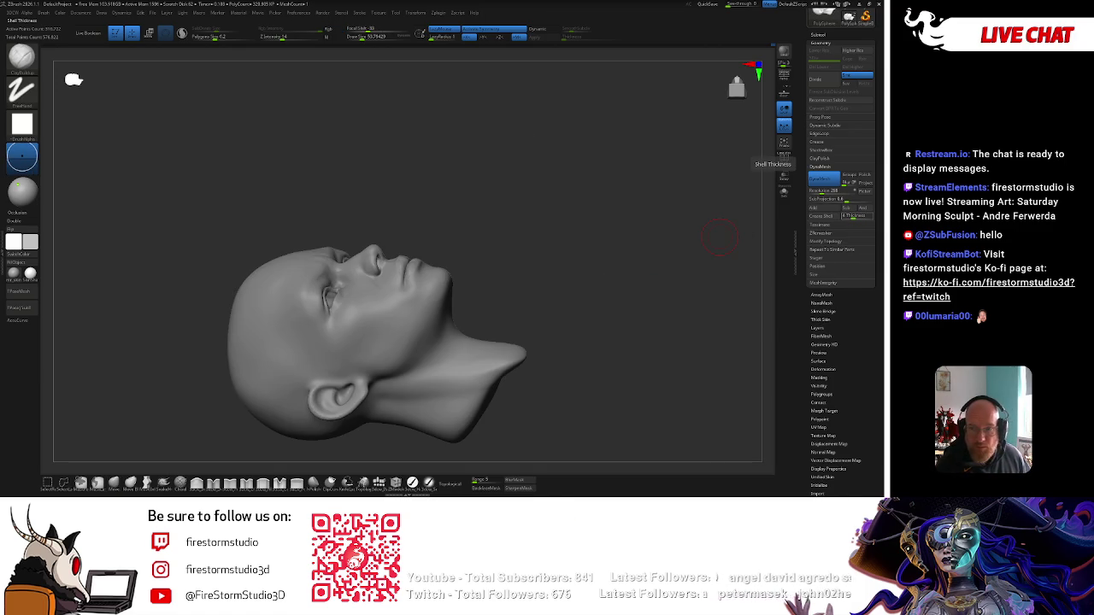
mouse_move(721, 238)
mouse_down()
mouse_move(674, 264)
mouse_move(642, 265)
mouse_move(660, 289)
mouse_move(440, 277)
mouse_move(442, 268)
mouse_up()
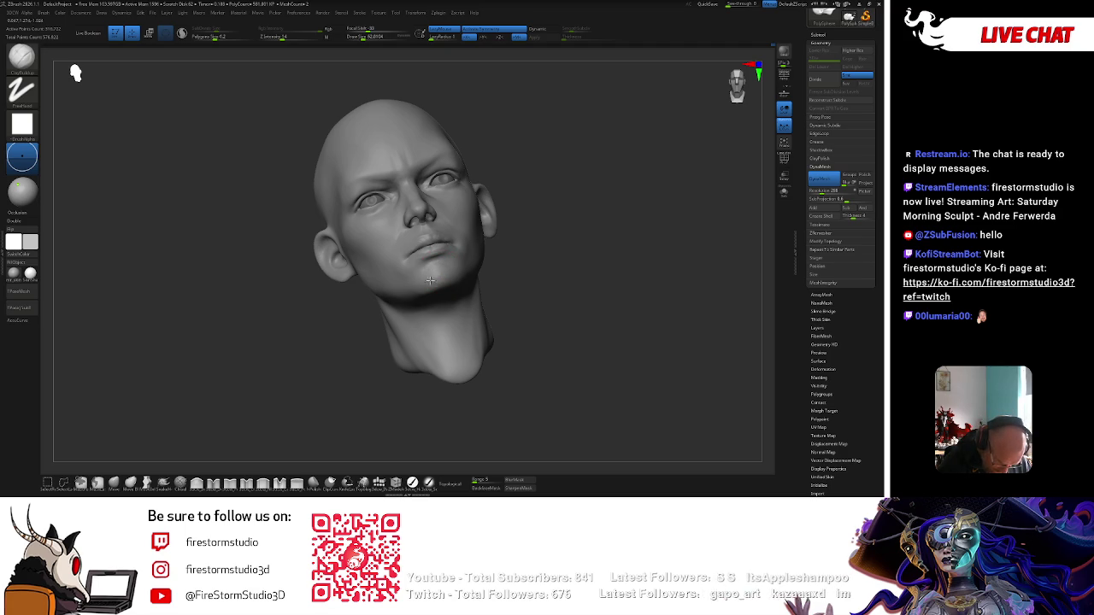
mouse_move(424, 291)
mouse_down()
mouse_move(454, 319)
mouse_move(532, 244)
mouse_move(399, 258)
mouse_up()
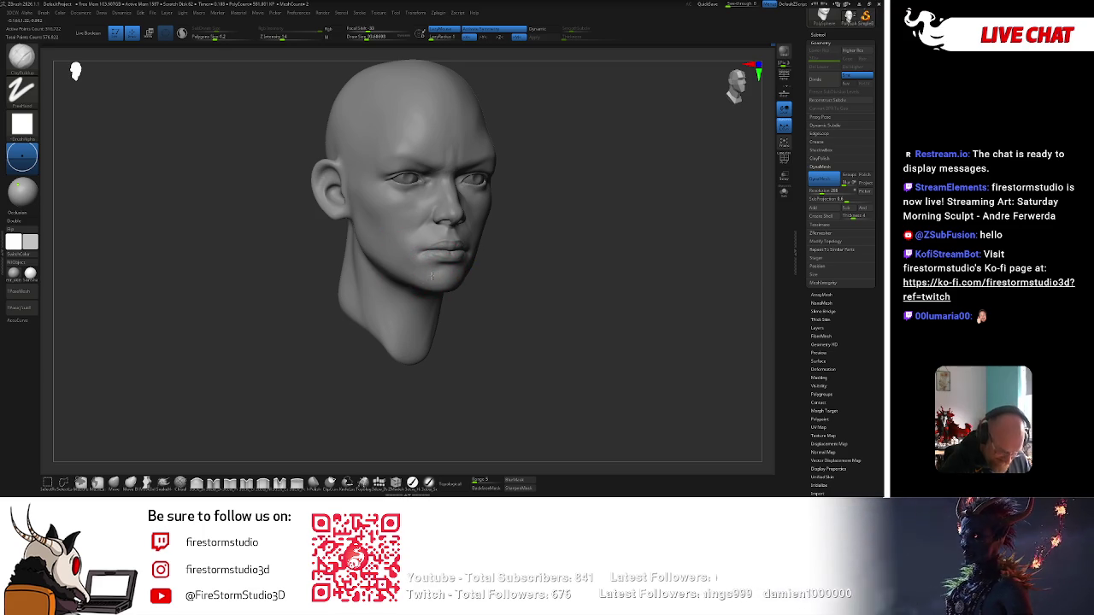
key(space)
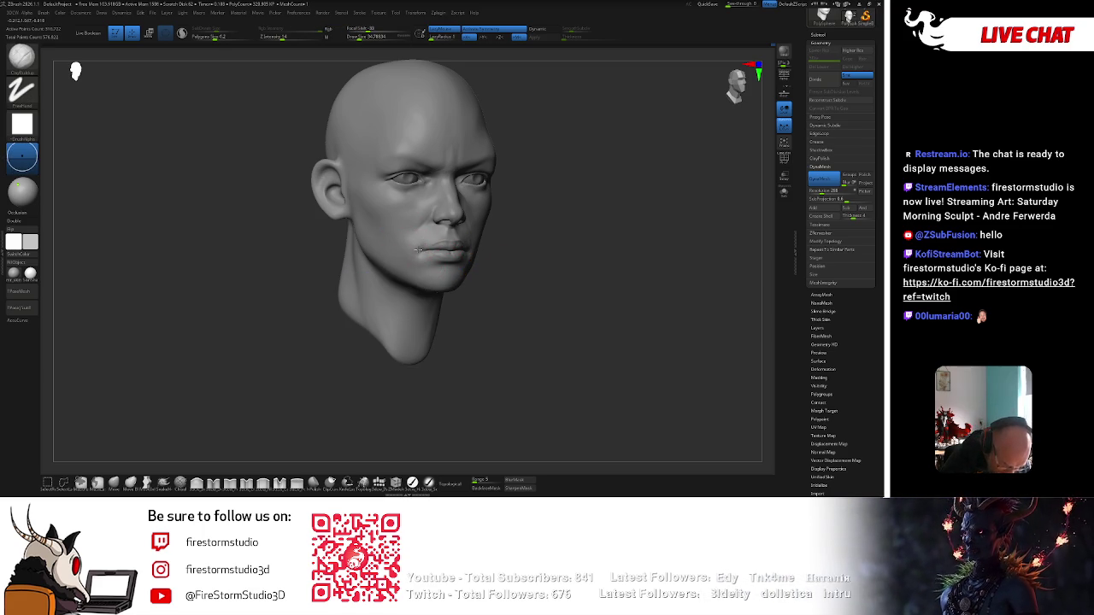
Switch to the Smooth brush with the BST shortcut and view the head's other side.
key(b)
key(s)
key(t)
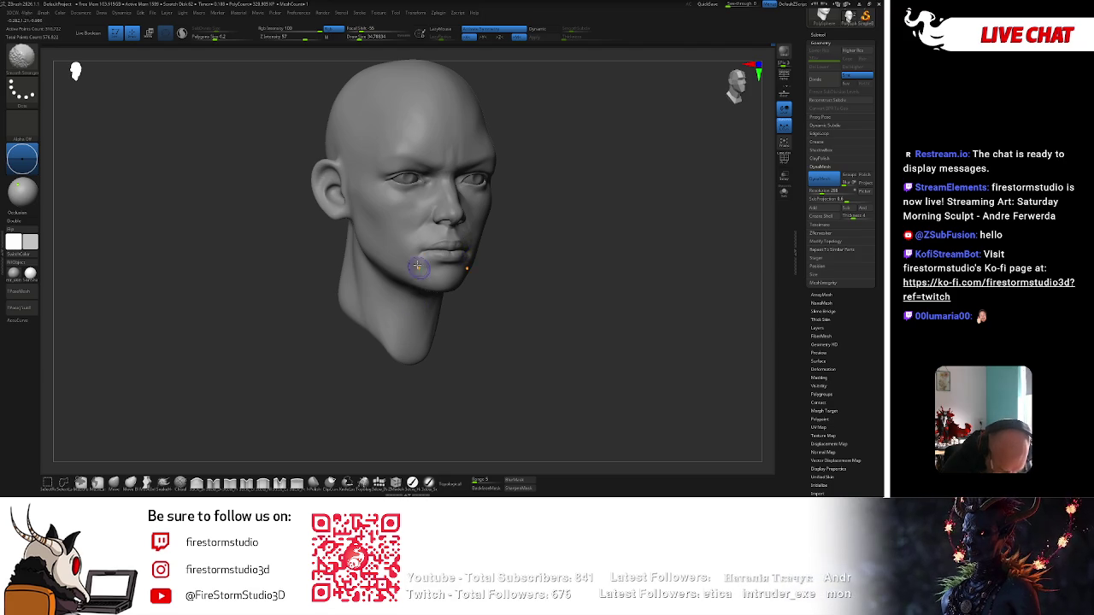
mouse_move(436, 220)
mouse_down()
mouse_move(606, 196)
mouse_move(601, 208)
mouse_up()
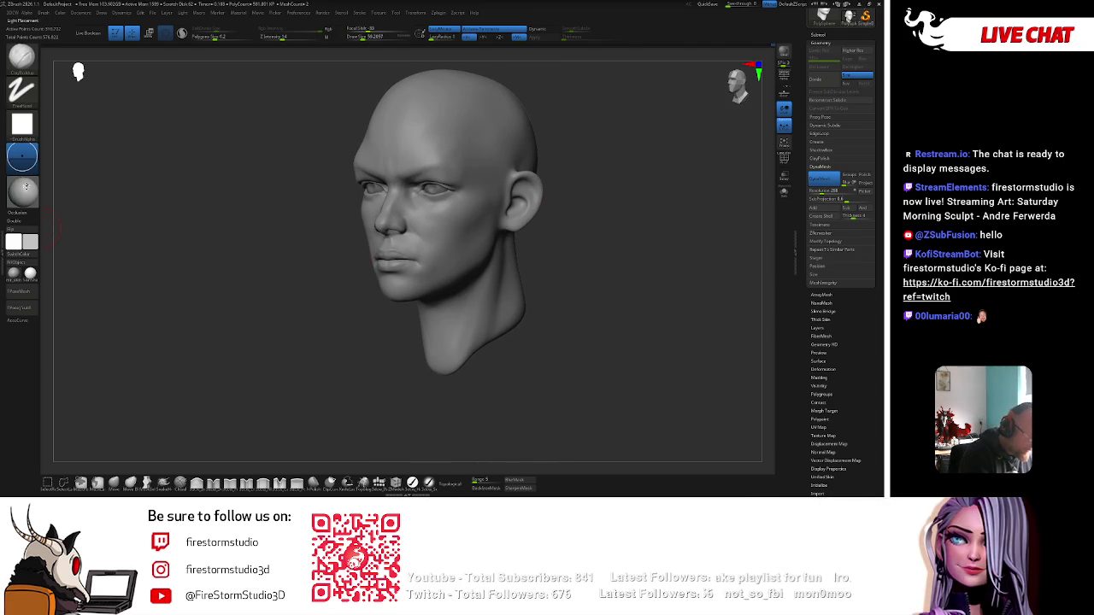
Give the head a darker matte preview material and toggle between the Smooth and ClayBuildup brushes.
click(22, 209)
drag(581, 188, 436, 248)
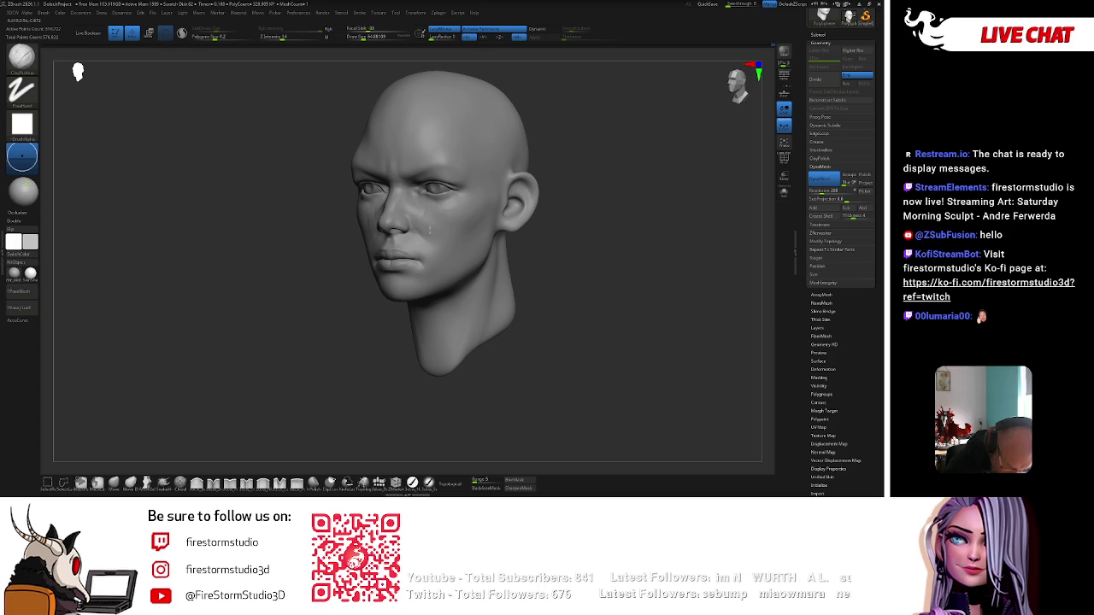
key(b)
key(s)
key(t)
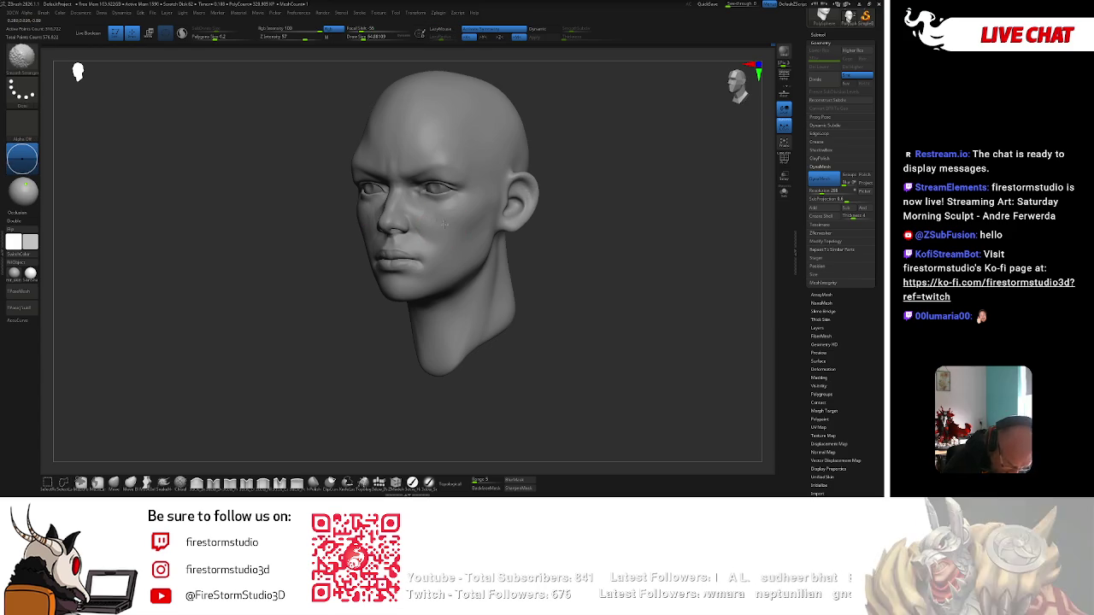
key(b)
key(c)
key(b)
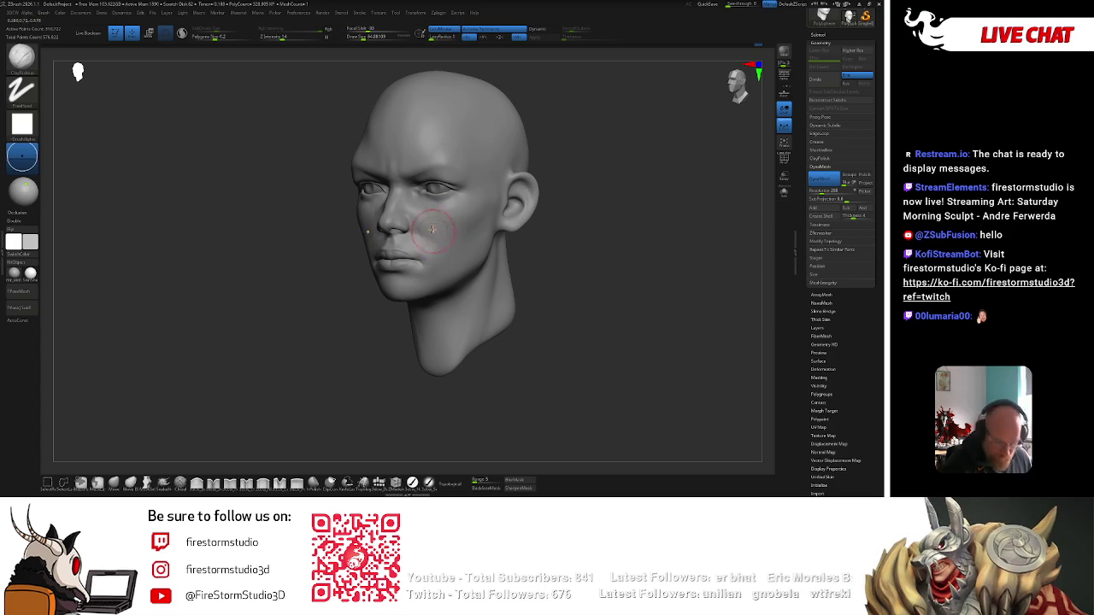
Enlarge the brush to about 134 and smooth the forehead.
key(shift)
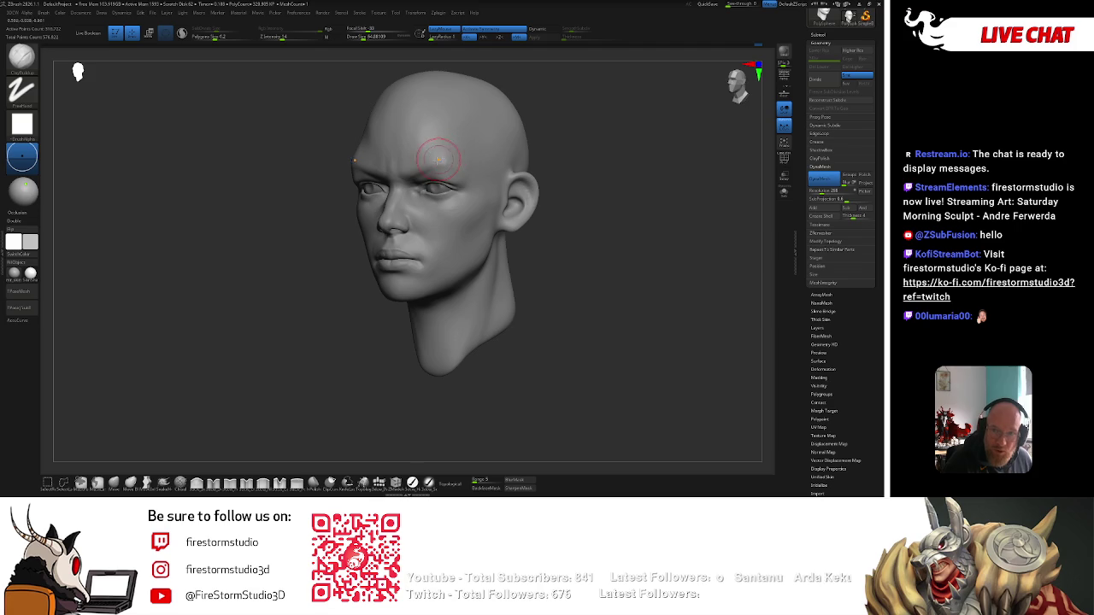
key(space)
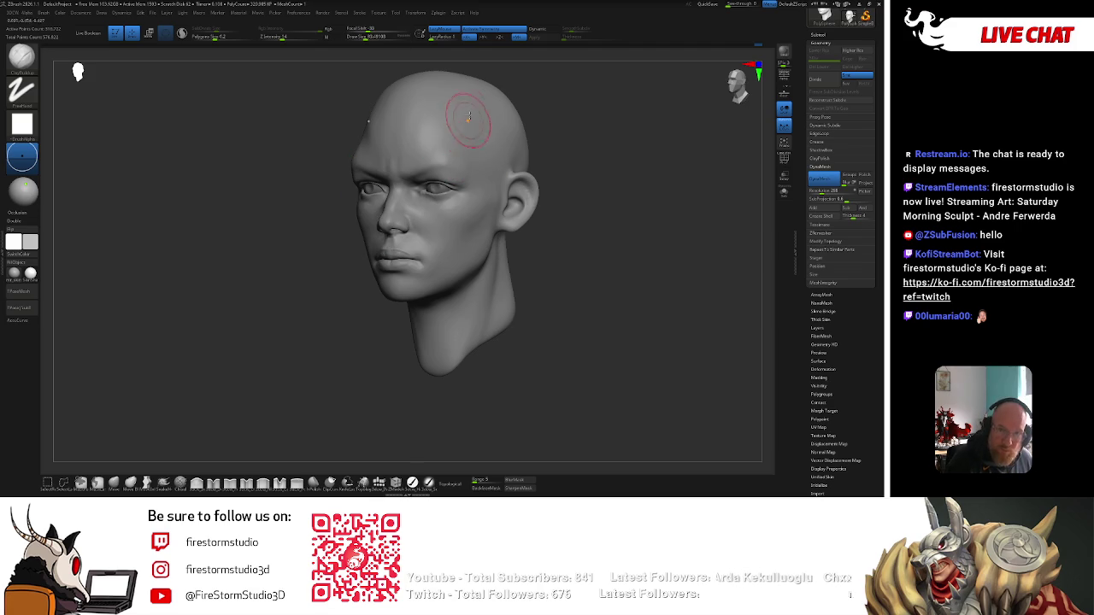
key(space)
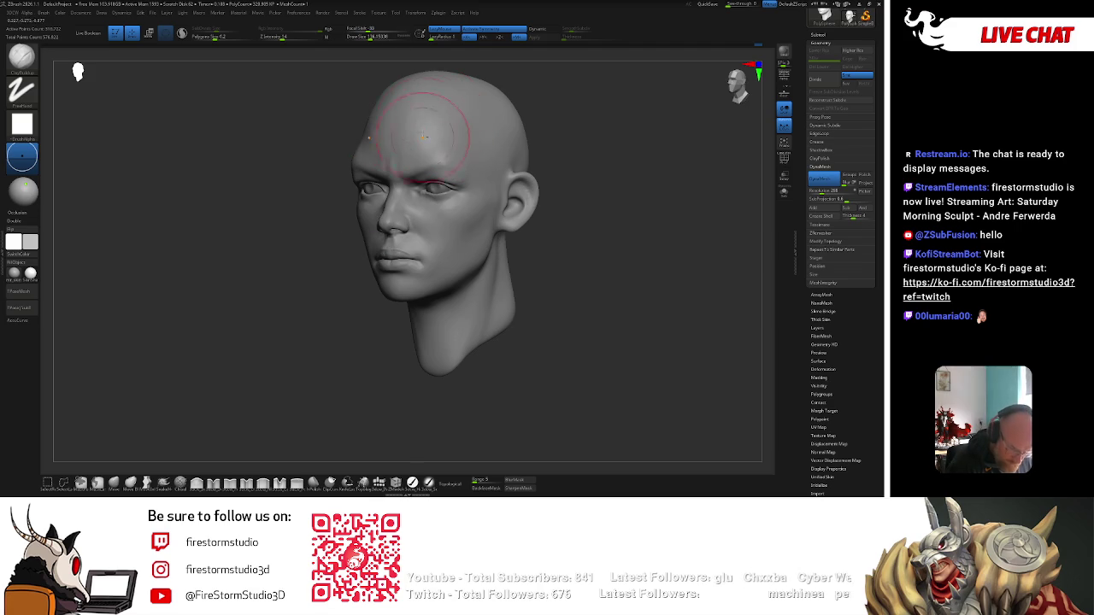
key(shift)
shift+drag(420, 101, 451, 128)
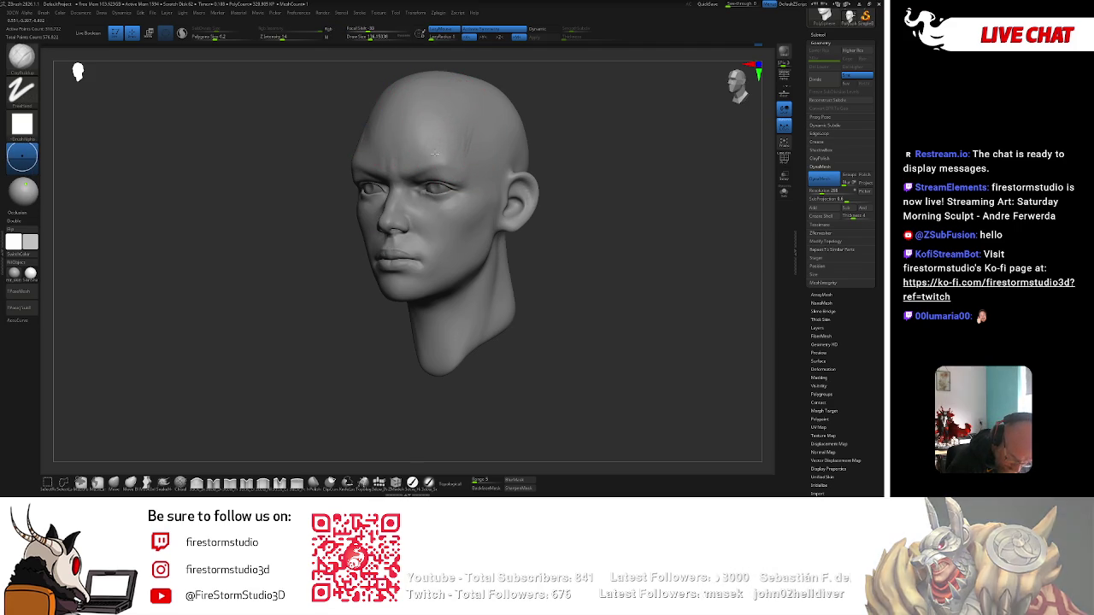
shift+drag(439, 150, 450, 156)
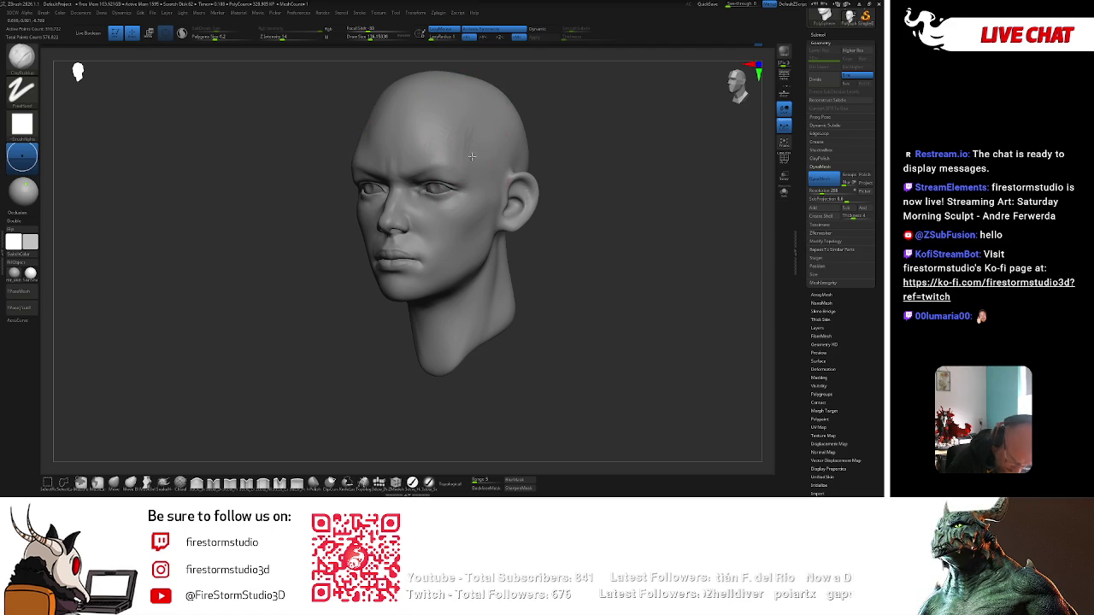
Smooth the forehead again and then the cheek area.
key(shift)
shift+drag(442, 125, 458, 108)
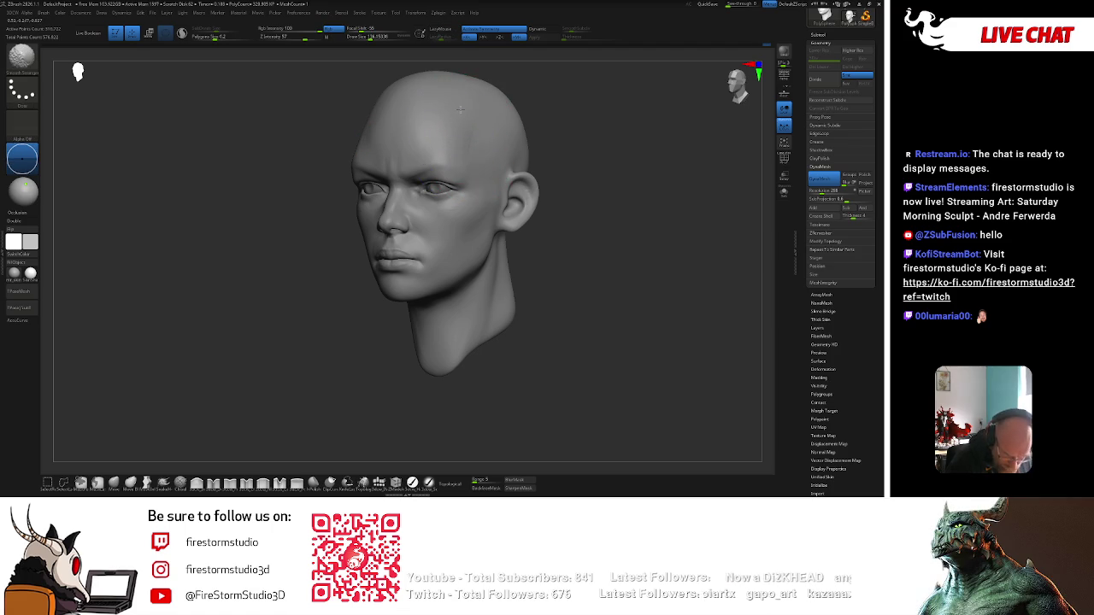
shift+drag(468, 249, 432, 271)
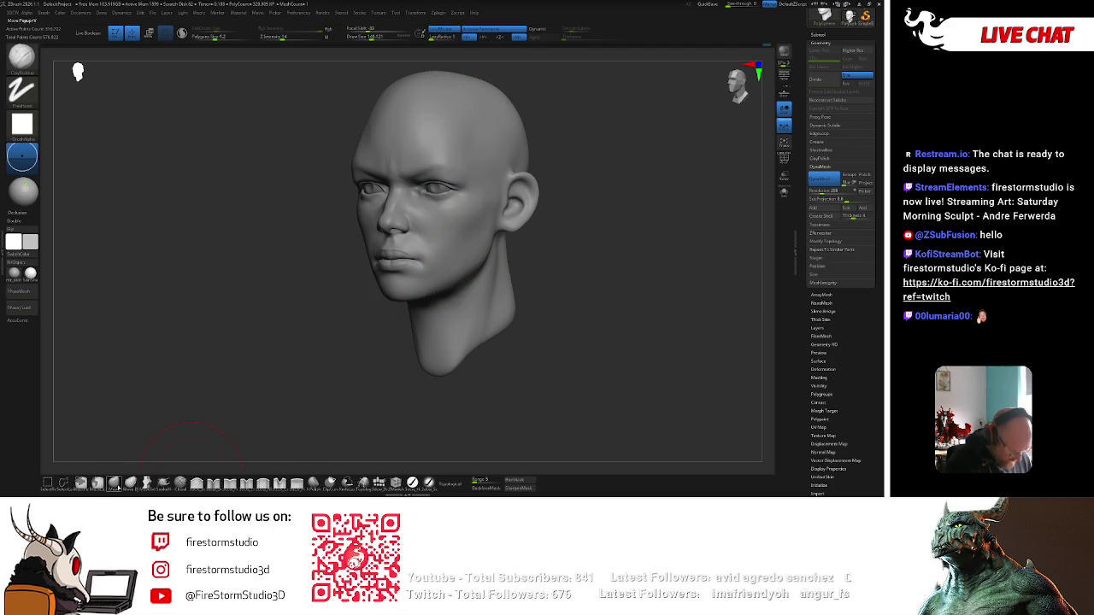
shift+drag(371, 337, 478, 263)
Turn the head through right-facing and three-quarter views, then make 3dcas_Cloth the active brush.
right_click(465, 274)
mouse_move(402, 309)
right_down()
mouse_move(396, 356)
mouse_move(508, 274)
mouse_move(508, 221)
right_up()
right_click(476, 273)
mouse_move(476, 274)
right_down()
mouse_move(558, 271)
mouse_move(484, 298)
mouse_move(547, 337)
mouse_move(549, 266)
mouse_move(486, 208)
mouse_move(504, 202)
mouse_move(498, 168)
mouse_move(330, 360)
right_up()
right_click(518, 196)
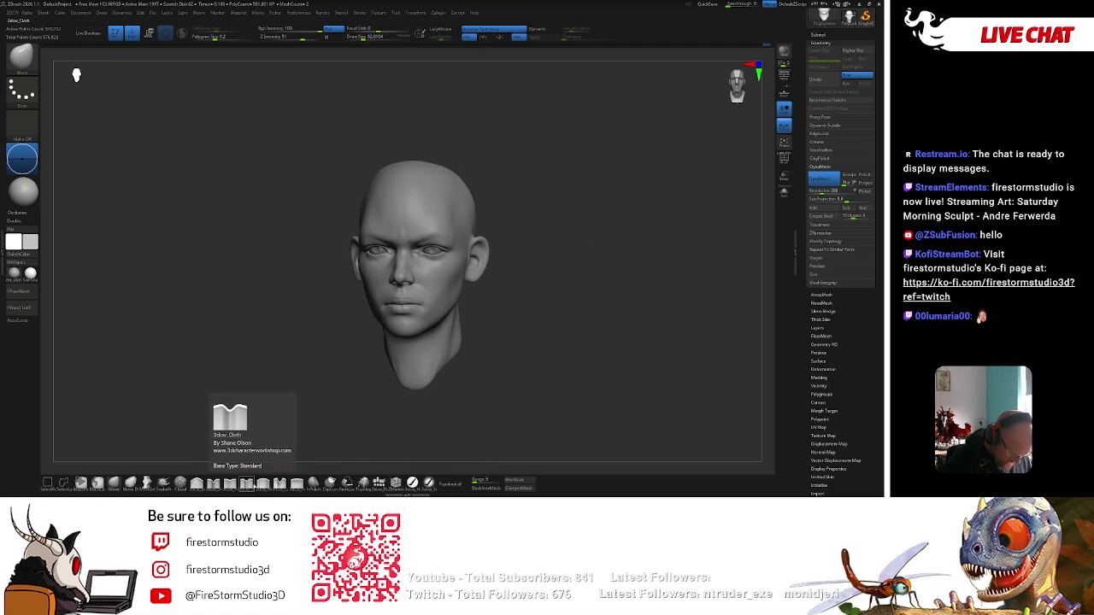
click(247, 483)
Orbit the head to inspect the left ear, right three-quarter and underside, ending at front view.
drag(497, 178, 437, 222)
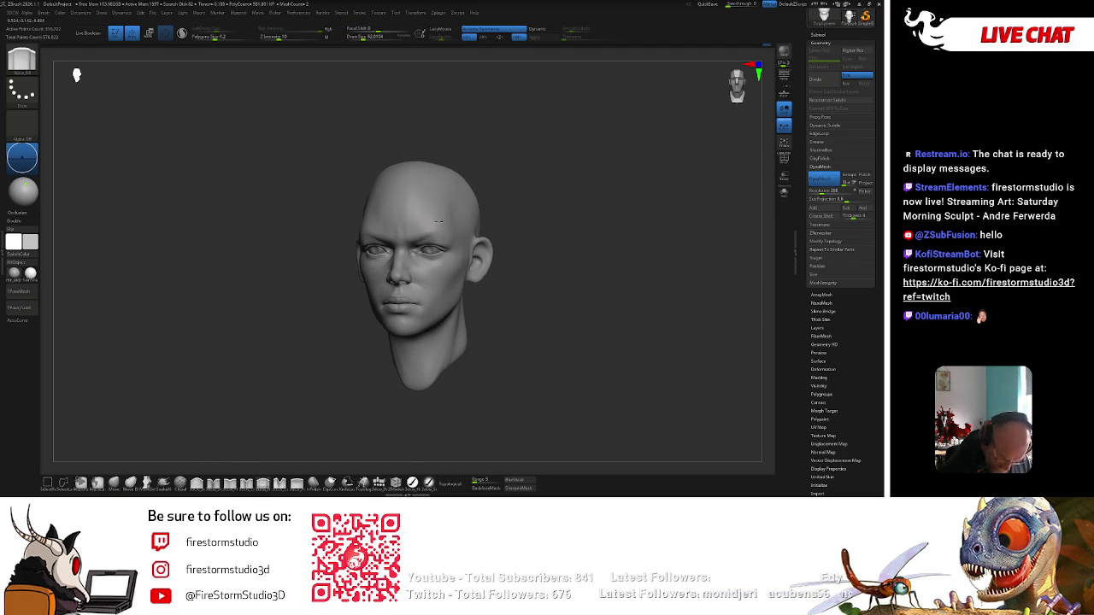
mouse_move(497, 181)
mouse_down()
mouse_move(386, 206)
mouse_move(372, 284)
mouse_up()
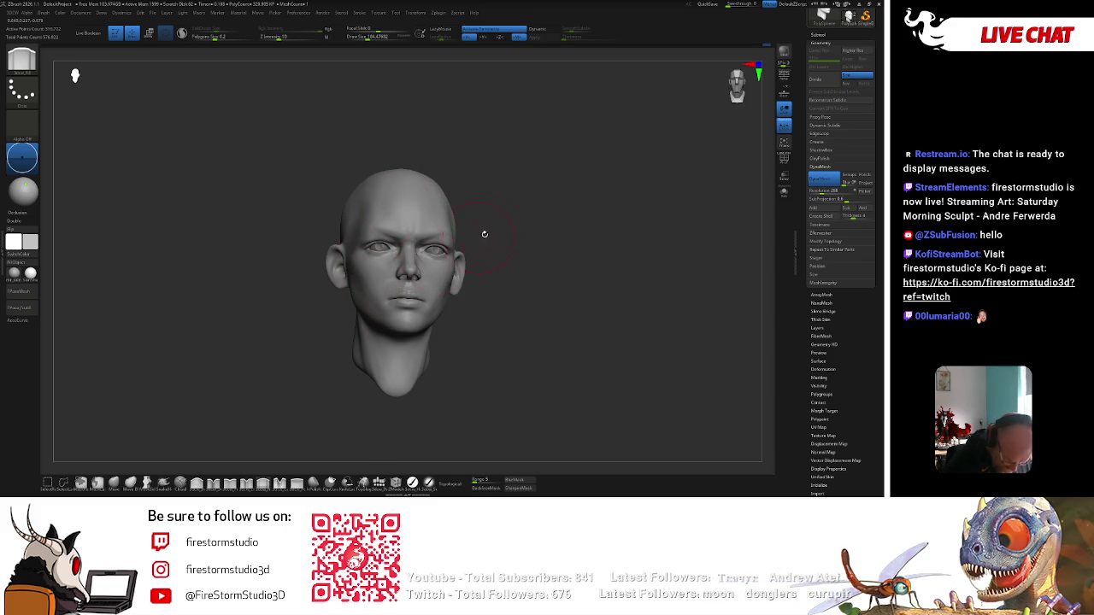
right_drag(355, 273, 430, 288)
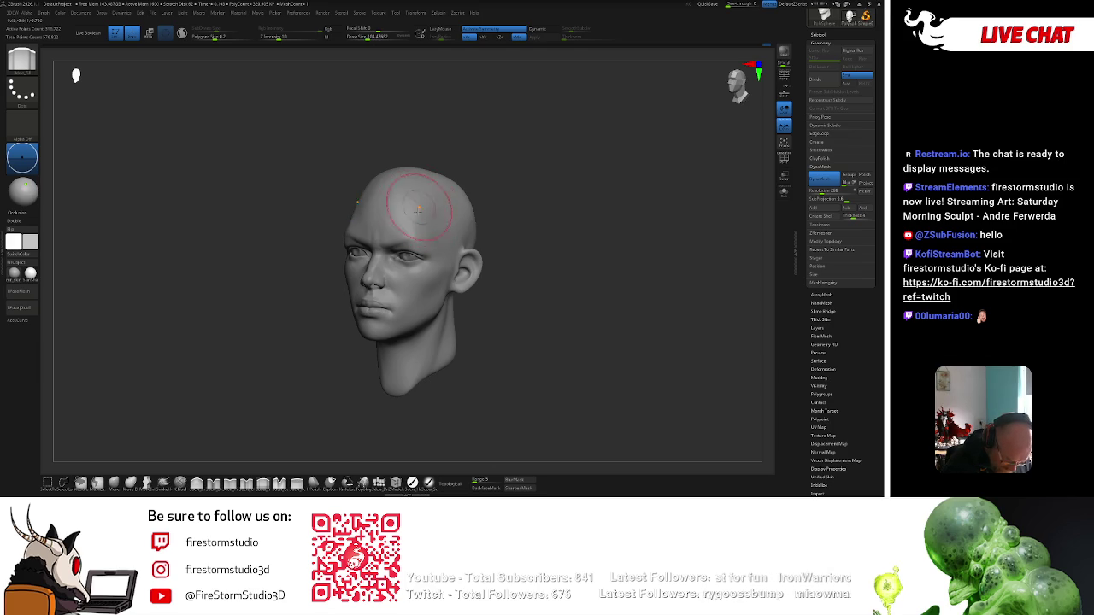
right_drag(435, 219, 475, 188)
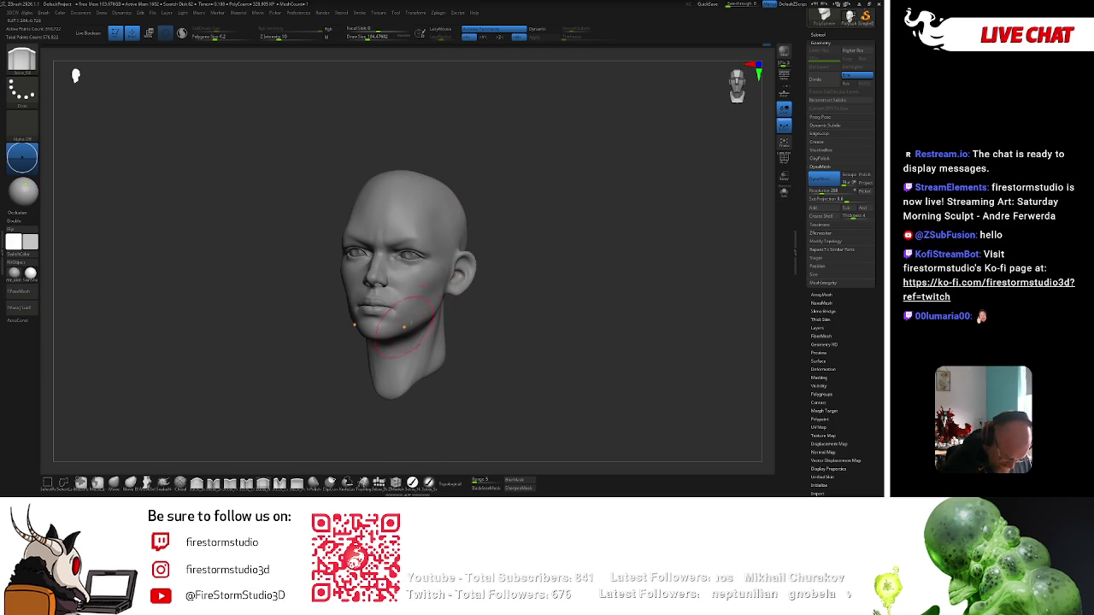
right_drag(485, 295, 423, 278)
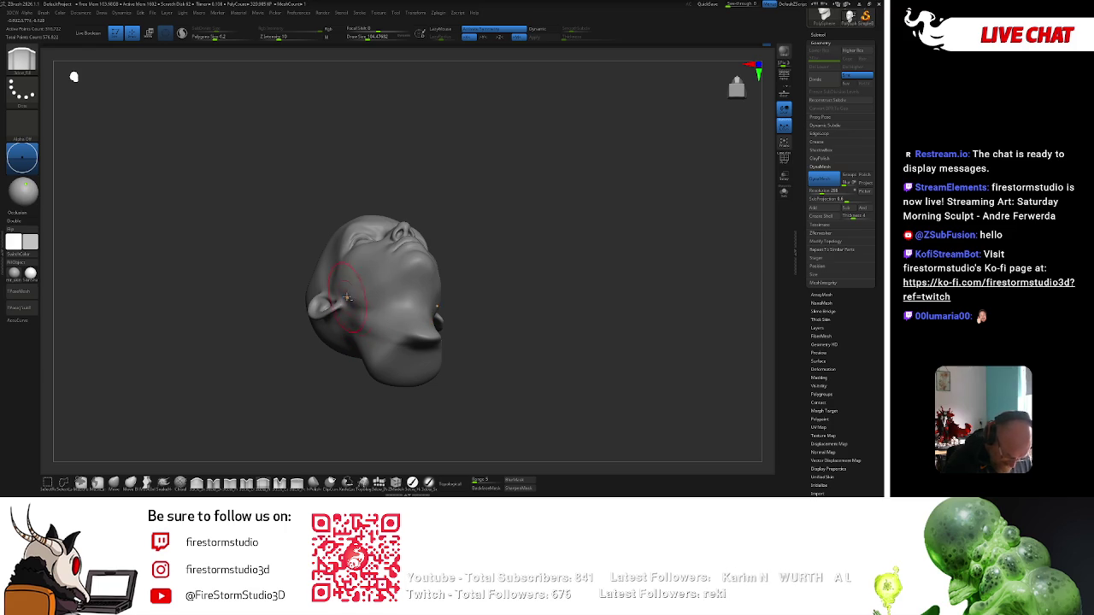
shift+right_drag(359, 299, 476, 268)
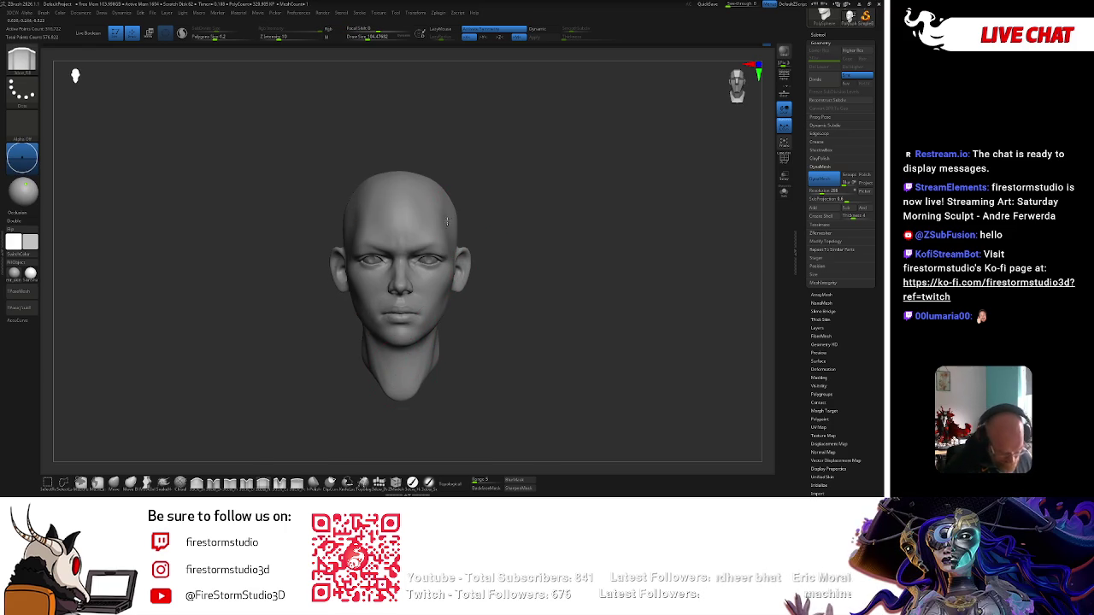
Soften the cheek beside the mouth with a larger brush, checking the skull top and under the chin.
mouse_move(467, 193)
right_down()
mouse_move(452, 183)
mouse_move(433, 215)
right_up()
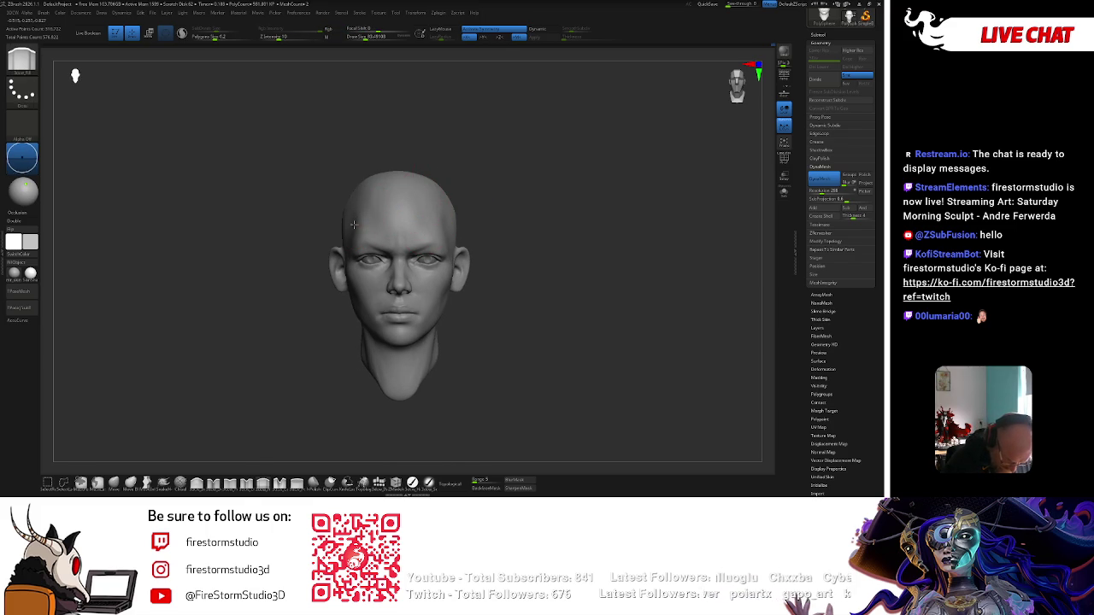
right_drag(365, 208, 446, 237)
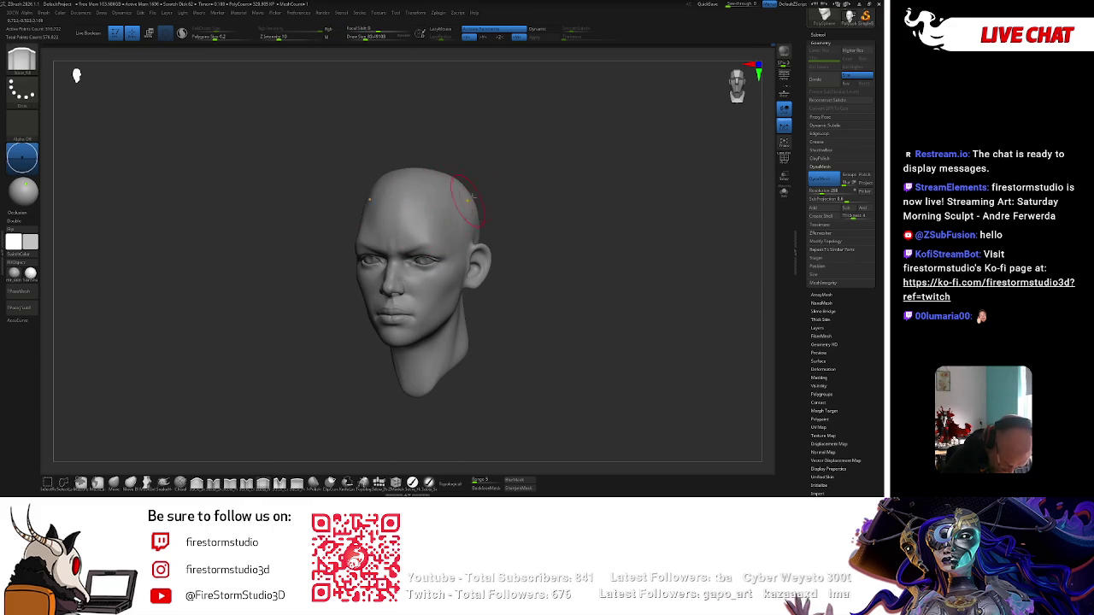
key(space)
mouse_move(521, 177)
right_down()
mouse_move(482, 150)
mouse_move(503, 151)
mouse_move(446, 183)
right_up()
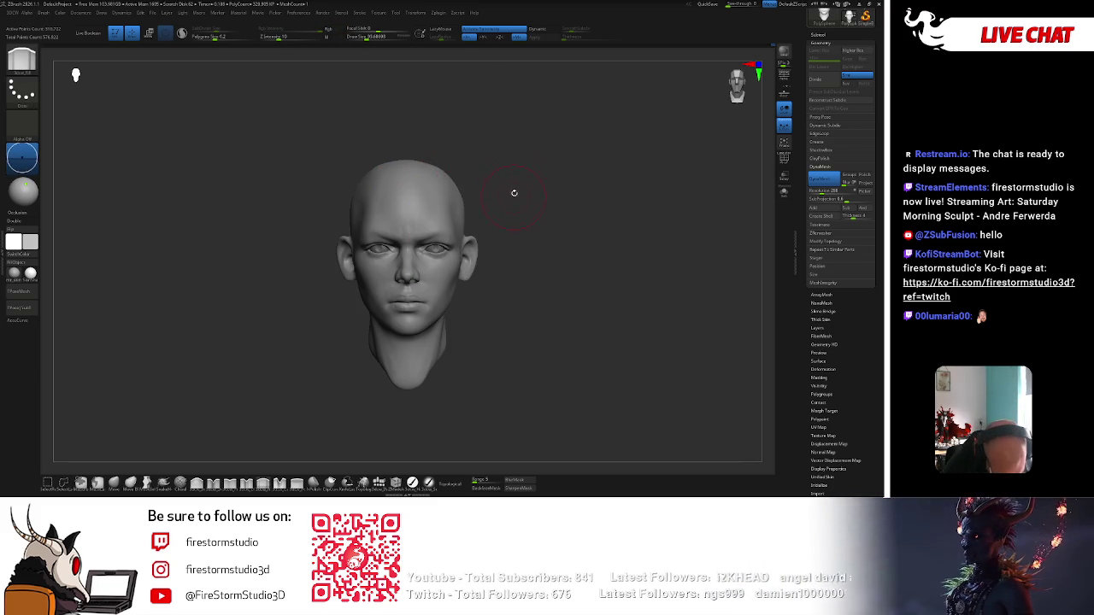
right_drag(516, 186, 435, 285)
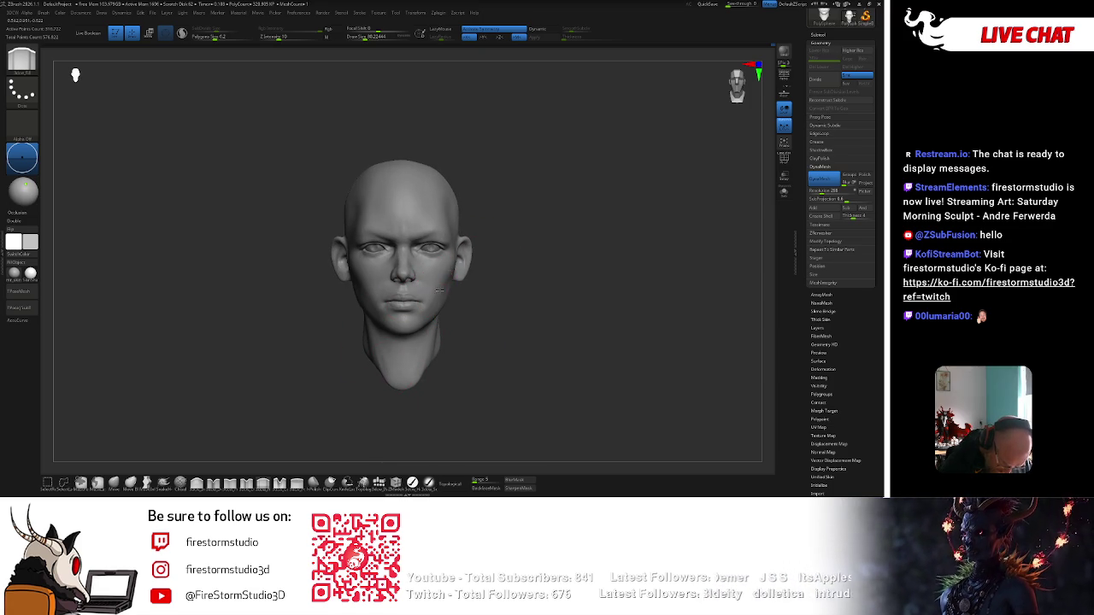
right_drag(446, 294, 515, 220)
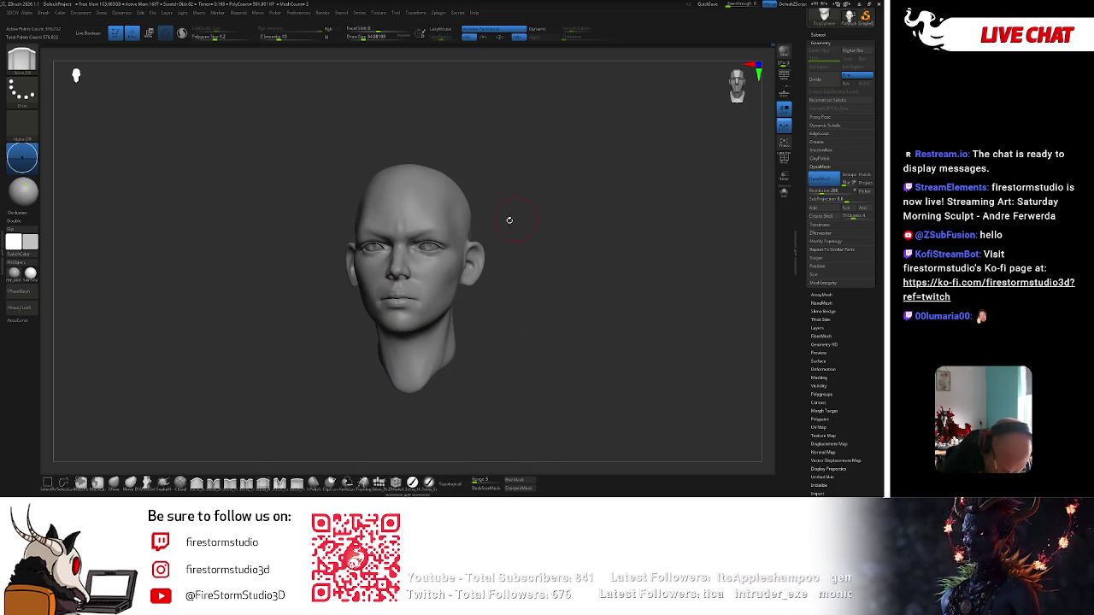
mouse_move(439, 325)
right_down()
mouse_move(449, 271)
mouse_move(523, 269)
mouse_move(412, 300)
mouse_move(538, 285)
mouse_move(488, 264)
mouse_move(406, 283)
right_up()
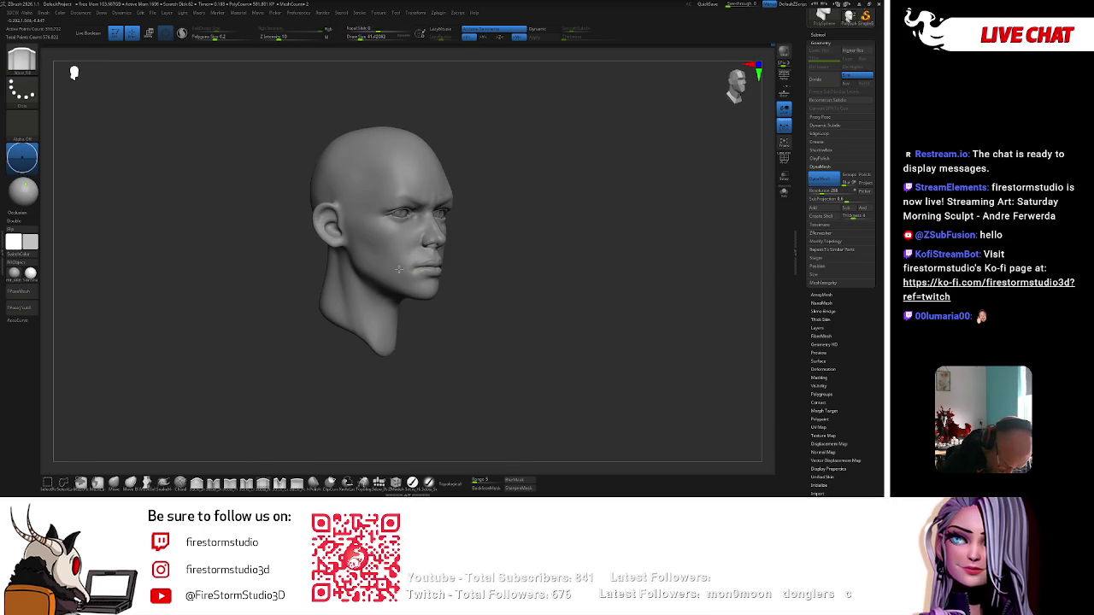
Check the lips in right profile, then switch brush and reduce its size.
shift+right_drag(398, 257, 409, 287)
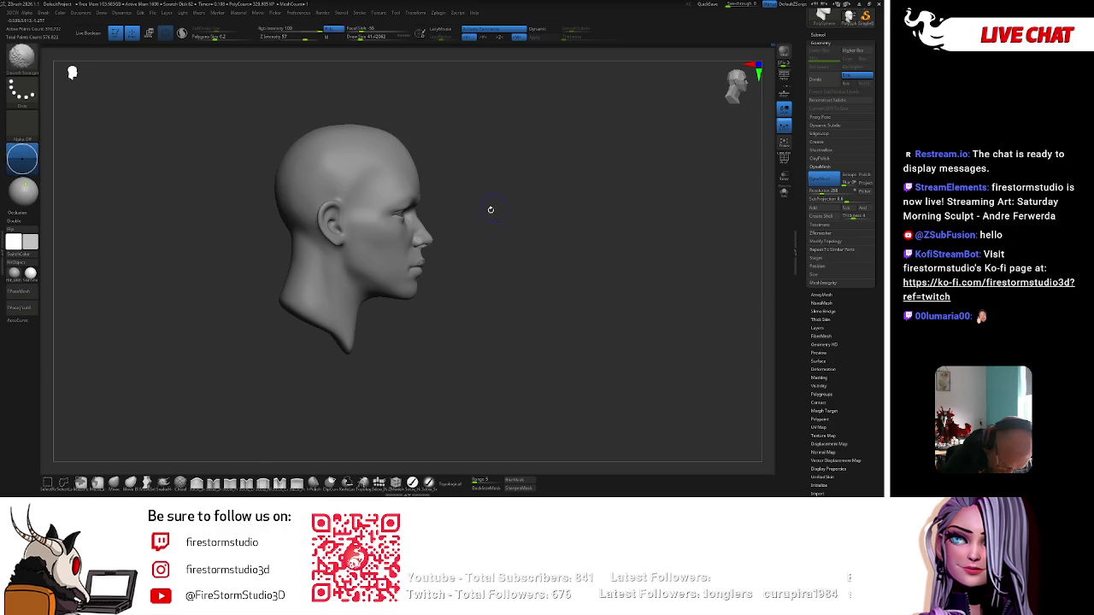
key(space)
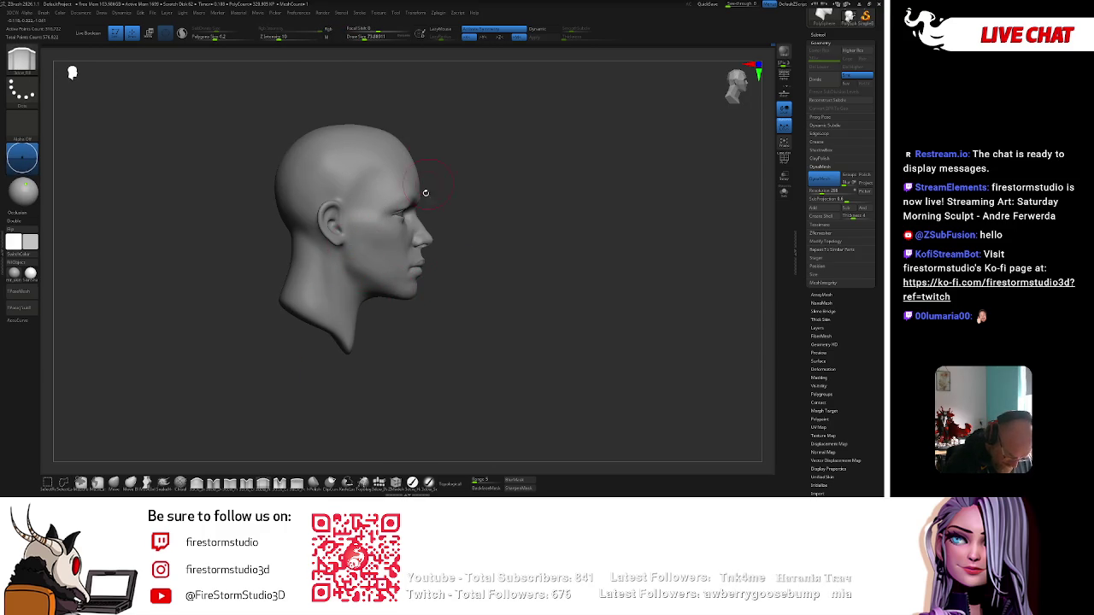
right_drag(441, 206, 417, 204)
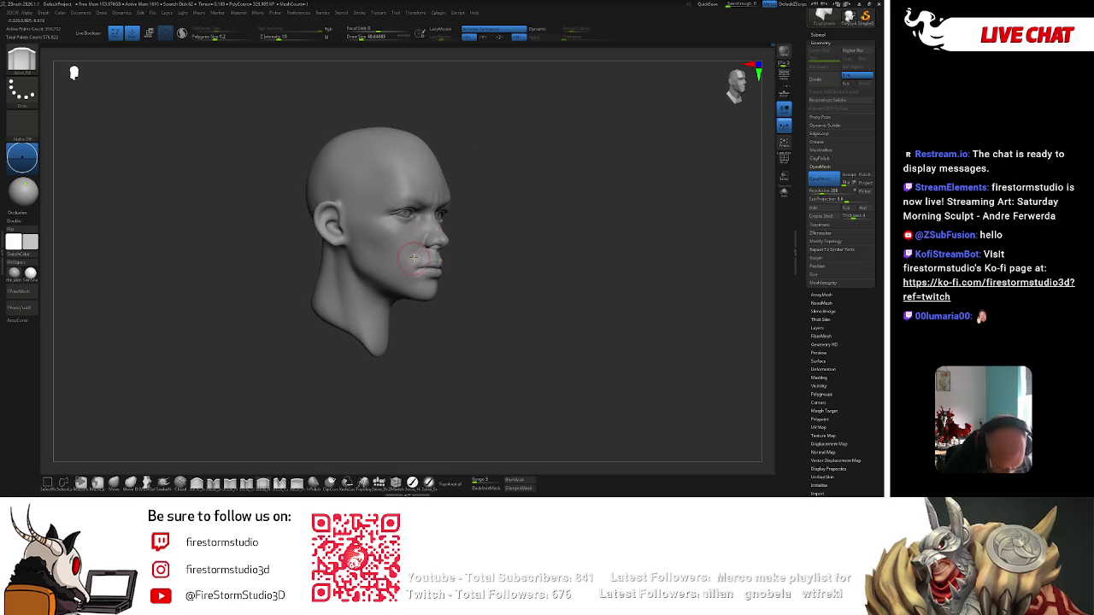
right_drag(441, 206, 446, 203)
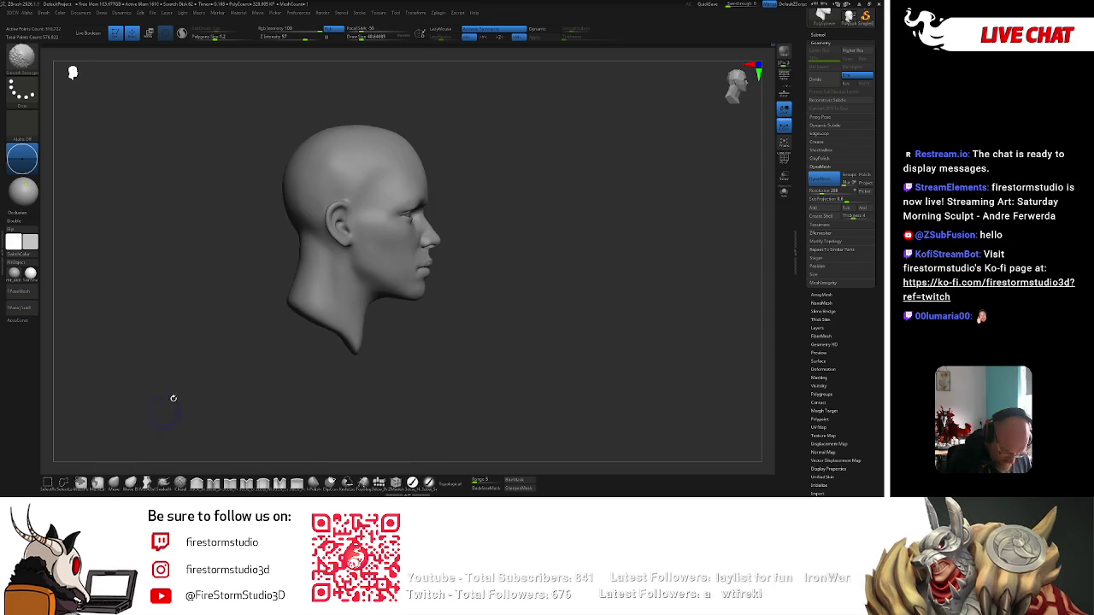
key(space)
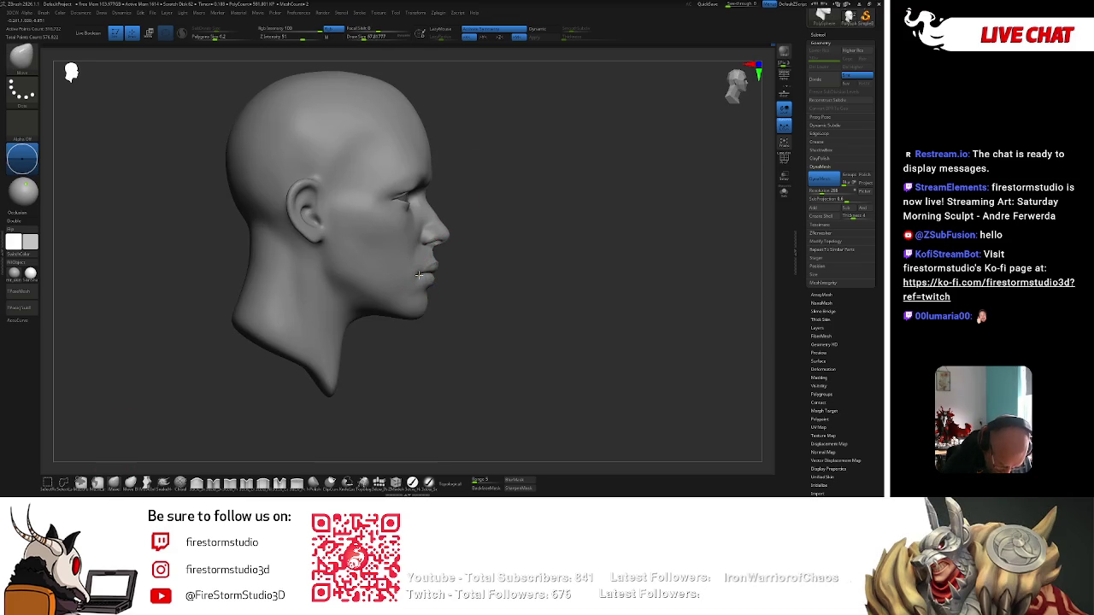
key(space)
key(s)
key(s)
Resize the brush around 62.7 while turning the head through front, profile and top views.
mouse_move(421, 328)
ctrl+right_down()
mouse_move(490, 271)
mouse_move(484, 251)
mouse_move(505, 247)
mouse_move(493, 189)
ctrl+right_up()
key(space)
drag(493, 195, 438, 281)
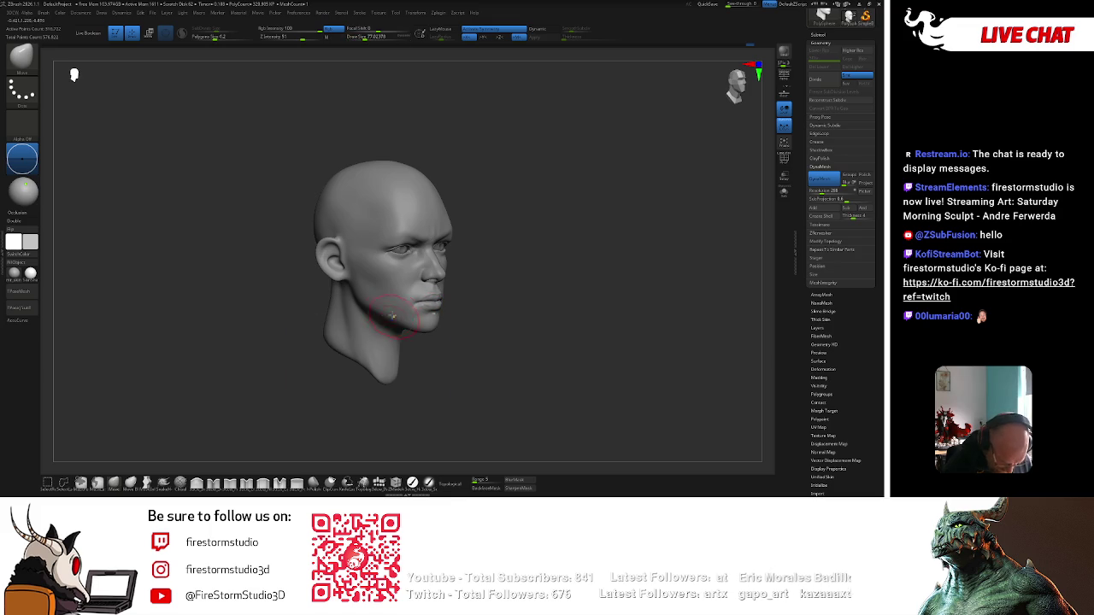
right_drag(384, 291, 382, 308)
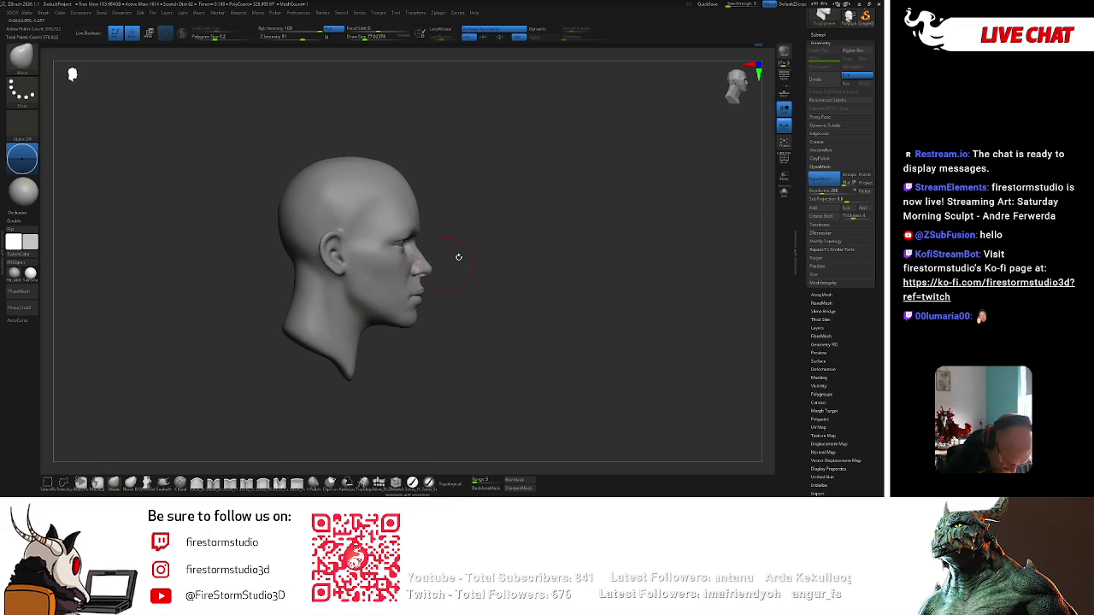
shift+right_drag(443, 266, 461, 273)
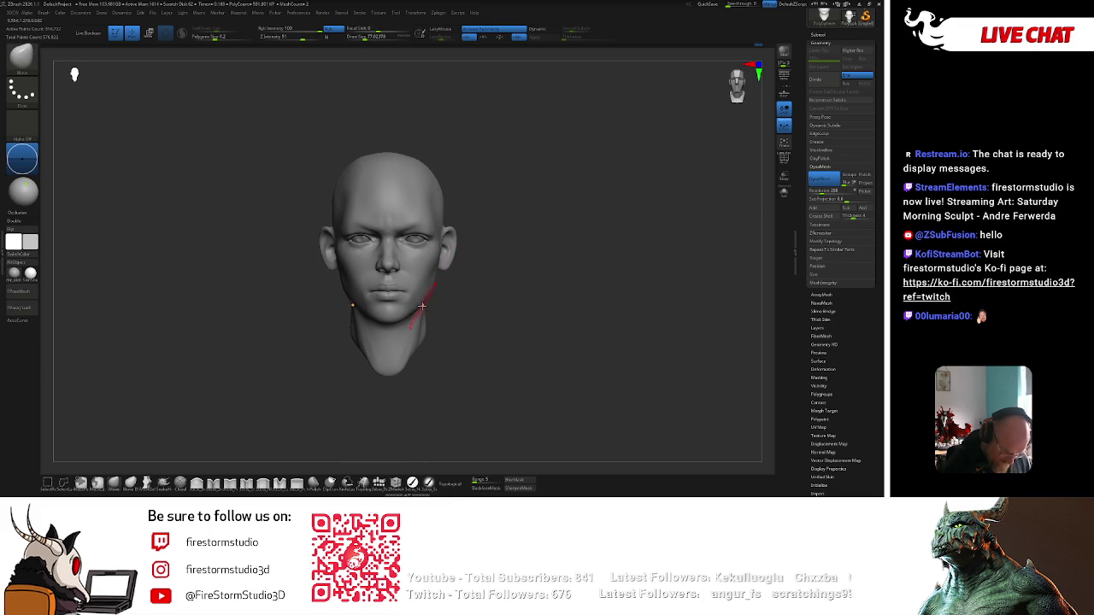
right_drag(417, 307, 411, 214)
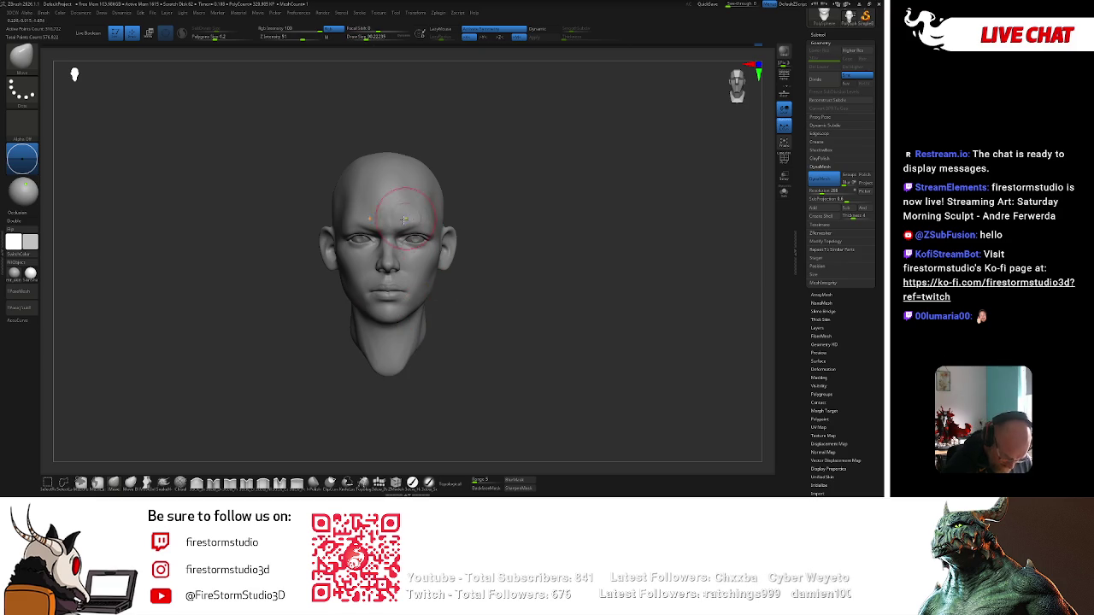
mouse_move(473, 189)
right_down()
mouse_move(495, 236)
mouse_move(454, 222)
mouse_move(484, 240)
mouse_move(440, 271)
mouse_move(473, 207)
right_up()
mouse_move(460, 260)
right_down()
mouse_move(481, 248)
mouse_move(483, 288)
mouse_move(498, 244)
mouse_move(533, 232)
mouse_move(522, 182)
right_up()
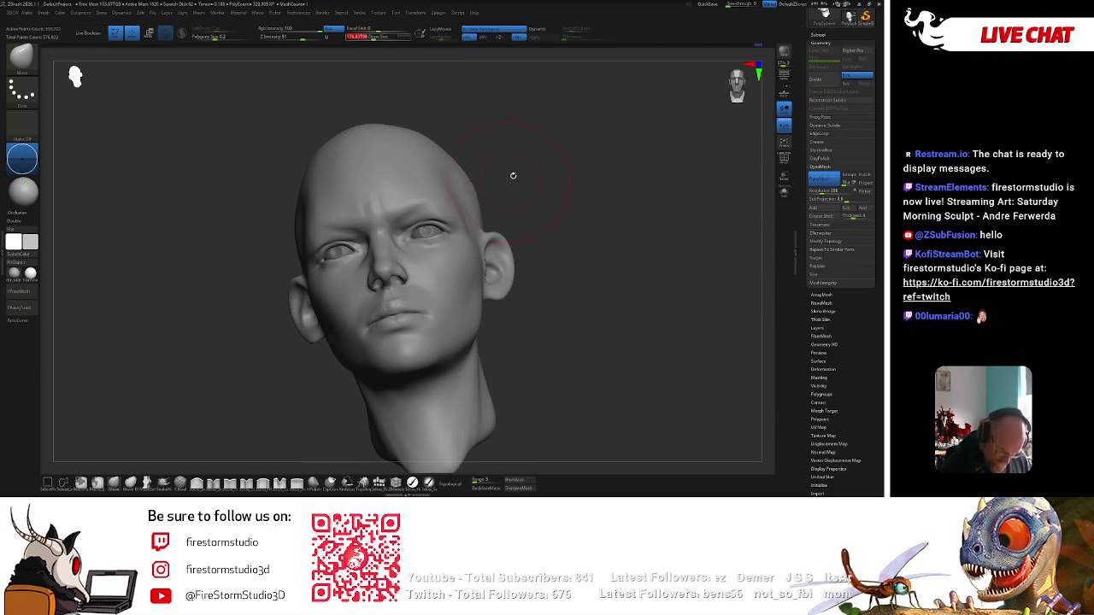
Round out the top of the skull at brush size 213.8, then shrink the brush to about 115.8.
key(bracketright)
drag(407, 135, 402, 128)
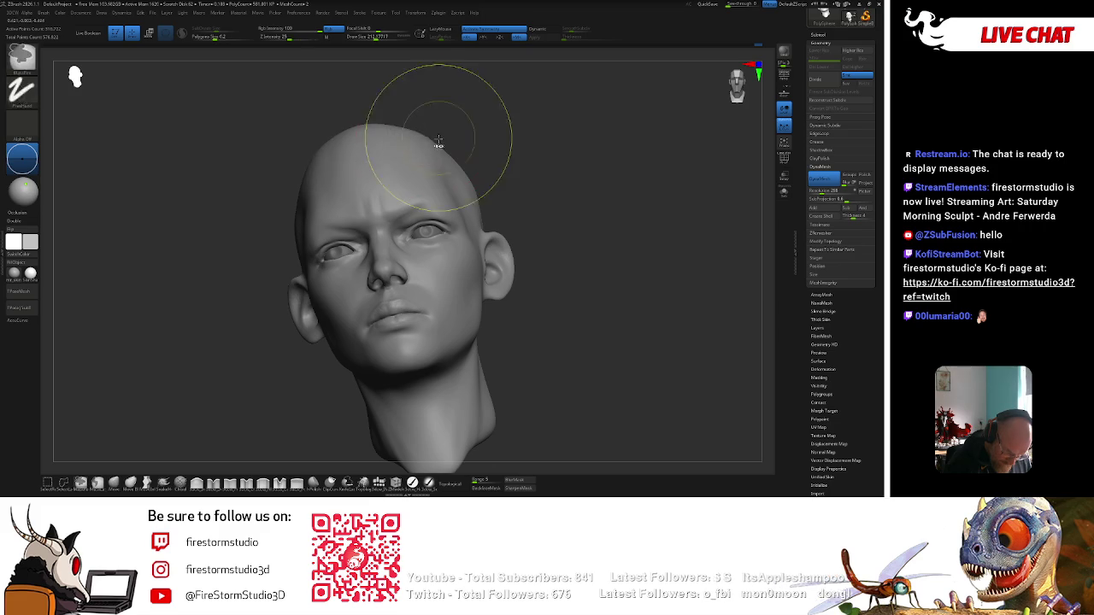
right_drag(440, 144, 419, 261)
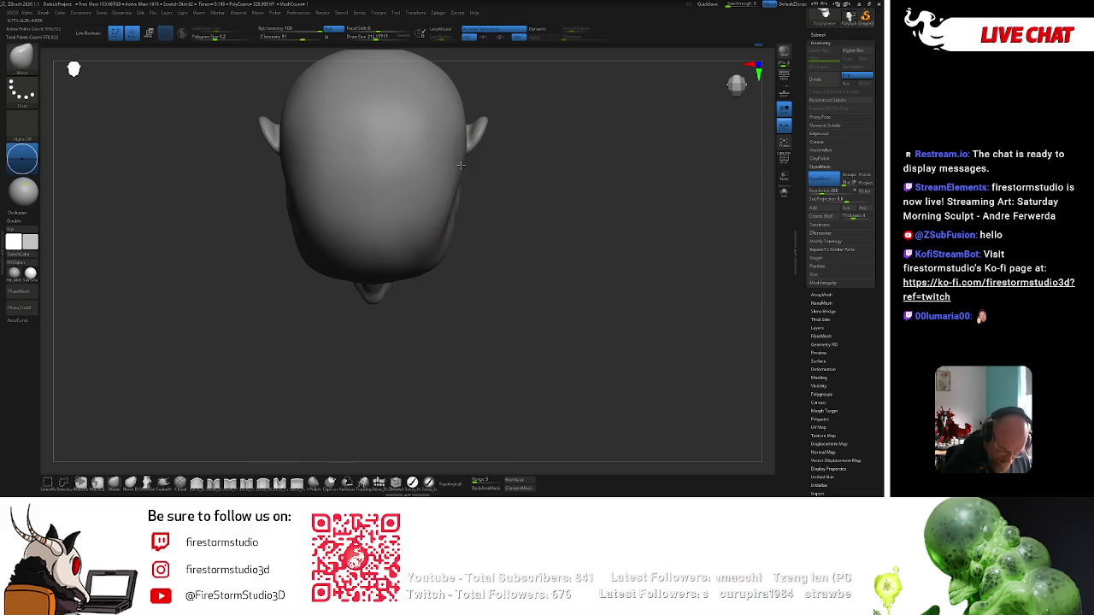
key(bracketleft)
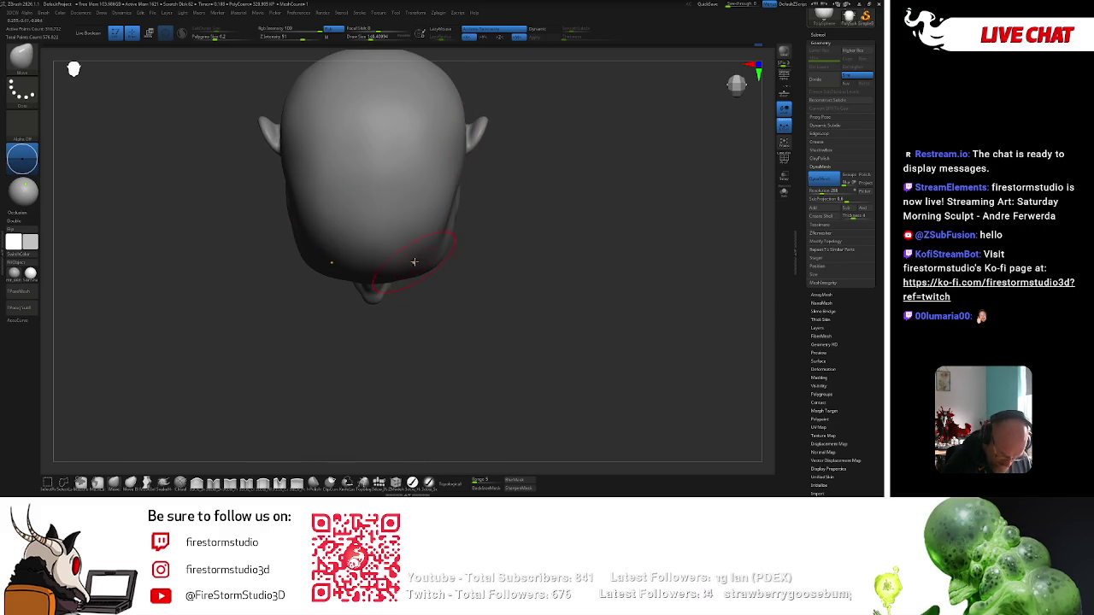
mouse_move(422, 272)
right_down()
mouse_move(444, 327)
mouse_move(508, 209)
mouse_move(484, 186)
mouse_move(512, 185)
right_up()
key(bracketleft)
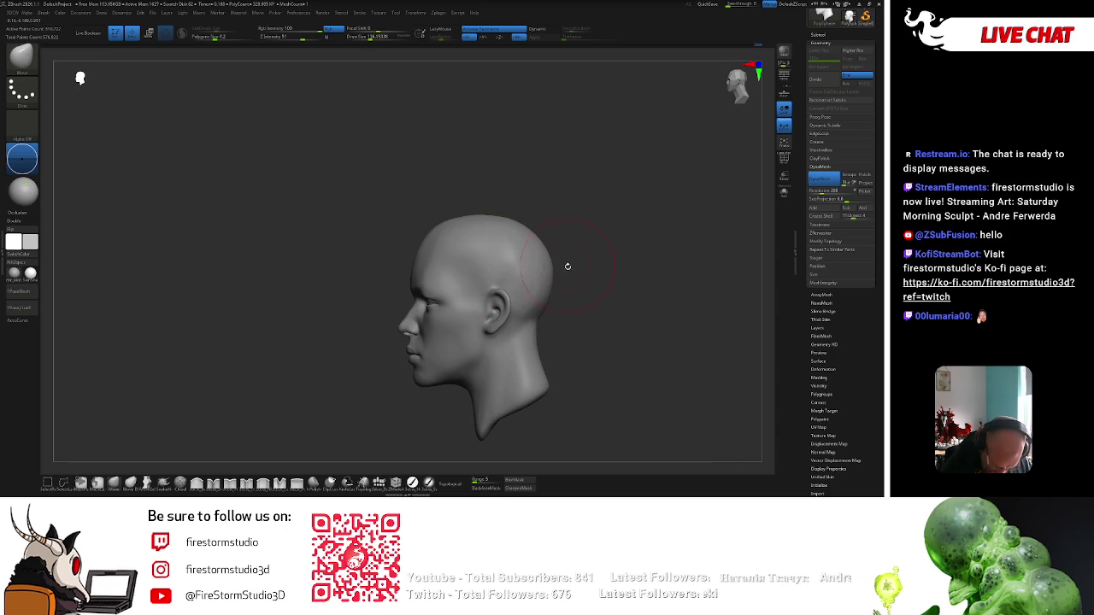
Turn the head from profile to a front view angled toward the right.
drag(566, 264, 429, 315)
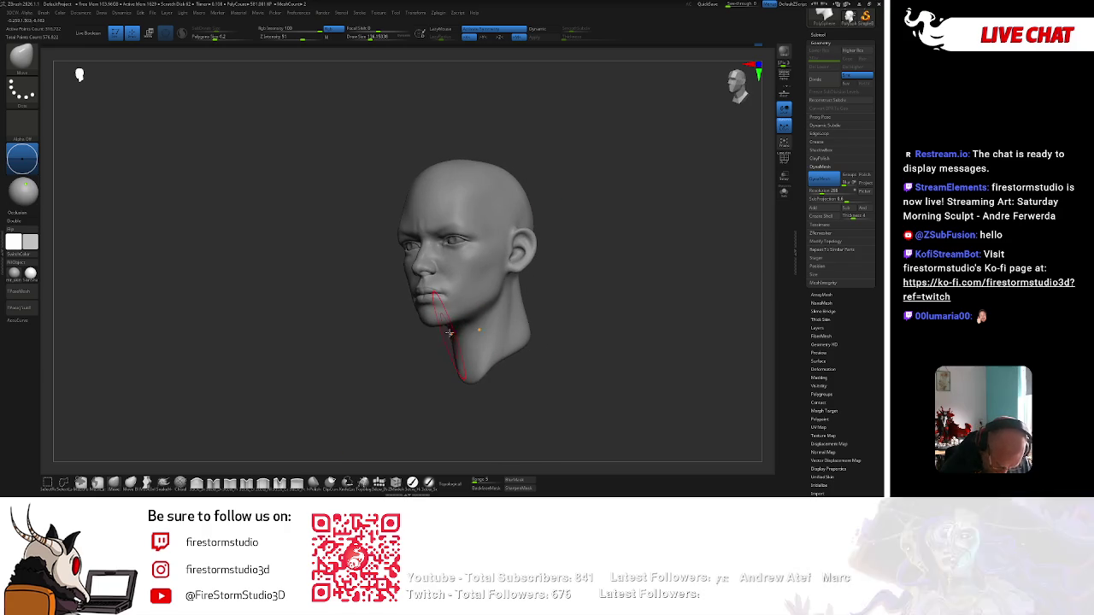
mouse_move(472, 279)
mouse_down()
mouse_move(573, 245)
mouse_move(508, 244)
mouse_up()
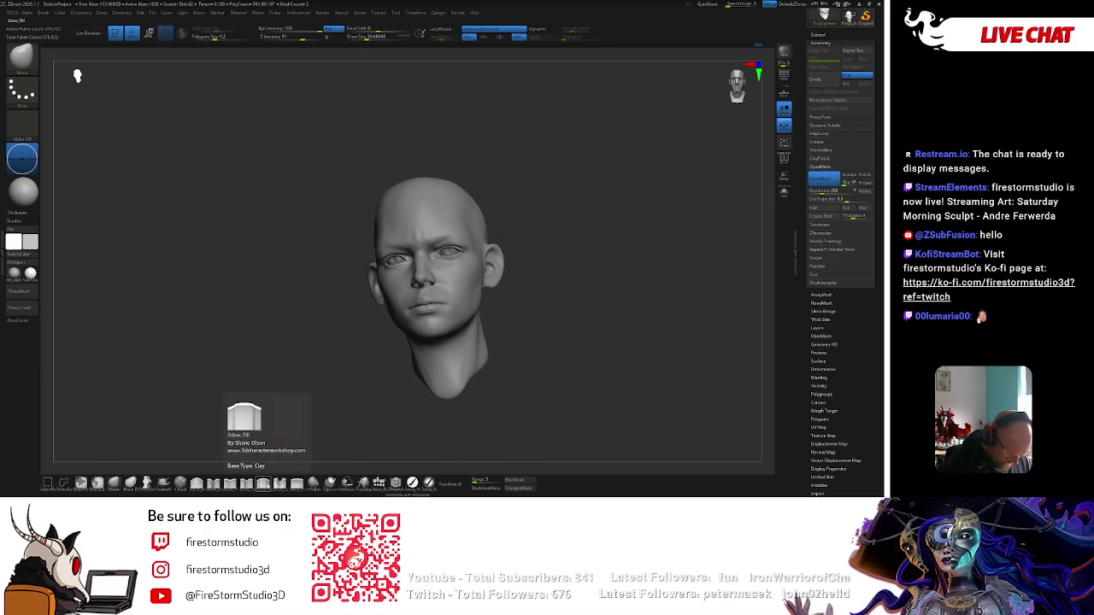
drag(276, 434, 455, 197)
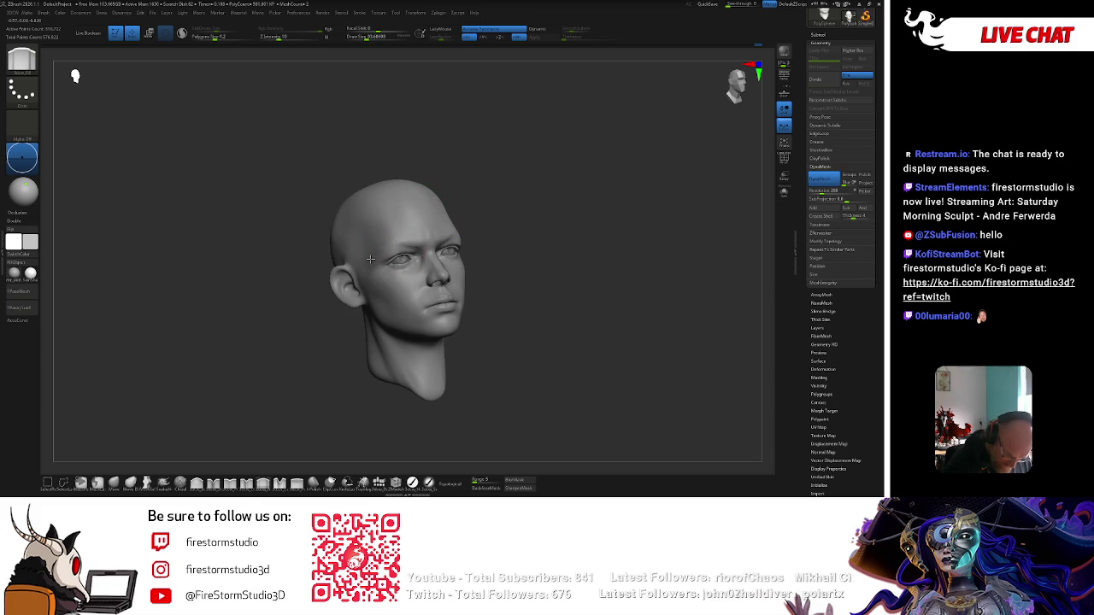
Switch to a smaller dotted-stroke brush and orbit from the right ear to under the chin.
drag(382, 278, 484, 265)
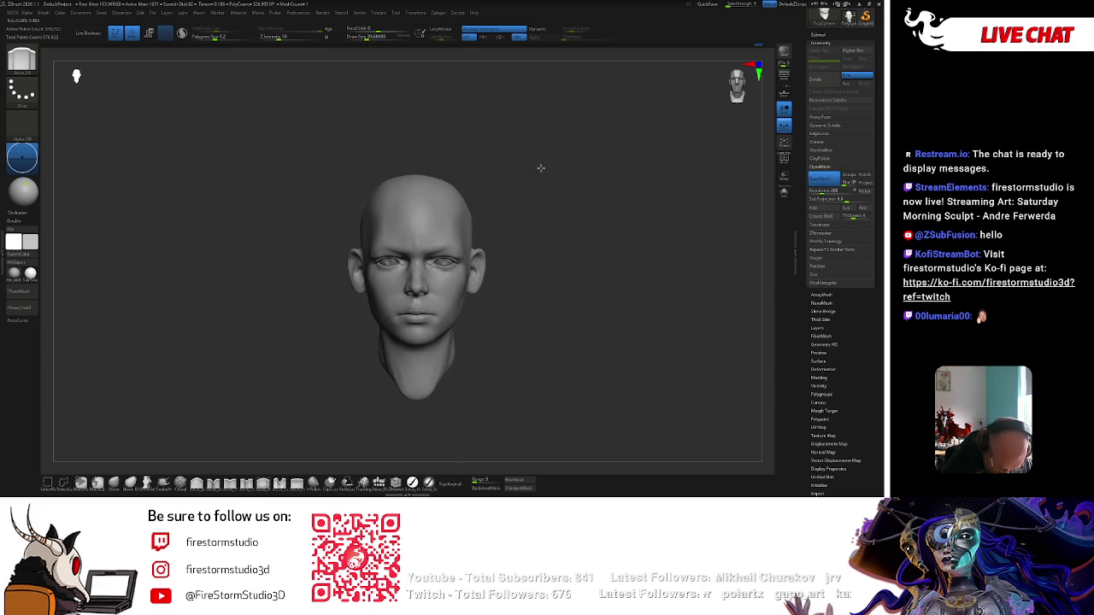
key(shift)
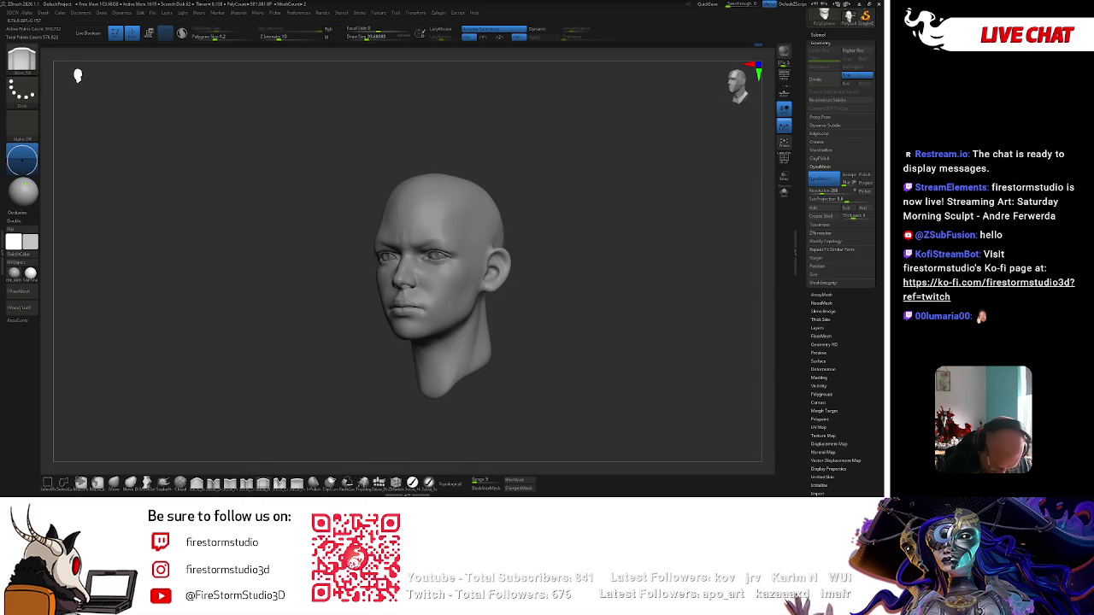
shift+drag(520, 196, 433, 210)
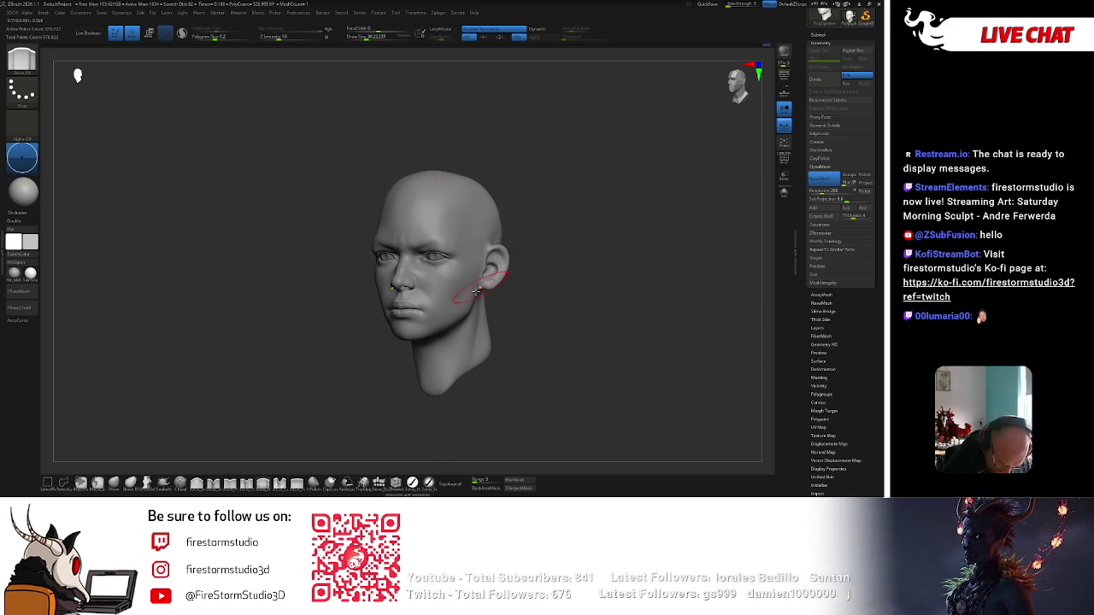
drag(446, 231, 411, 356)
drag(478, 342, 520, 310)
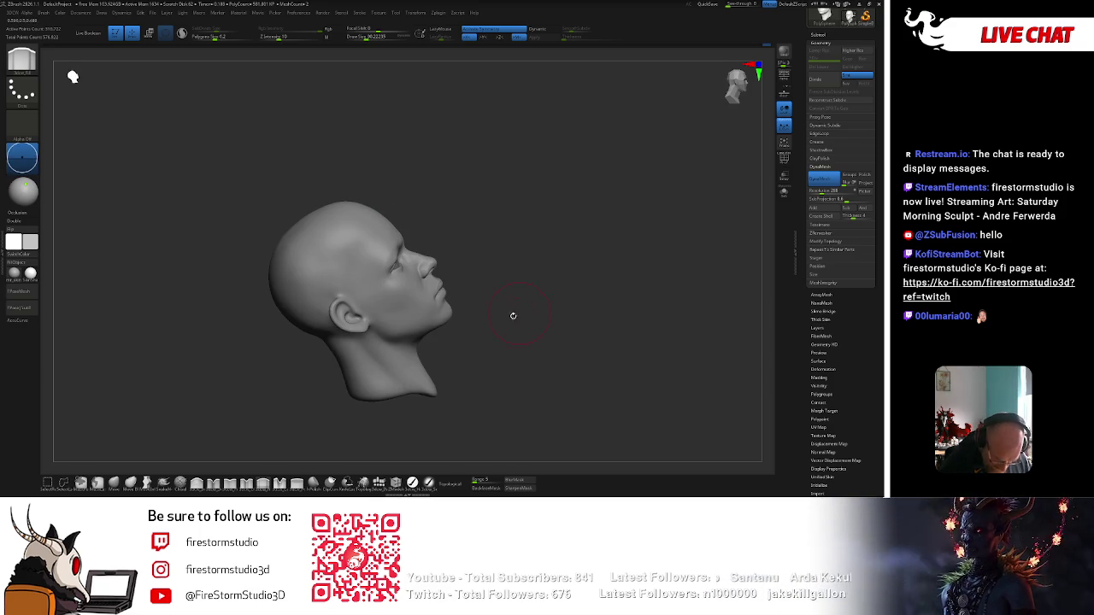
mouse_move(433, 261)
mouse_down()
mouse_move(452, 208)
mouse_move(377, 267)
mouse_move(430, 225)
mouse_move(384, 279)
mouse_move(427, 257)
mouse_move(445, 303)
mouse_up()
Review brush settings in right profile, shift the view right, and expand the Subtool list.
key(space)
key(space)
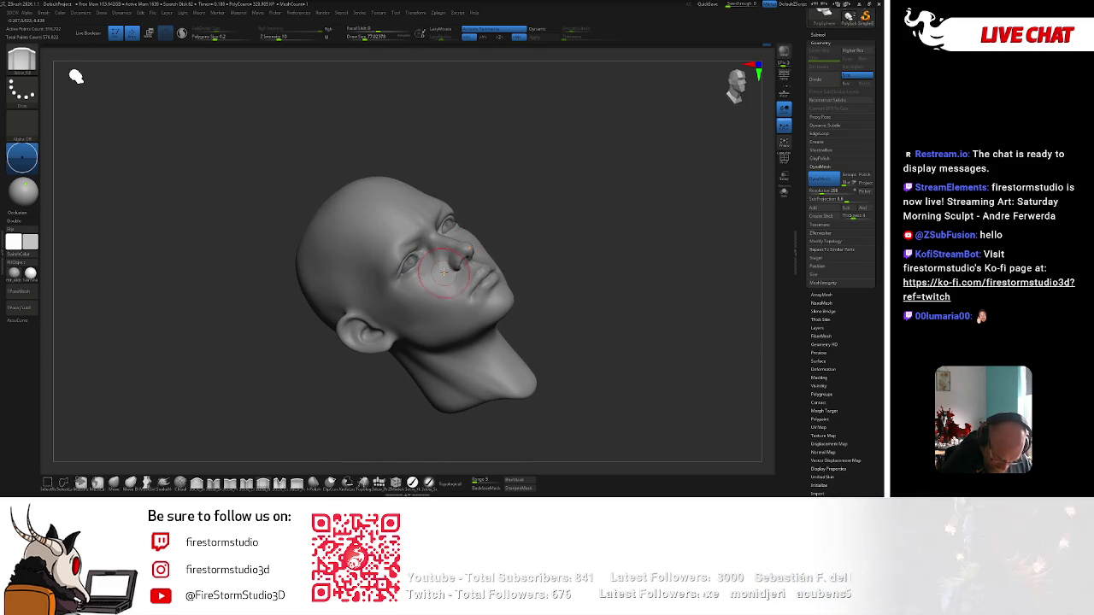
mouse_move(462, 247)
mouse_down()
mouse_move(508, 225)
mouse_move(547, 239)
mouse_move(544, 205)
mouse_move(588, 215)
mouse_move(559, 197)
mouse_move(427, 275)
mouse_up()
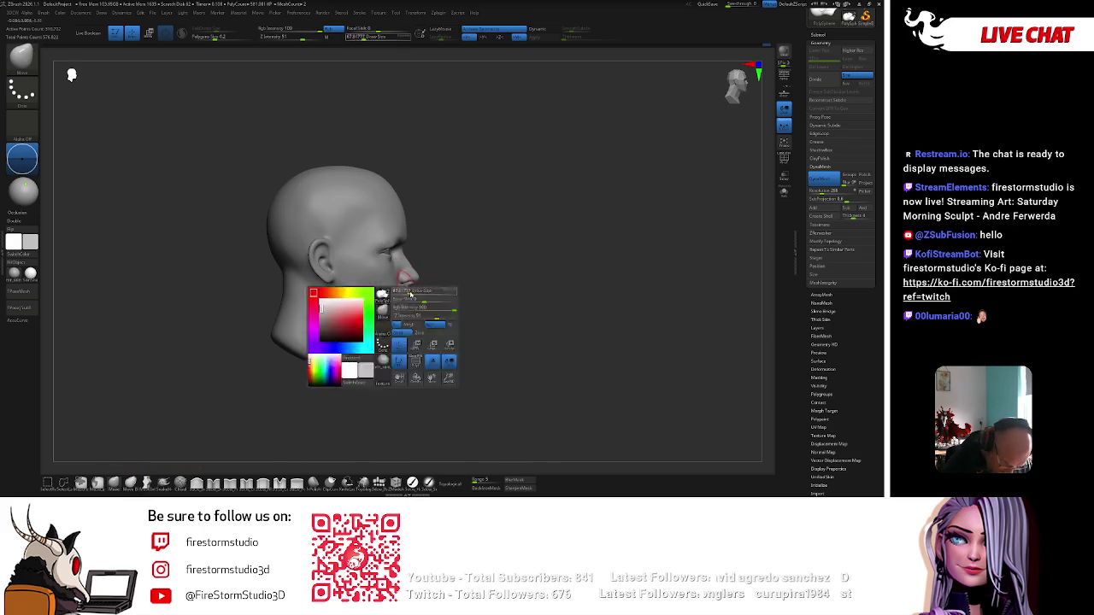
drag(407, 227, 430, 225)
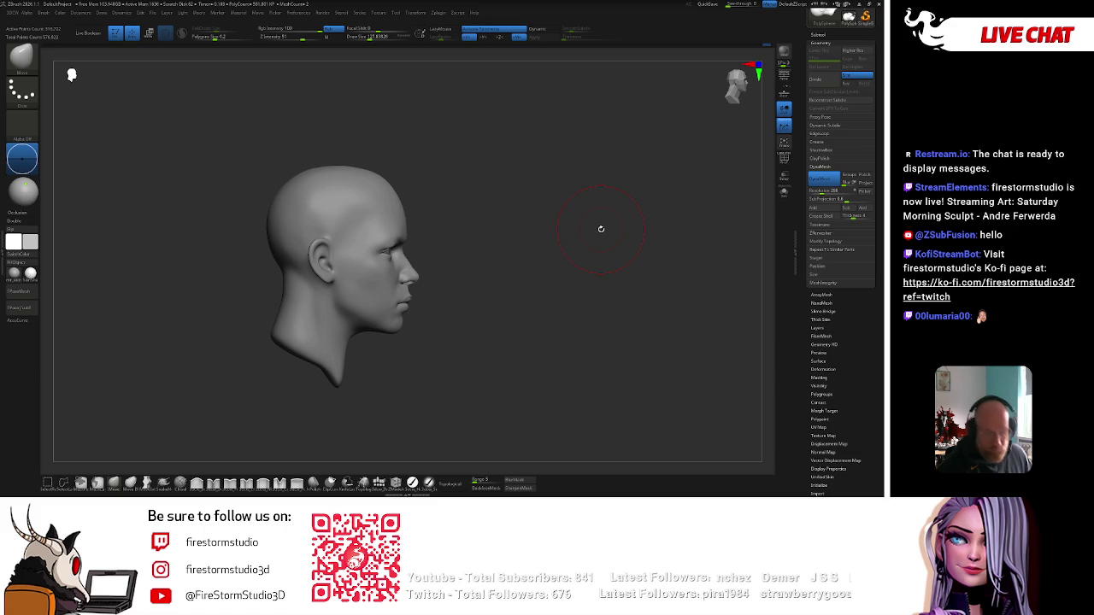
key(space)
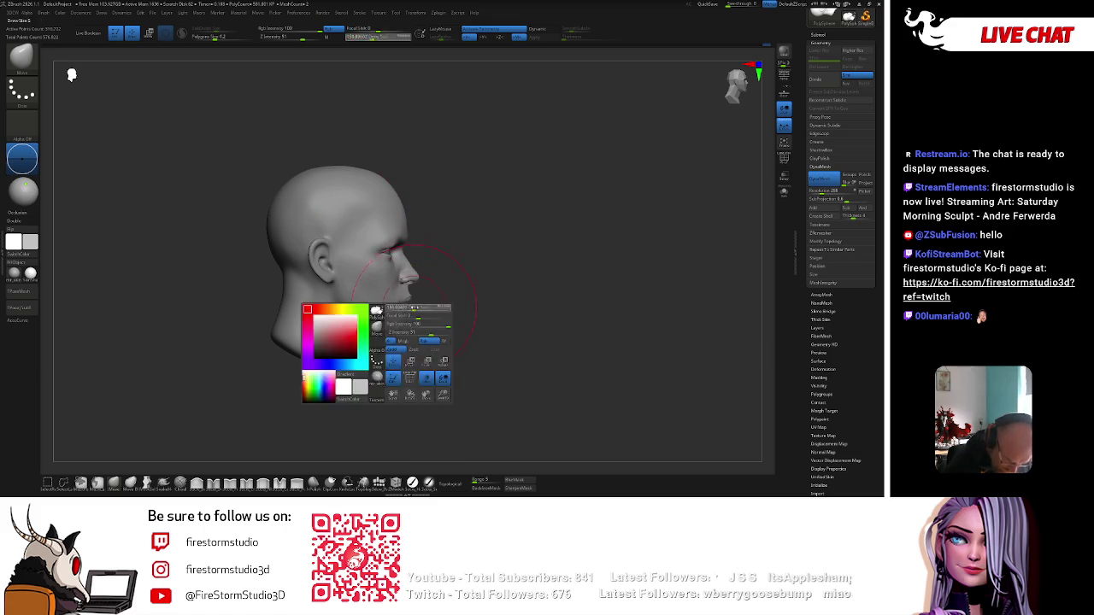
key(space)
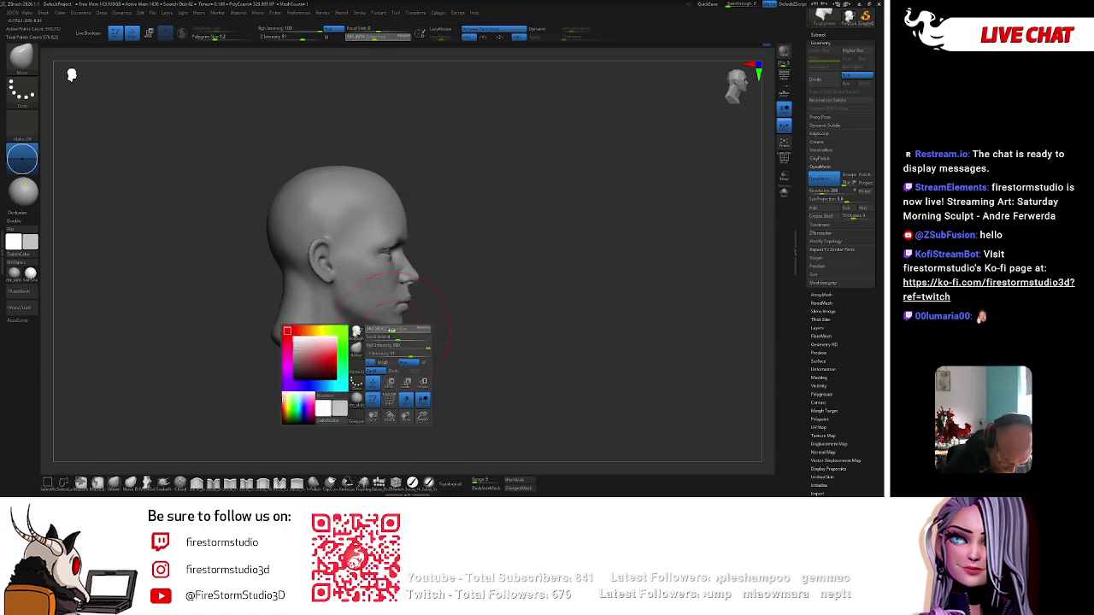
key(space)
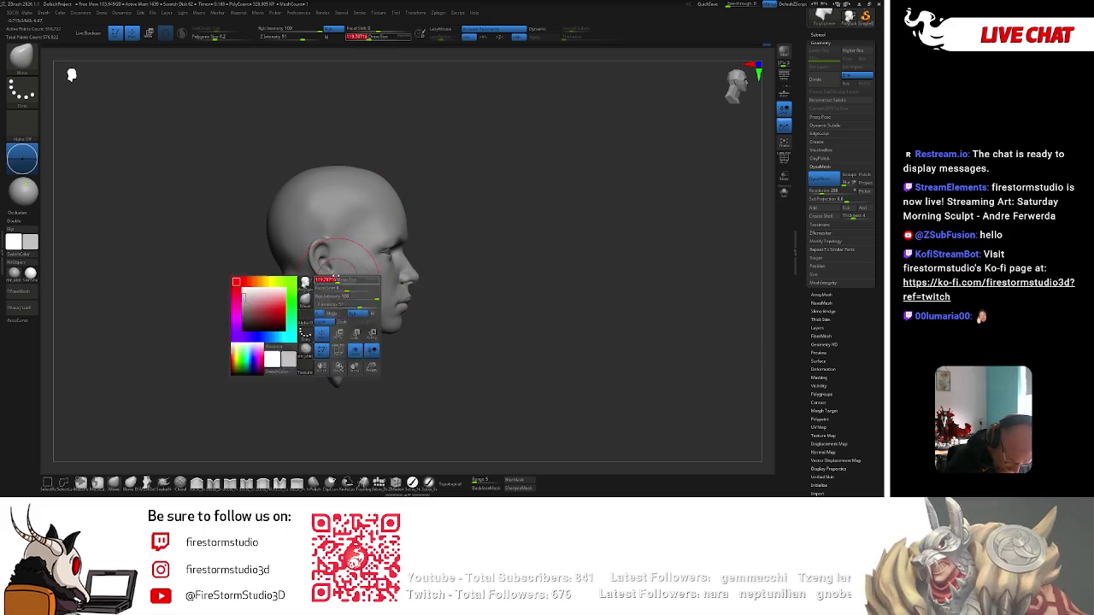
mouse_move(515, 210)
alt+mouse_down()
mouse_move(609, 217)
mouse_move(655, 271)
alt+mouse_up()
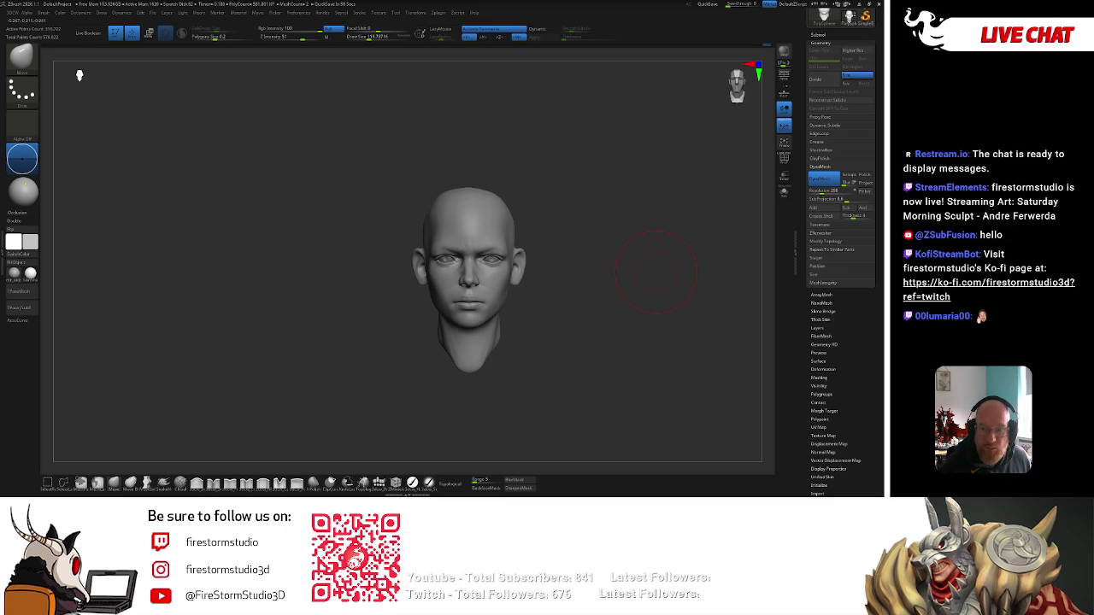
click(819, 34)
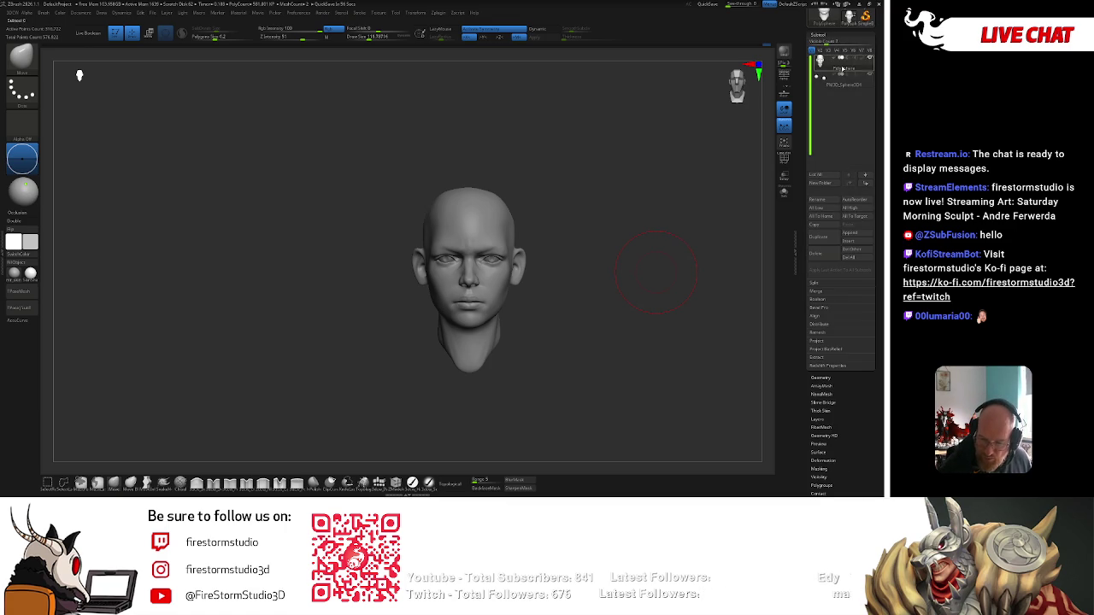
Append a Sphere3D subtool, then move and scale it to cover the skull.
click(852, 235)
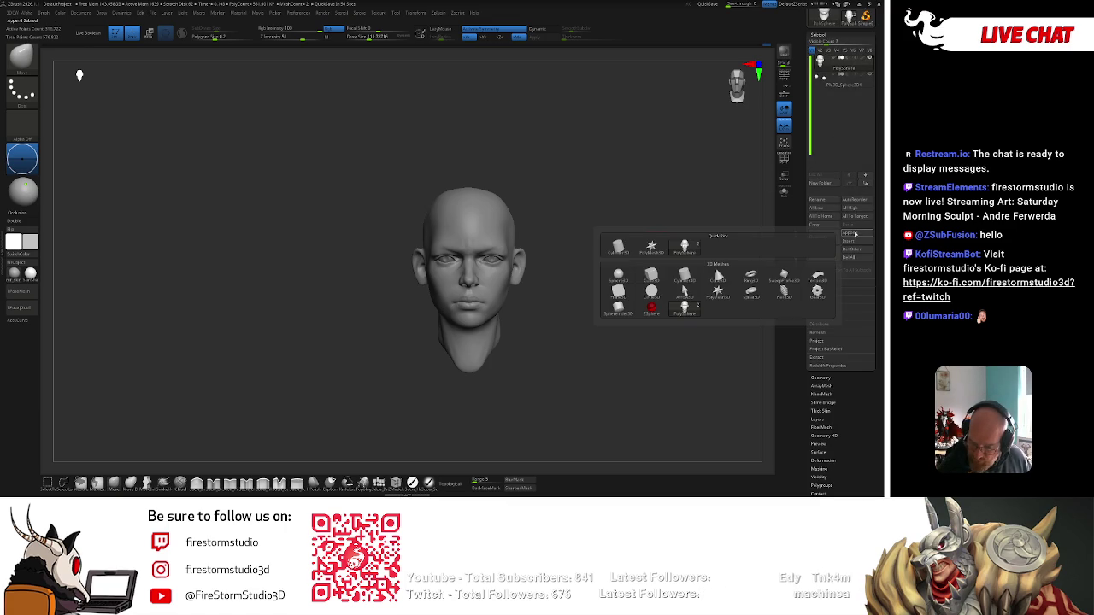
click(634, 277)
mouse_move(556, 228)
mouse_down()
mouse_move(544, 225)
mouse_move(656, 188)
mouse_up()
key(w)
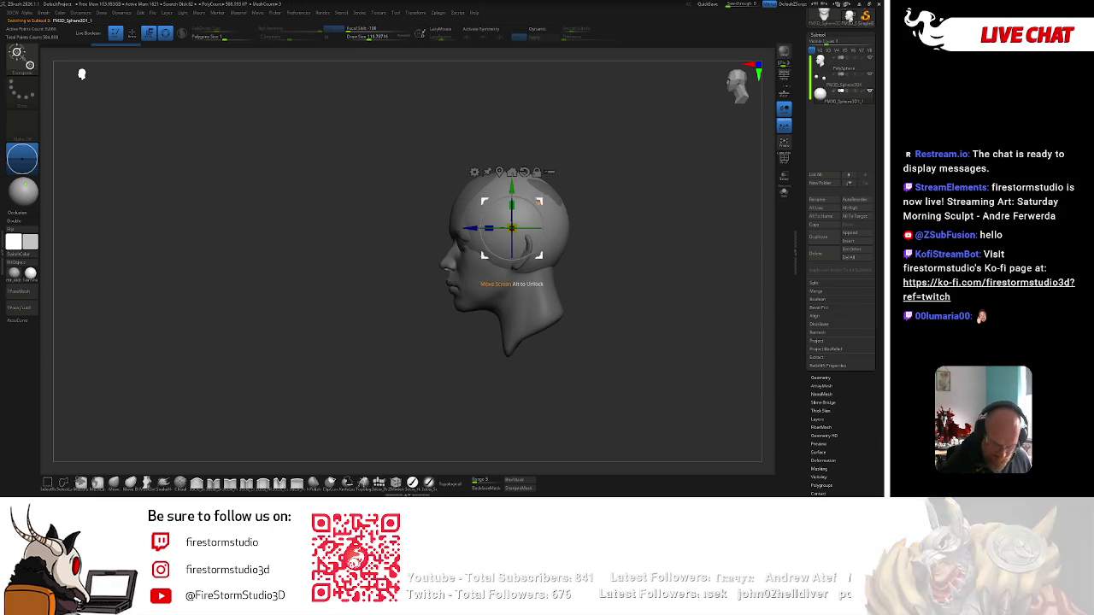
mouse_move(537, 150)
mouse_down()
mouse_move(528, 163)
mouse_move(547, 184)
mouse_up()
key(q)
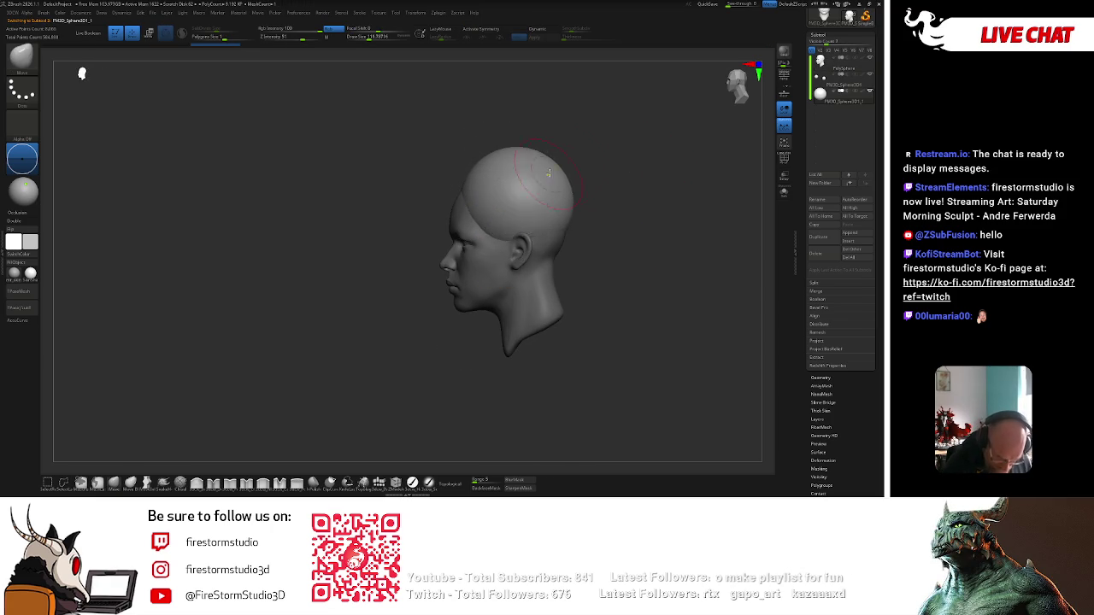
shift+right_drag(545, 175, 625, 174)
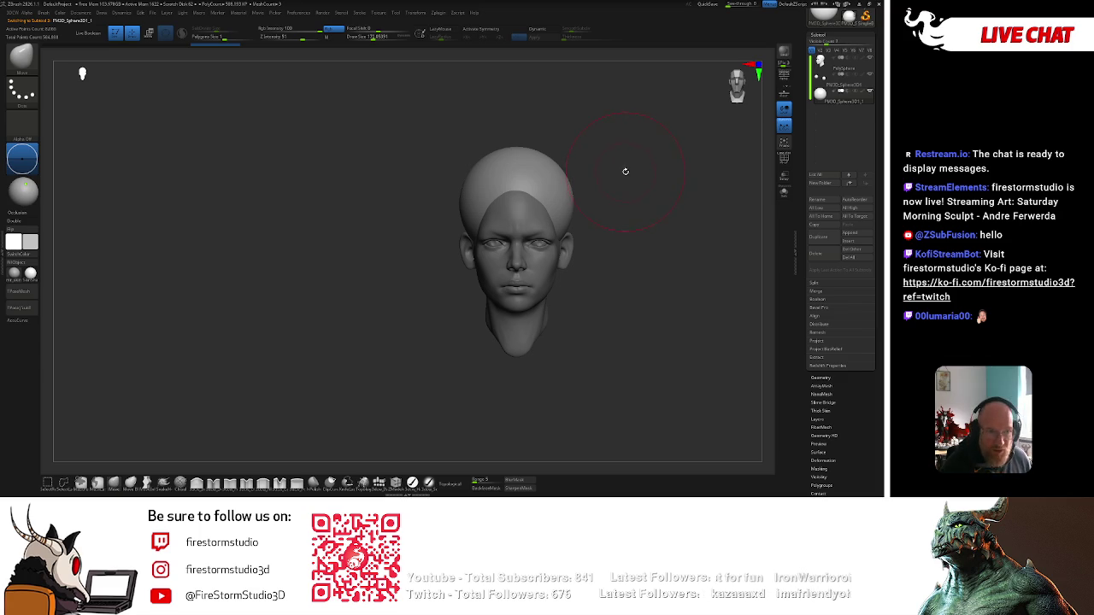
Turn on X symmetry and select the ClayBuildup brush for the cap.
key(x)
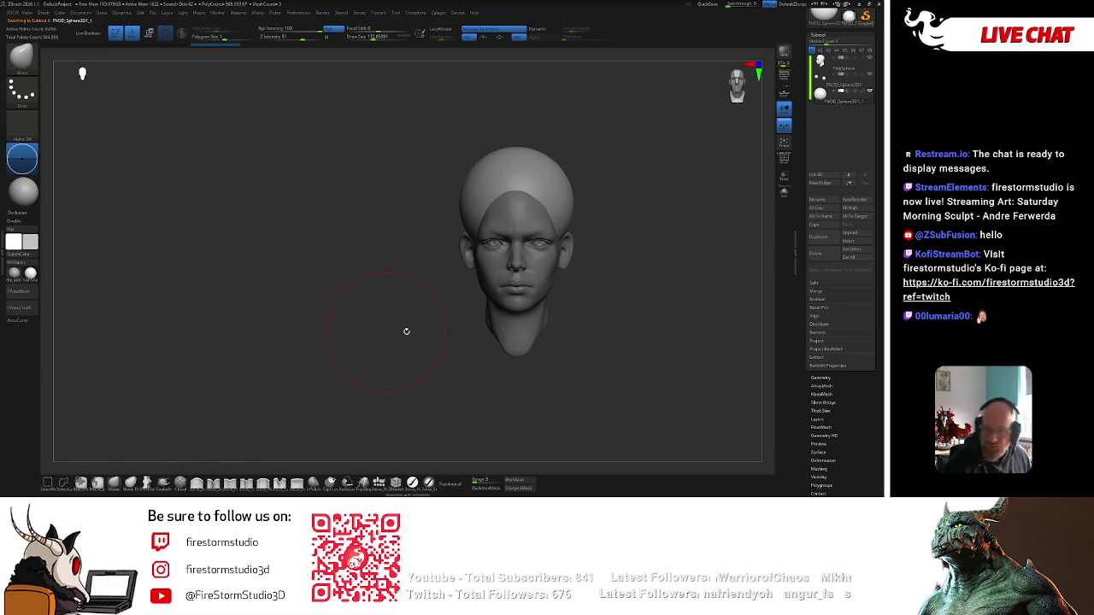
key(b)
click(621, 266)
key(space)
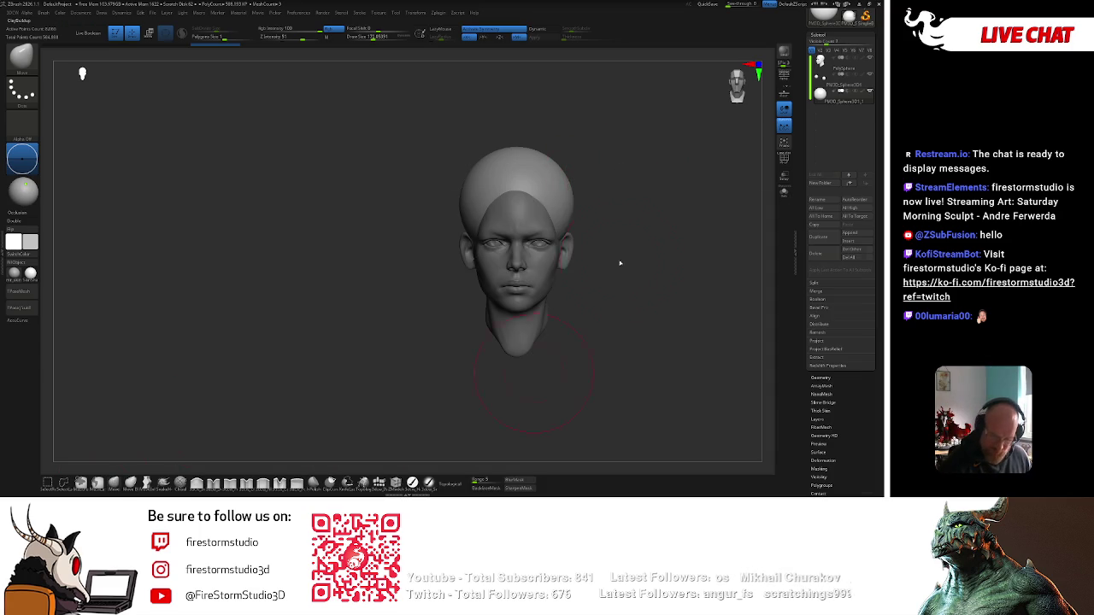
right_drag(552, 234, 540, 192)
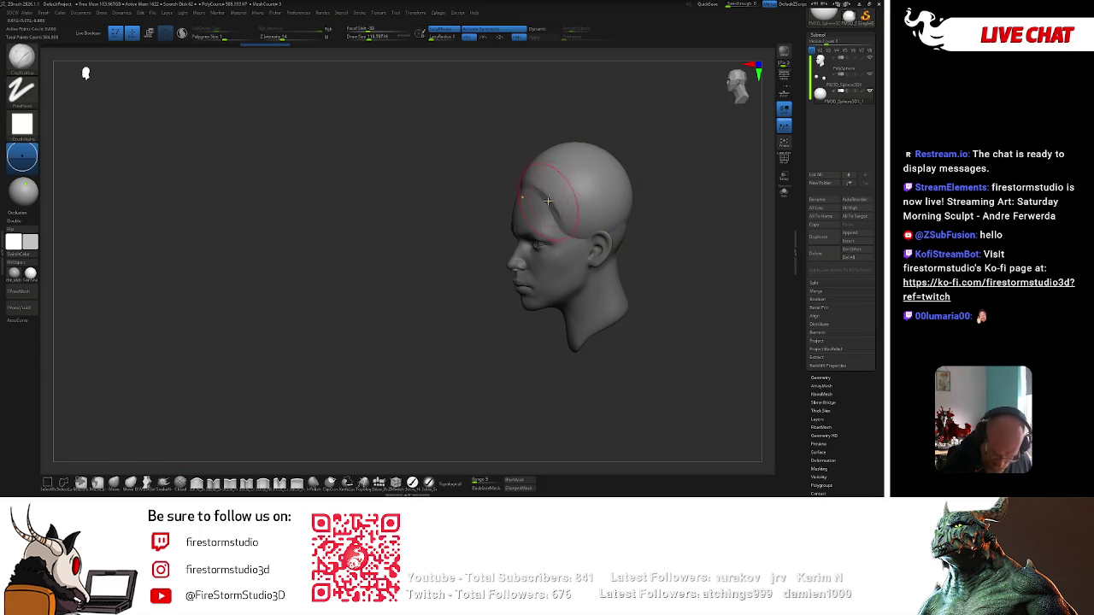
Check the sphere cap from side, rear three-quarter and right profile views.
key(space)
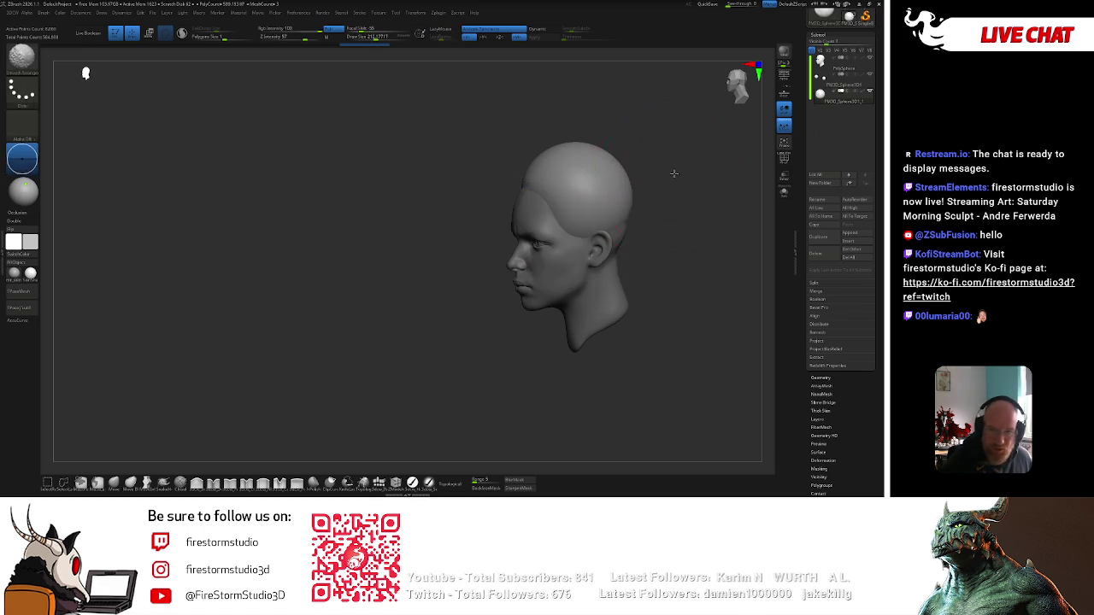
right_drag(602, 234, 564, 248)
right_drag(650, 223, 617, 185)
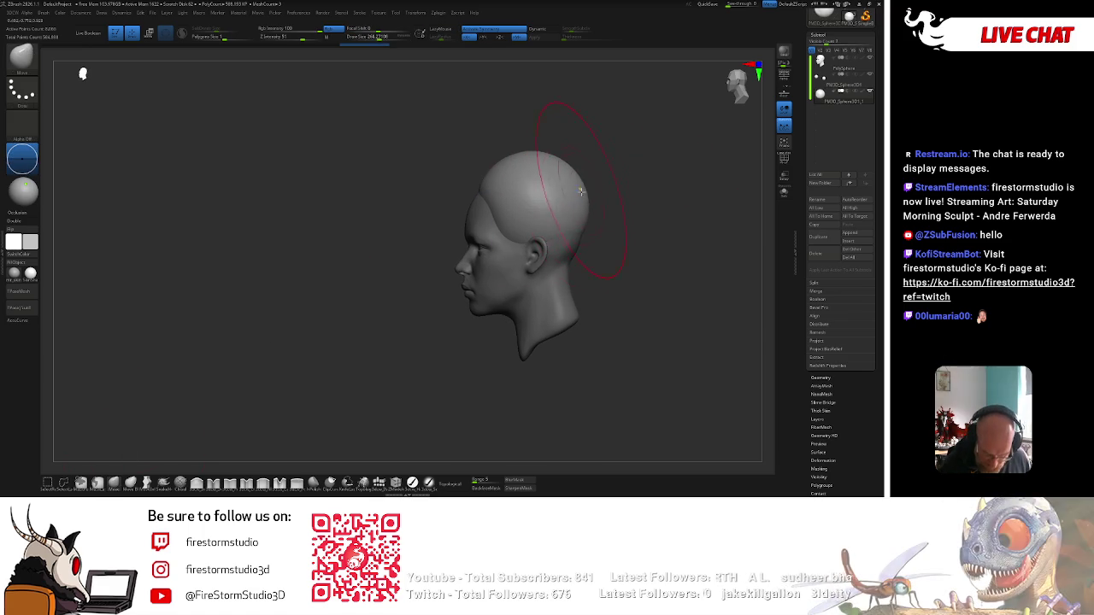
key(space)
mouse_move(557, 238)
right_down()
mouse_move(655, 226)
mouse_move(578, 267)
mouse_move(553, 217)
mouse_move(503, 172)
mouse_move(508, 182)
right_up()
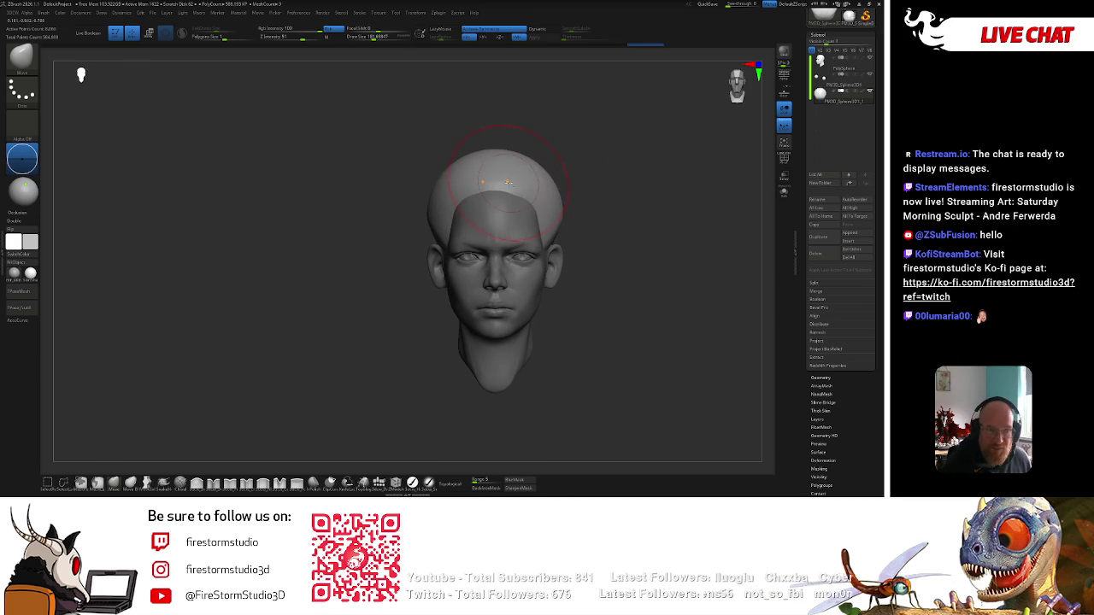
right_drag(556, 213, 604, 189)
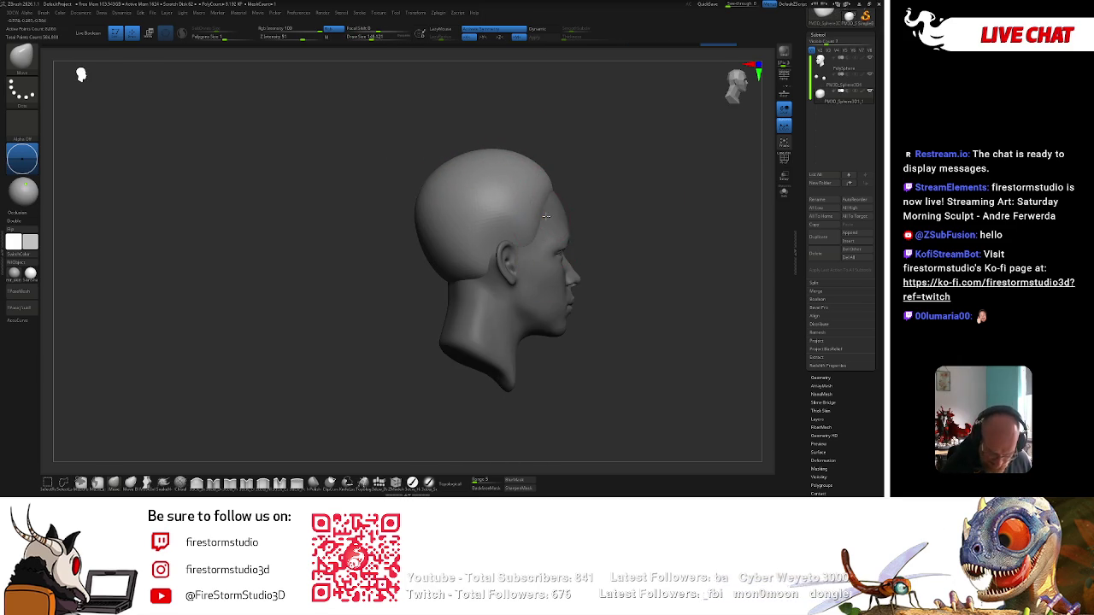
Build up clay on the cap, make the model transparent to view the scalp, and expand Tool > Geometry.
key(space)
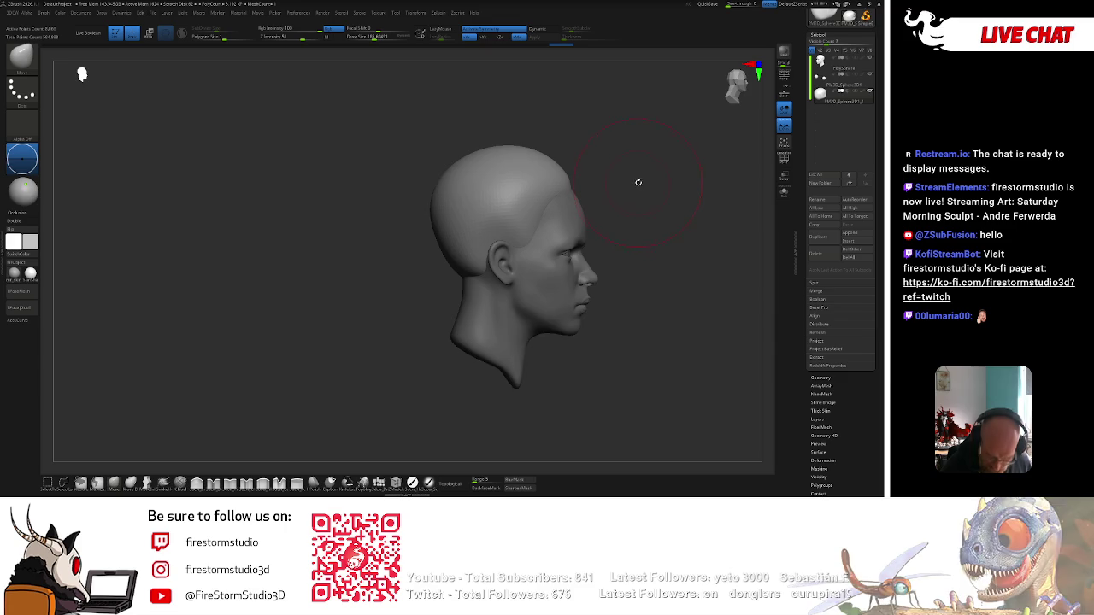
right_drag(638, 183, 620, 176)
key(space)
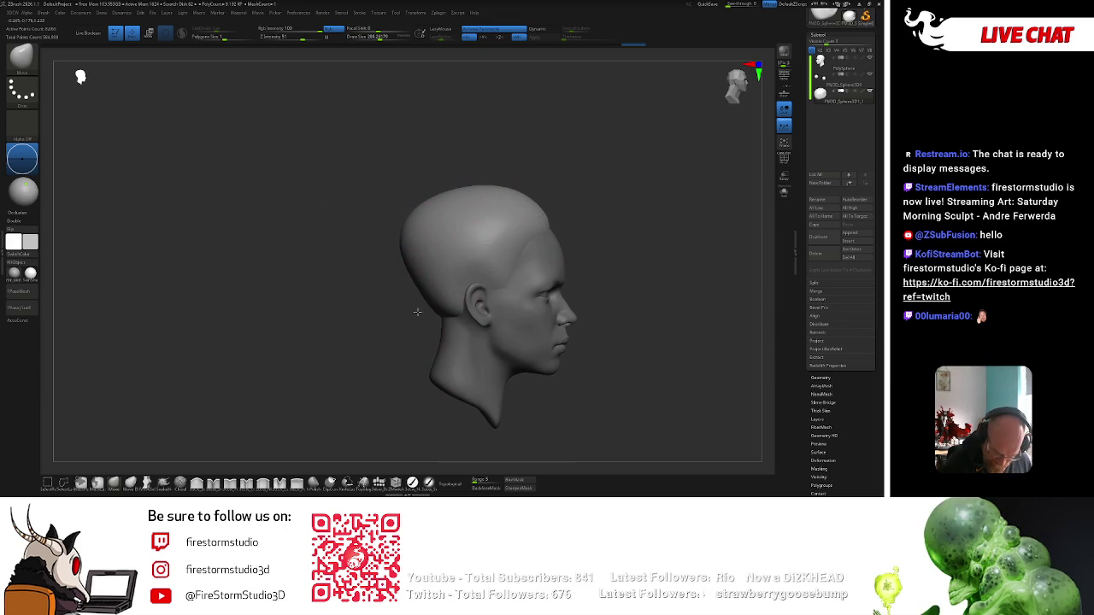
drag(401, 329, 395, 365)
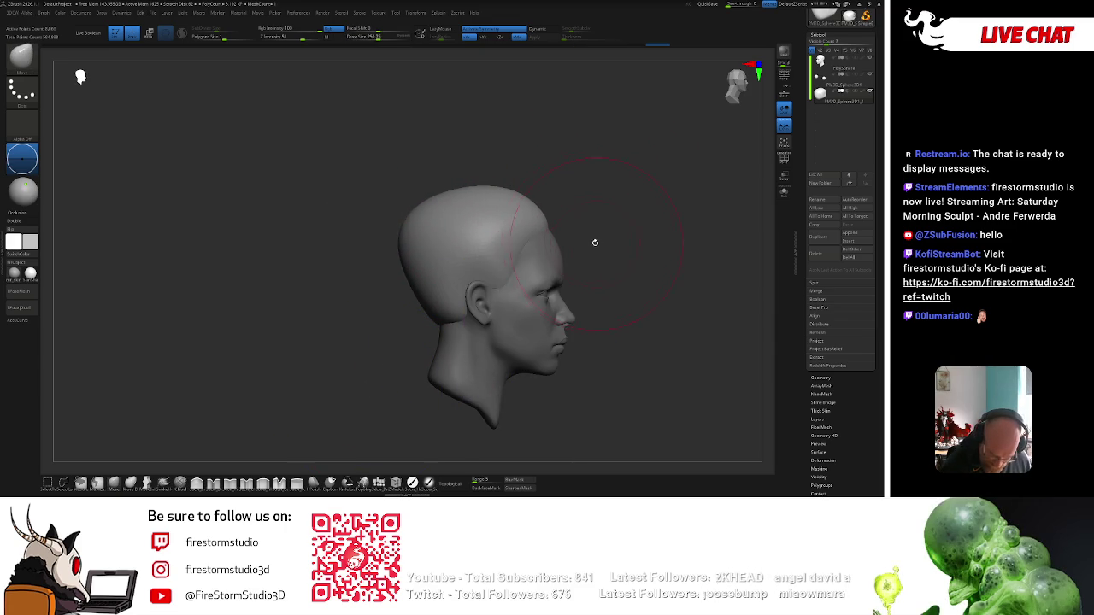
click(784, 175)
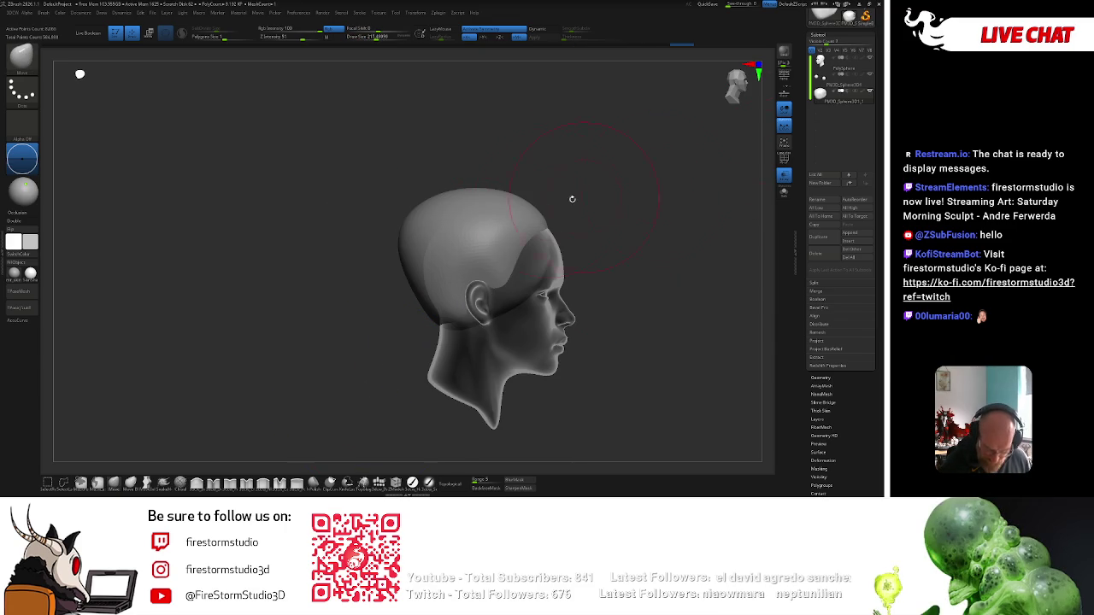
right_drag(523, 200, 494, 179)
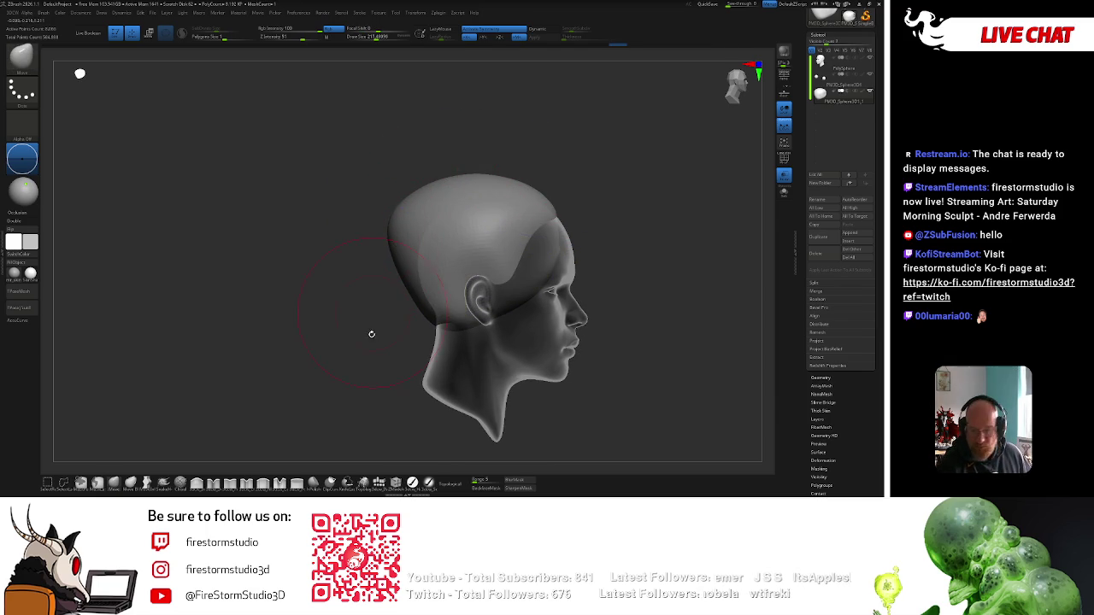
click(820, 377)
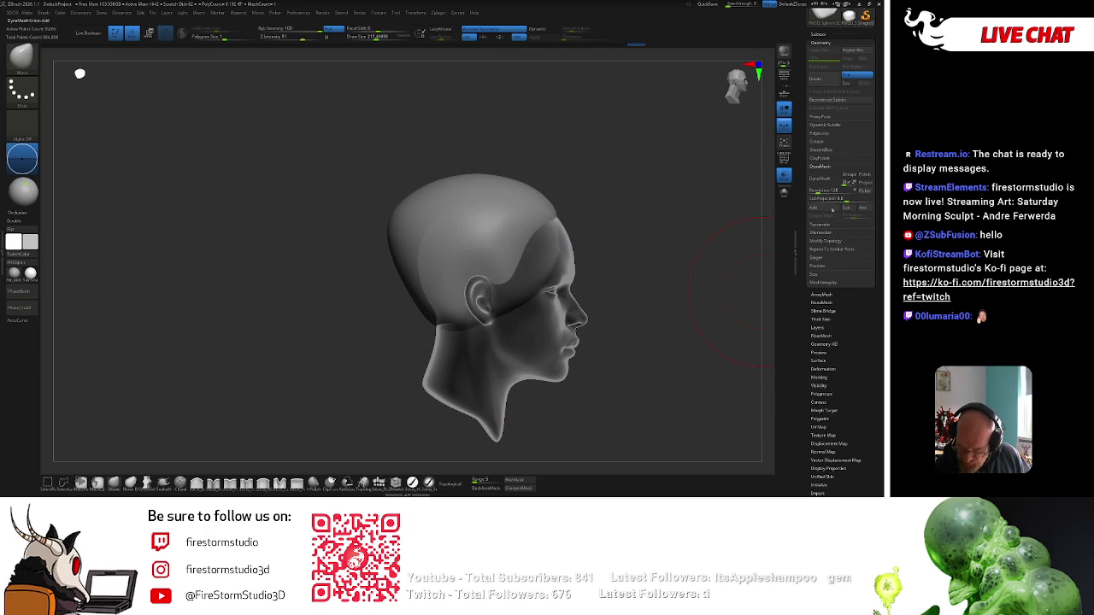
Run ZRemesher on the hair cap to rebuild it with clean, even topology.
click(820, 232)
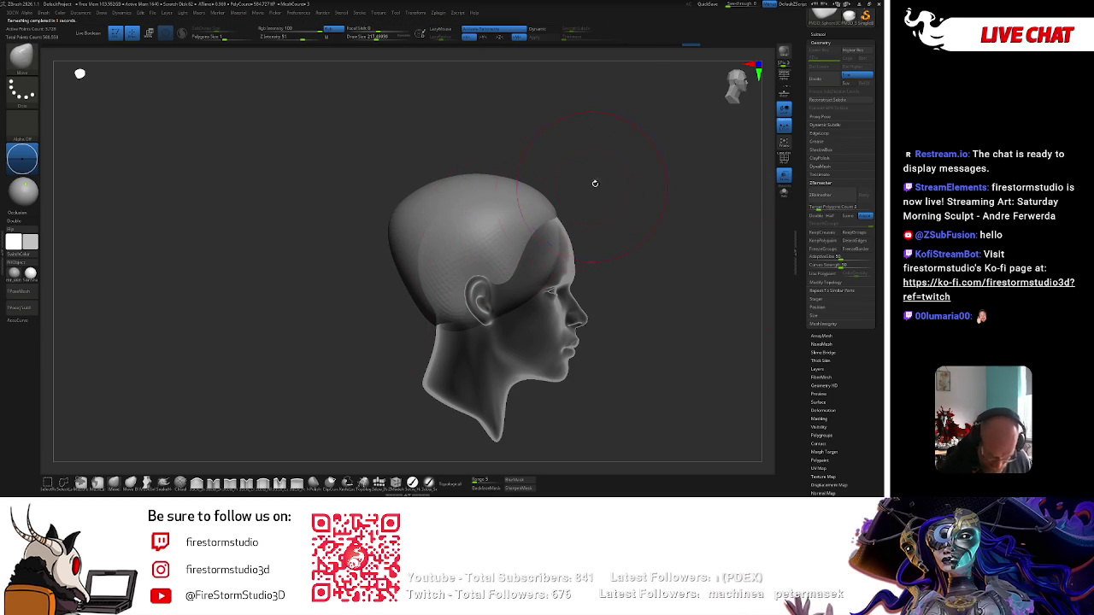
shift+drag(625, 172, 582, 164)
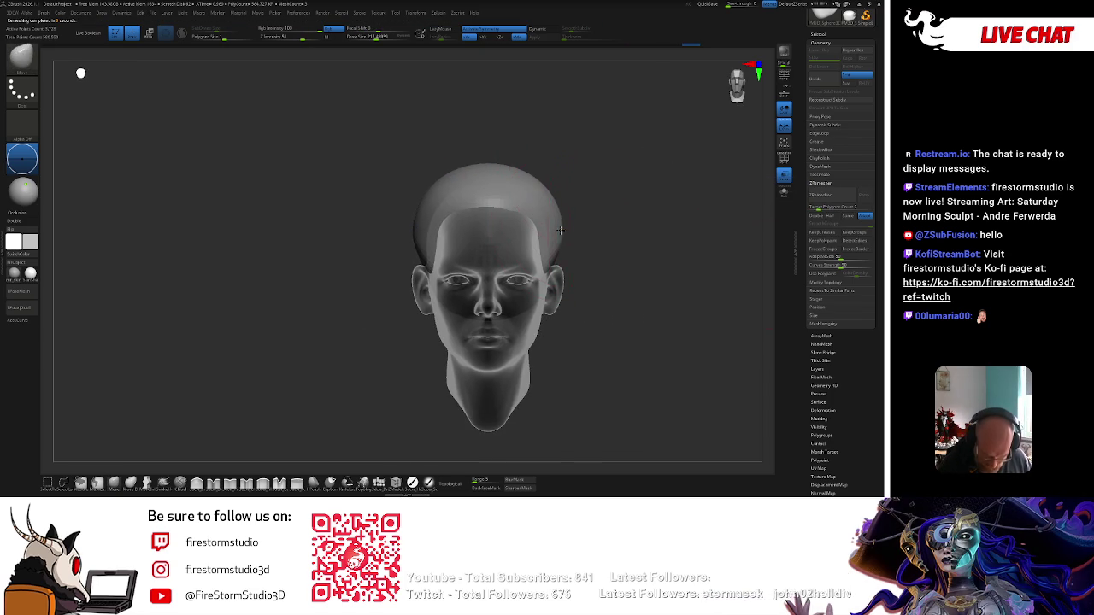
key(space)
key(space)
Inspect the remeshed hair cap from the top, three-quarter and front views.
right_drag(542, 256, 561, 192)
right_drag(517, 223, 527, 193)
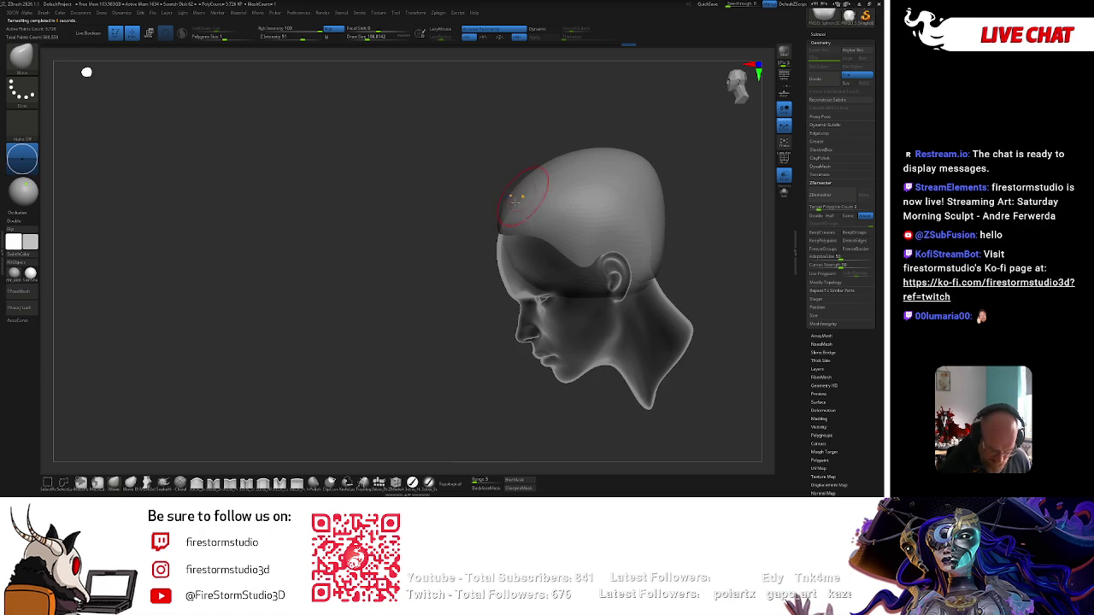
right_drag(495, 237, 768, 179)
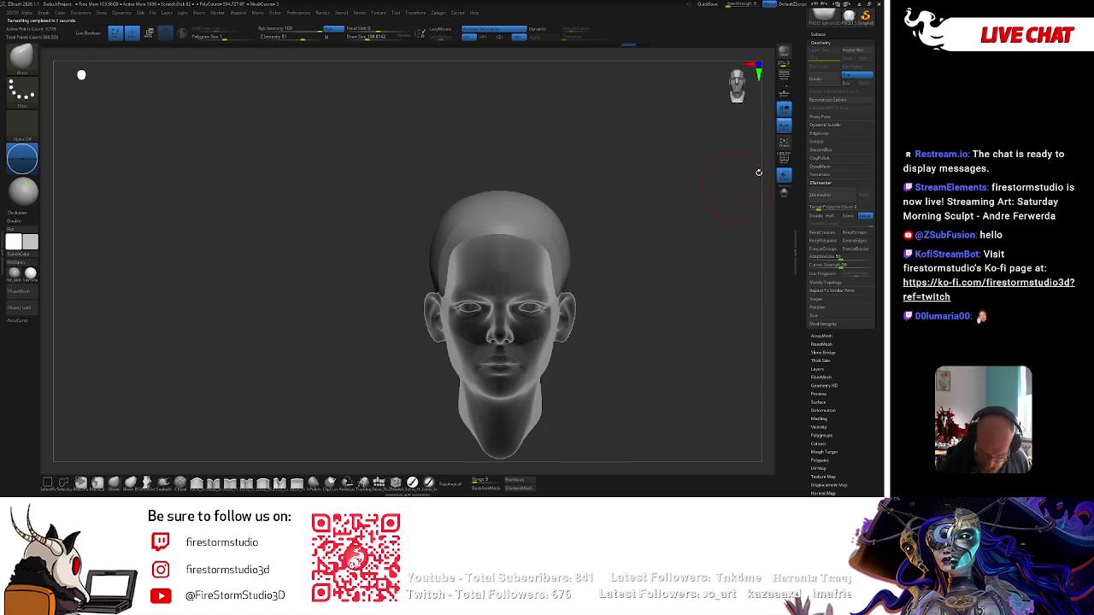
key(space)
mouse_move(553, 234)
alt+right_down()
mouse_move(515, 160)
mouse_move(633, 167)
mouse_move(591, 179)
mouse_move(656, 157)
mouse_move(641, 249)
alt+right_up()
key(space)
key(space)
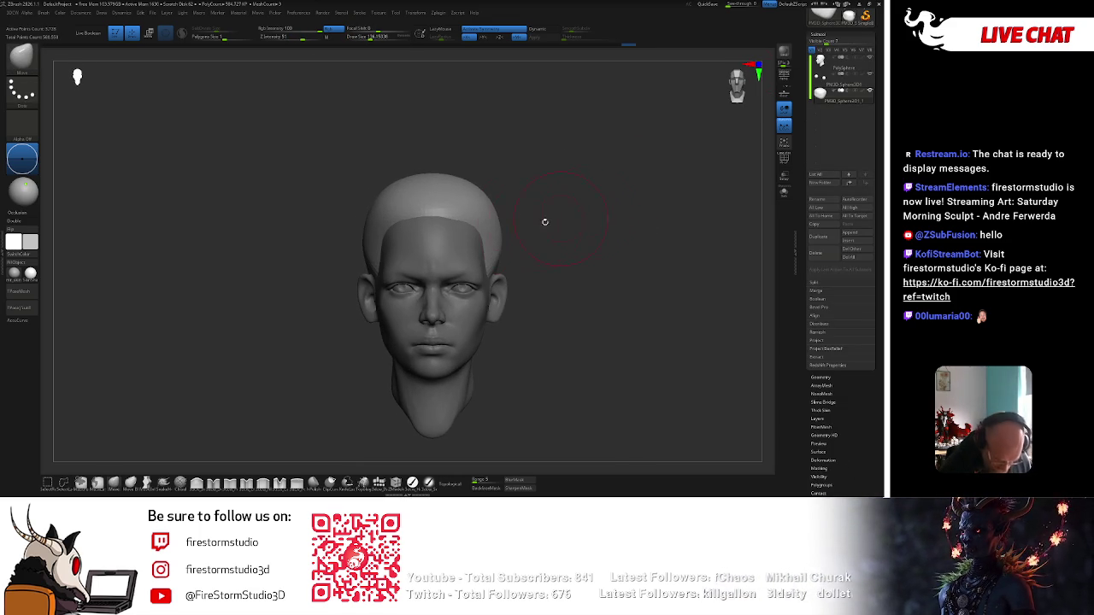
Check the head from both profiles and the front while resizing the brush for brow work.
right_drag(522, 166, 364, 308)
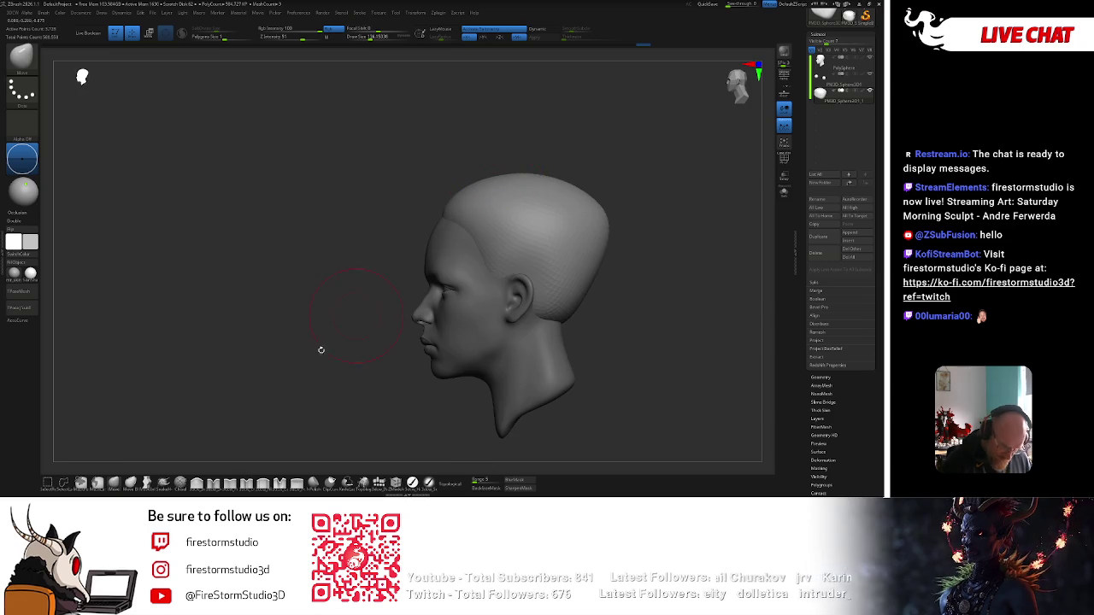
mouse_move(442, 210)
shift+right_down()
mouse_move(507, 167)
mouse_move(425, 231)
shift+right_up()
shift+right_drag(487, 196, 404, 237)
key(space)
drag(374, 263, 374, 273)
key(space)
right_drag(427, 224, 560, 184)
mouse_move(475, 248)
right_down()
mouse_move(537, 231)
mouse_move(543, 204)
right_up()
key(space)
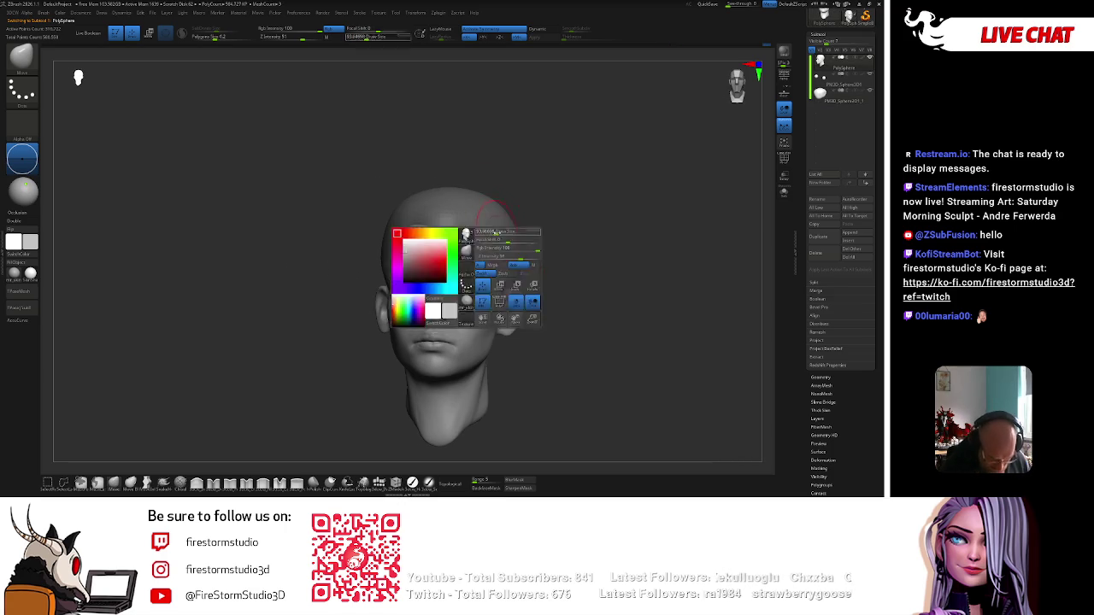
right_drag(487, 268, 569, 225)
key(space)
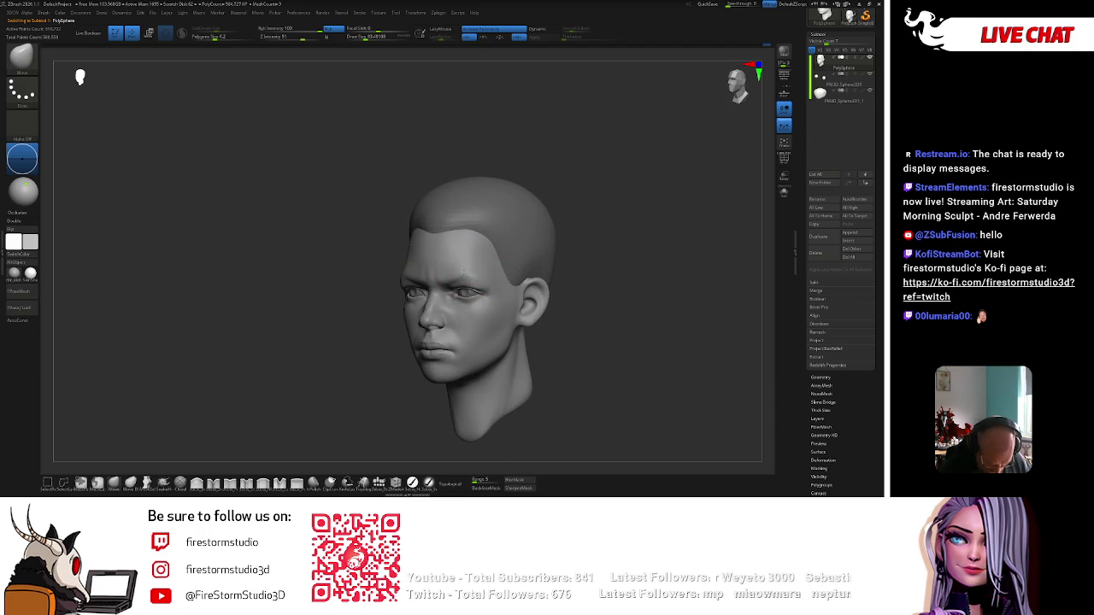
key(space)
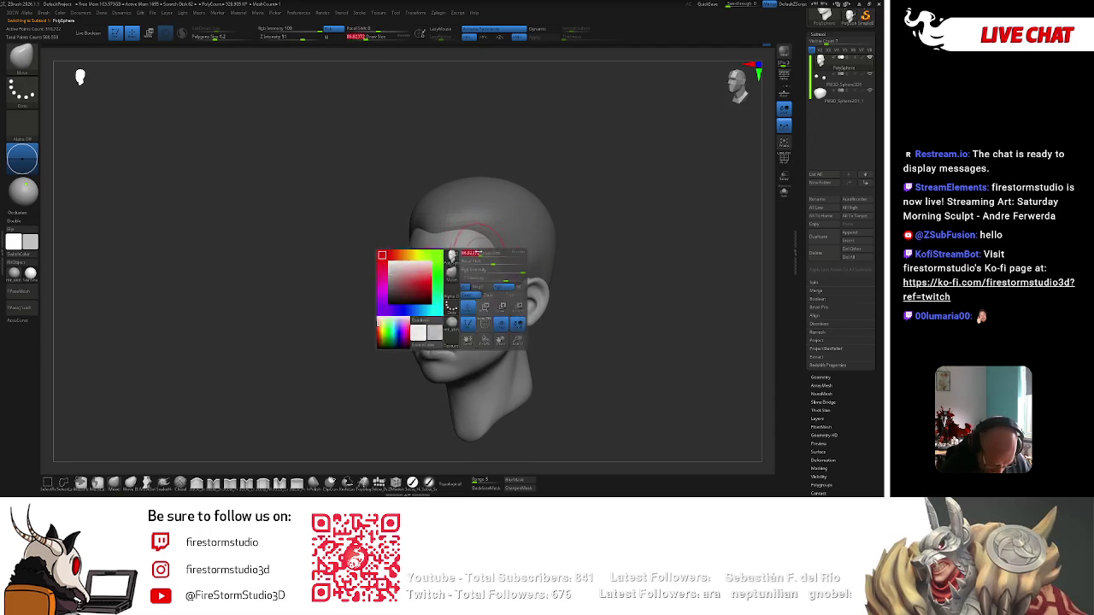
mouse_move(483, 249)
right_down()
mouse_move(601, 196)
mouse_move(557, 251)
mouse_move(564, 271)
mouse_move(545, 202)
mouse_move(552, 190)
mouse_move(577, 201)
mouse_move(513, 235)
mouse_move(504, 256)
mouse_move(473, 253)
right_up()
Try the Polish and Fill brushes, then settle on ClayBuildup for the brow and temples.
key(b)
key(m)
key(v)
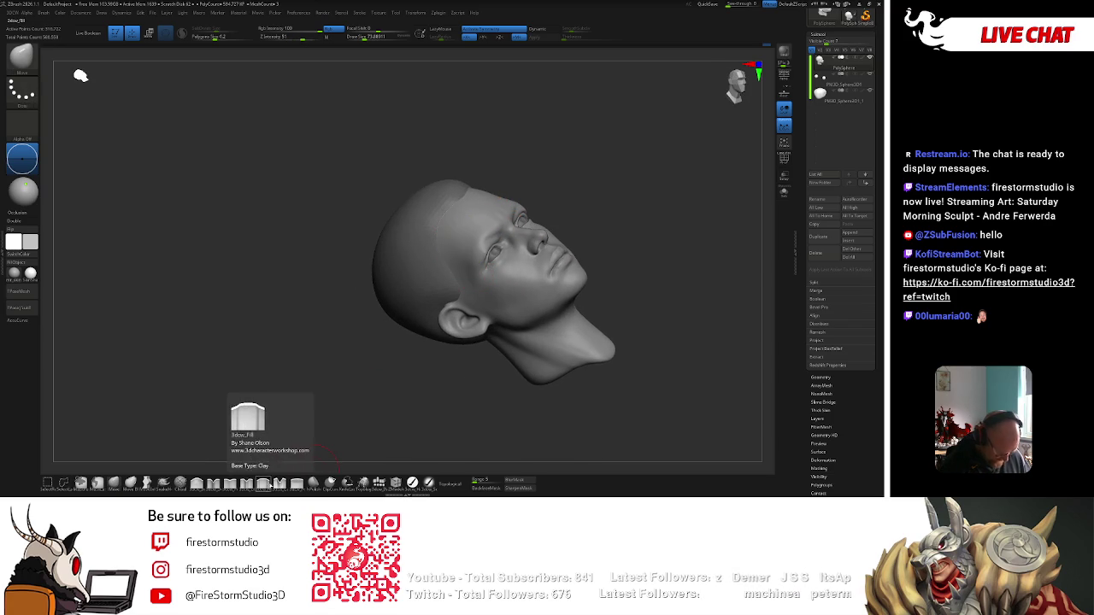
click(296, 483)
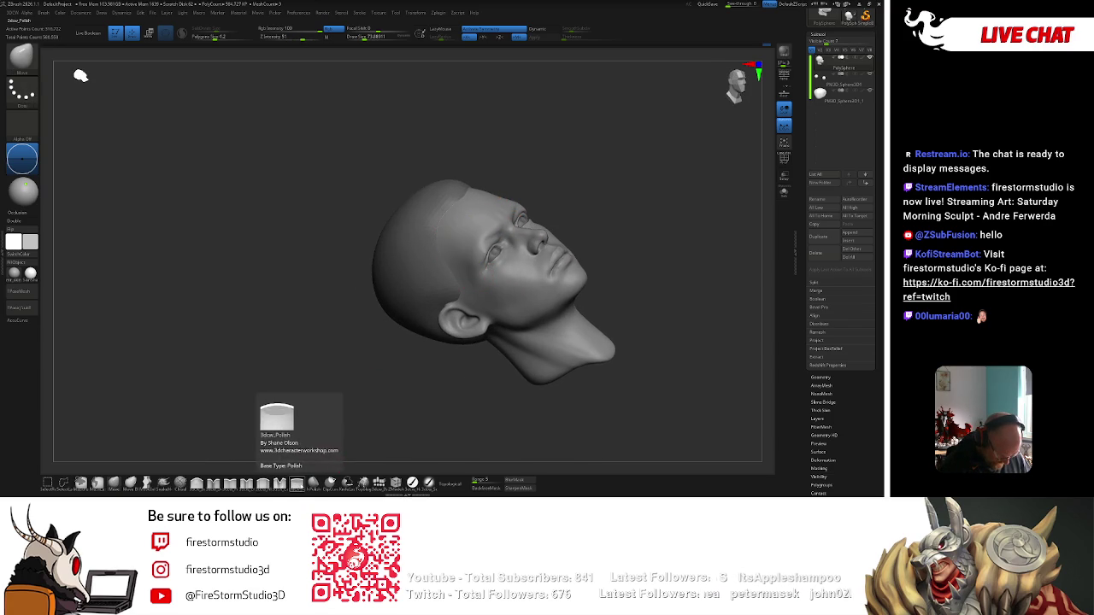
click(263, 483)
key(b)
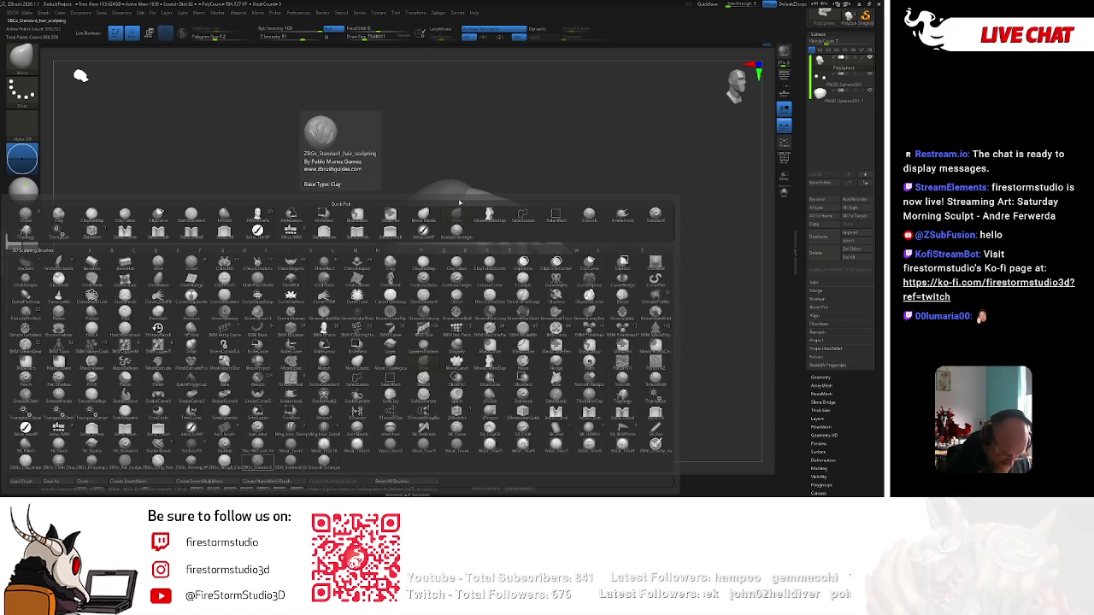
key(c)
key(b)
key(space)
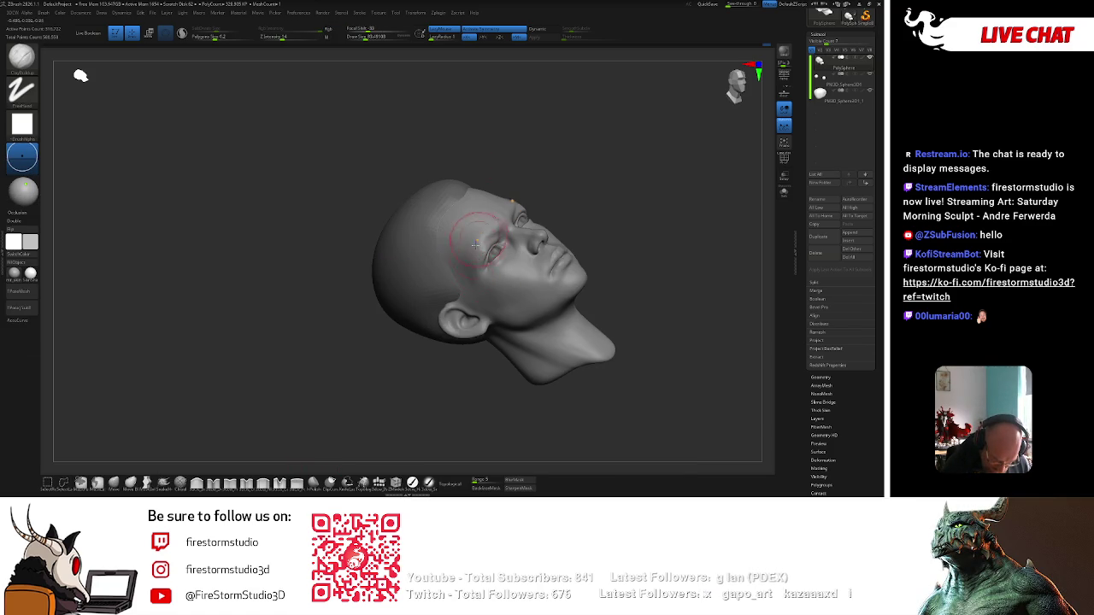
Build up the brow and temple forms, smooth them with Shift, and zoom in on the face.
mouse_move(490, 247)
right_down()
mouse_move(555, 191)
mouse_move(482, 241)
right_up()
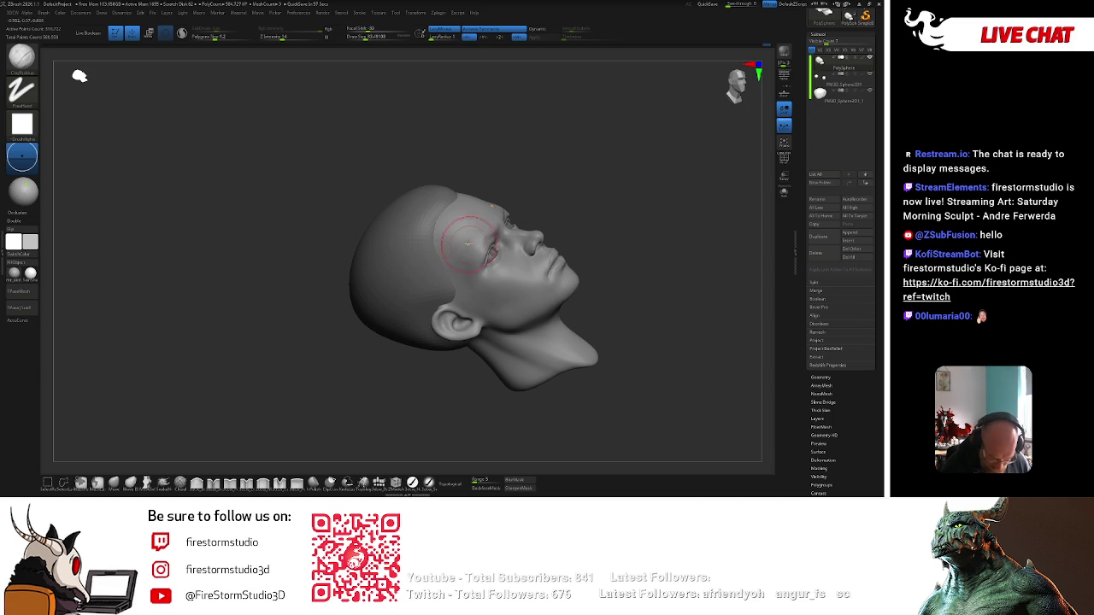
key(shift)
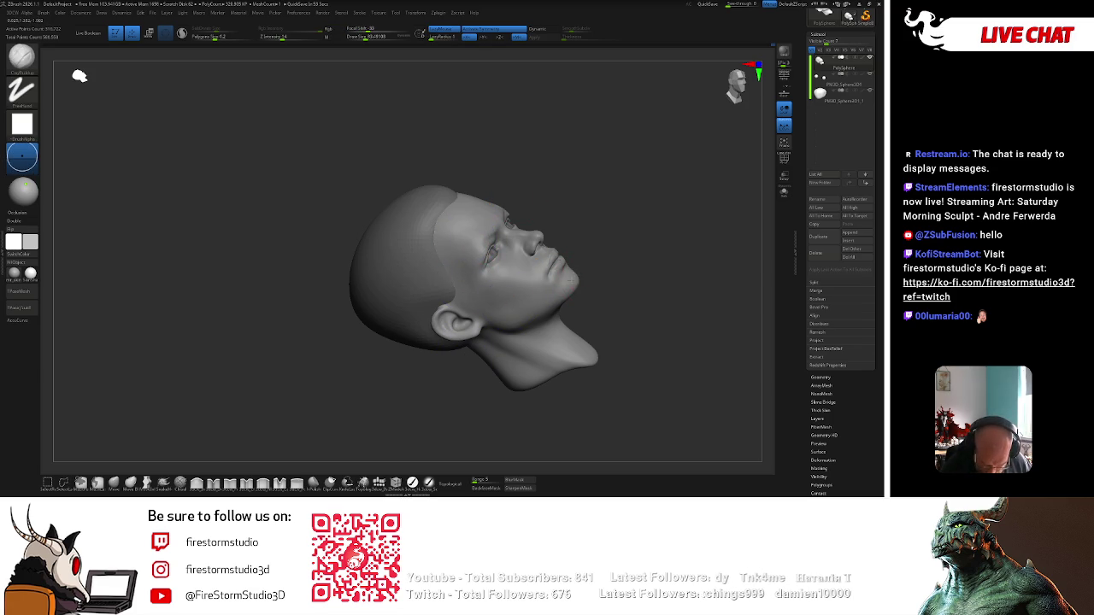
mouse_move(574, 275)
right_down()
mouse_move(592, 265)
mouse_move(522, 376)
mouse_move(541, 275)
right_up()
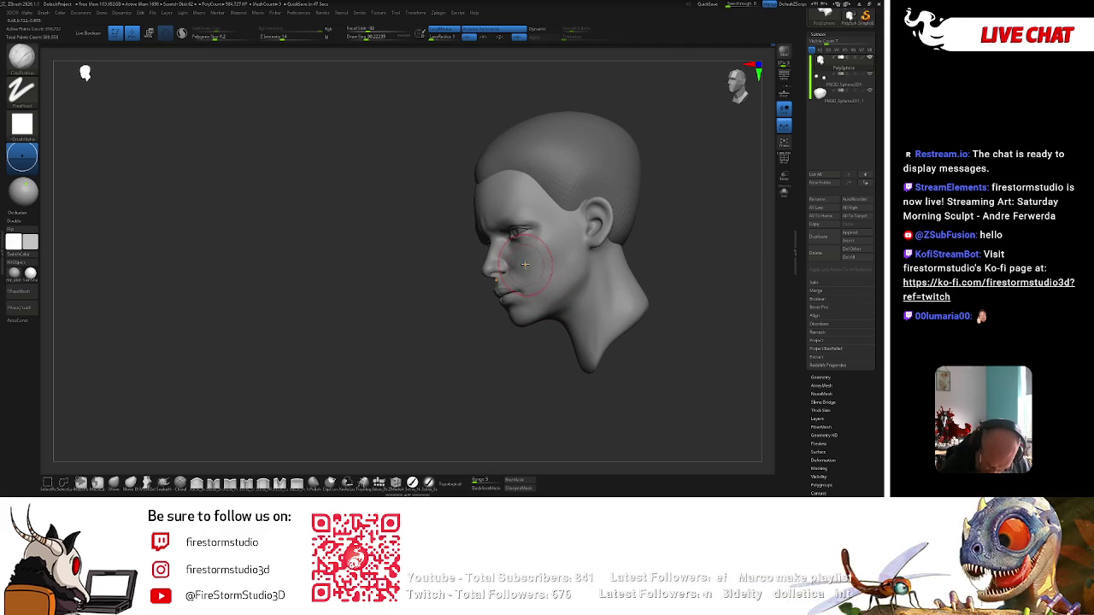
mouse_move(534, 322)
right_down()
mouse_move(570, 294)
mouse_move(527, 277)
mouse_move(557, 254)
mouse_move(542, 241)
mouse_move(533, 170)
mouse_move(559, 176)
mouse_move(549, 178)
right_up()
key(space)
key(space)
ctrl+right_drag(462, 248, 443, 466)
click(413, 484)
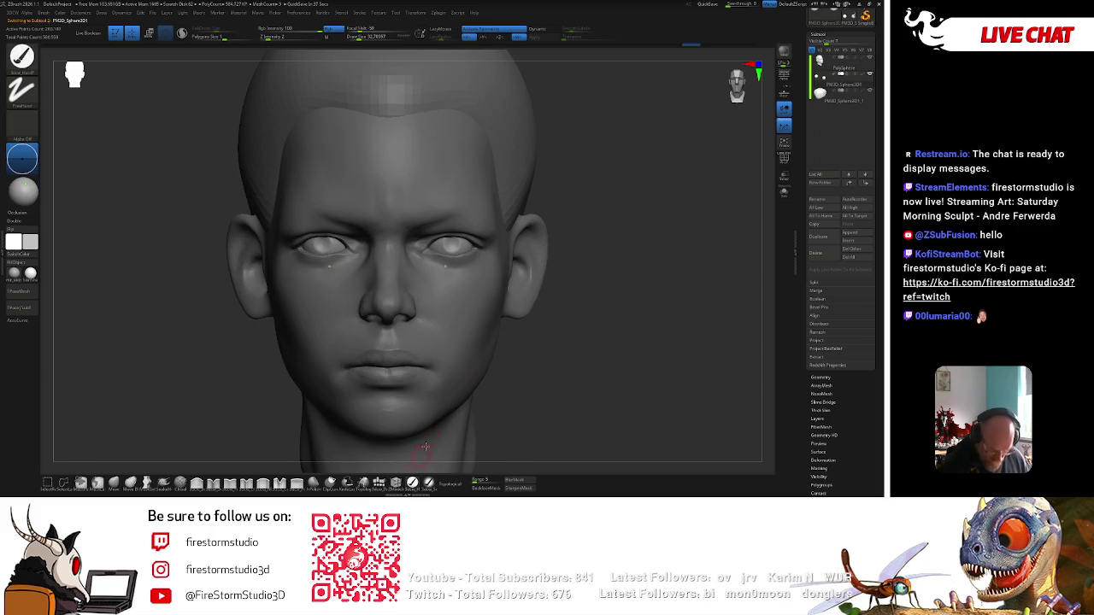
Set the main colour to black and pick a brush to darken the irises in the sockets.
right_click(623, 177)
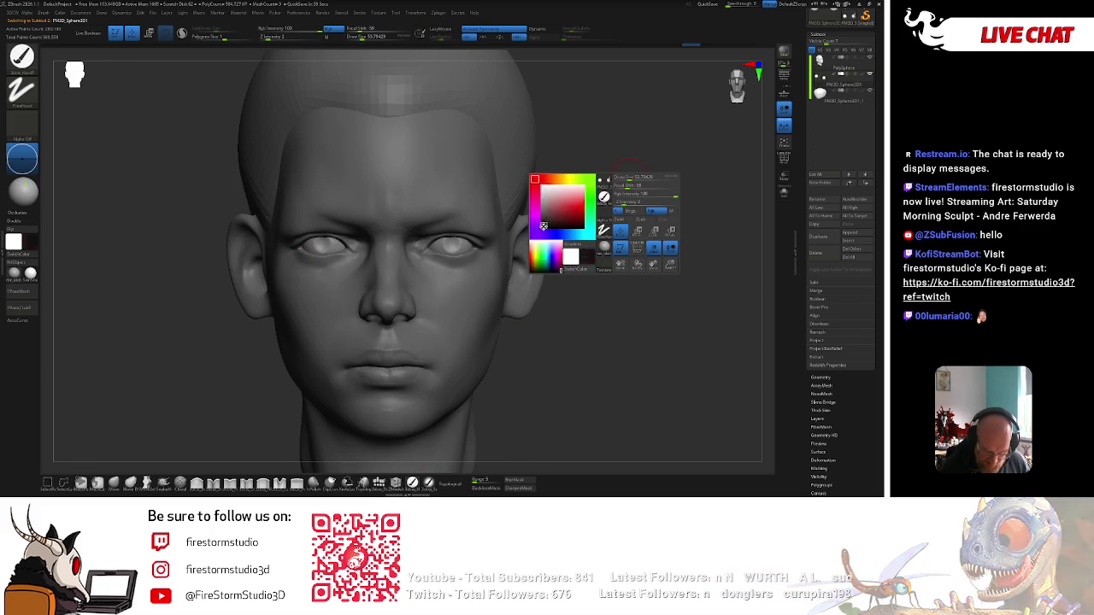
click(588, 257)
ctrl+right_drag(614, 184, 564, 216)
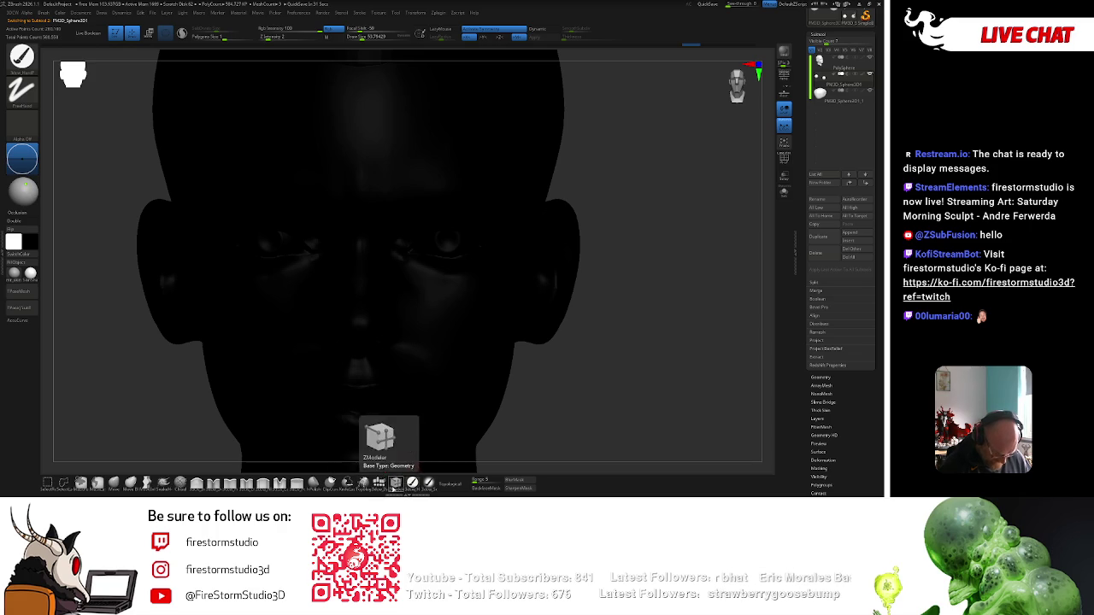
key(b)
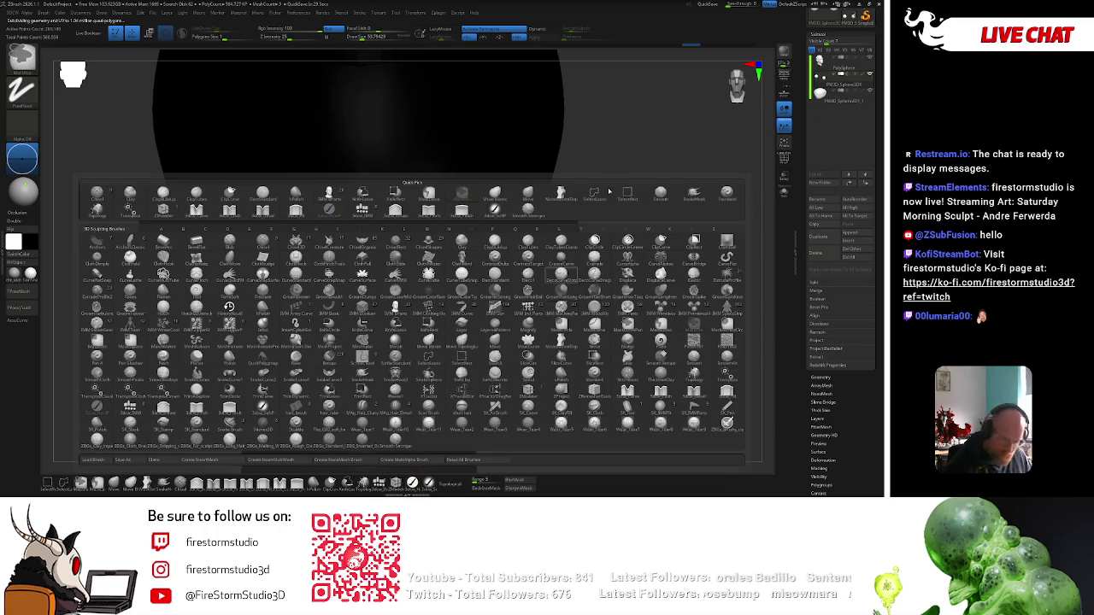
click(561, 275)
right_click(598, 205)
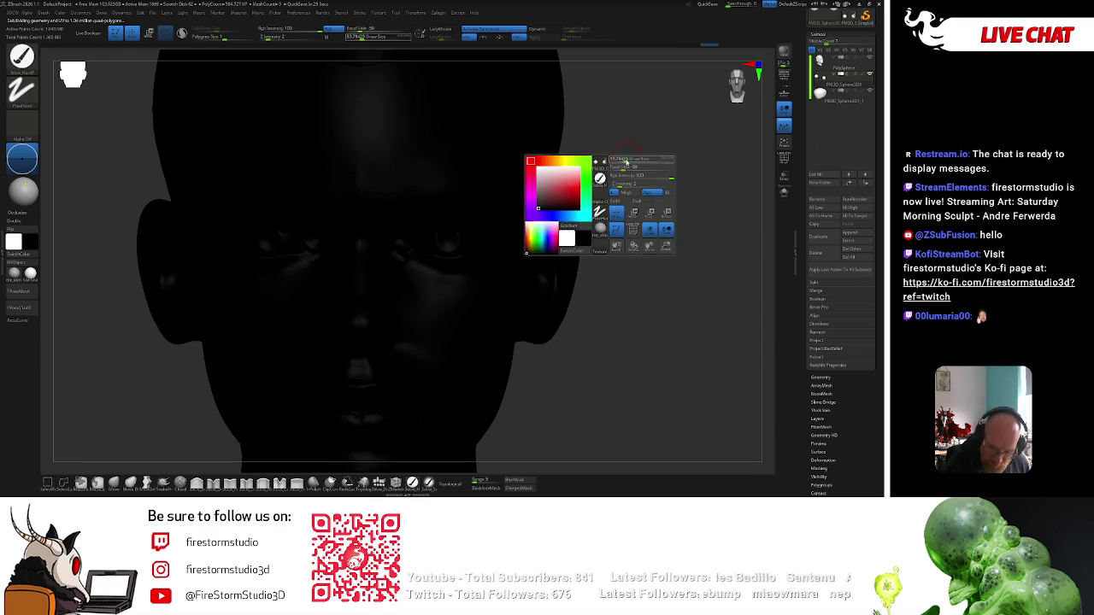
right_click(446, 227)
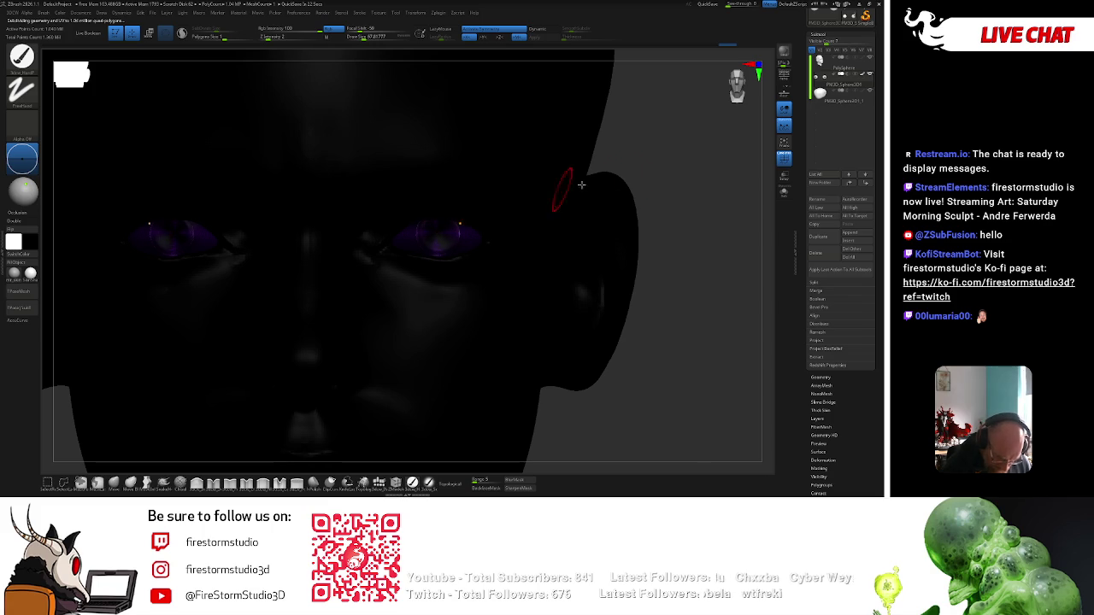
Frame the head, restore its grey shading, and solo the eyeballs.
key(f)
right_click(558, 228)
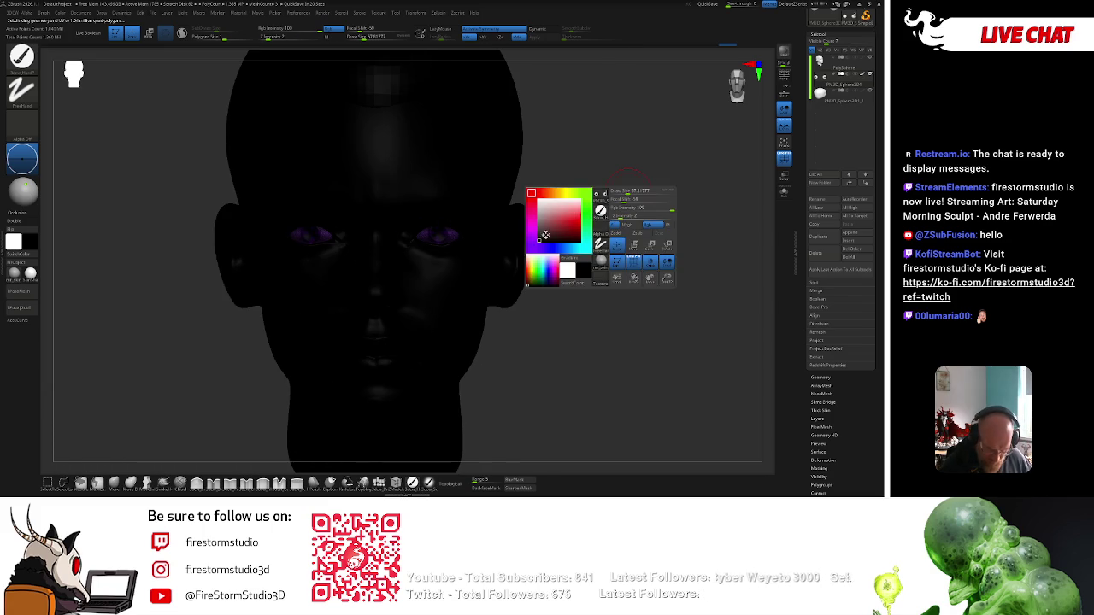
click(608, 218)
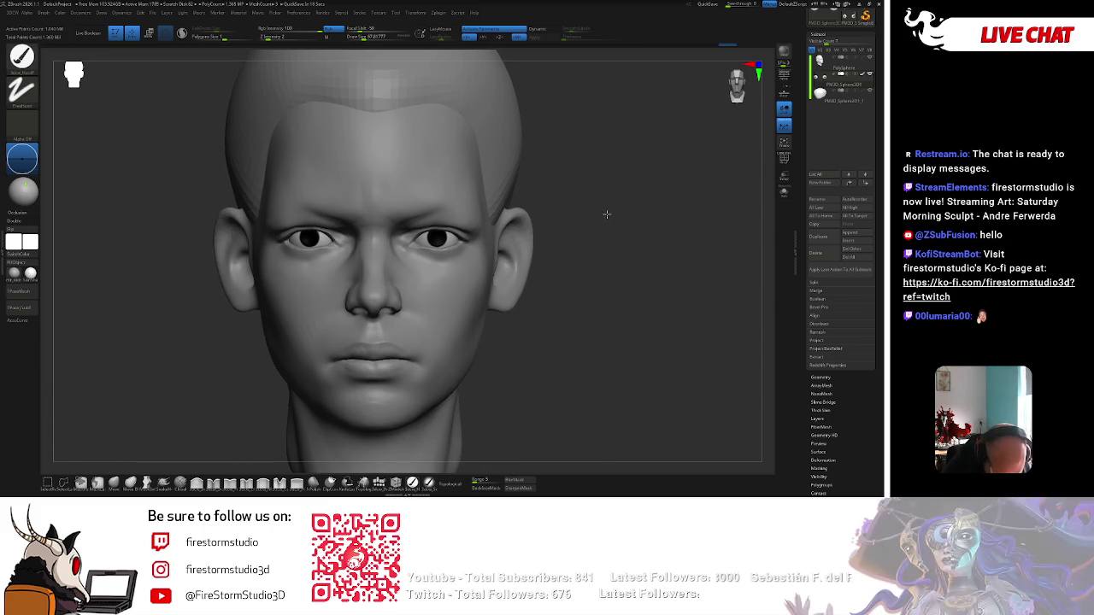
click(783, 192)
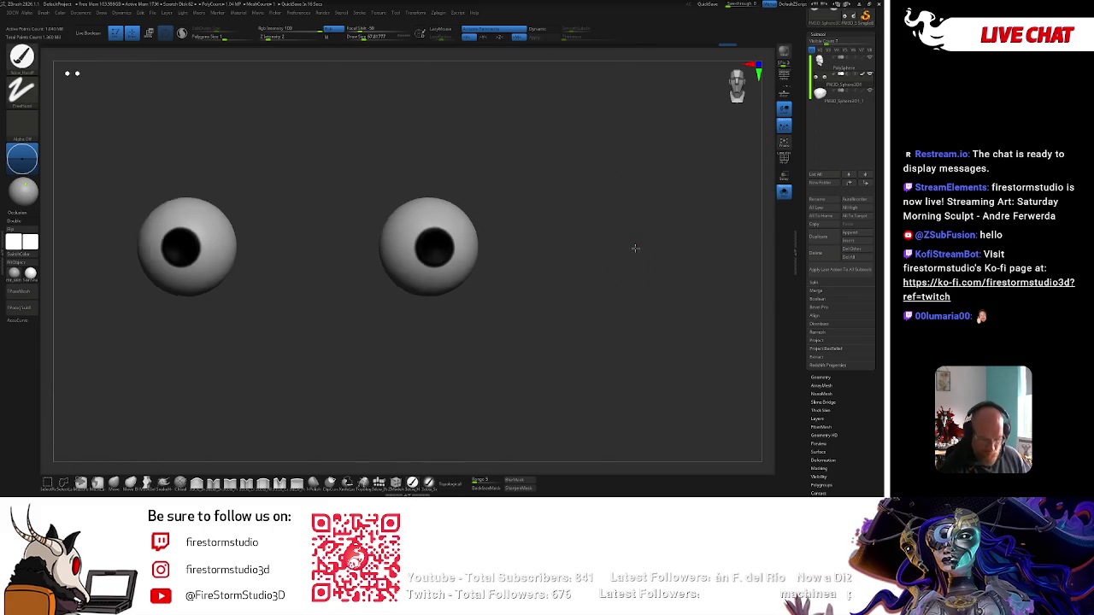
Pick a brown colour and paint it around the right eyeball's pupil.
right_click(433, 246)
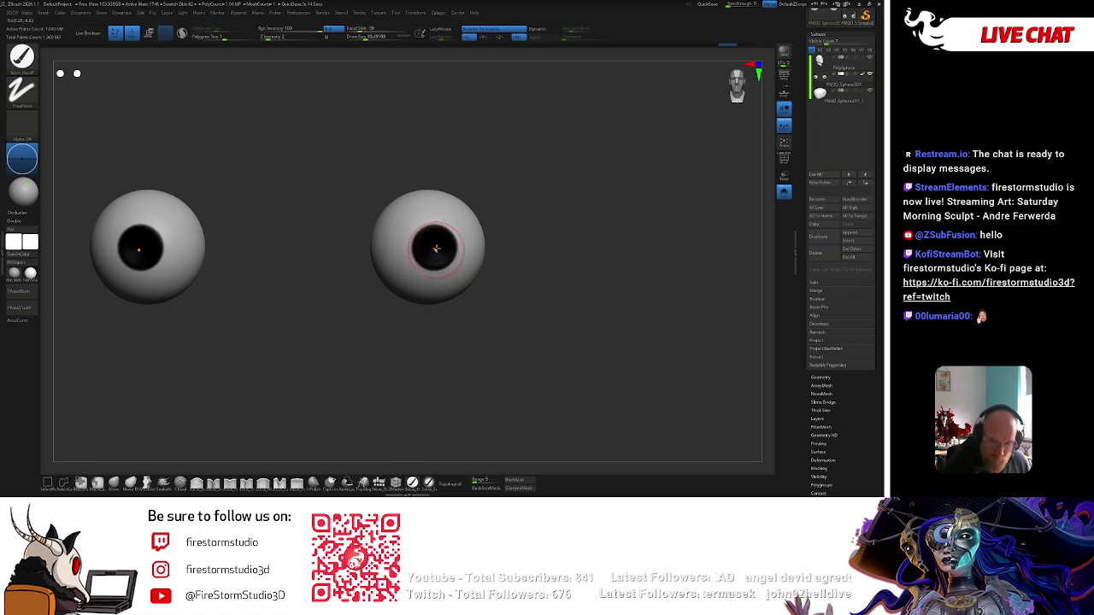
right_click(435, 246)
click(373, 282)
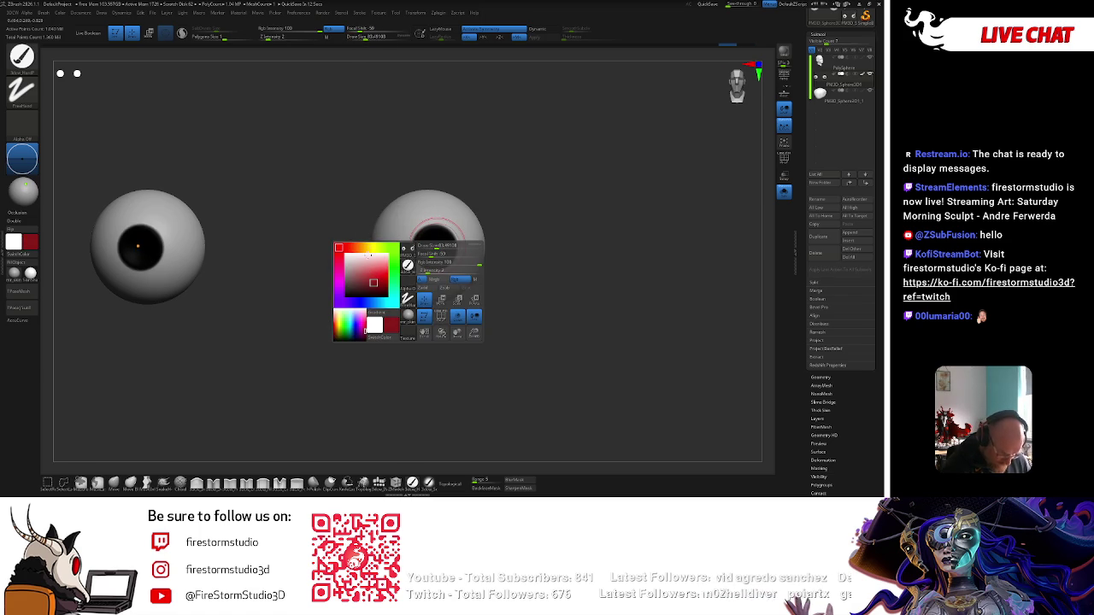
click(358, 247)
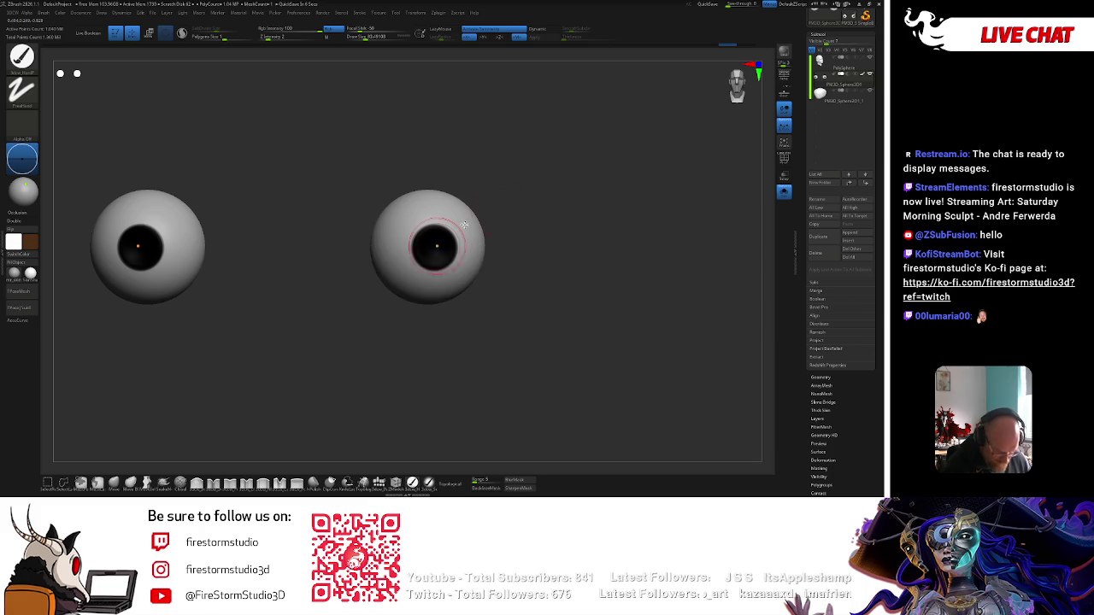
drag(540, 199, 472, 227)
drag(516, 196, 434, 246)
Lower Focal Shift to -38 and refine the brown iris, smoothing the colour with Shift.
right_click(432, 247)
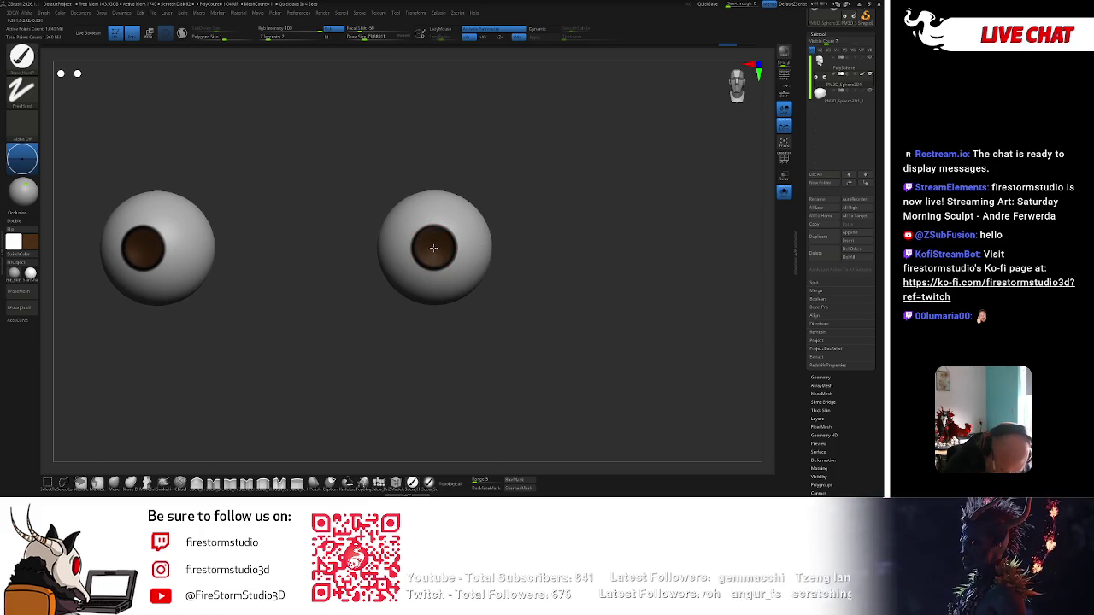
drag(540, 198, 527, 202)
right_click(528, 201)
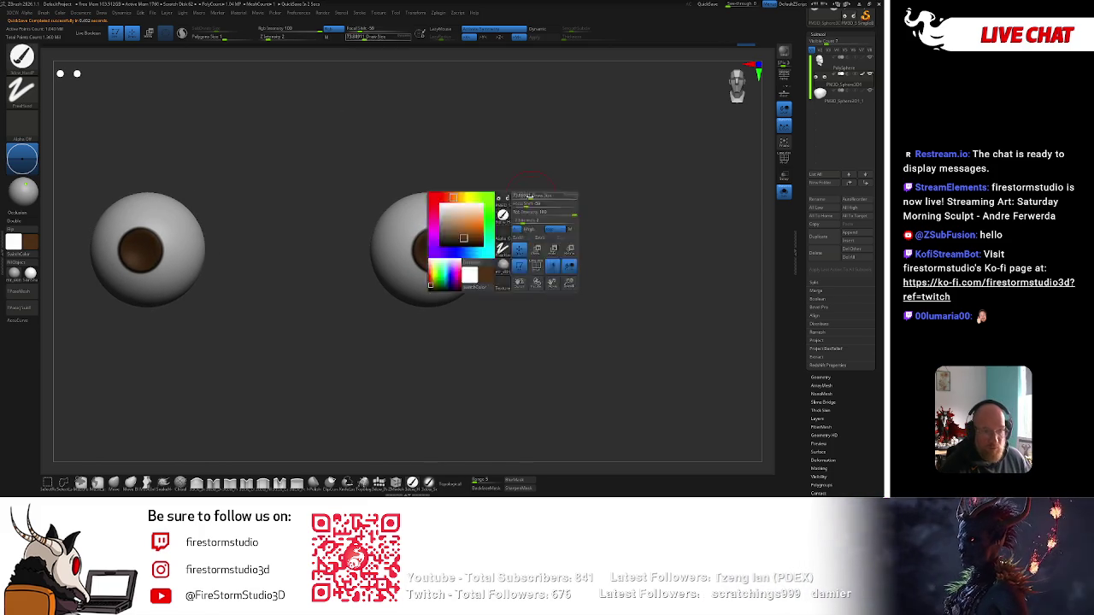
right_click(527, 195)
drag(523, 203, 506, 204)
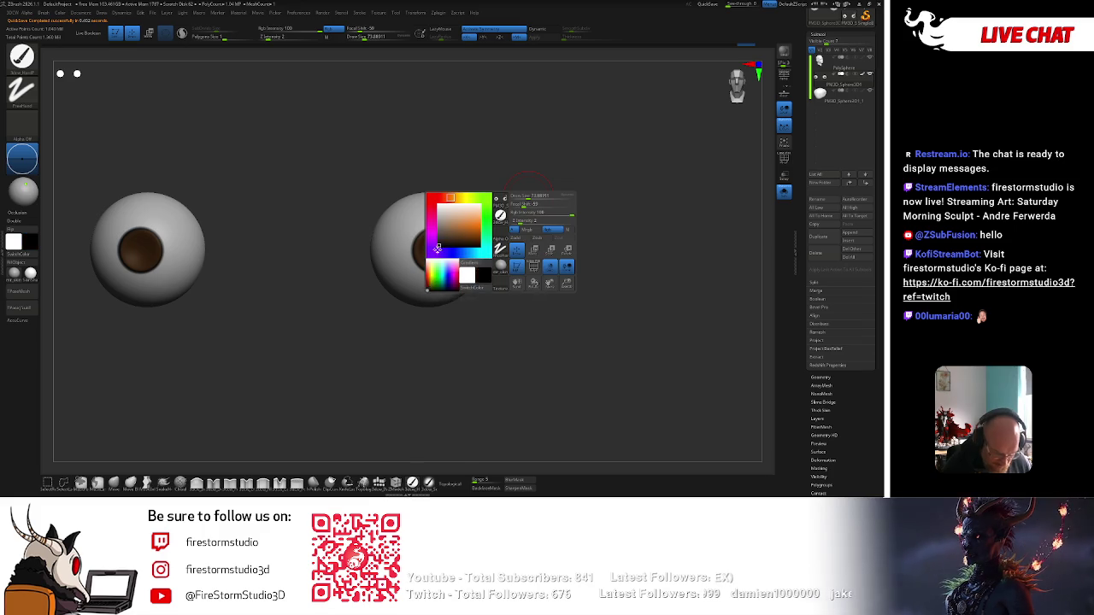
right_click(506, 204)
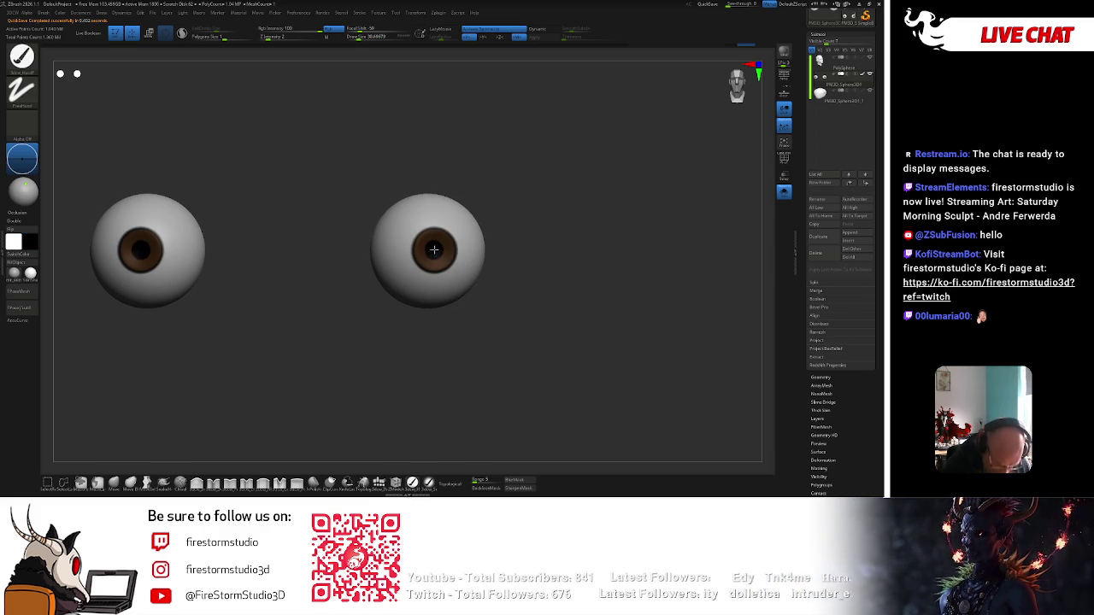
key(shift)
Paint the iris head-on with a different stroke type, then zoom out to show both eyeballs.
right_click(479, 274)
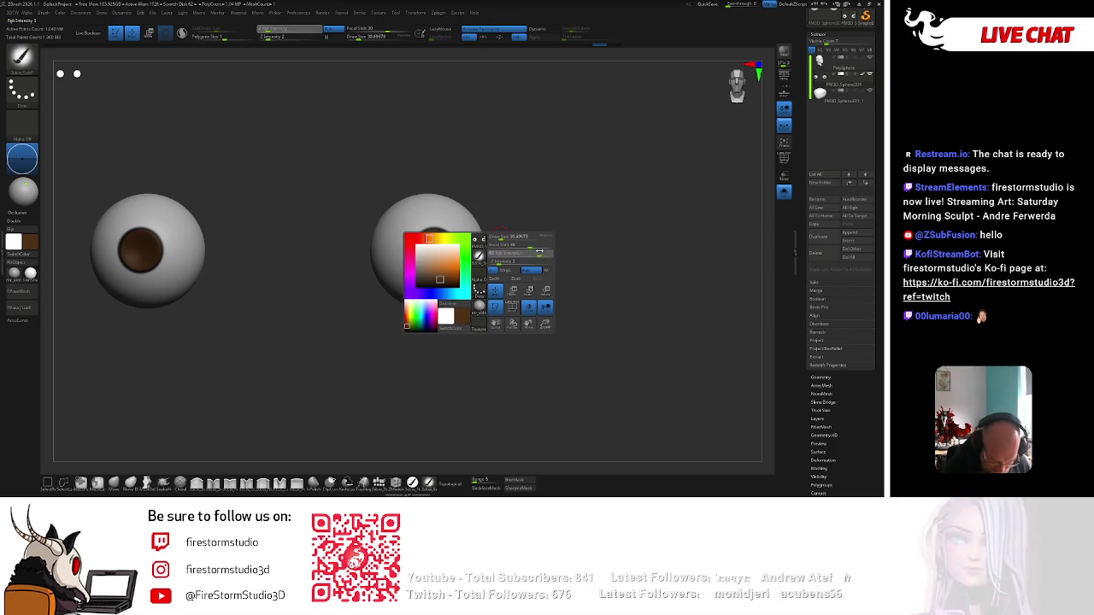
drag(576, 211, 524, 200)
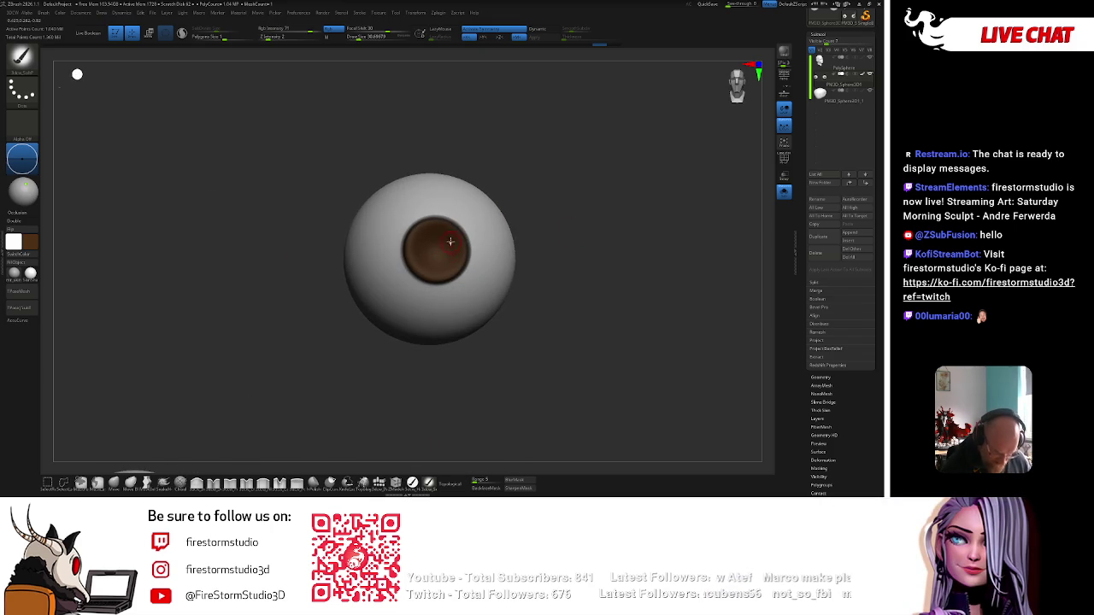
right_click(449, 243)
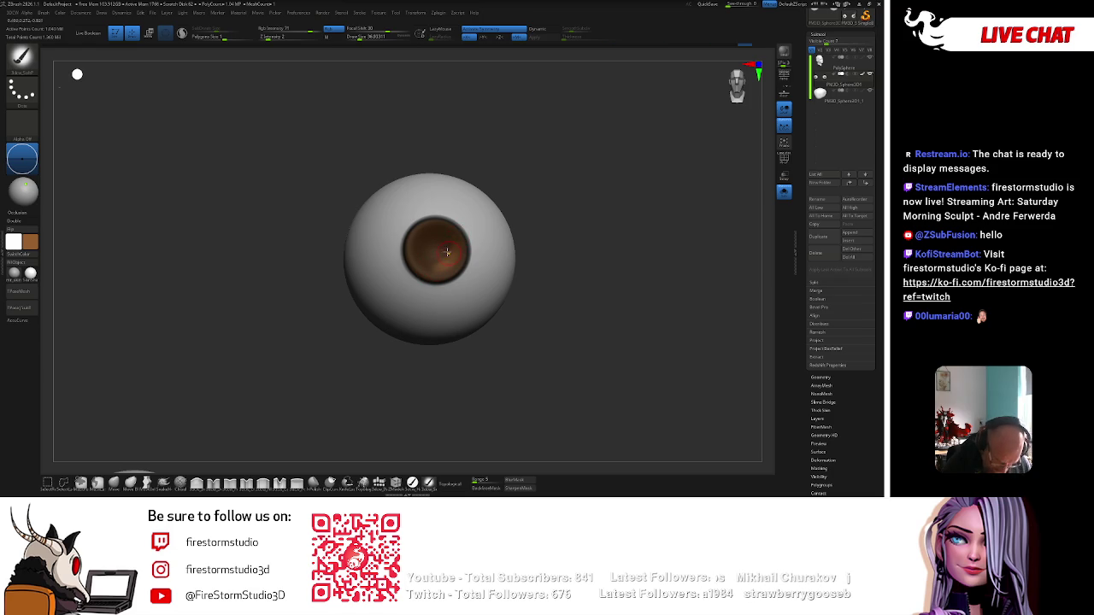
right_click(449, 253)
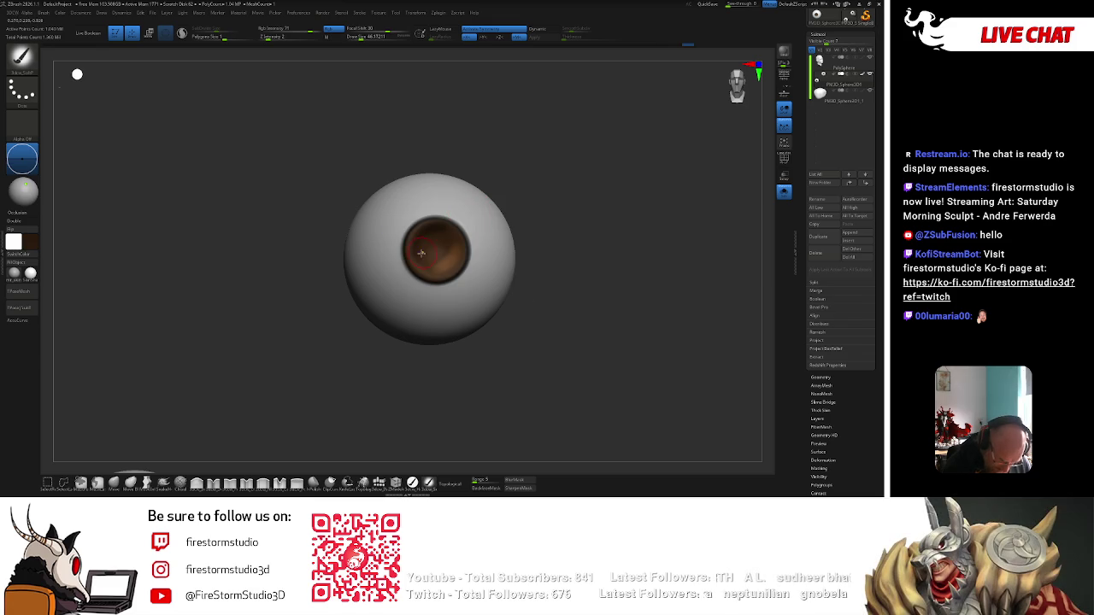
click(412, 482)
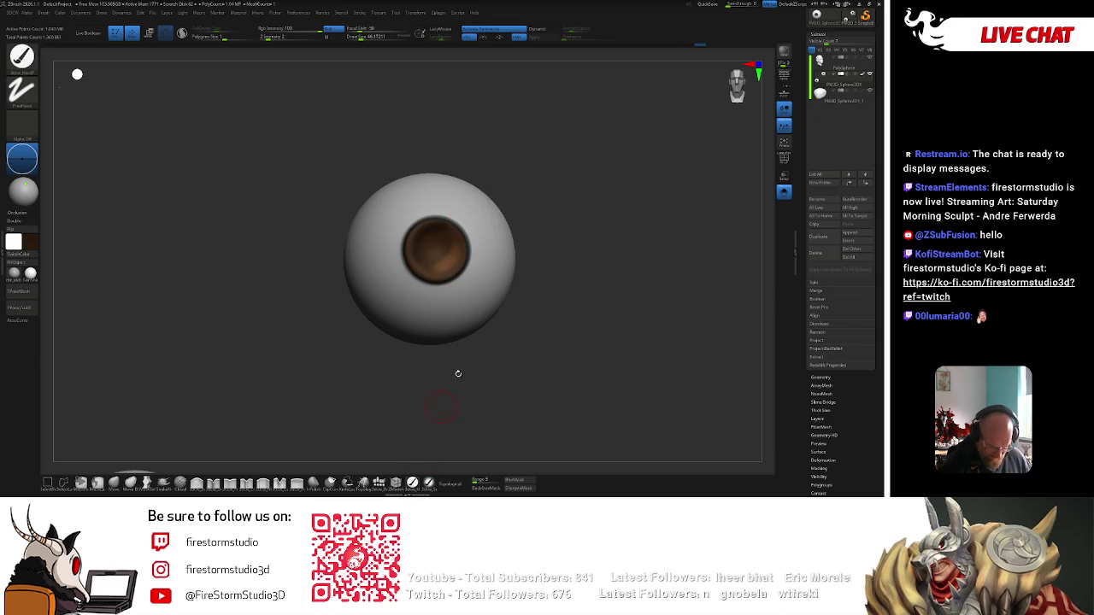
right_click(437, 411)
drag(381, 408, 520, 249)
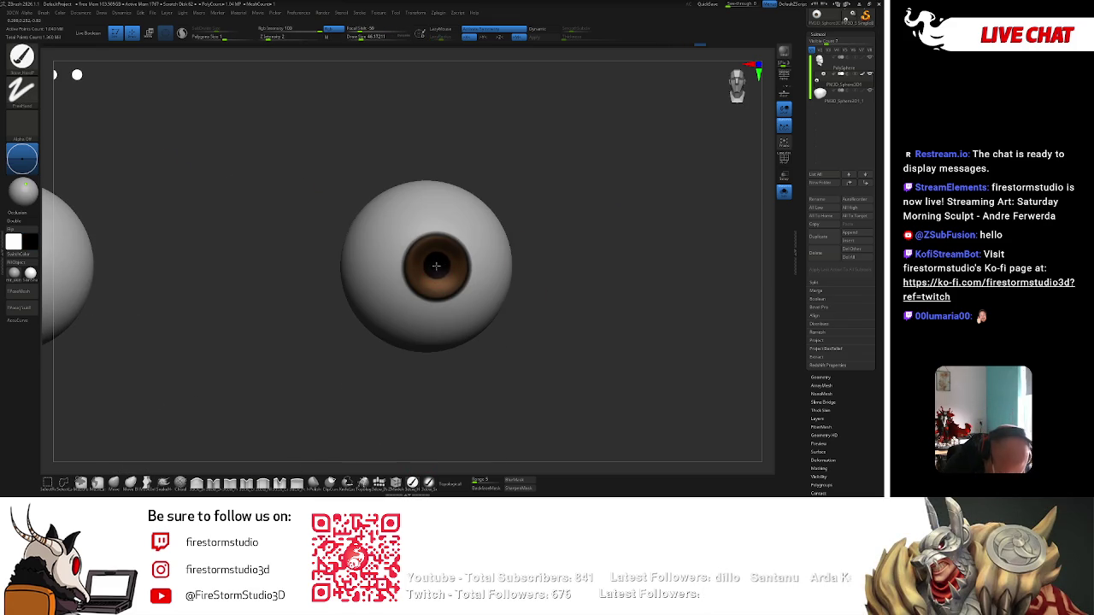
drag(467, 258, 453, 278)
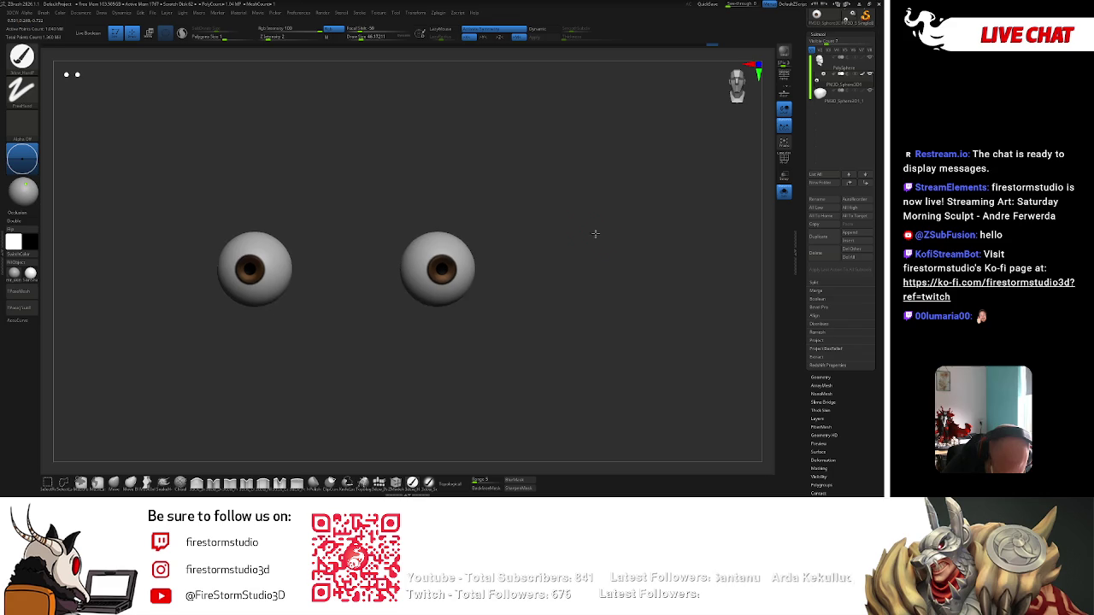
Darken both pupils and apply a white-sclera material to the eyeballs from the Material palette.
click(452, 275)
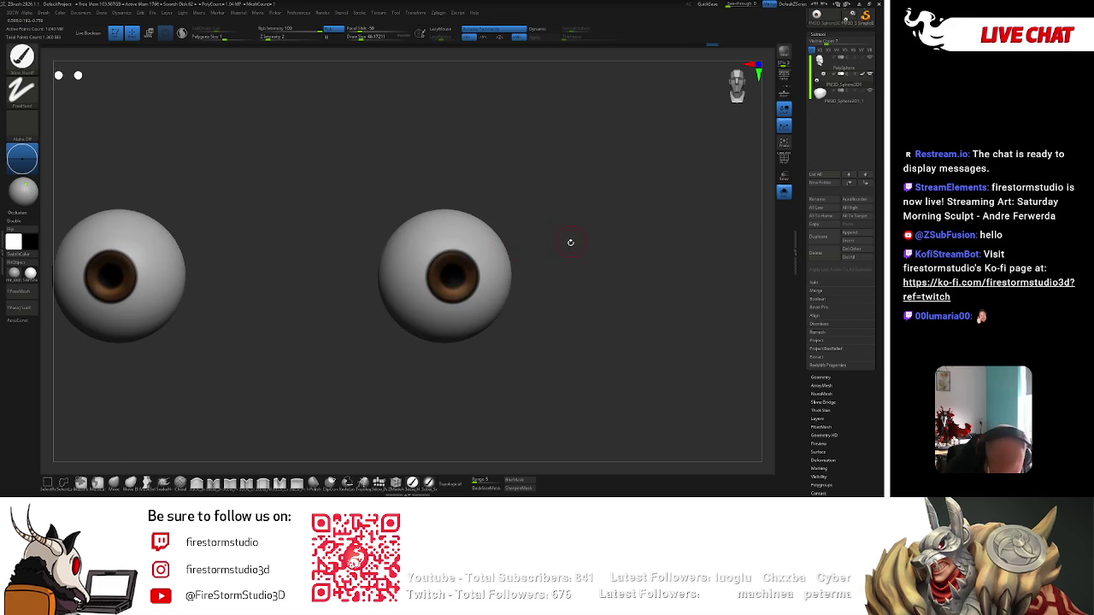
drag(563, 272, 567, 232)
click(30, 274)
click(229, 358)
click(30, 274)
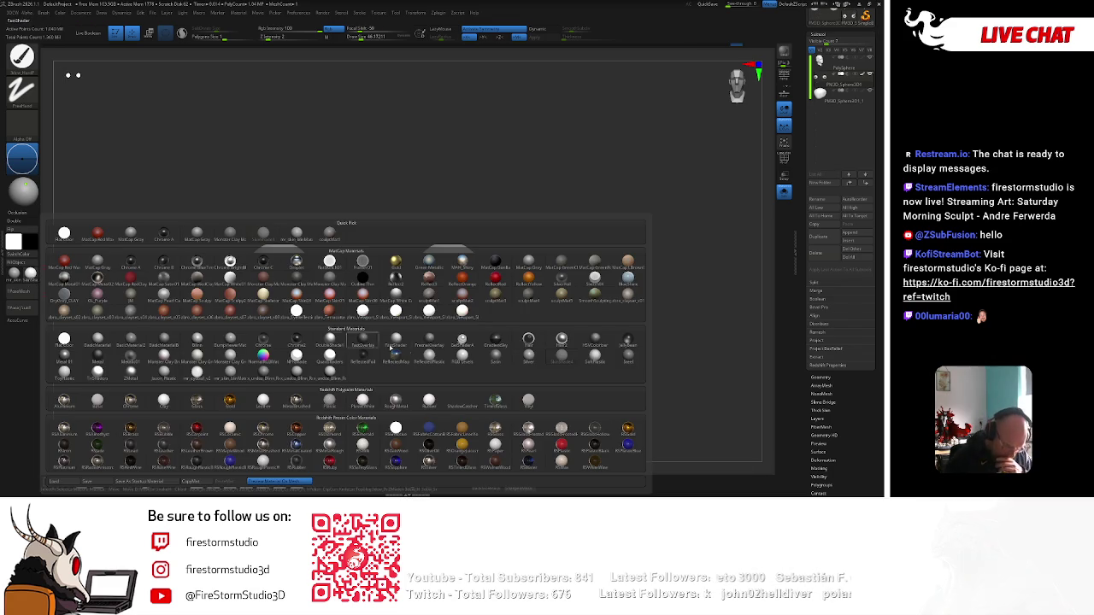
click(230, 373)
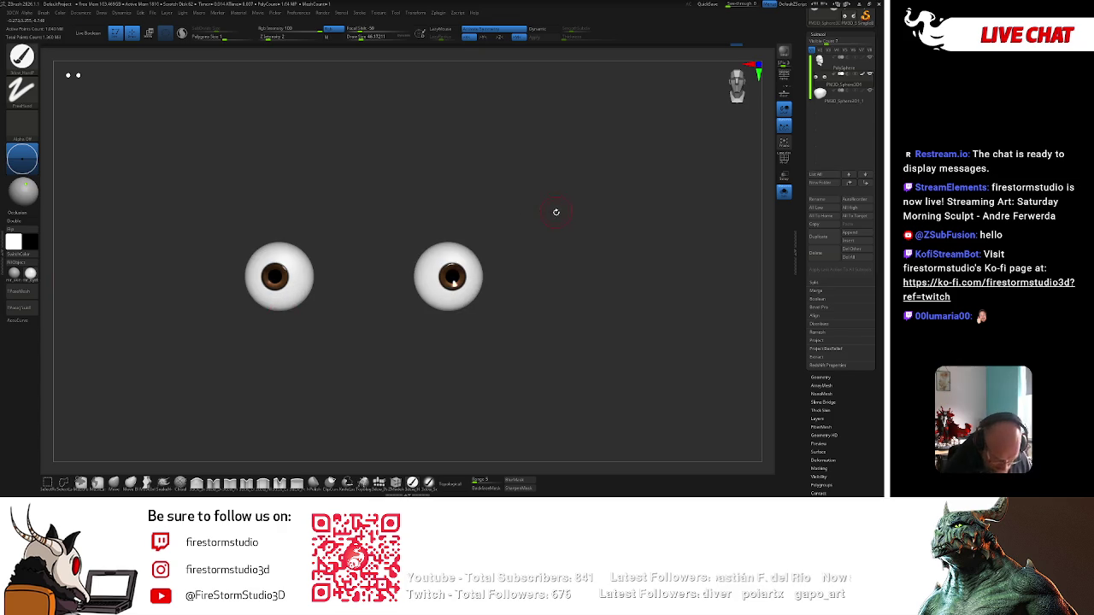
key(space)
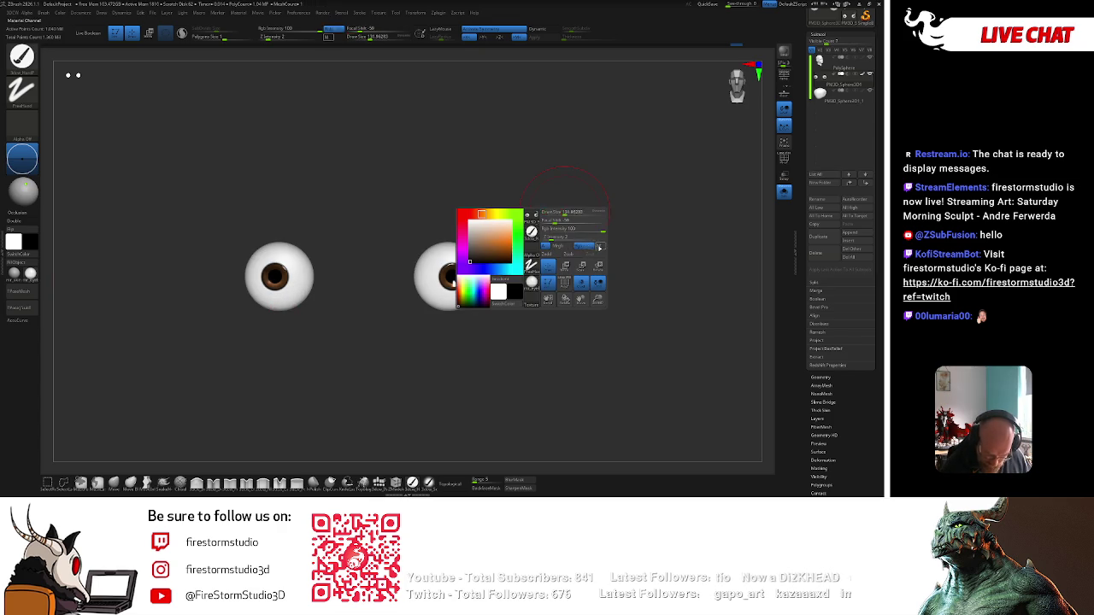
key(m)
key(space)
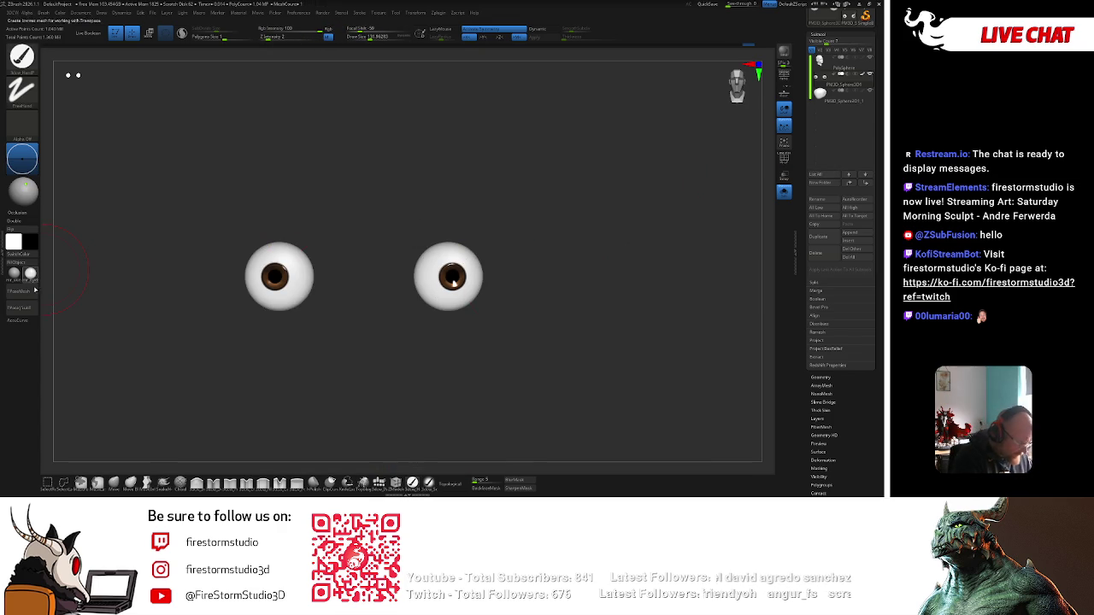
Turn off Solo to show the grey head around the eyes and frame it.
click(784, 191)
key(space)
click(571, 349)
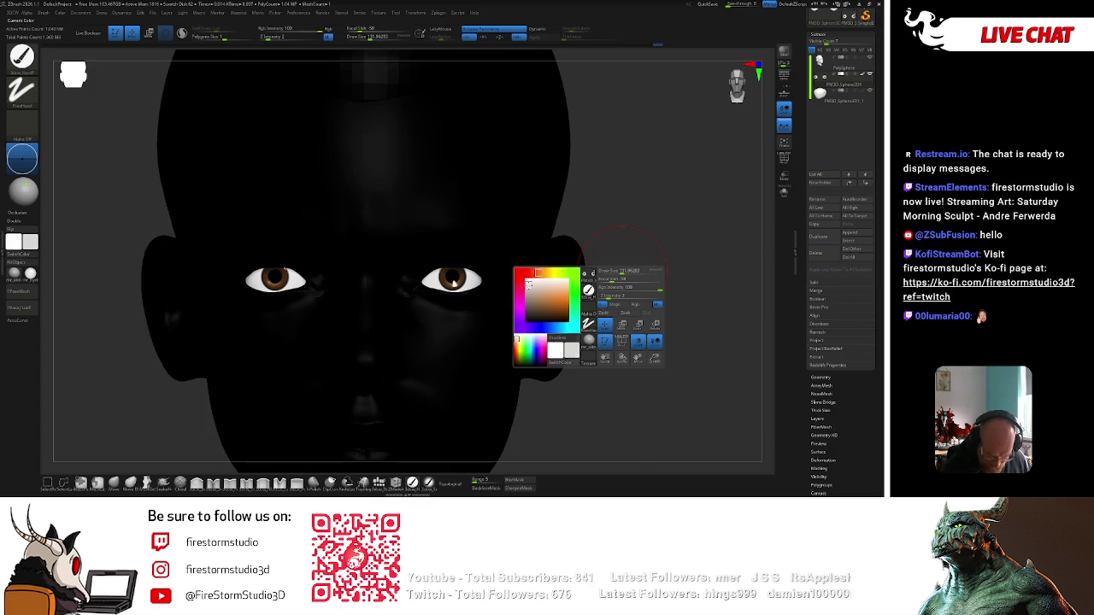
key(f)
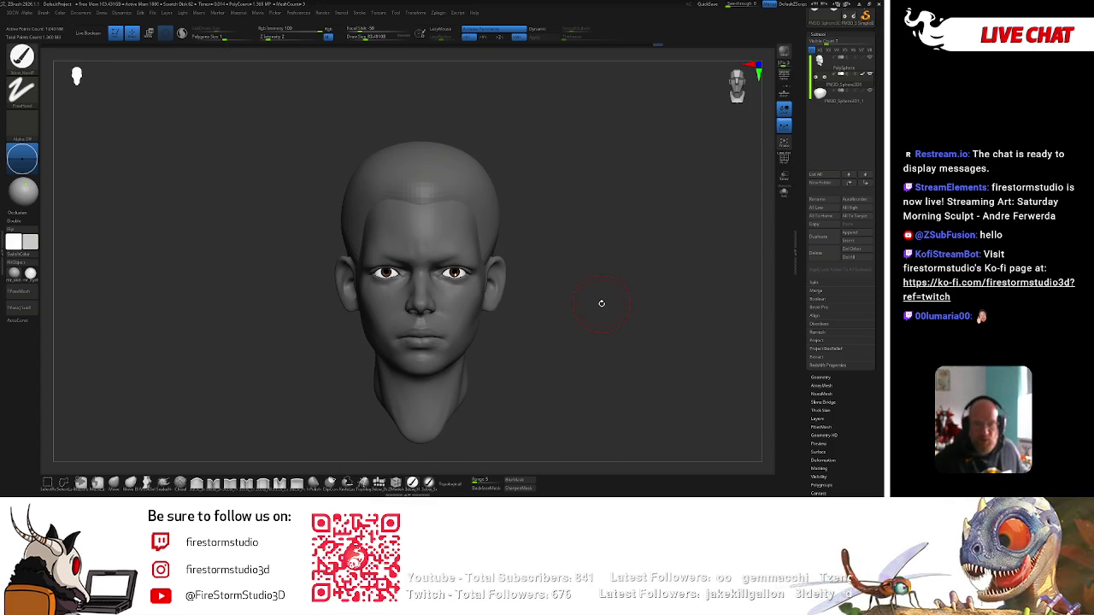
Halve the draw size, switch to the Move brush, and view the head from below.
scroll(578, 293, up, 3)
scroll(636, 220, up, 2)
drag(635, 220, 458, 266)
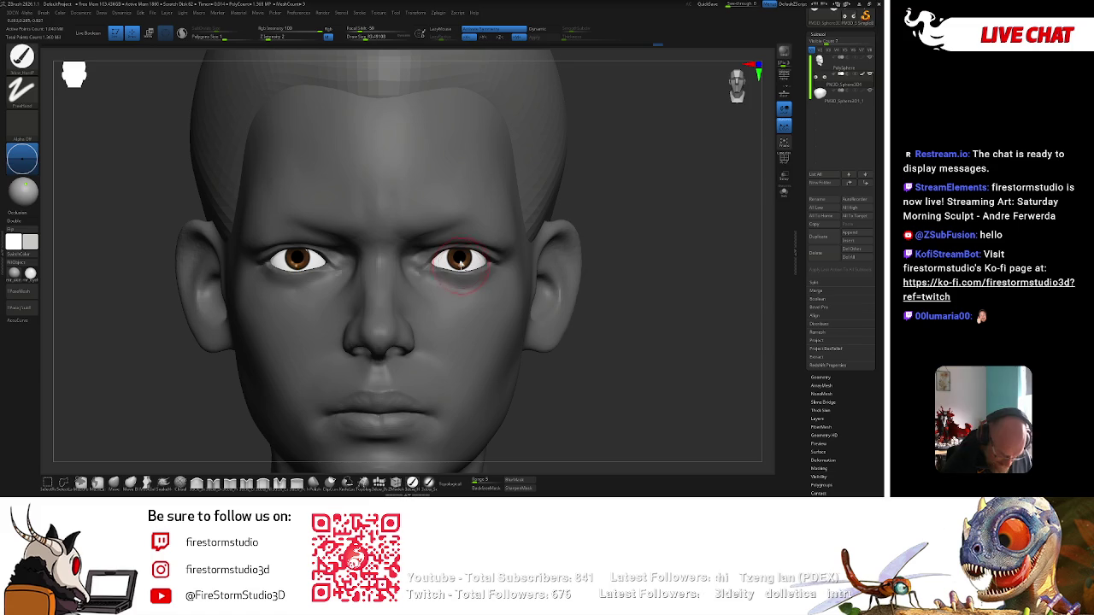
key(bracketleft)
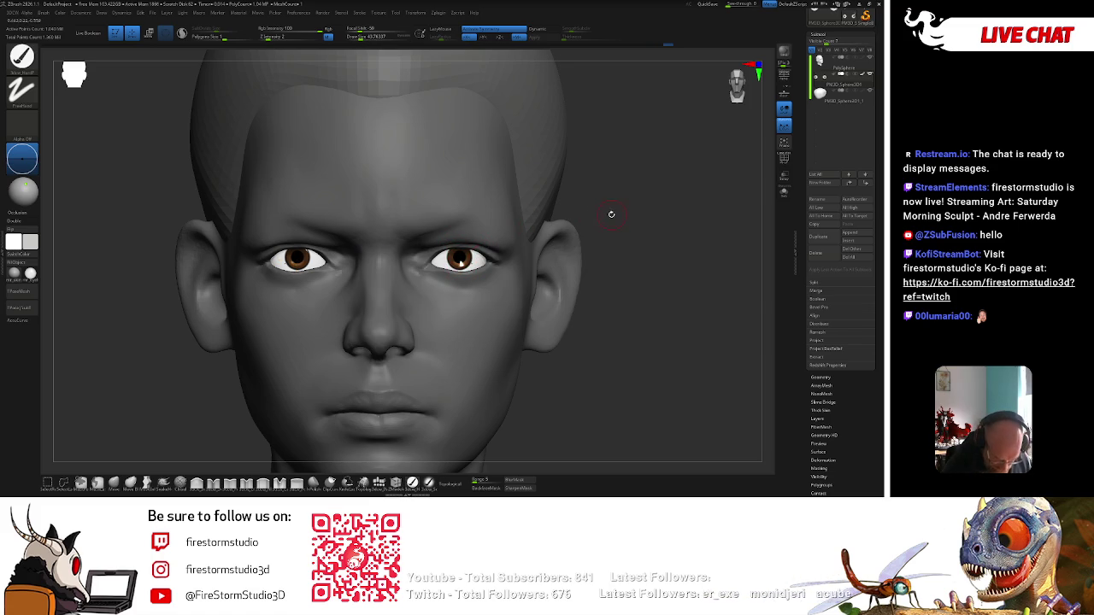
mouse_move(612, 214)
mouse_down()
mouse_move(599, 175)
mouse_move(523, 244)
mouse_up()
key(b)
key(m)
key(v)
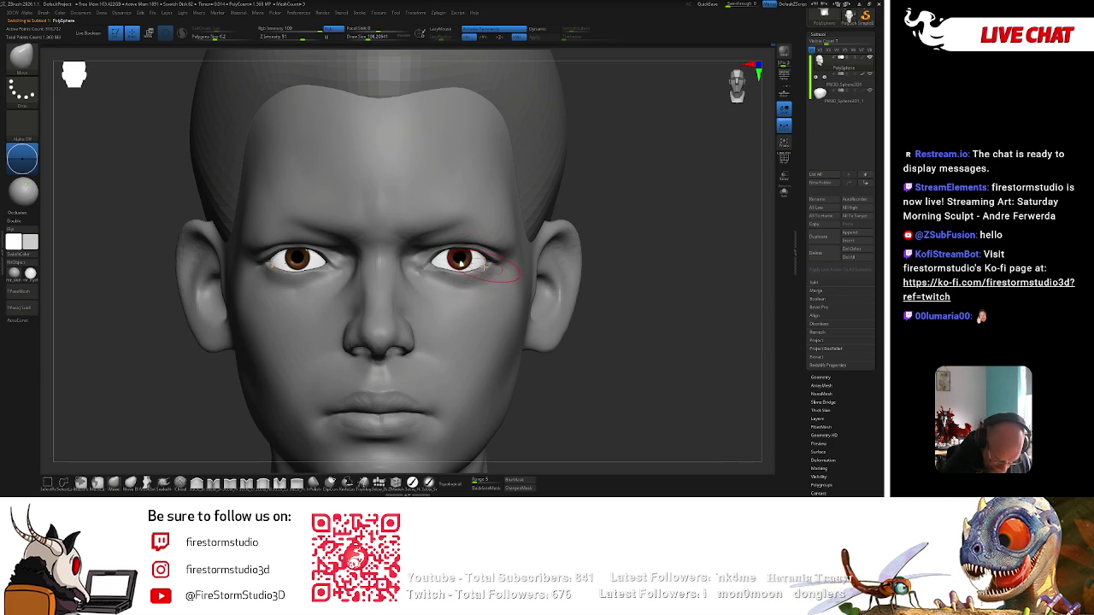
mouse_move(591, 244)
mouse_down()
mouse_move(585, 169)
mouse_move(513, 240)
mouse_up()
Scale the left eyeball subtool up to 1.0375 with the Gizmo.
alt+click(459, 259)
key(w)
drag(298, 256, 301, 259)
key(q)
mouse_move(642, 236)
mouse_down()
mouse_move(641, 179)
mouse_move(637, 274)
mouse_move(466, 275)
mouse_up()
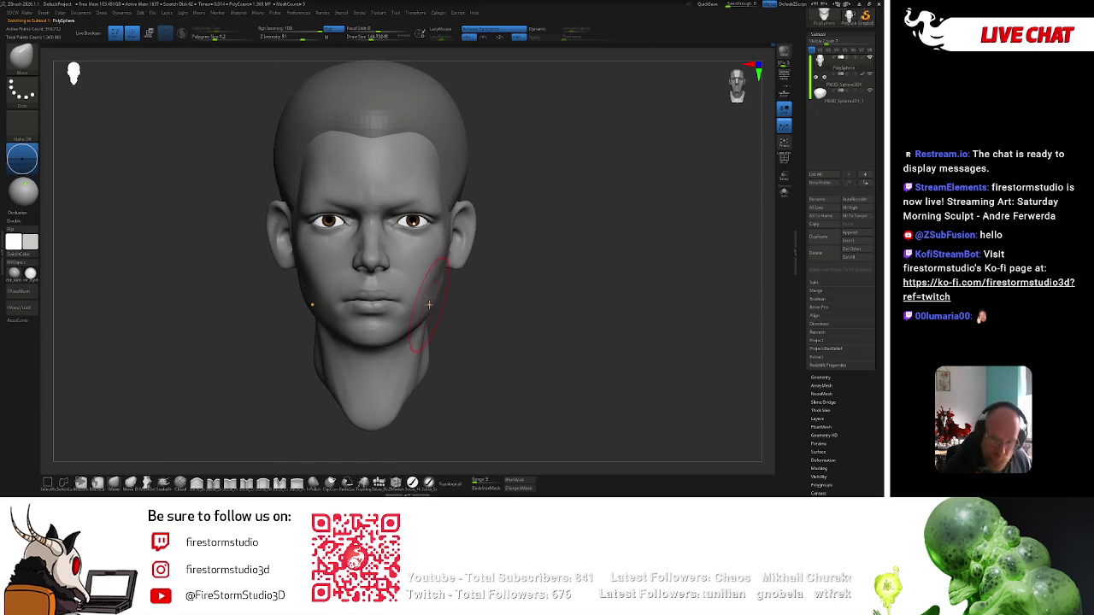
Reshape the lips and chin with Move brush strokes for more definition.
drag(385, 336, 385, 342)
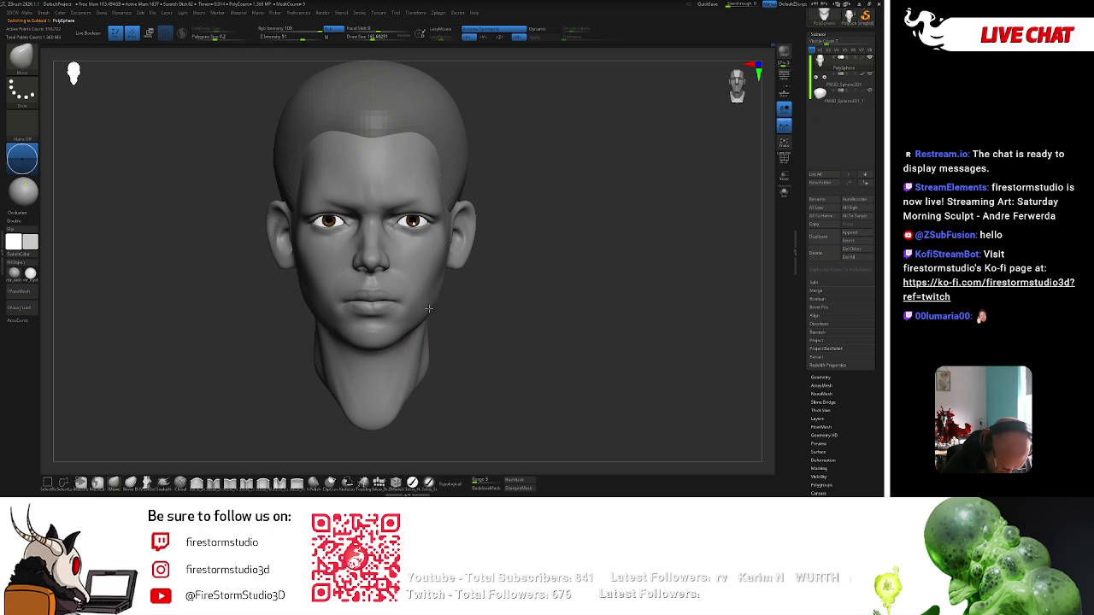
alt+drag(475, 296, 494, 293)
ctrl+right_drag(494, 292, 484, 278)
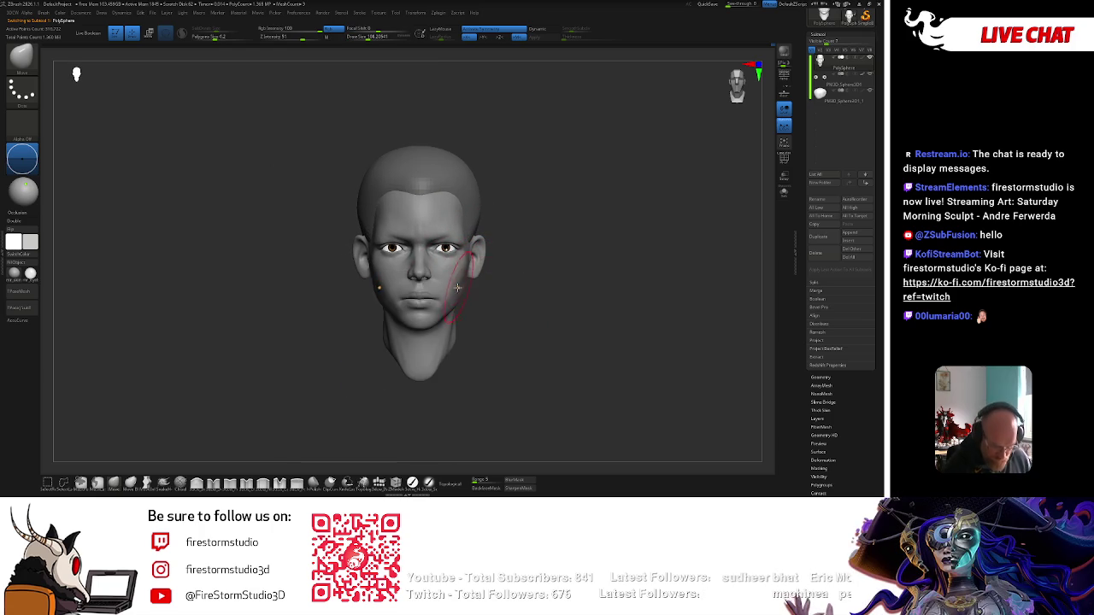
right_click(457, 280)
right_click(445, 312)
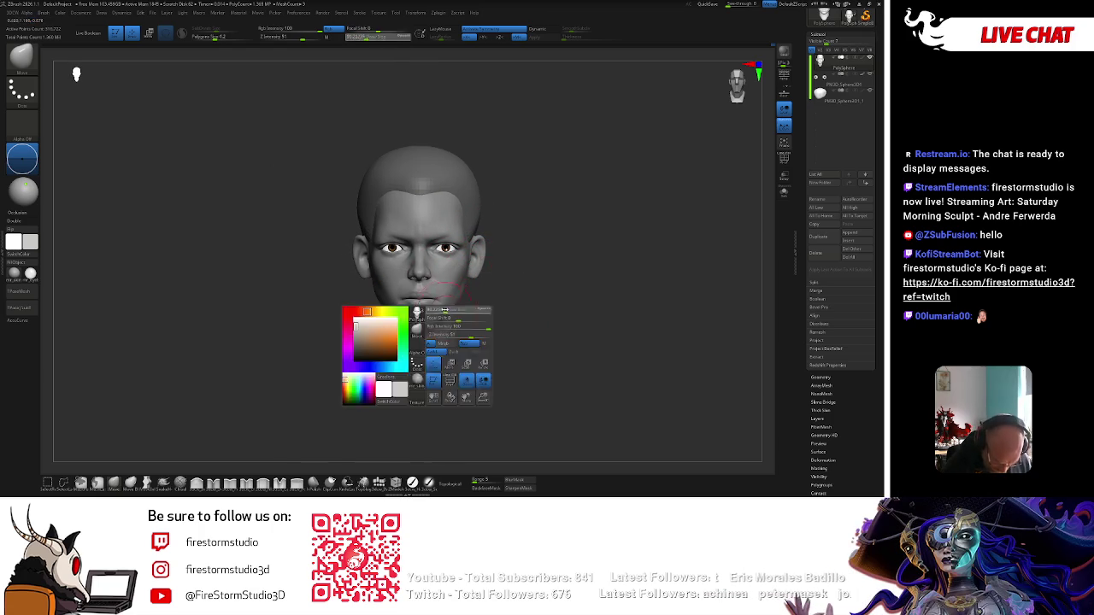
drag(402, 301, 437, 300)
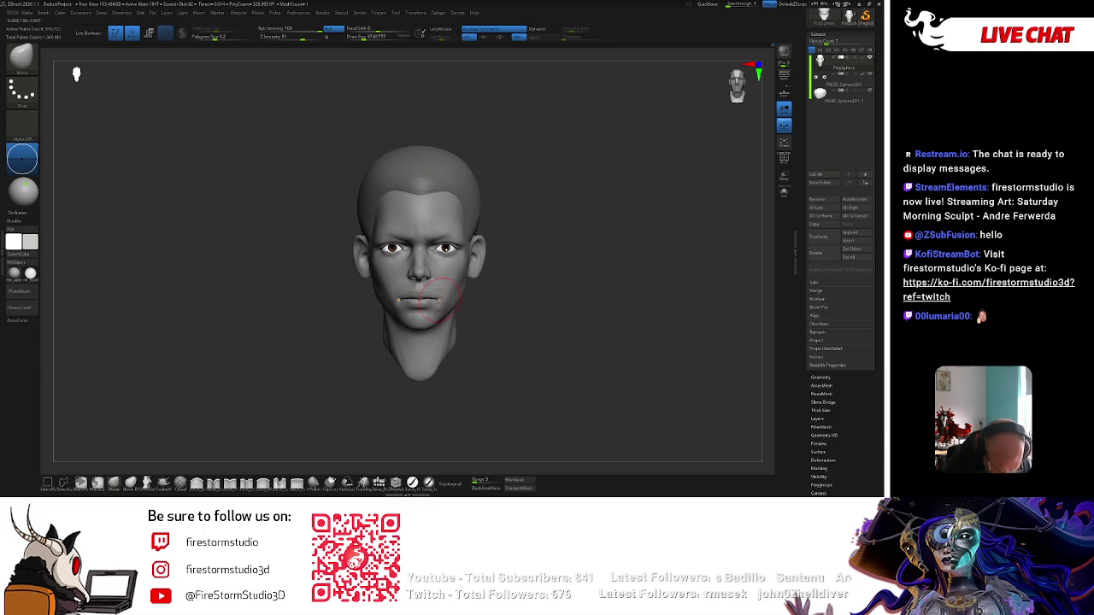
right_click(439, 299)
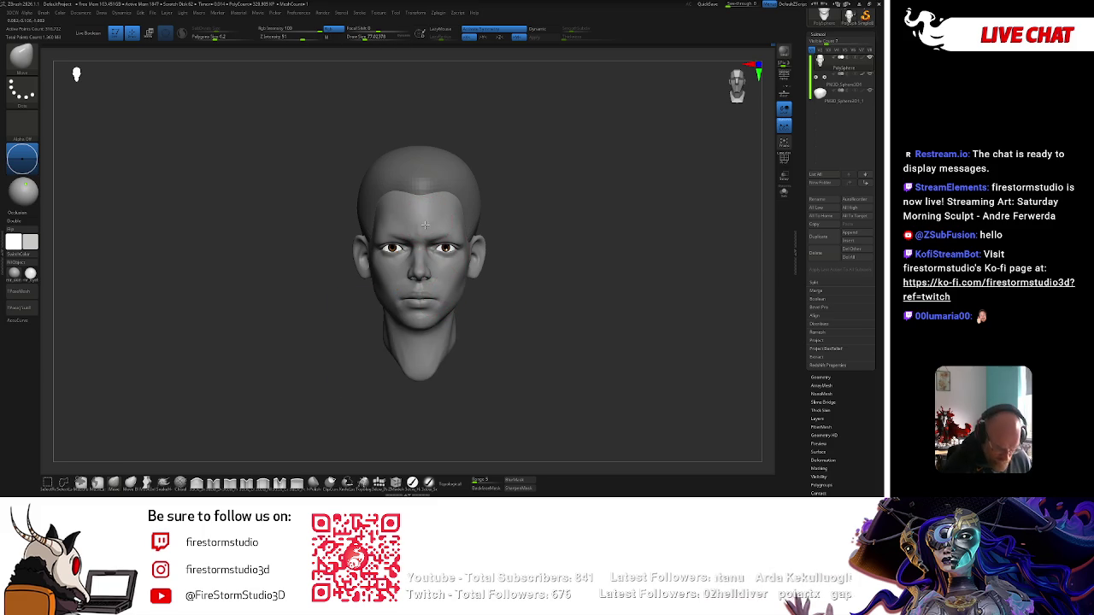